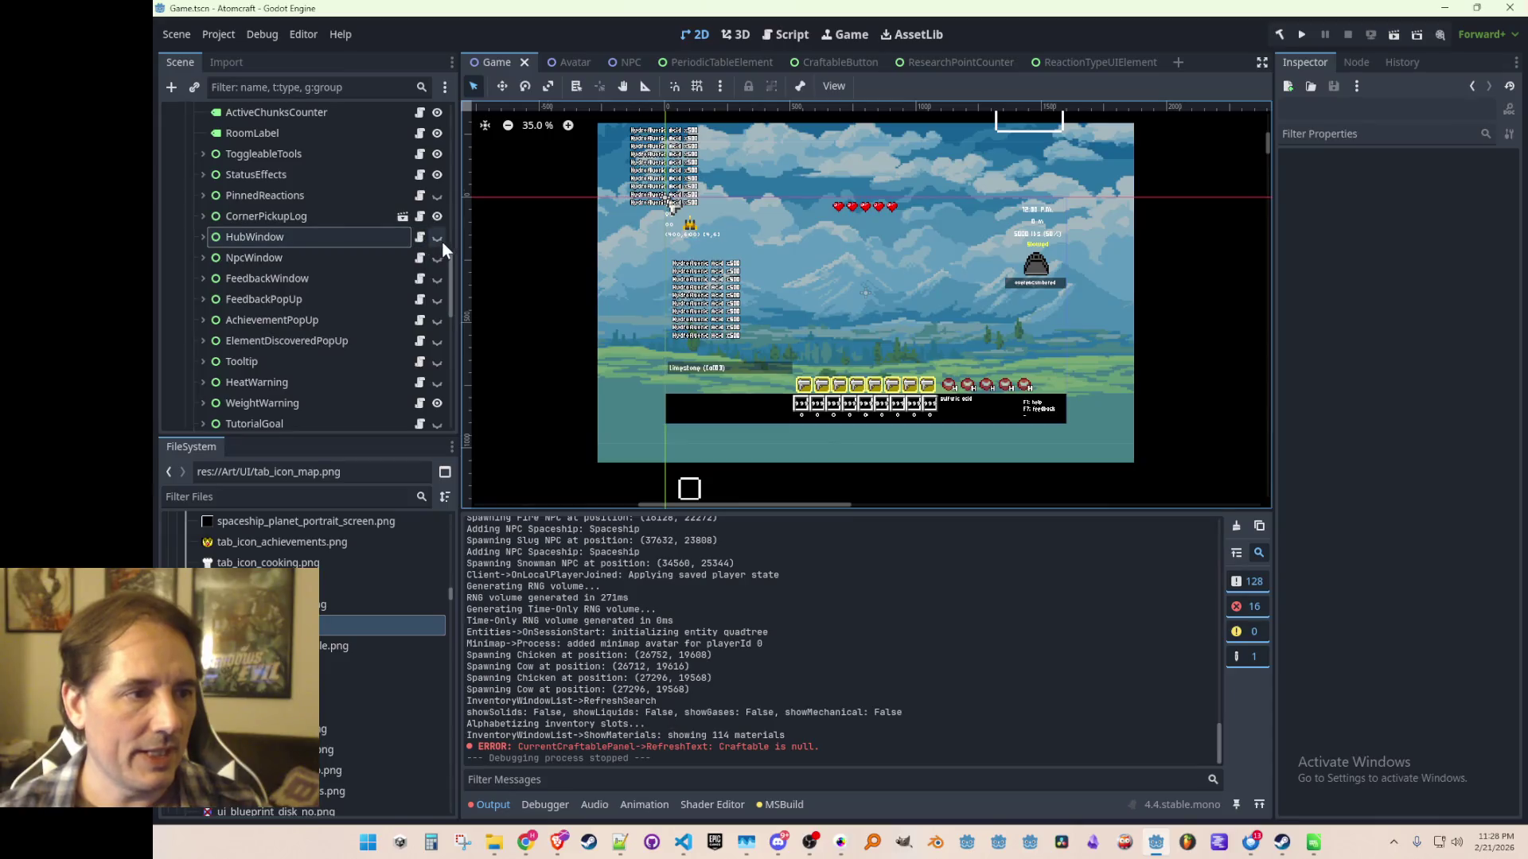
Make HubWindow visible and expand its Tabs node.
click(203, 237)
click(212, 300)
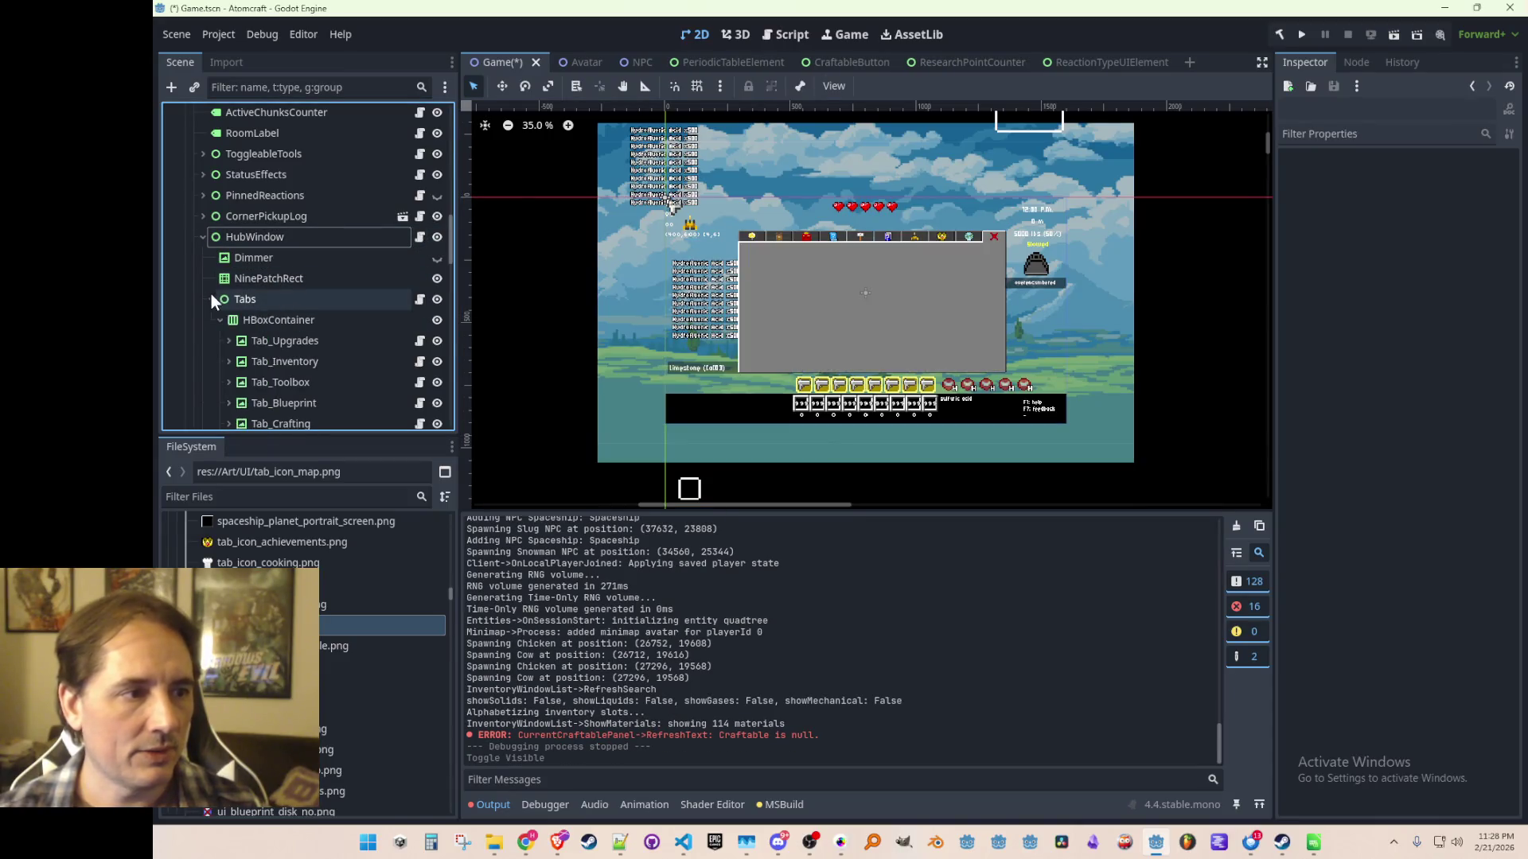
scroll(862, 339, up, 3)
scroll(312, 297, down, 5)
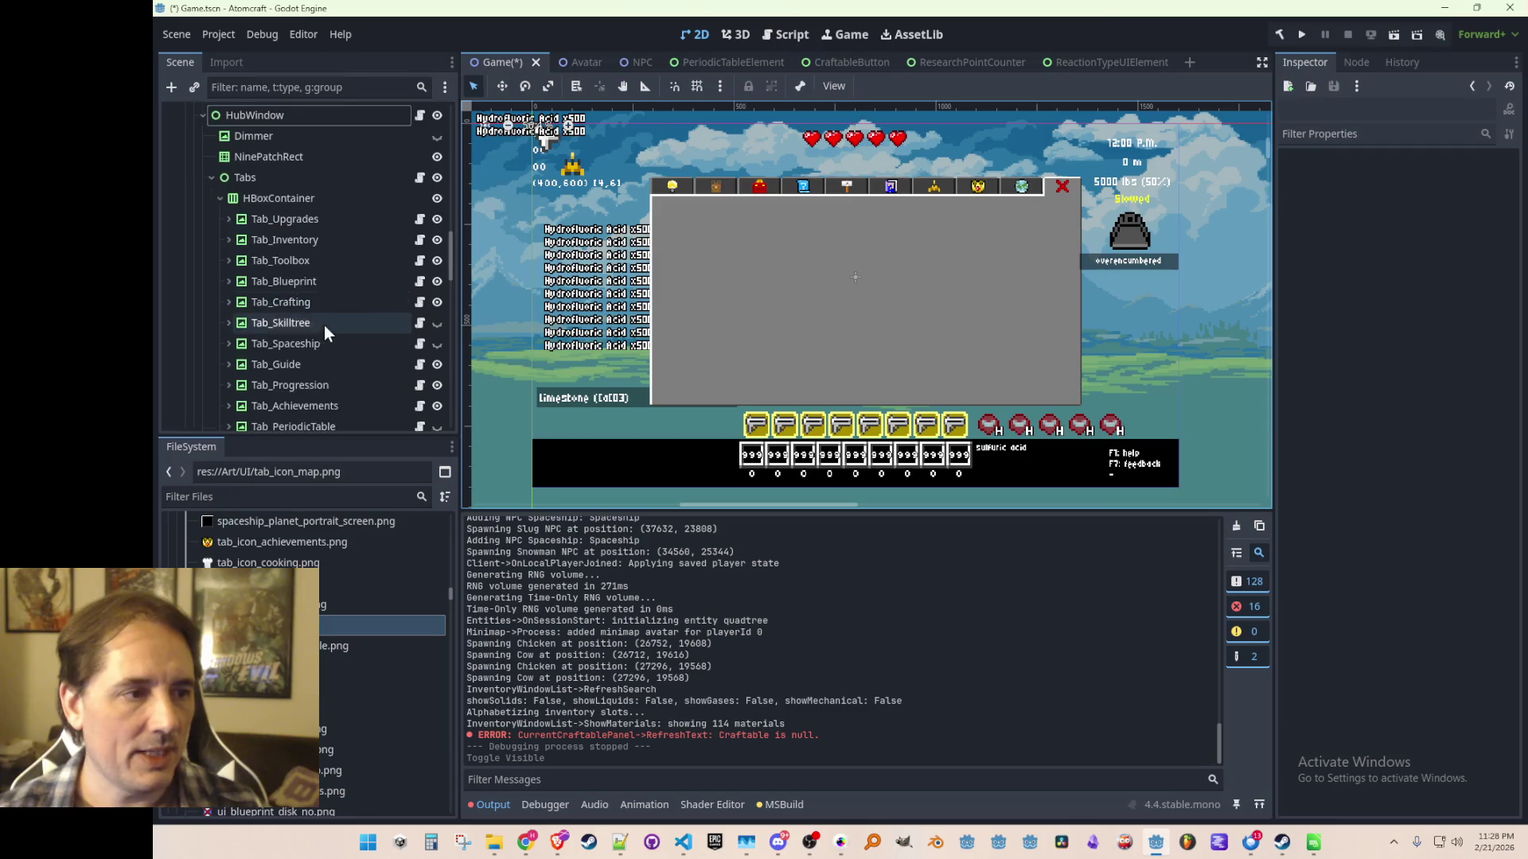
Move Tab_Map between Tab_Spaceship and Tab_Guide.
click(303, 287)
scroll(289, 360, up, 2)
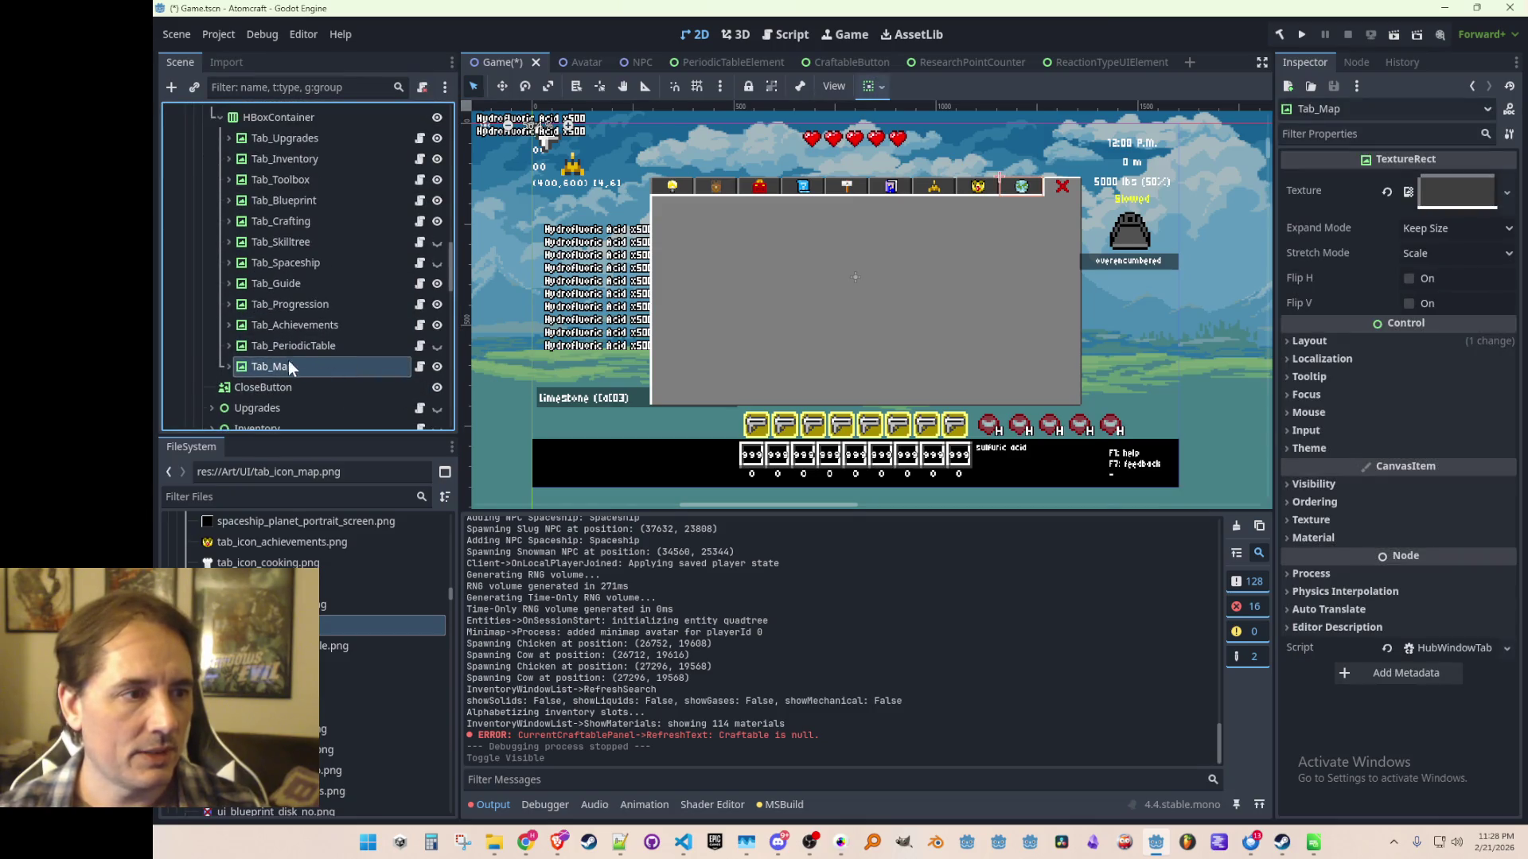
drag(284, 362, 318, 274)
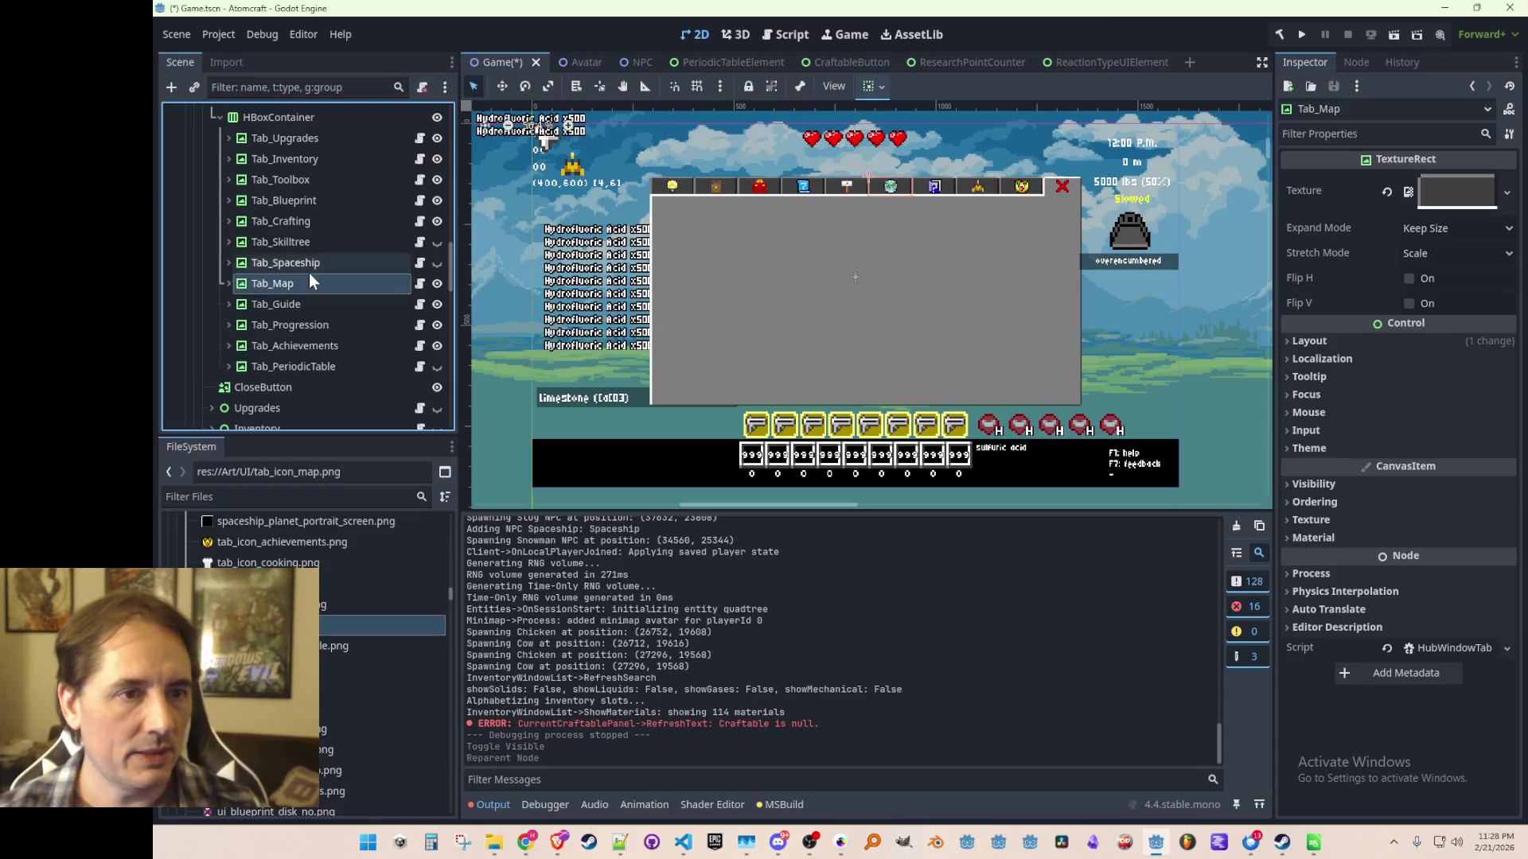
scroll(1035, 259, down, 3)
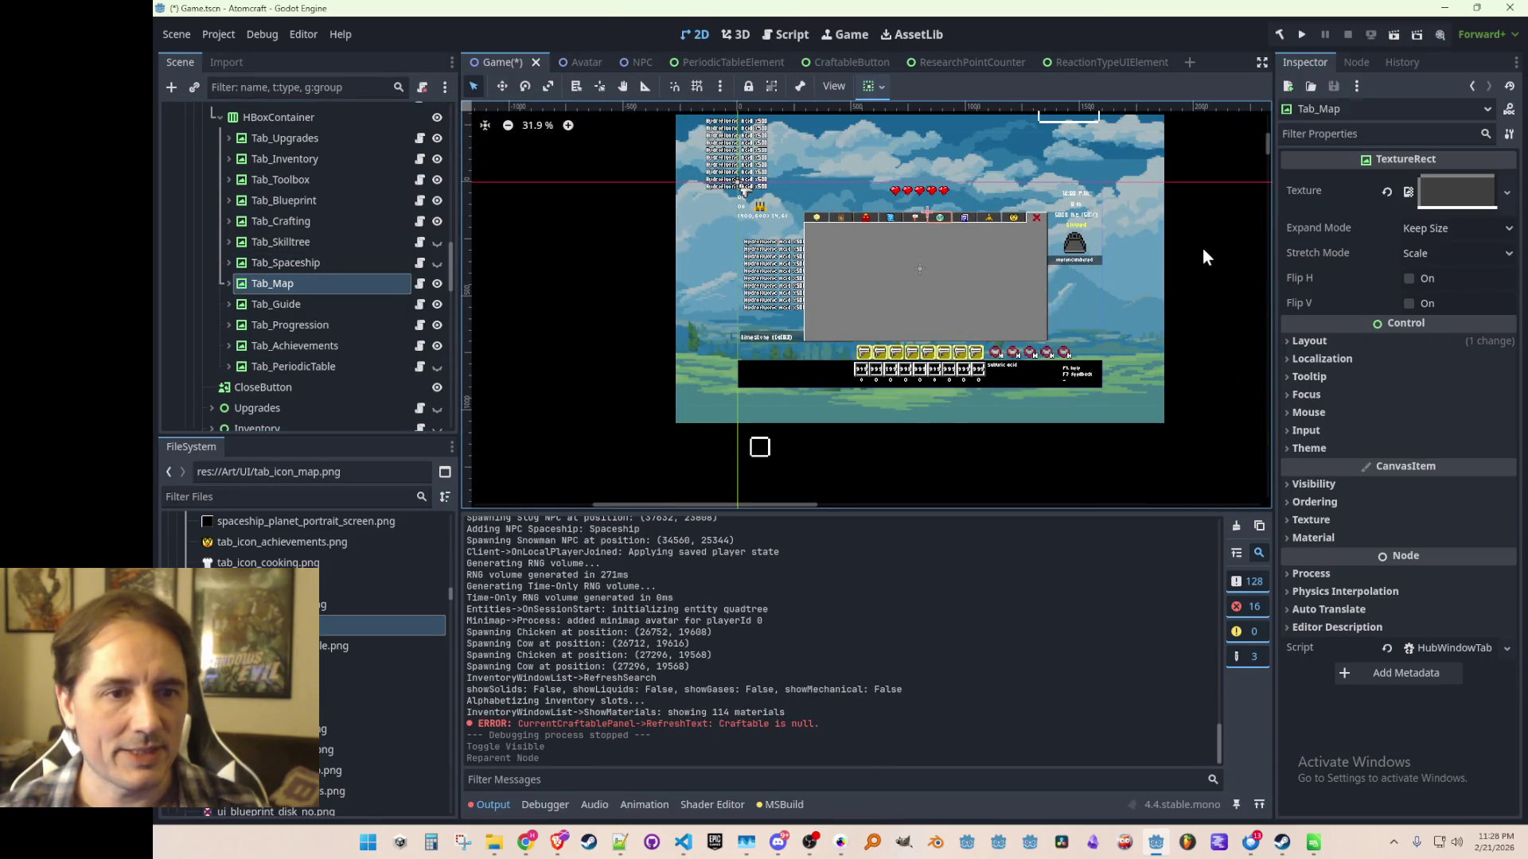
Clear the node selection and save the scene with Ctrl+S.
click(1202, 246)
scroll(949, 213, up, 1)
key(ctrl+s)
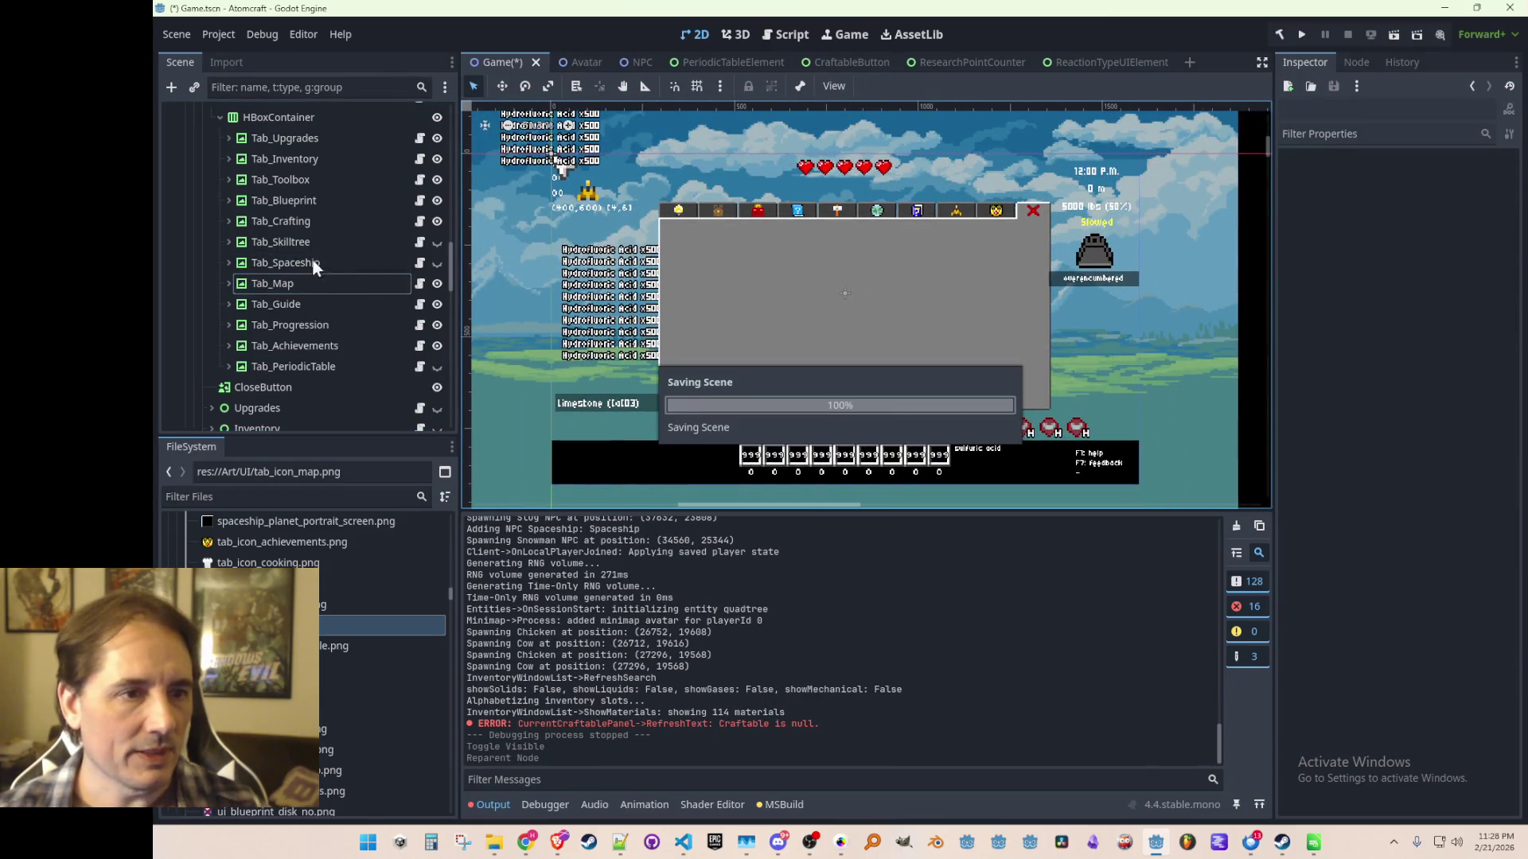
scroll(222, 259, up, 3)
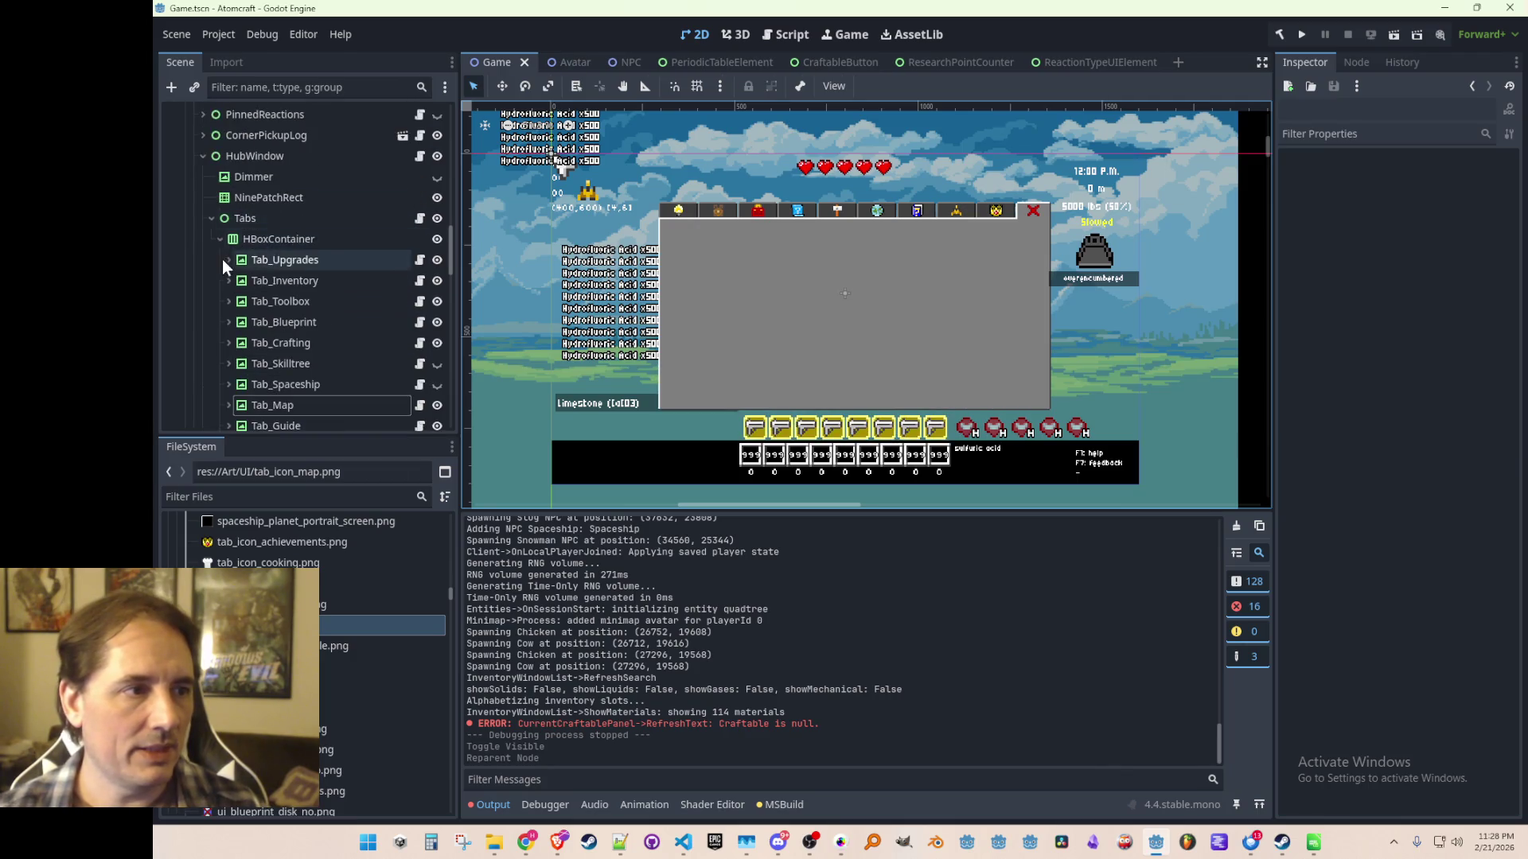
Collapse Tabs, switch on the Guide node's visibility eye, and select Guide.
click(209, 219)
scroll(307, 312, down, 3)
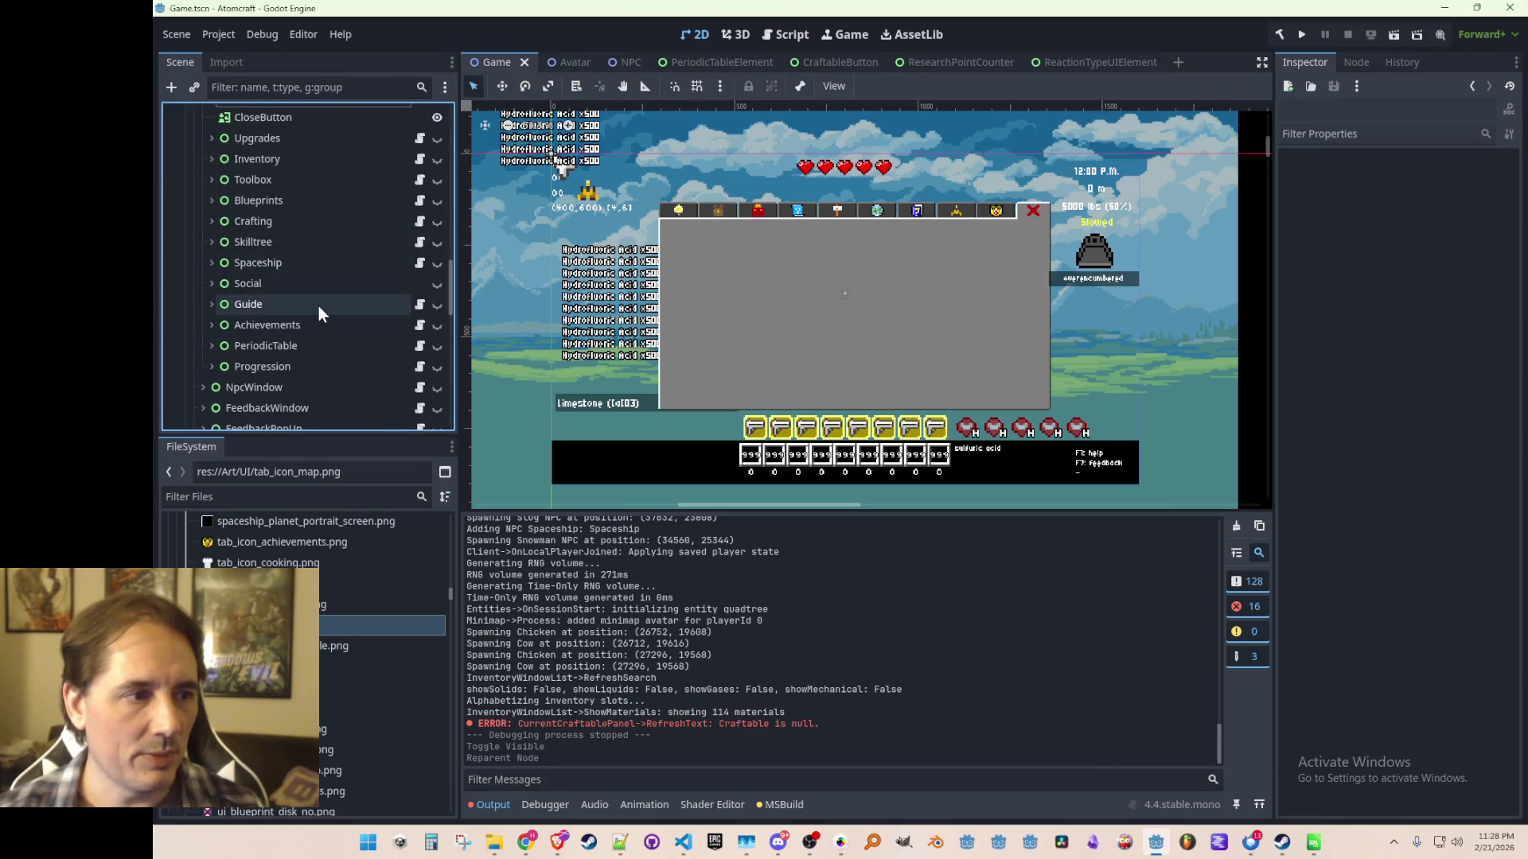
click(437, 304)
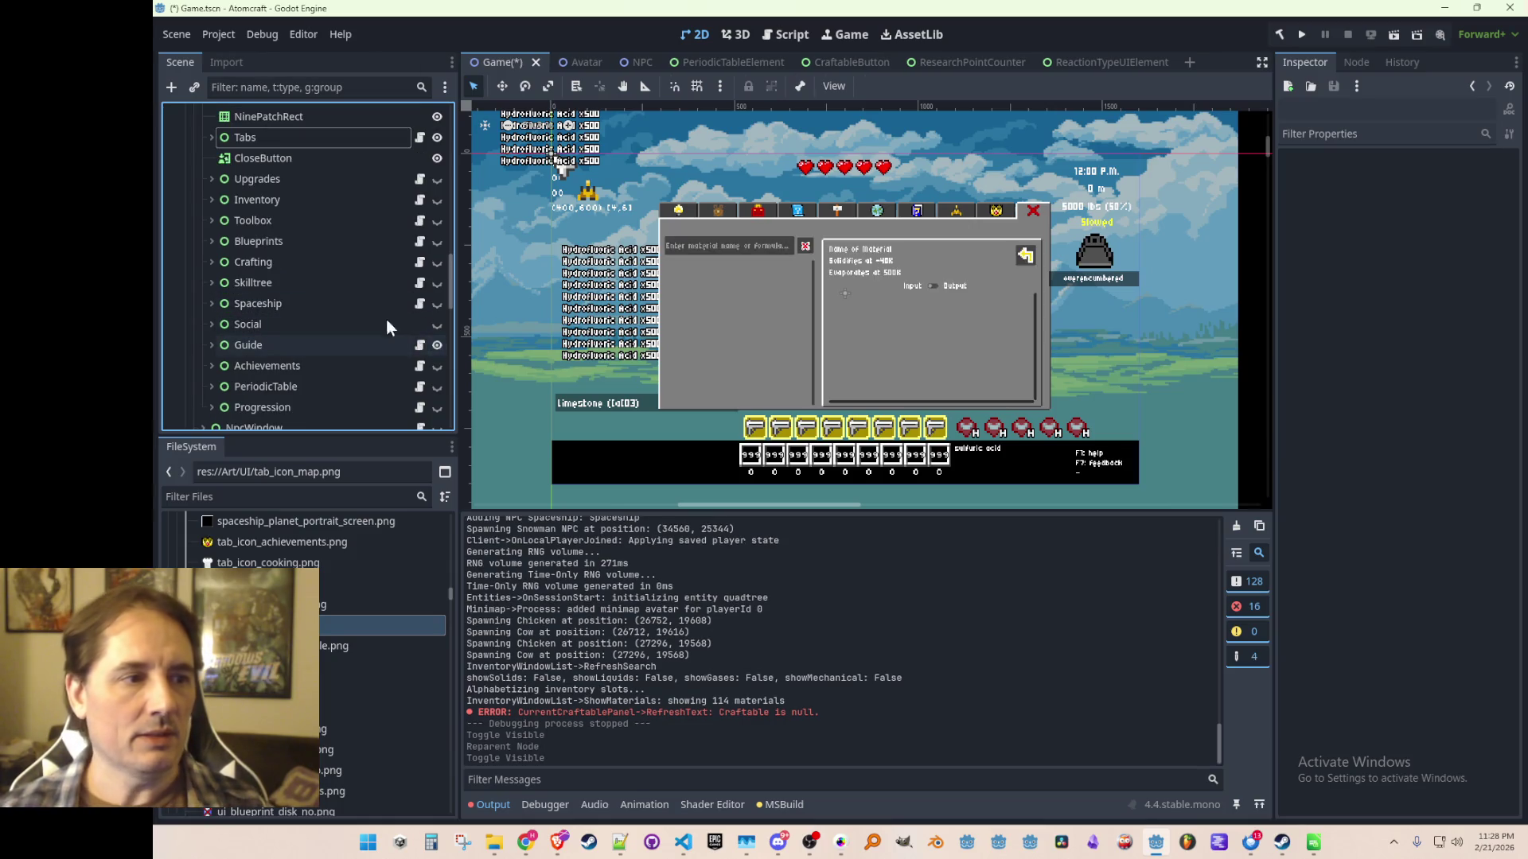
click(327, 303)
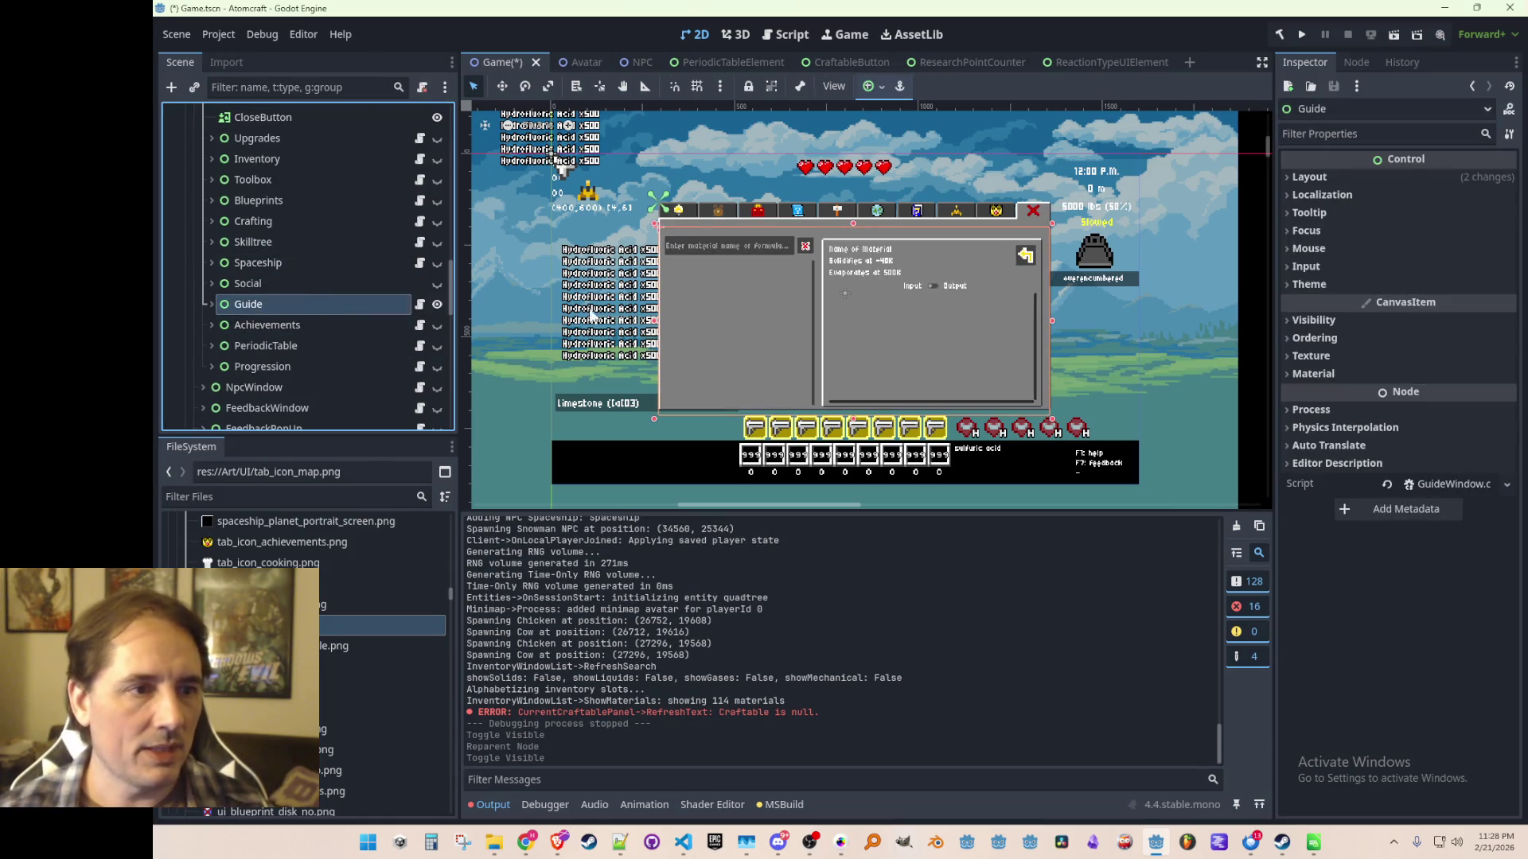
scroll(727, 307, up, 1)
scroll(727, 307, up, 1)
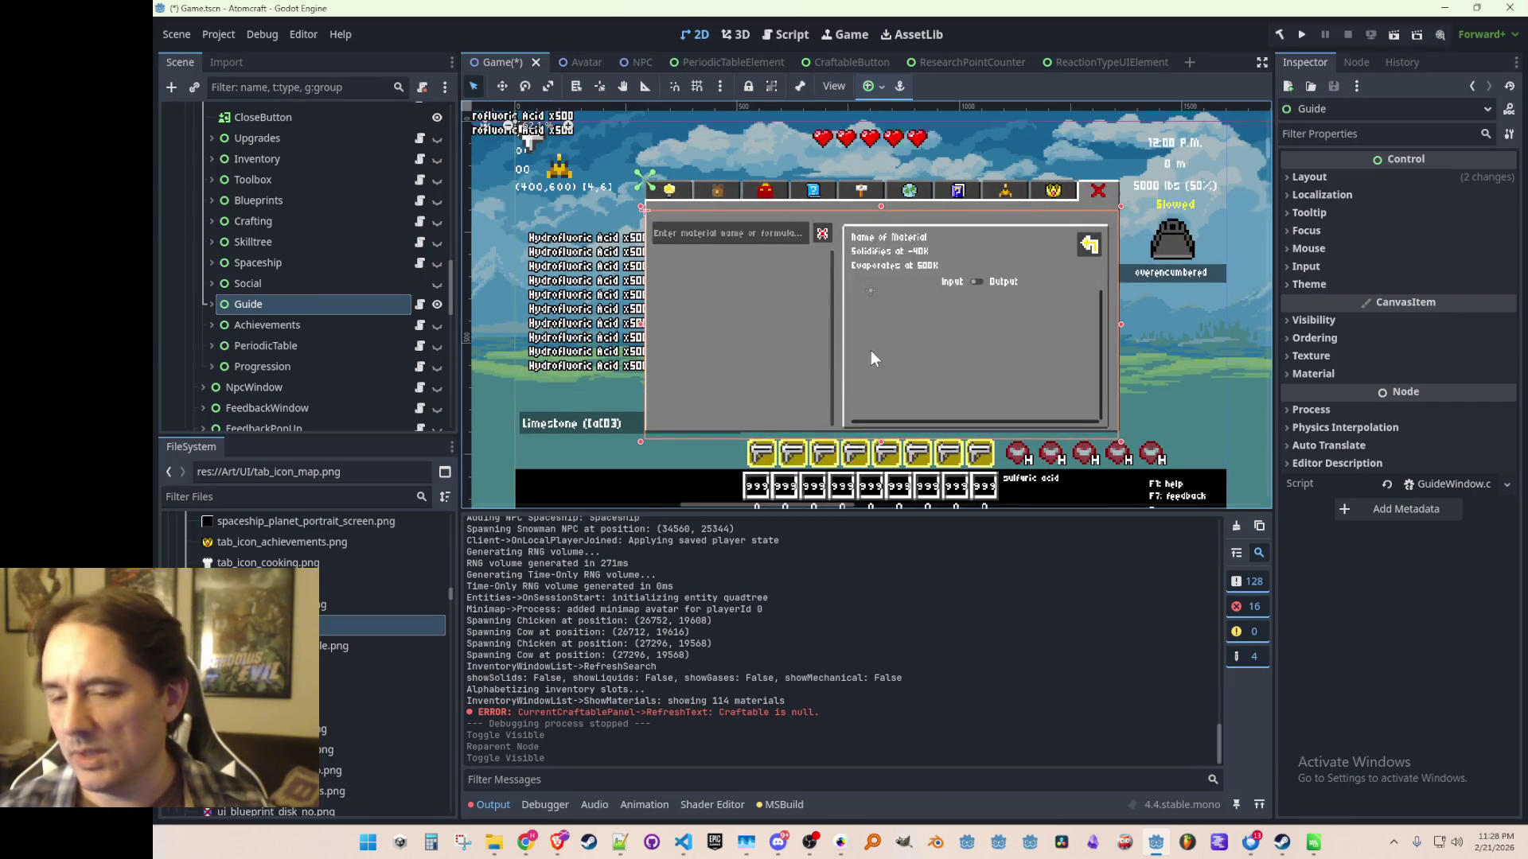
scroll(866, 363, right, 1)
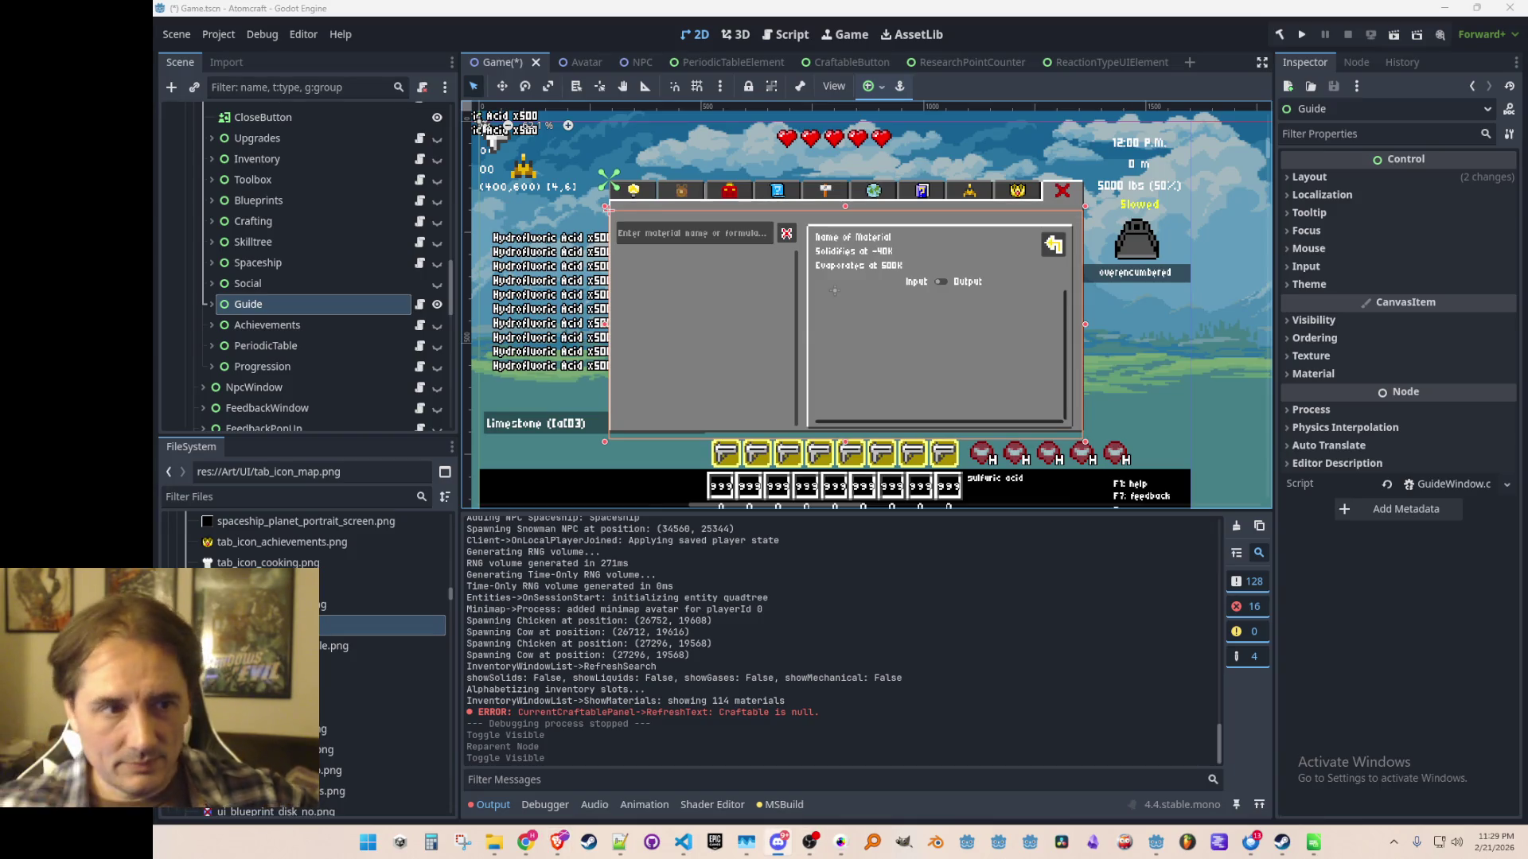
Duplicate the Guide node and move the Guide2 copy above Guide.
click(276, 344)
click(251, 304)
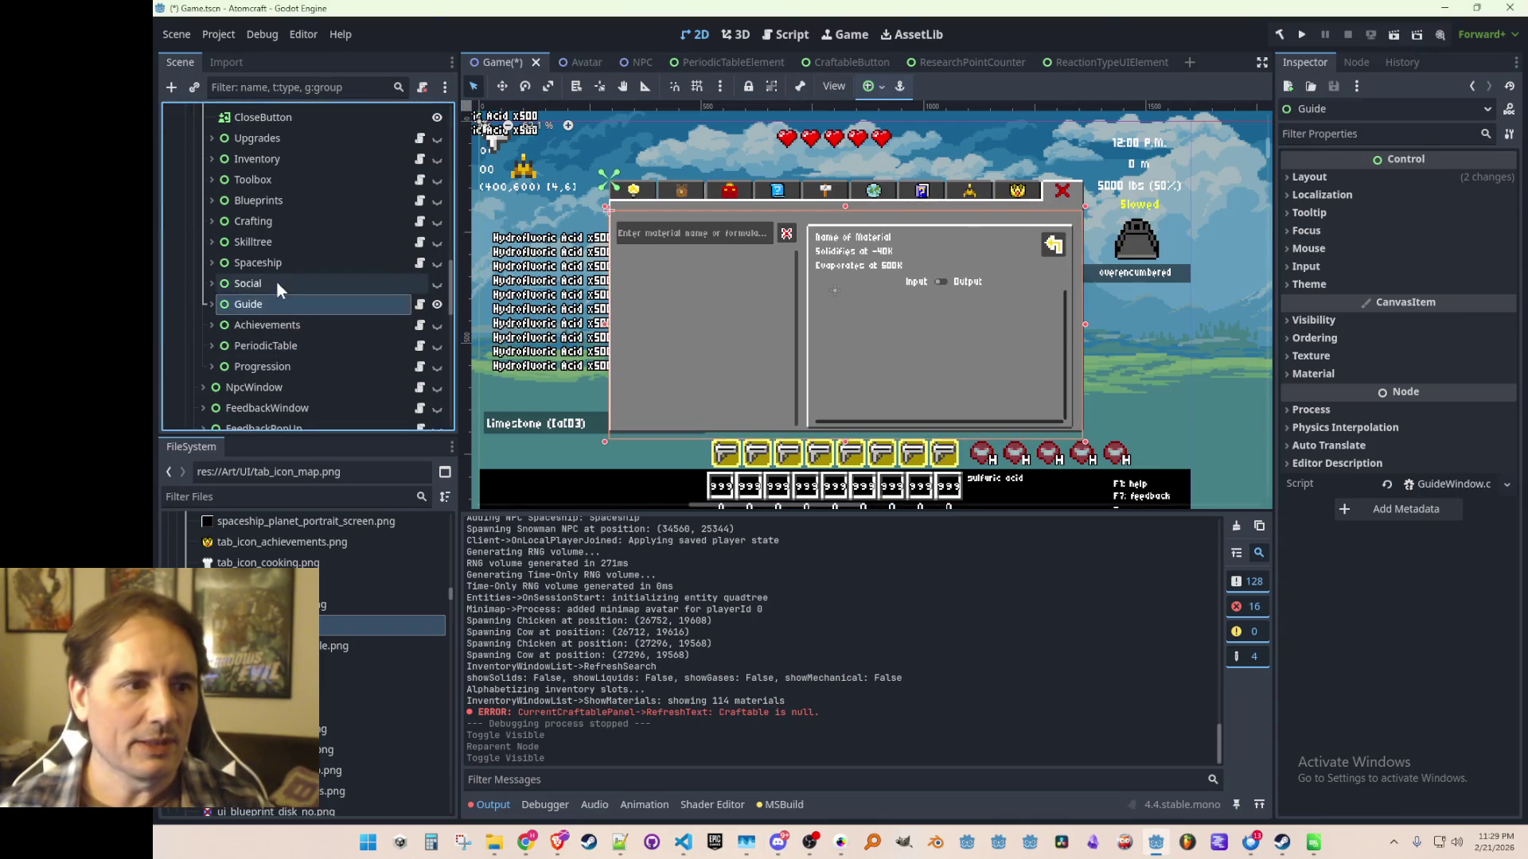
click(279, 283)
click(275, 302)
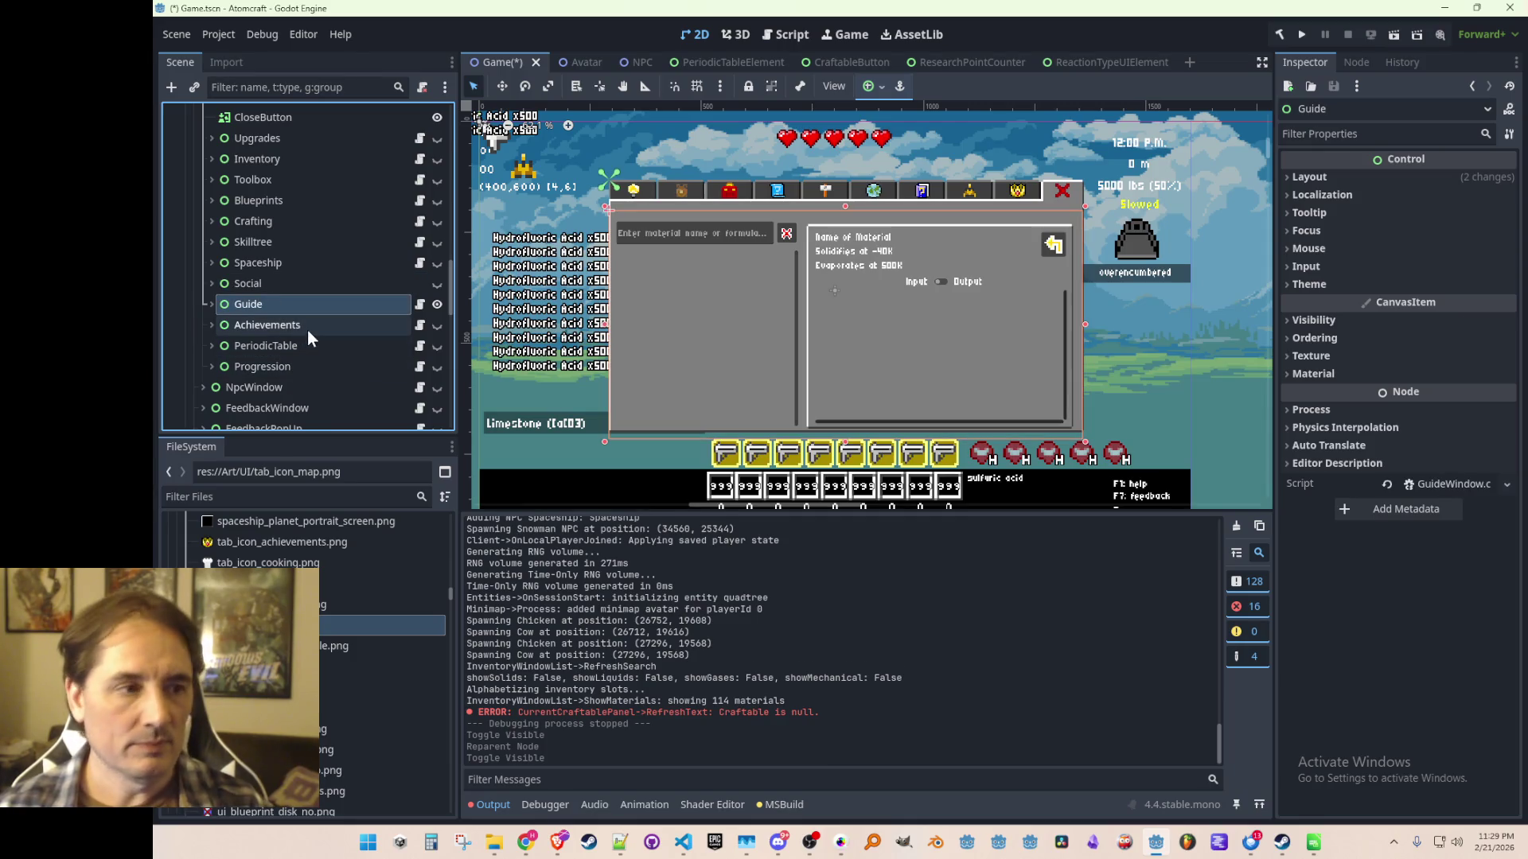
key(ctrl+d)
click(211, 325)
drag(256, 322, 282, 292)
Rename the copy to 'Map' and detach its script.
double_click(265, 305)
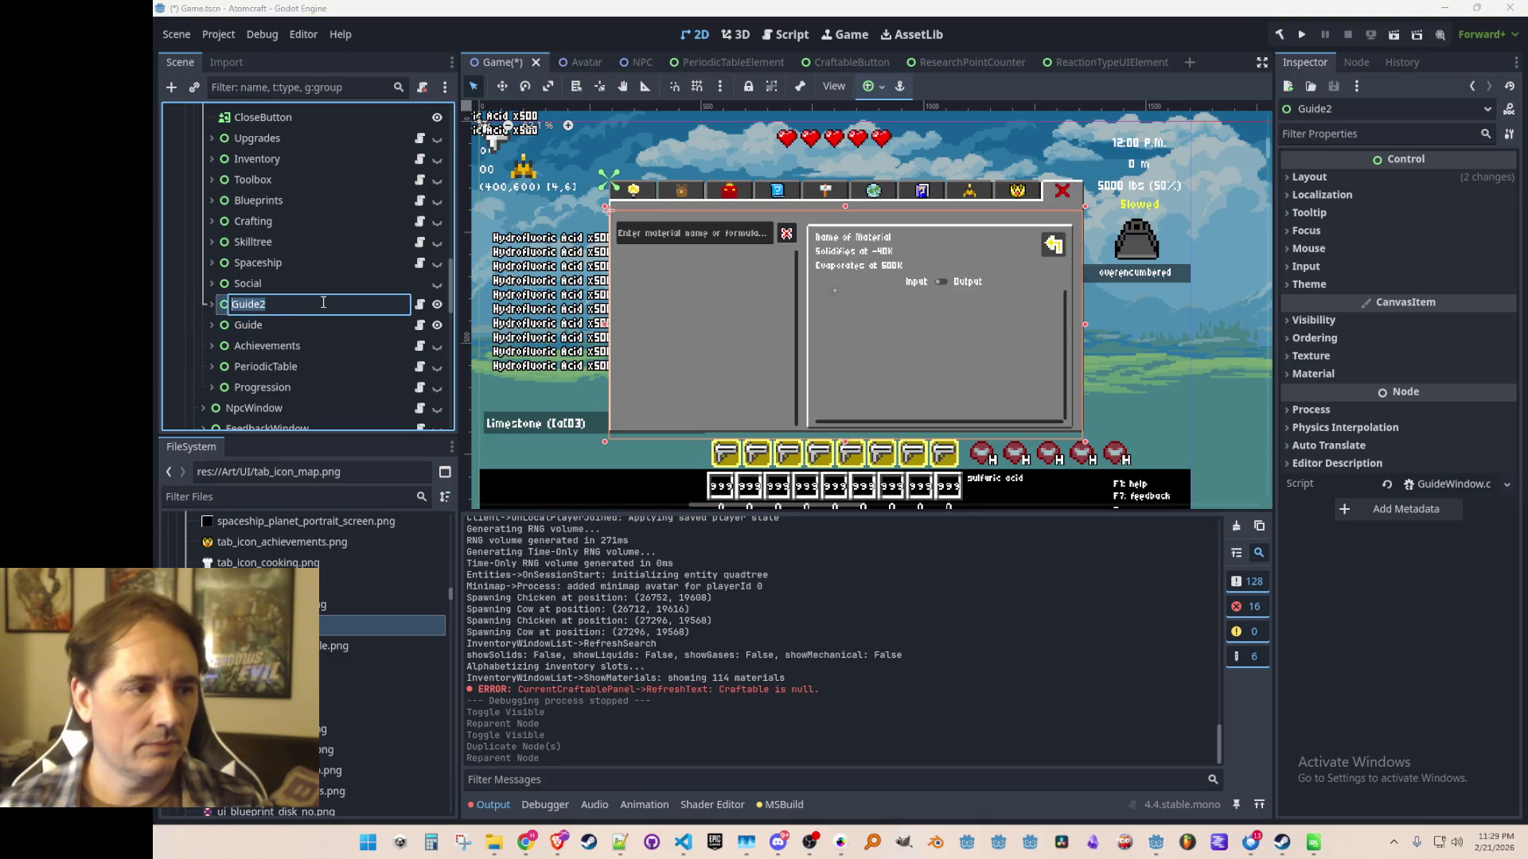
text(Map)
key(Return)
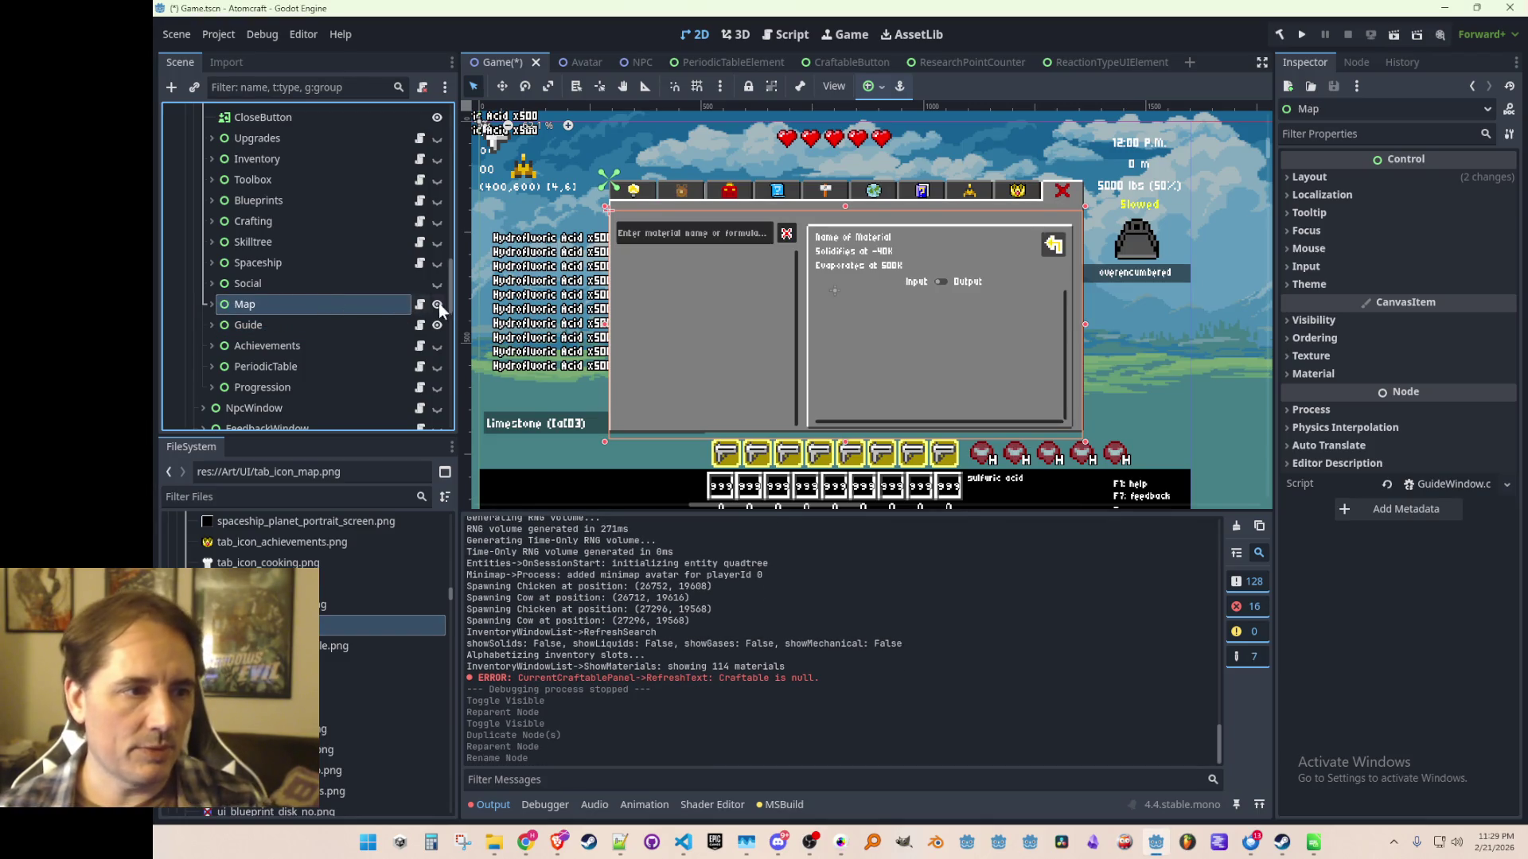
right_click(385, 303)
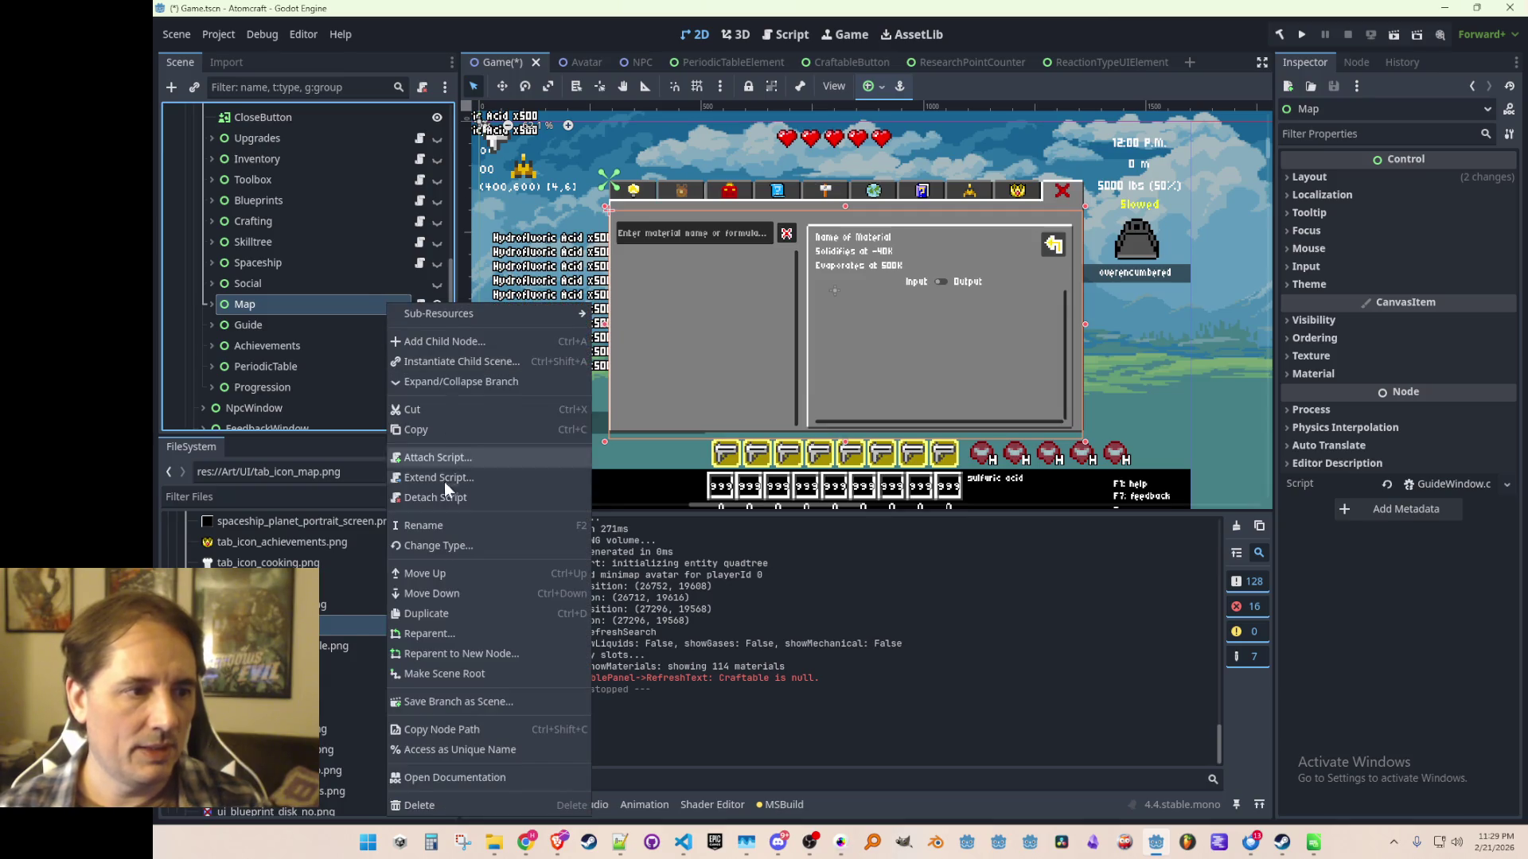
click(445, 497)
Select the Map node and expand it to show its children.
click(212, 301)
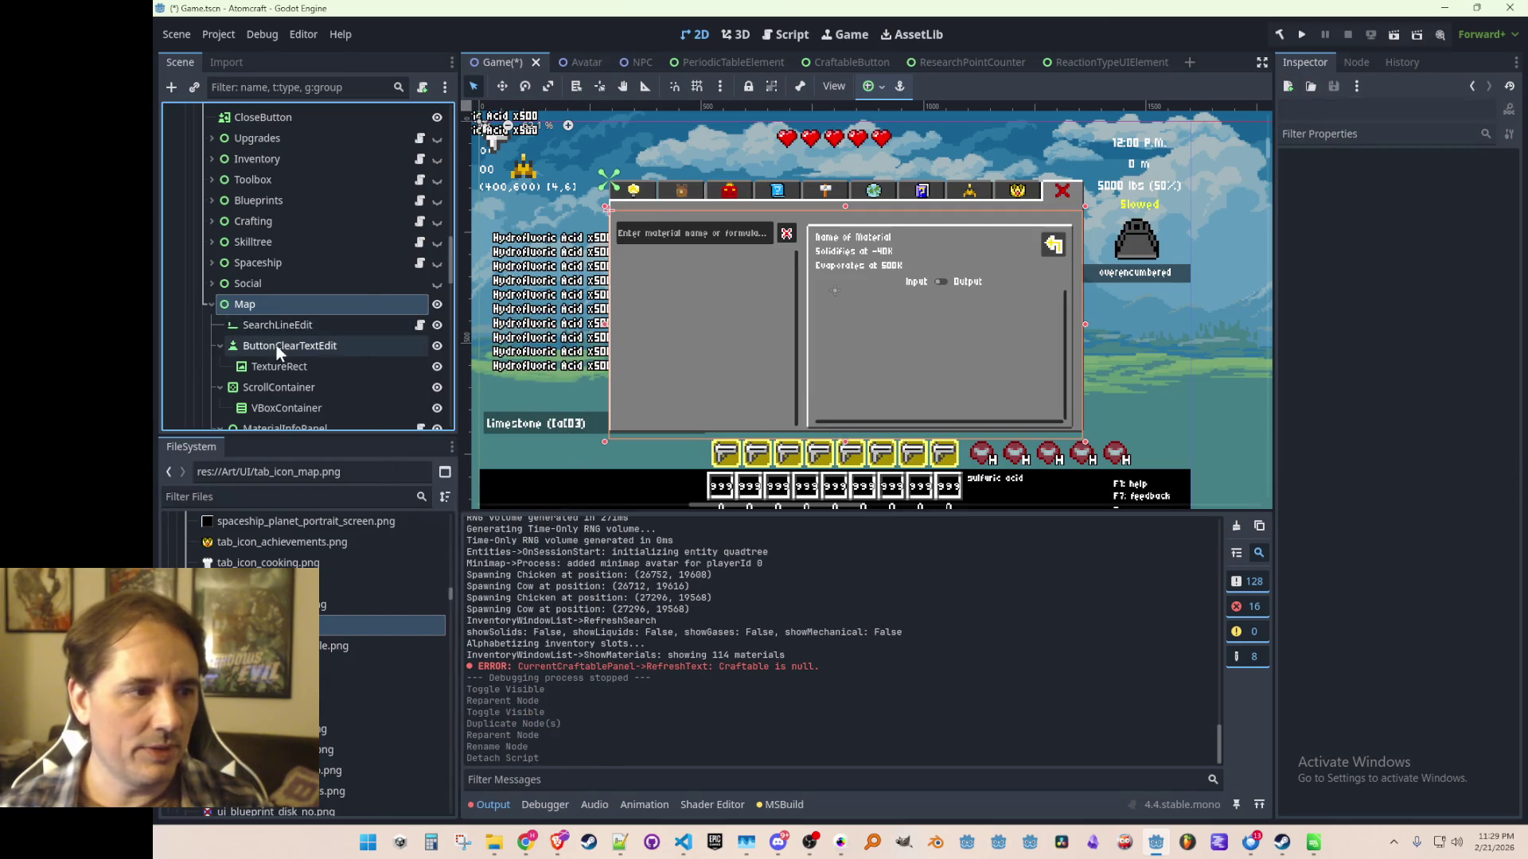
click(212, 302)
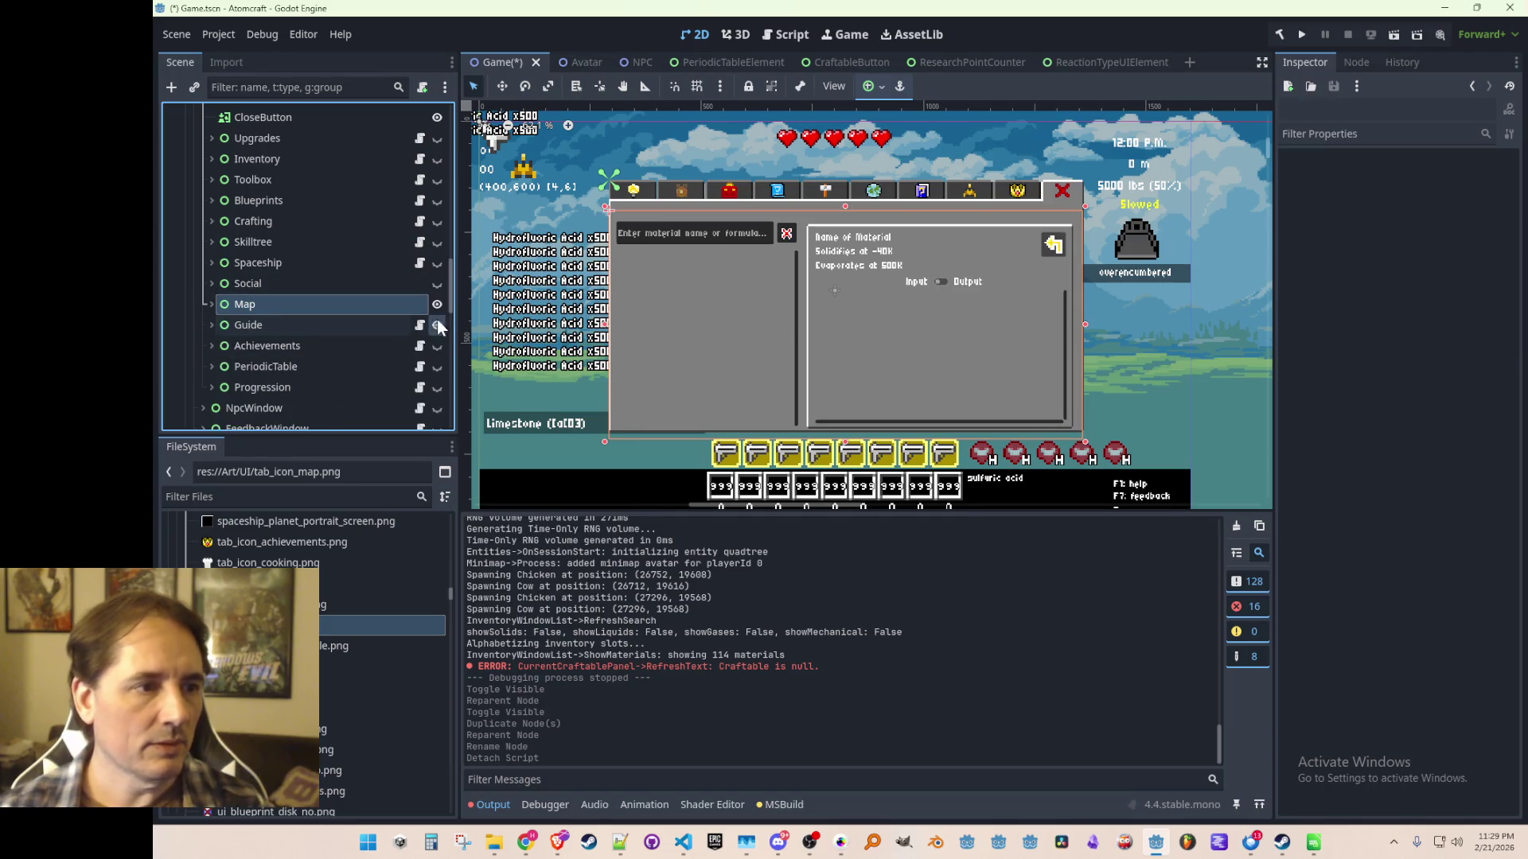
click(290, 304)
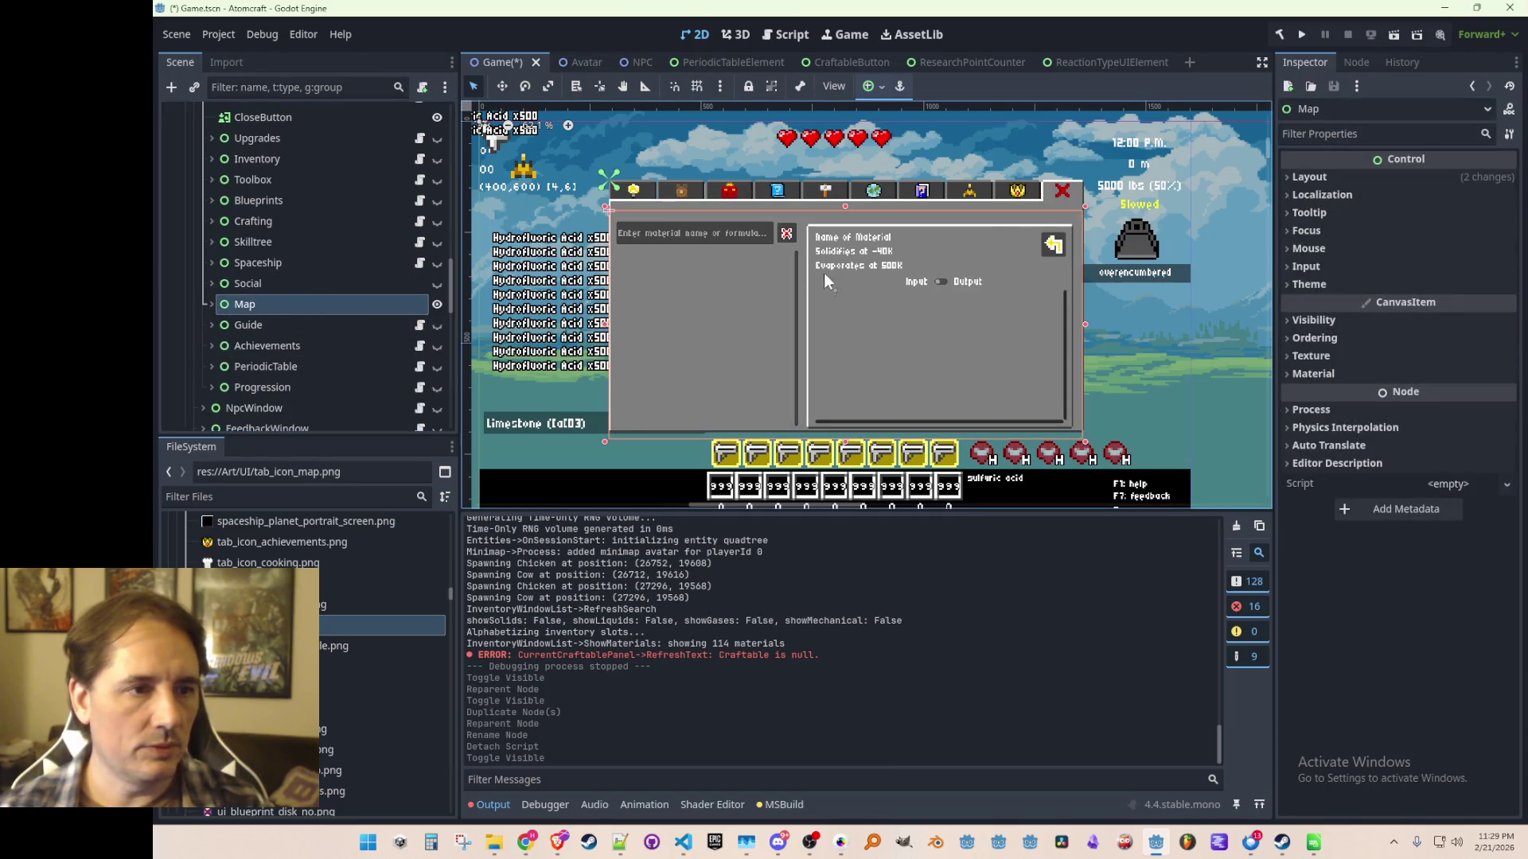
scroll(787, 299, up, 1)
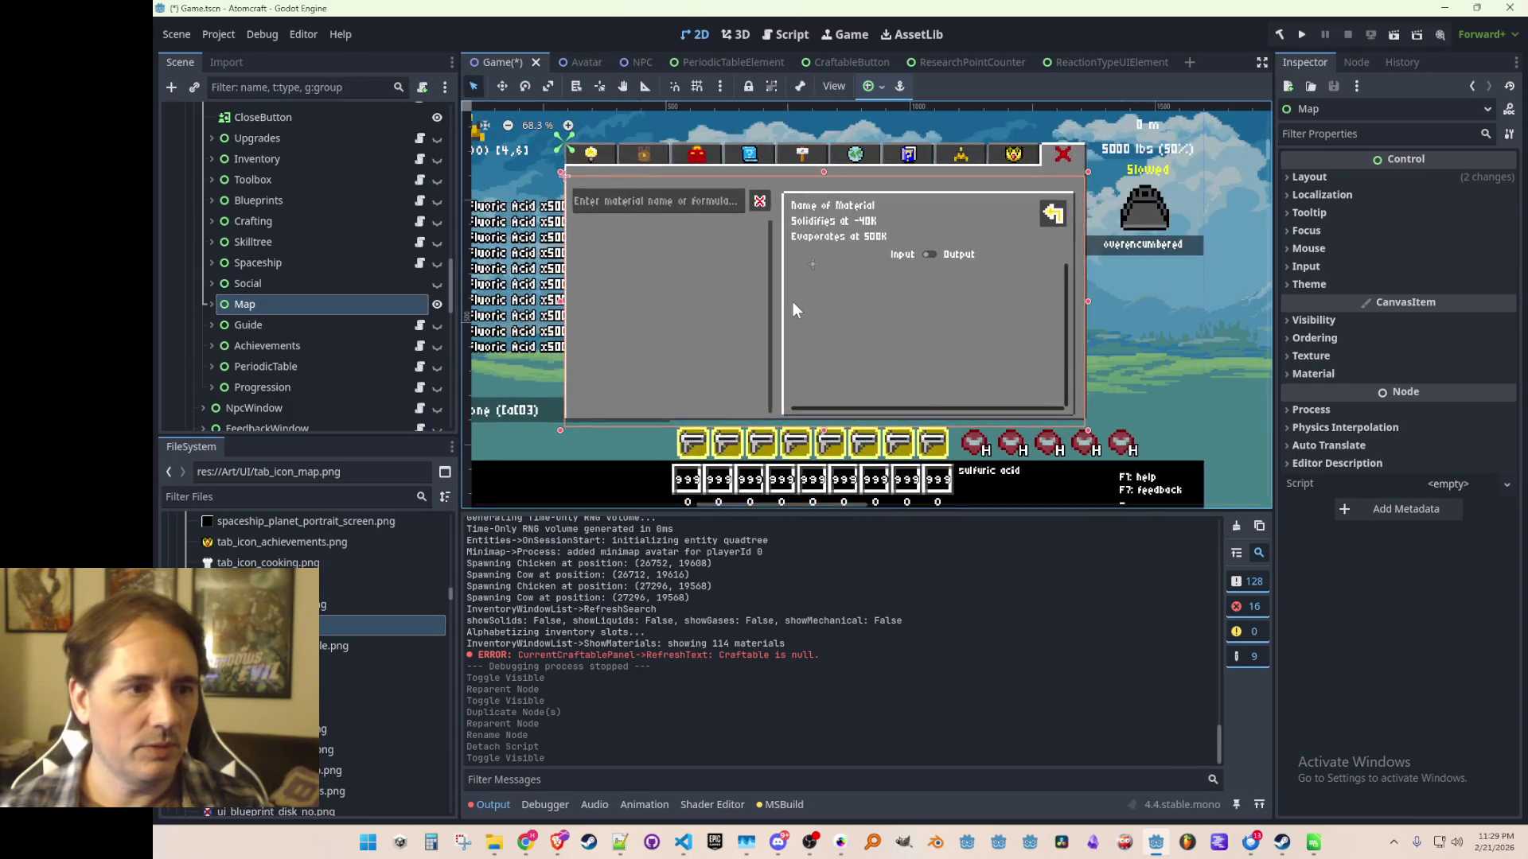
scroll(780, 316, down, 1)
click(210, 302)
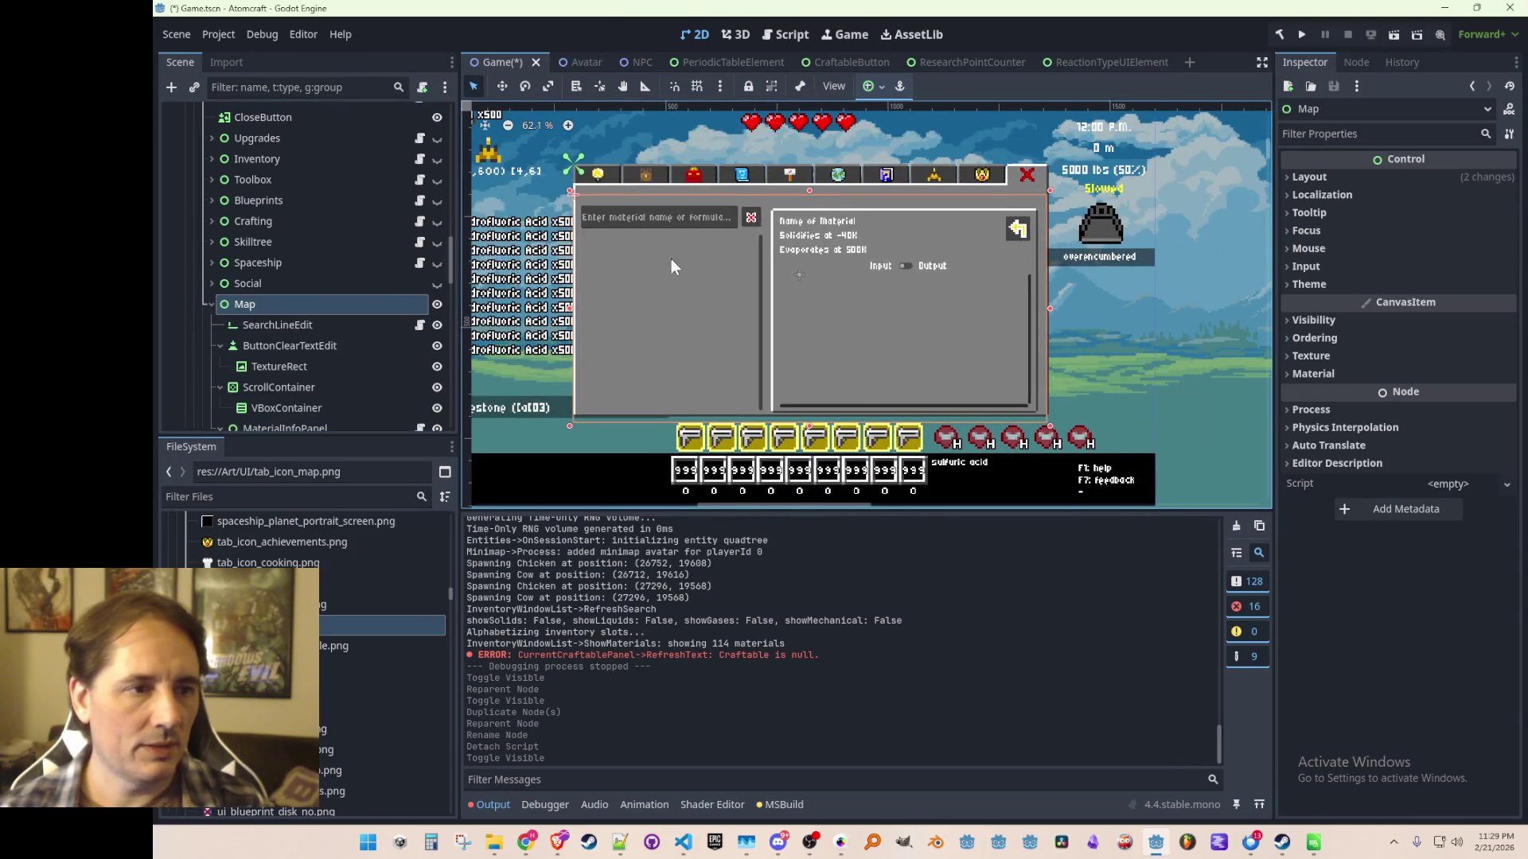
scroll(727, 318, up, 1)
scroll(785, 319, down, 1)
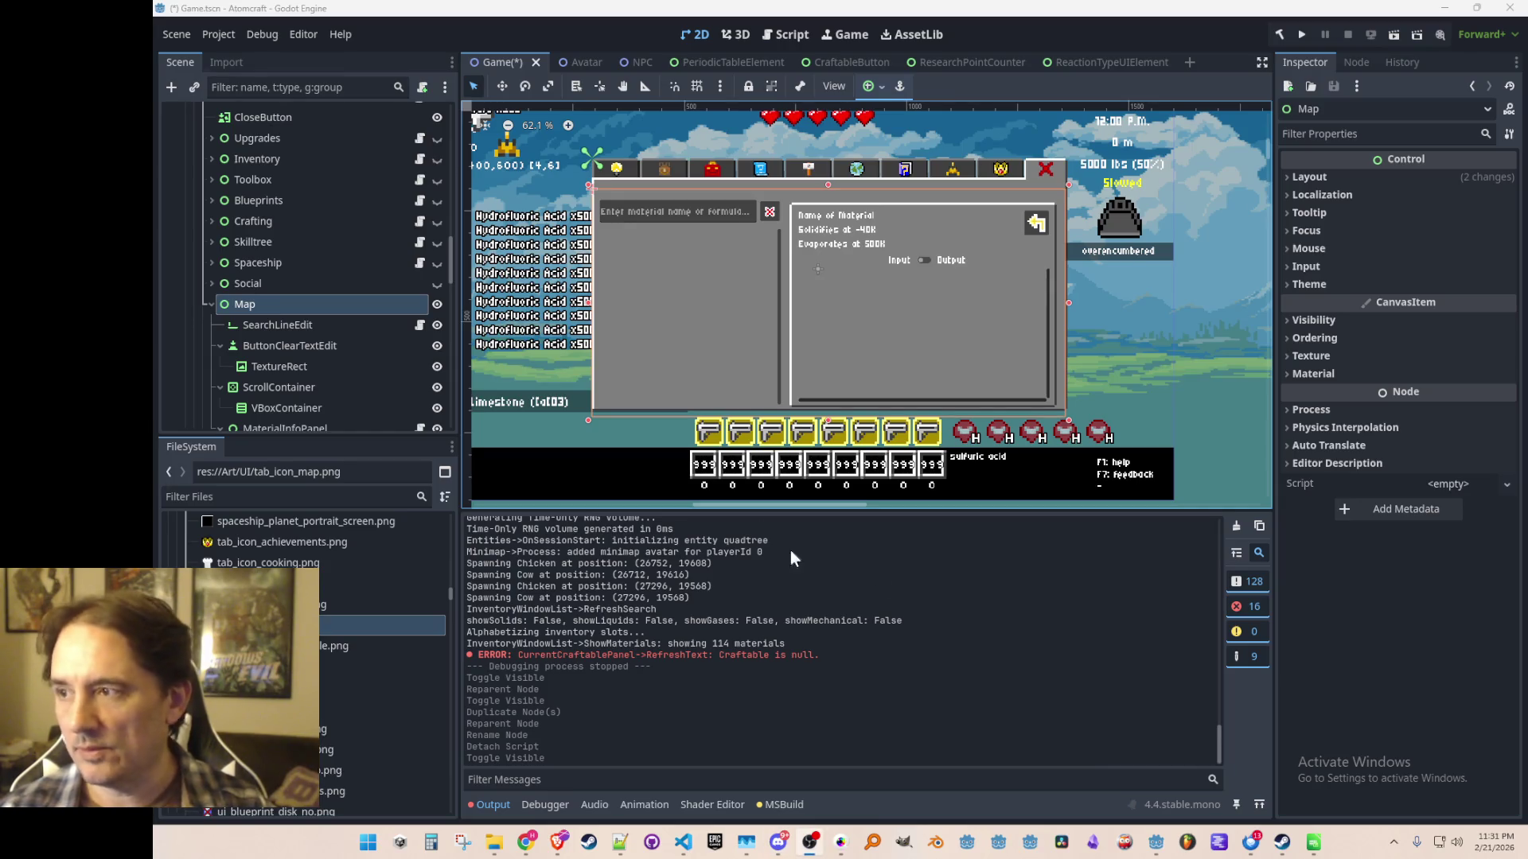
click(704, 351)
scroll(286, 318, down, 3)
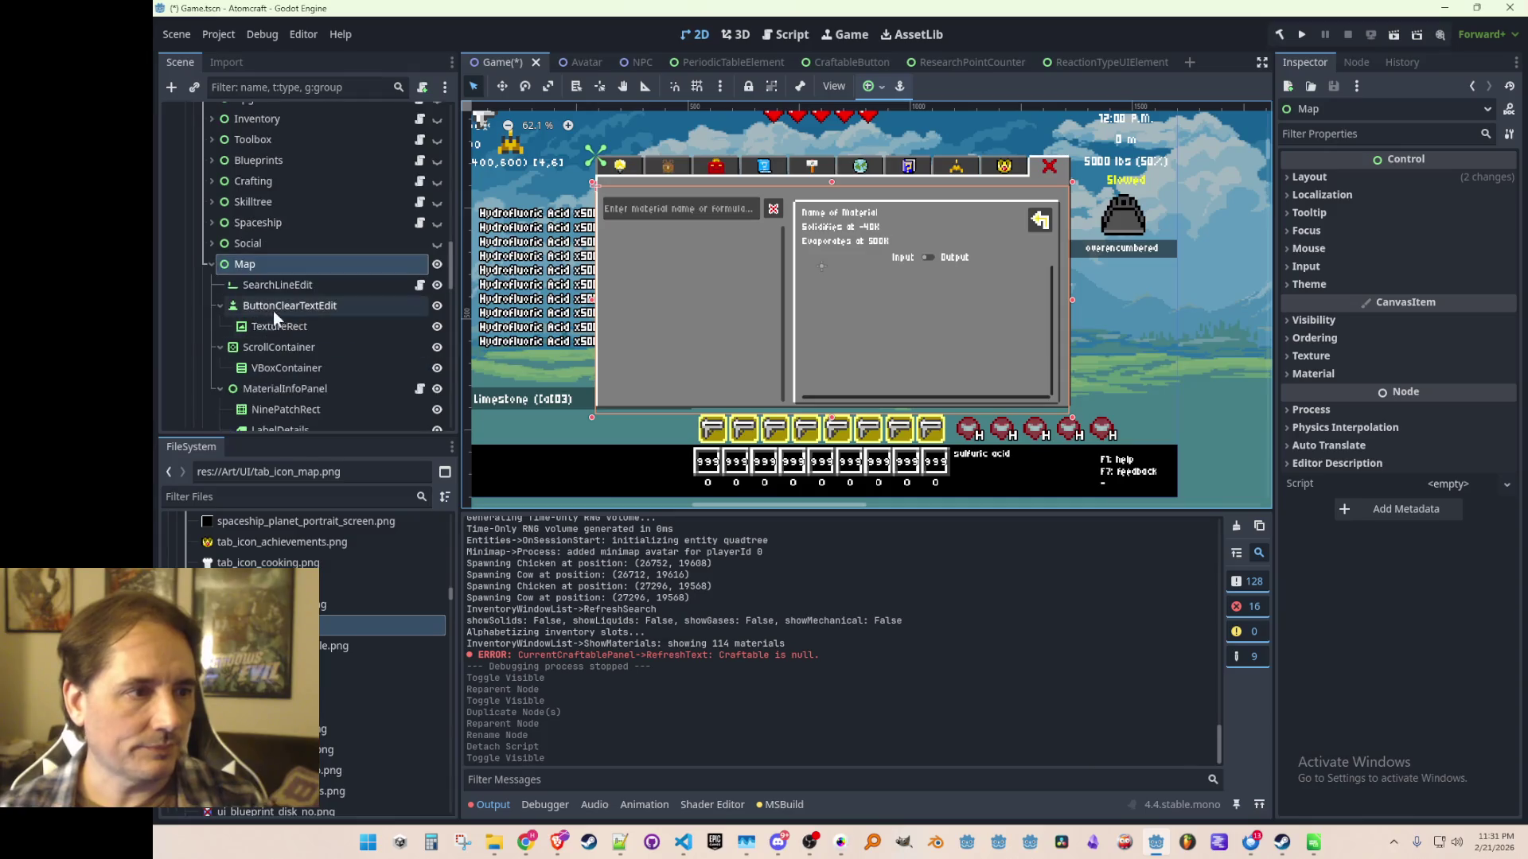
click(301, 247)
click(311, 265)
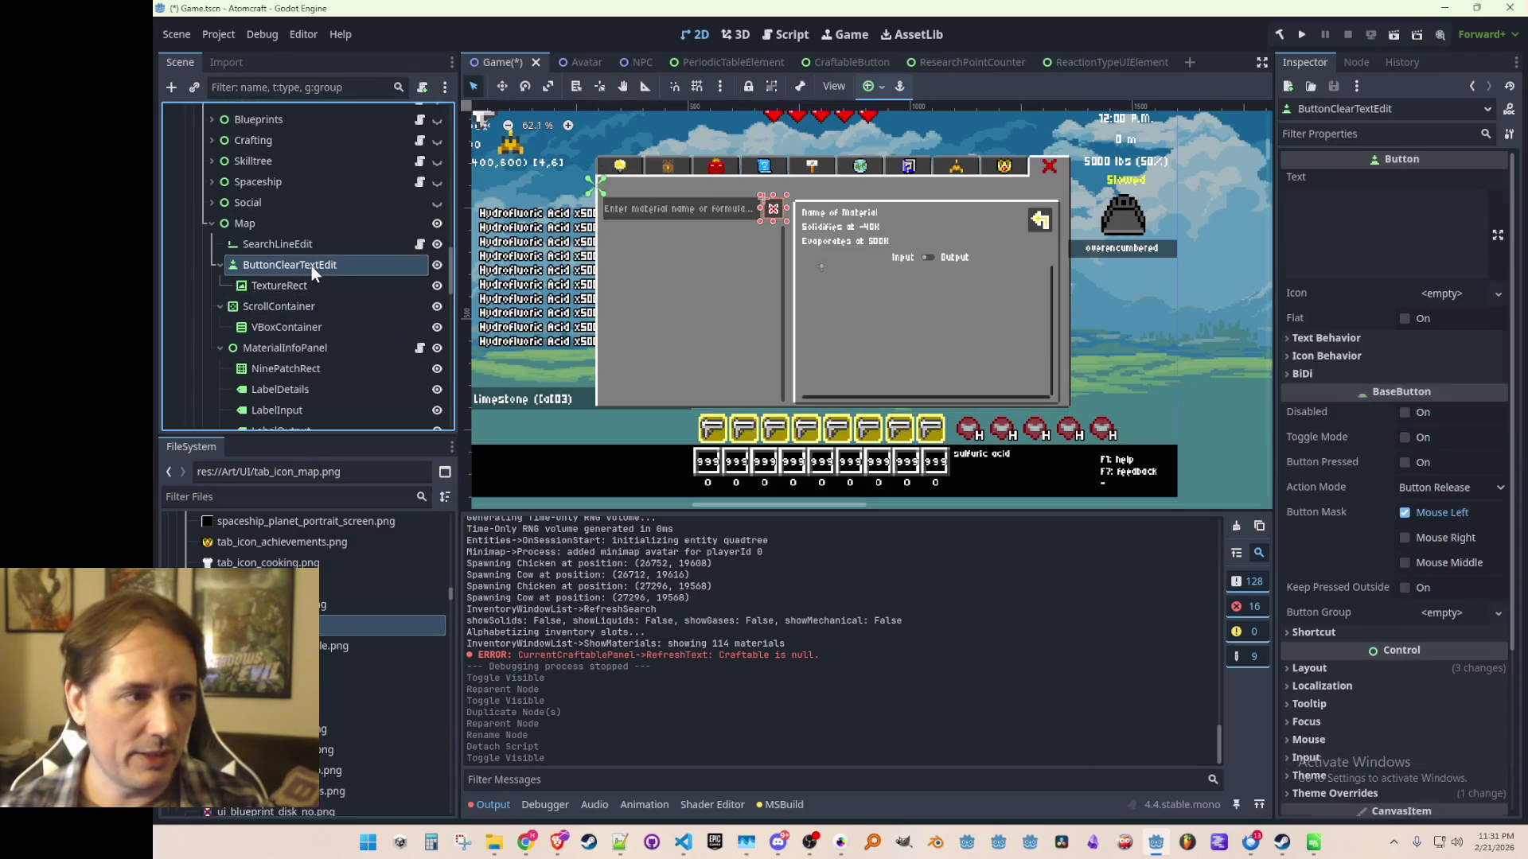
click(220, 265)
click(270, 287)
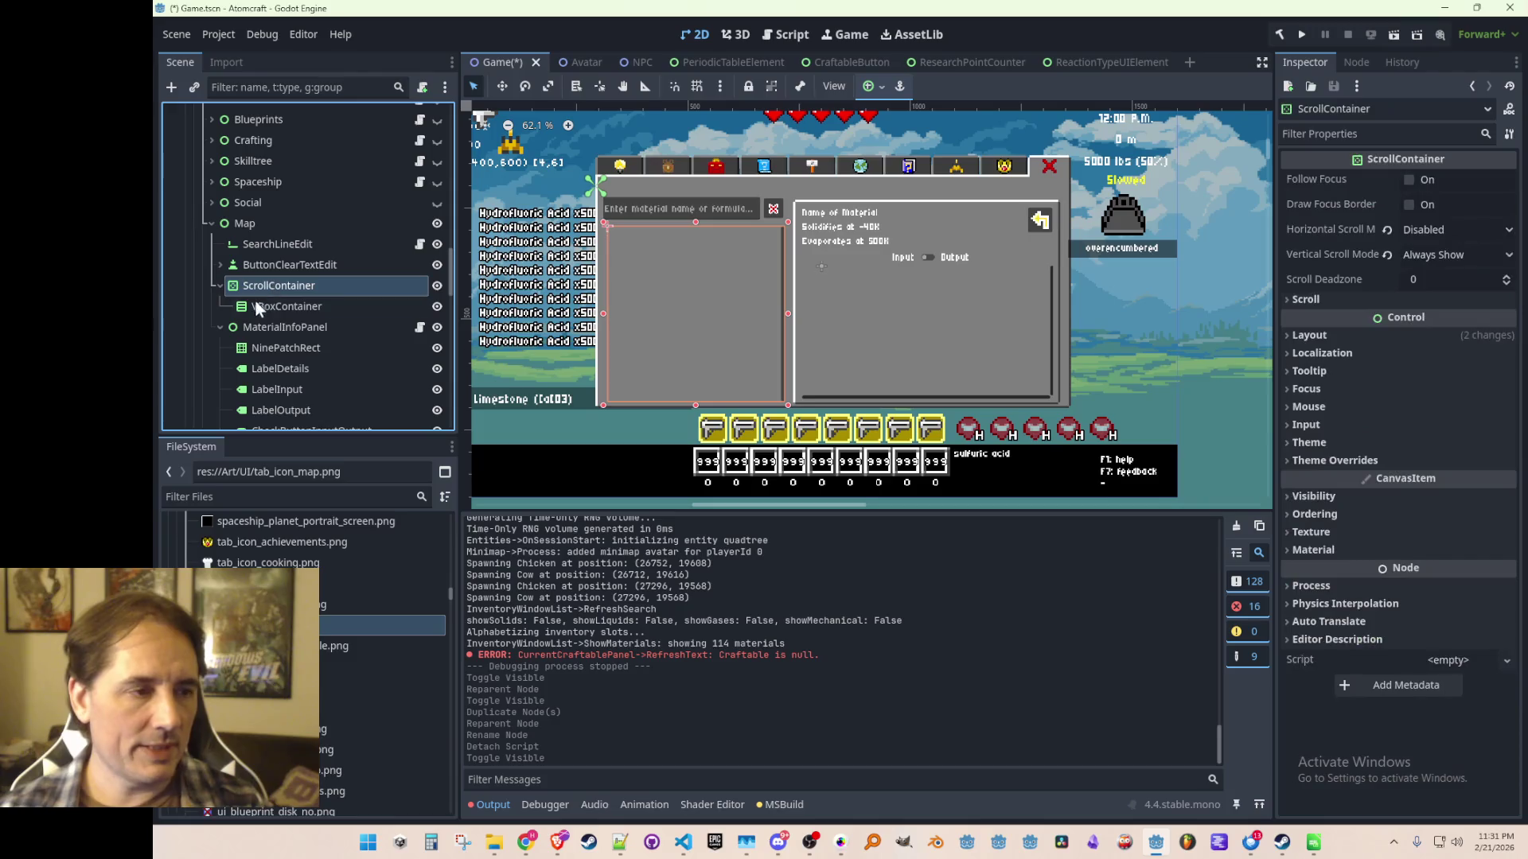
click(220, 285)
drag(268, 305, 285, 289)
click(285, 290)
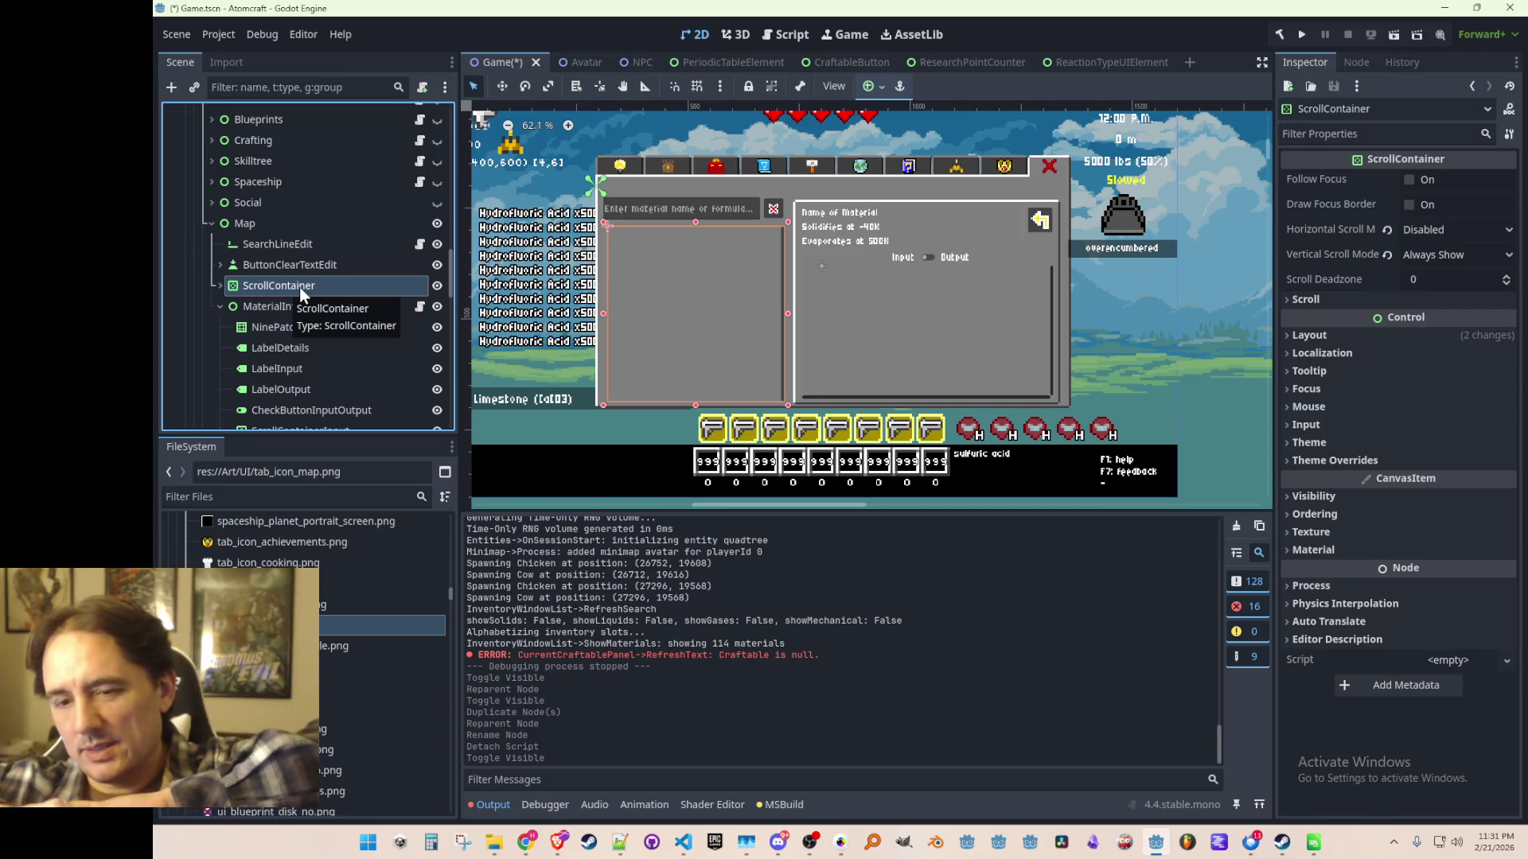
click(253, 308)
click(232, 290)
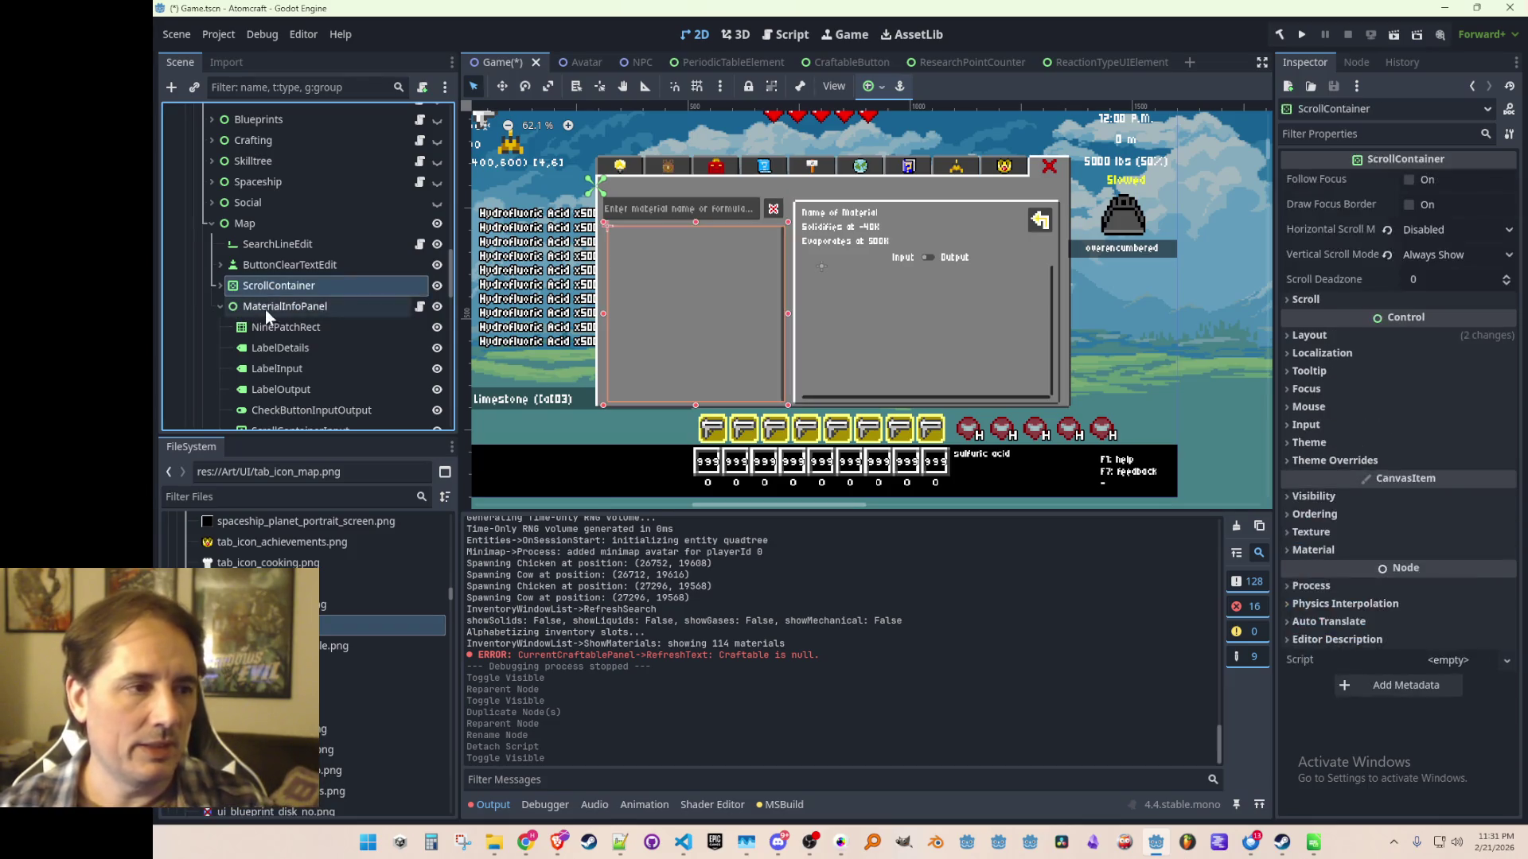
click(221, 307)
click(303, 308)
key(Delete)
key(Return)
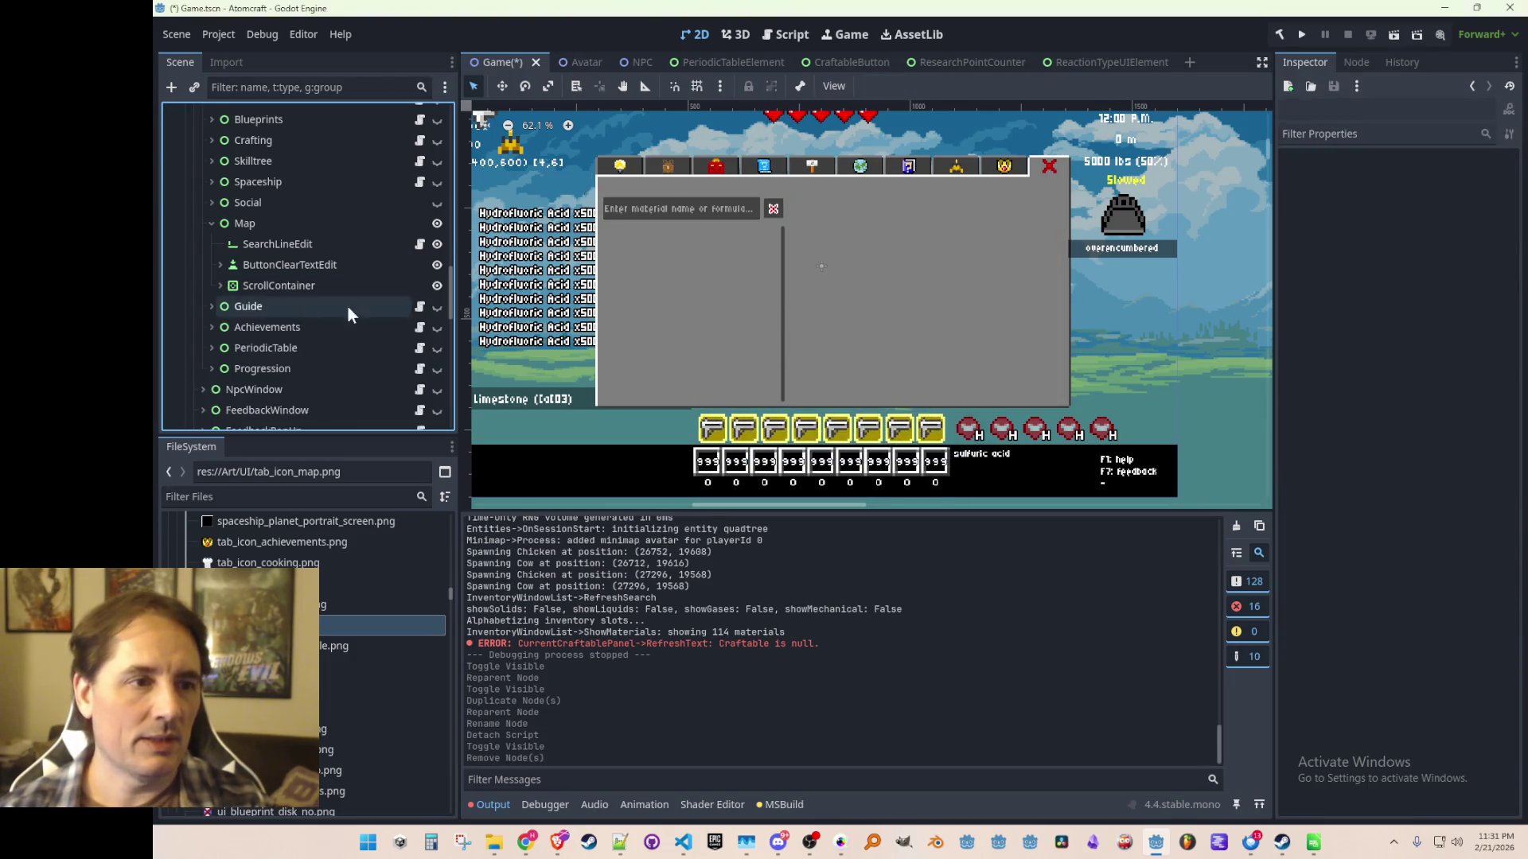
click(312, 285)
click(315, 246)
click(312, 278)
click(320, 266)
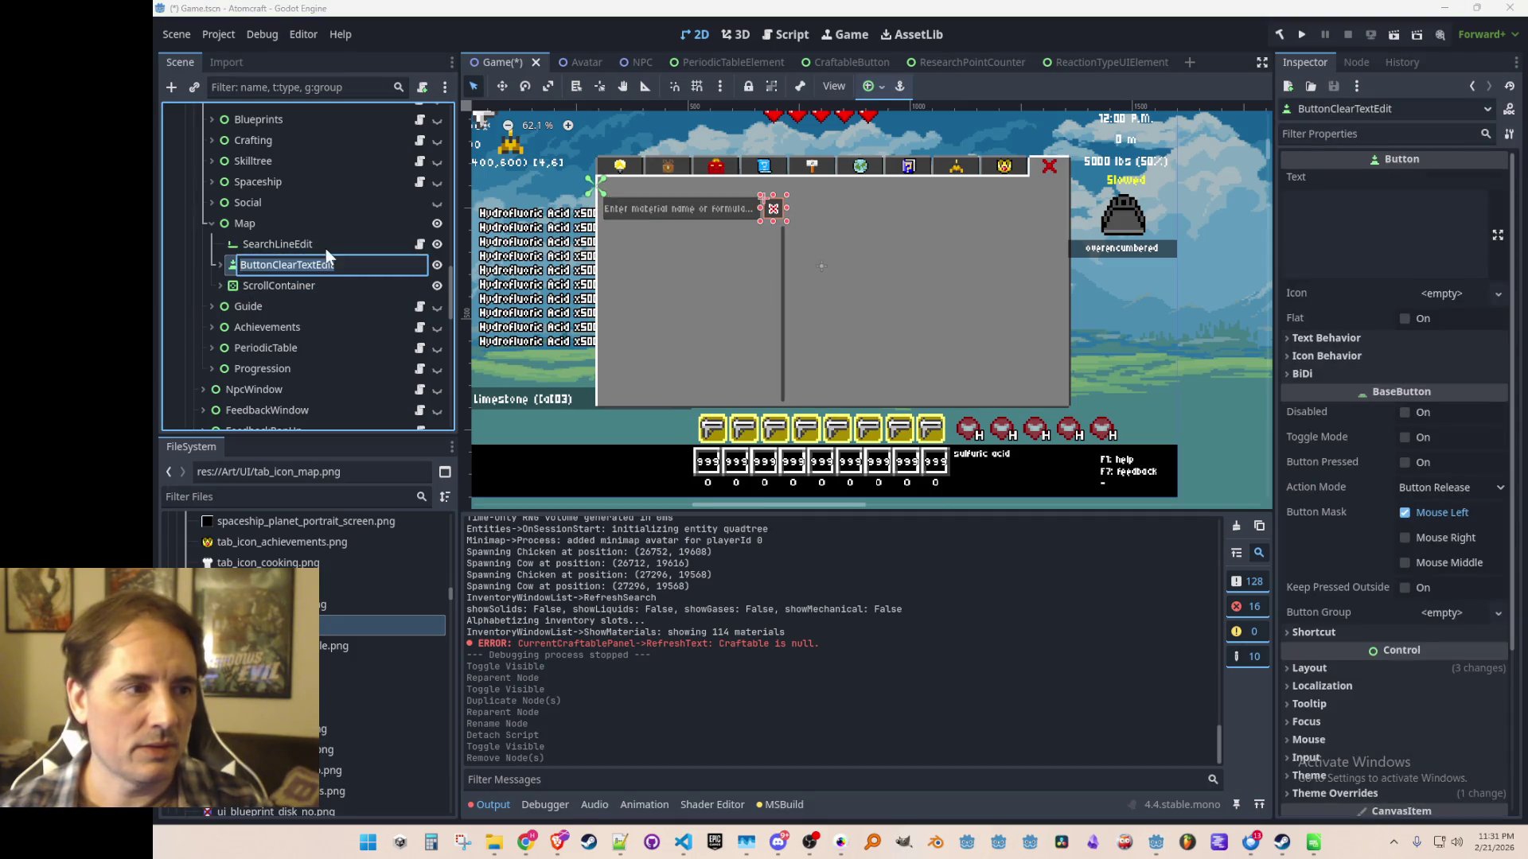
click(322, 247)
click(312, 285)
click(316, 247)
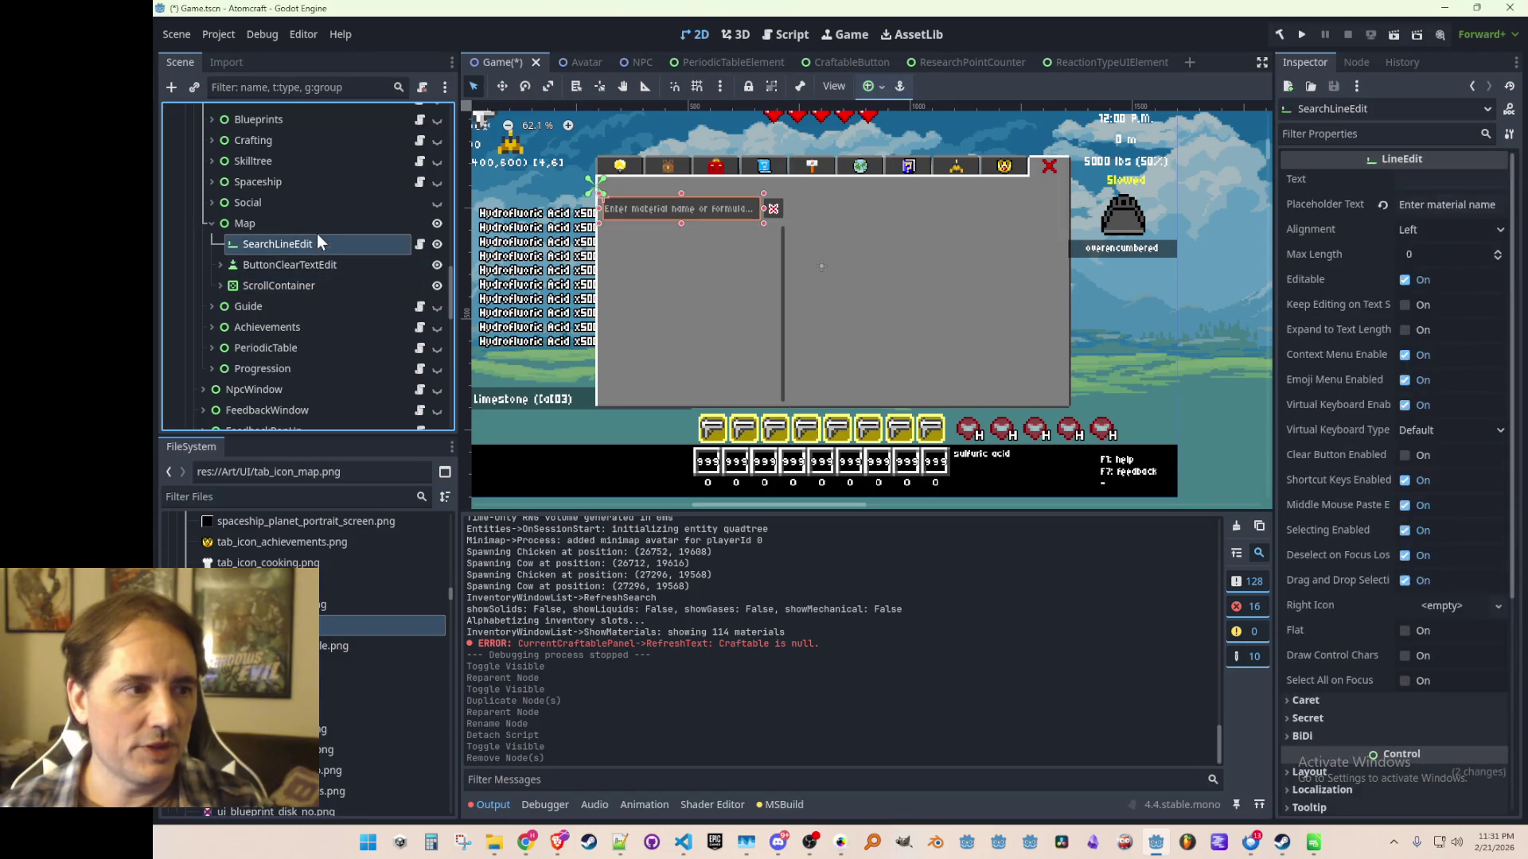
click(318, 283)
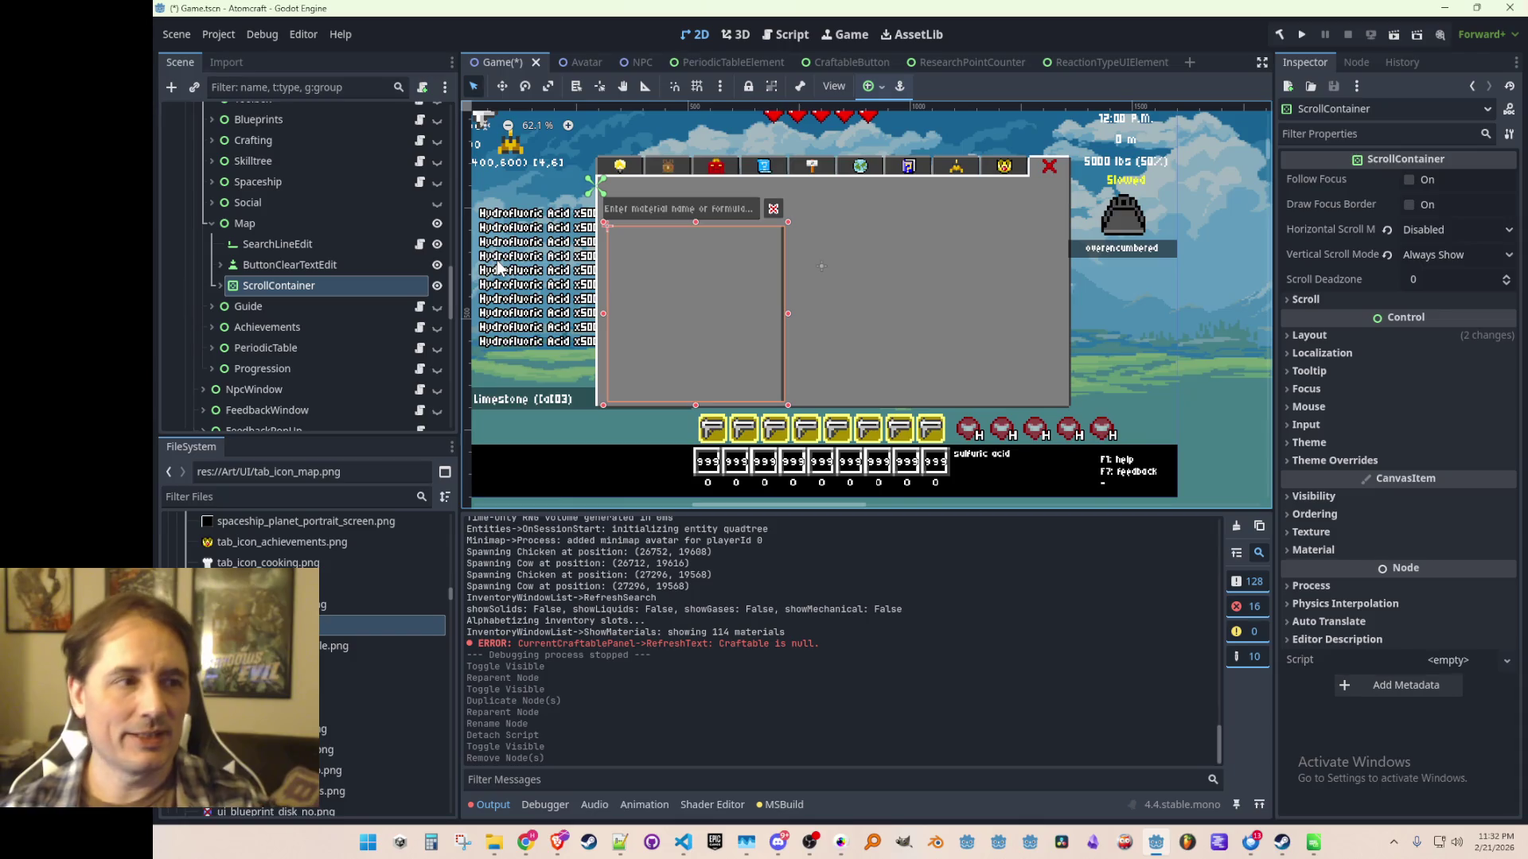
Shorten the material list by dragging the ScrollContainer's bottom edge up.
scroll(848, 266, up, 2)
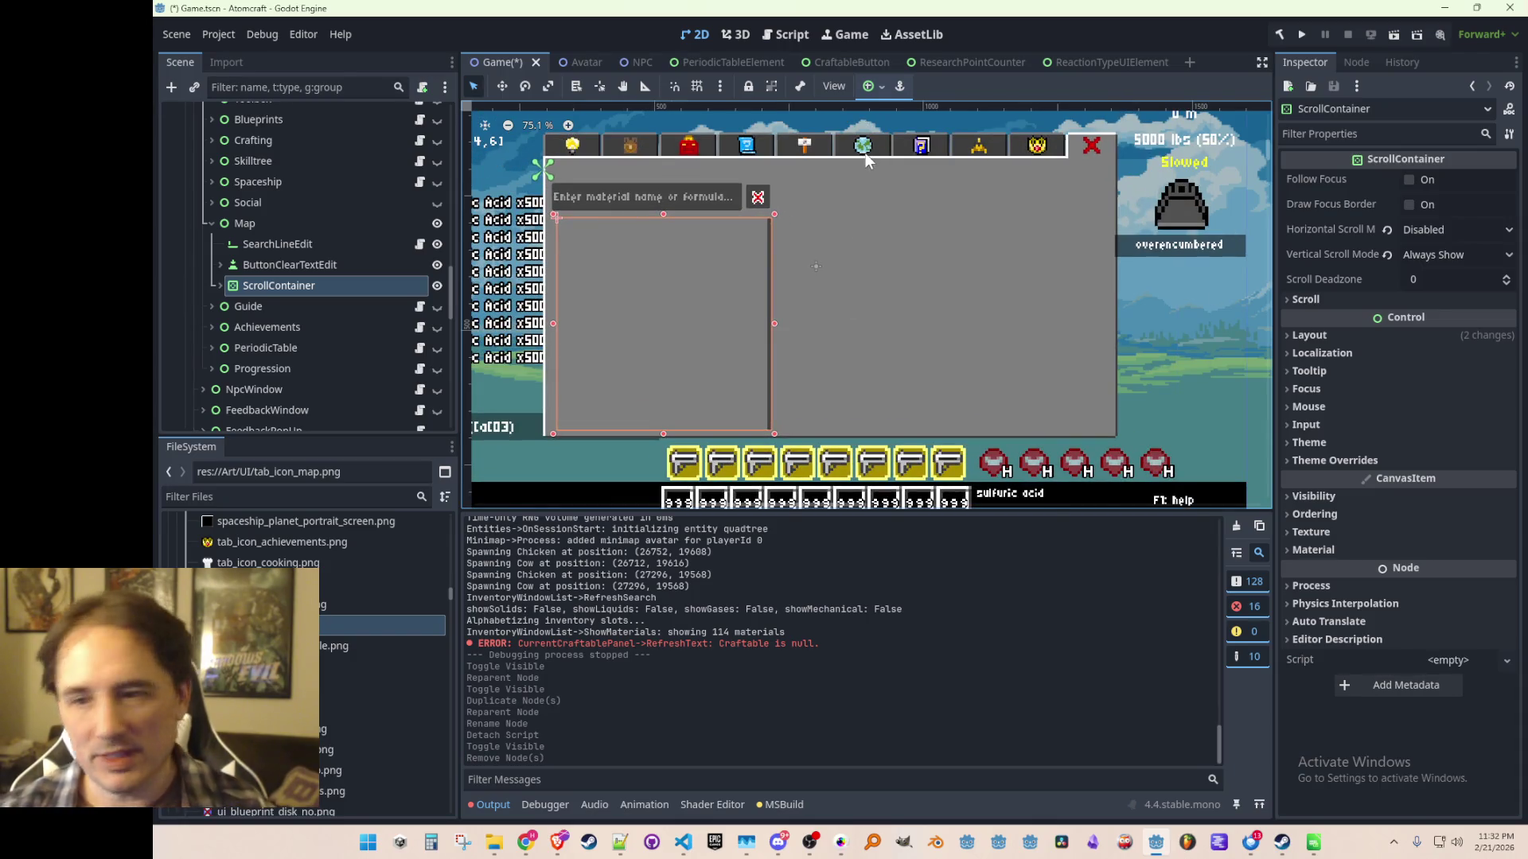
drag(827, 266, 867, 332)
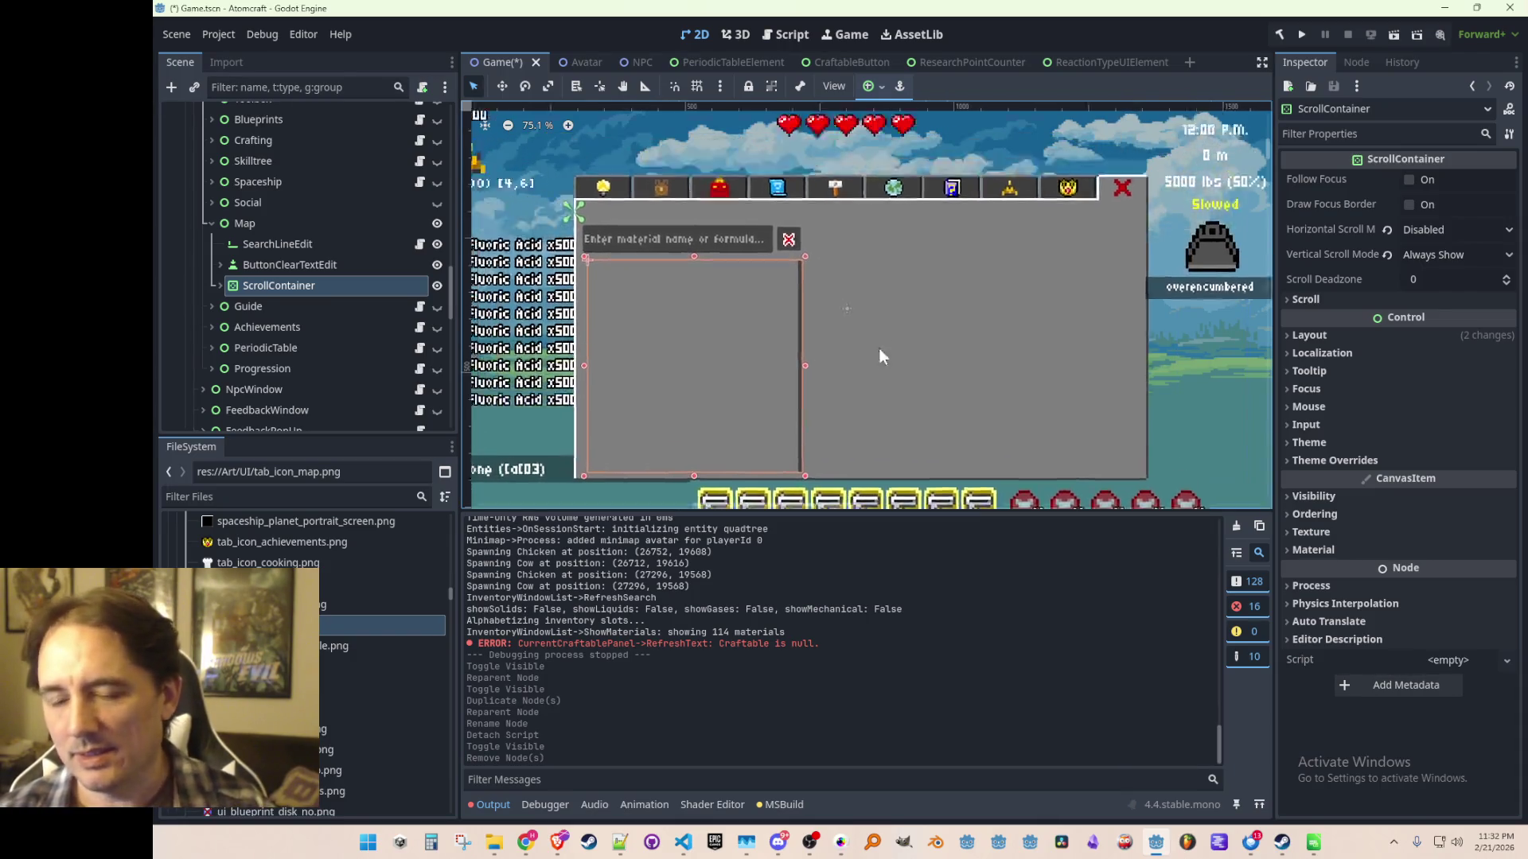
scroll(775, 334, down, 2)
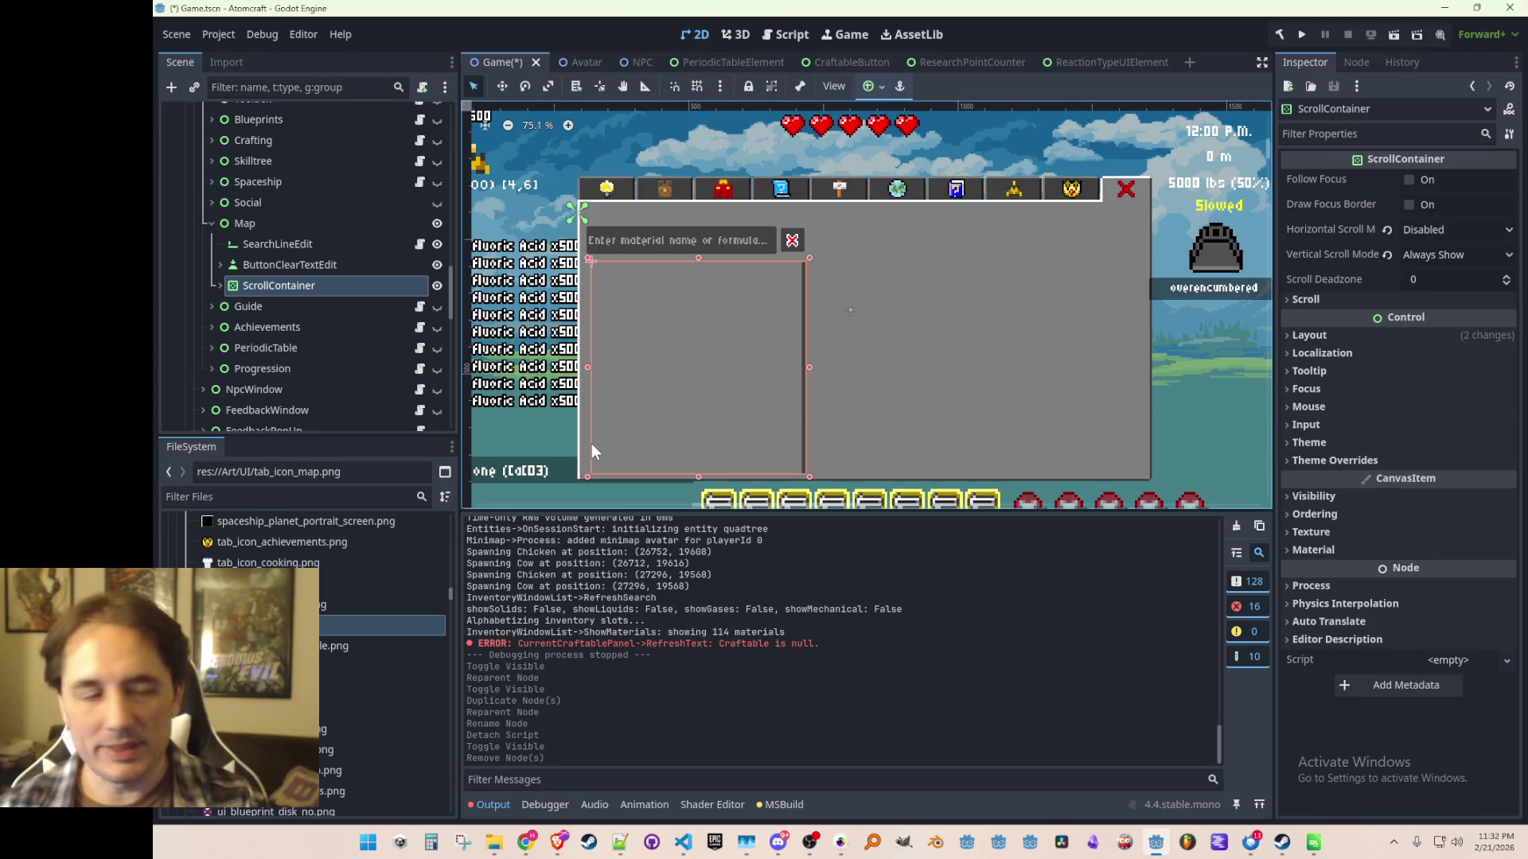
drag(693, 475, 725, 326)
Move the search box, clear button and material list together toward the panel bottom.
click(302, 246)
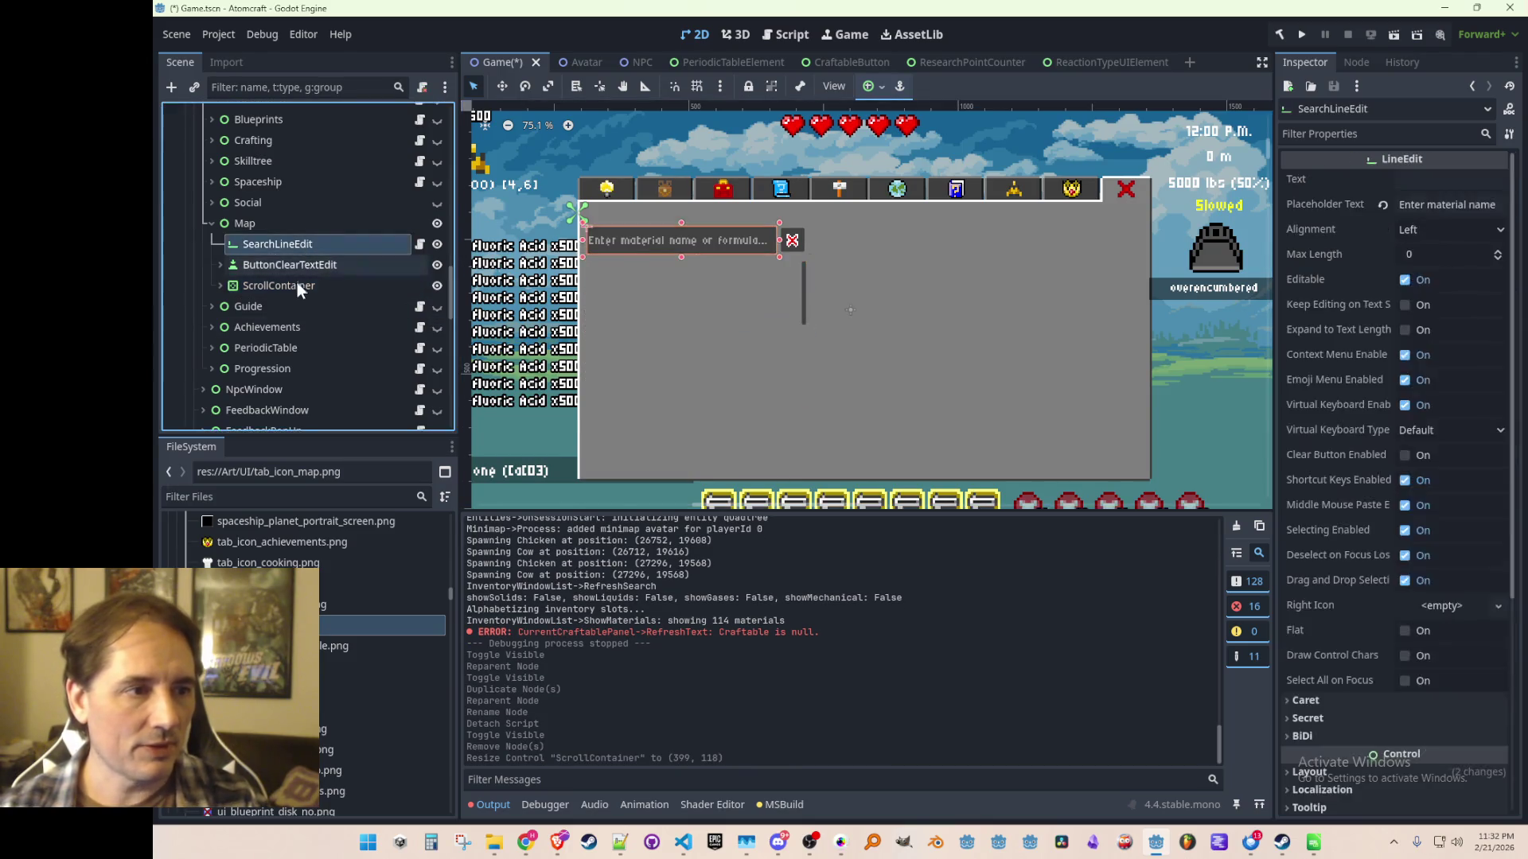
shift+click(298, 283)
click(502, 86)
mouse_move(673, 250)
mouse_down()
mouse_move(914, 358)
mouse_move(852, 409)
mouse_move(820, 399)
mouse_move(833, 400)
mouse_up()
scroll(835, 405, up, 1)
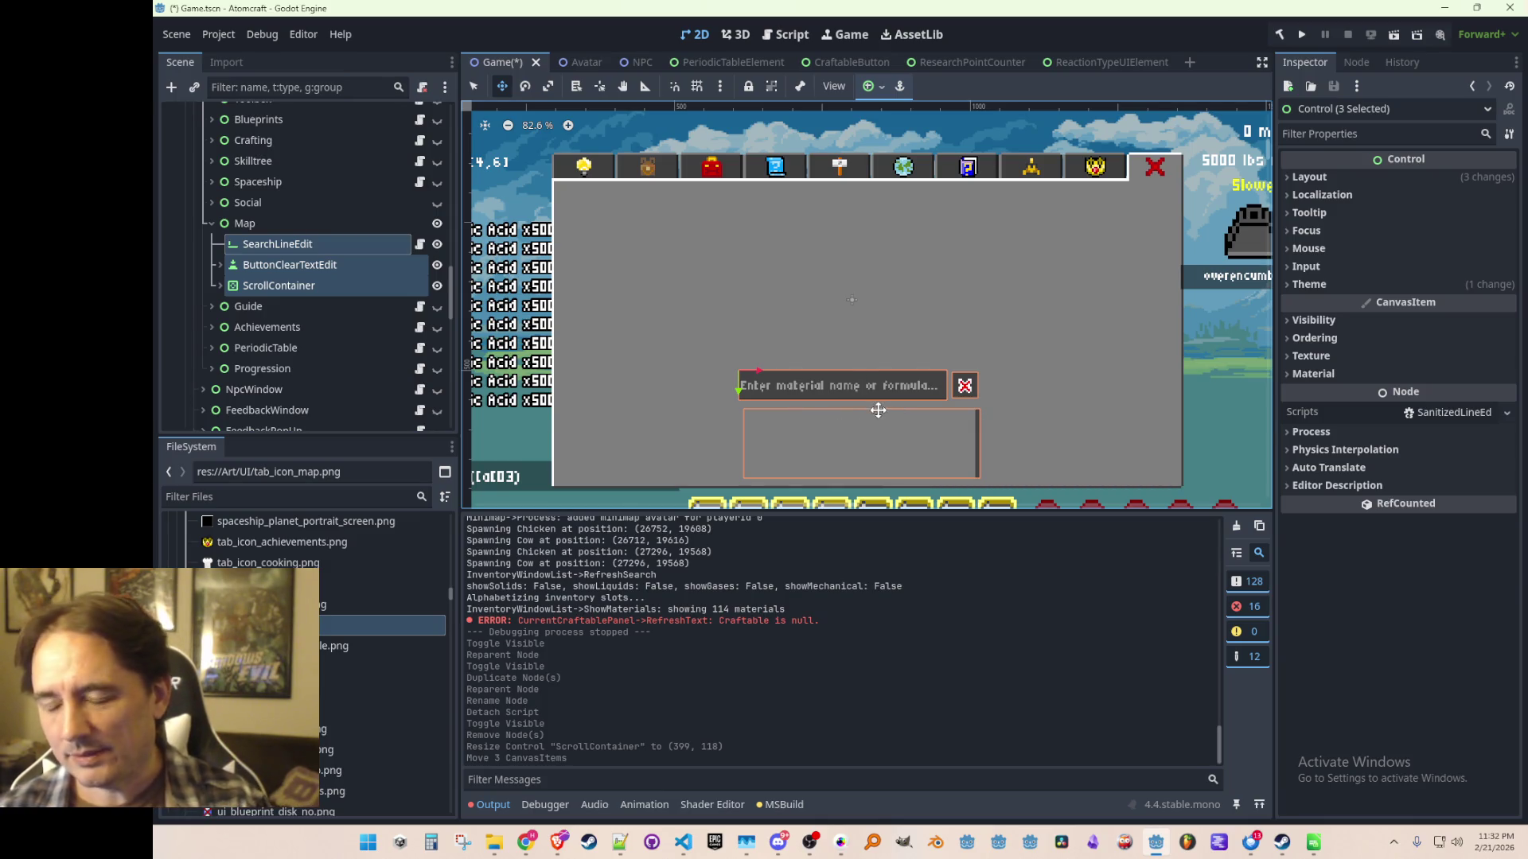
scroll(925, 420, up, 1)
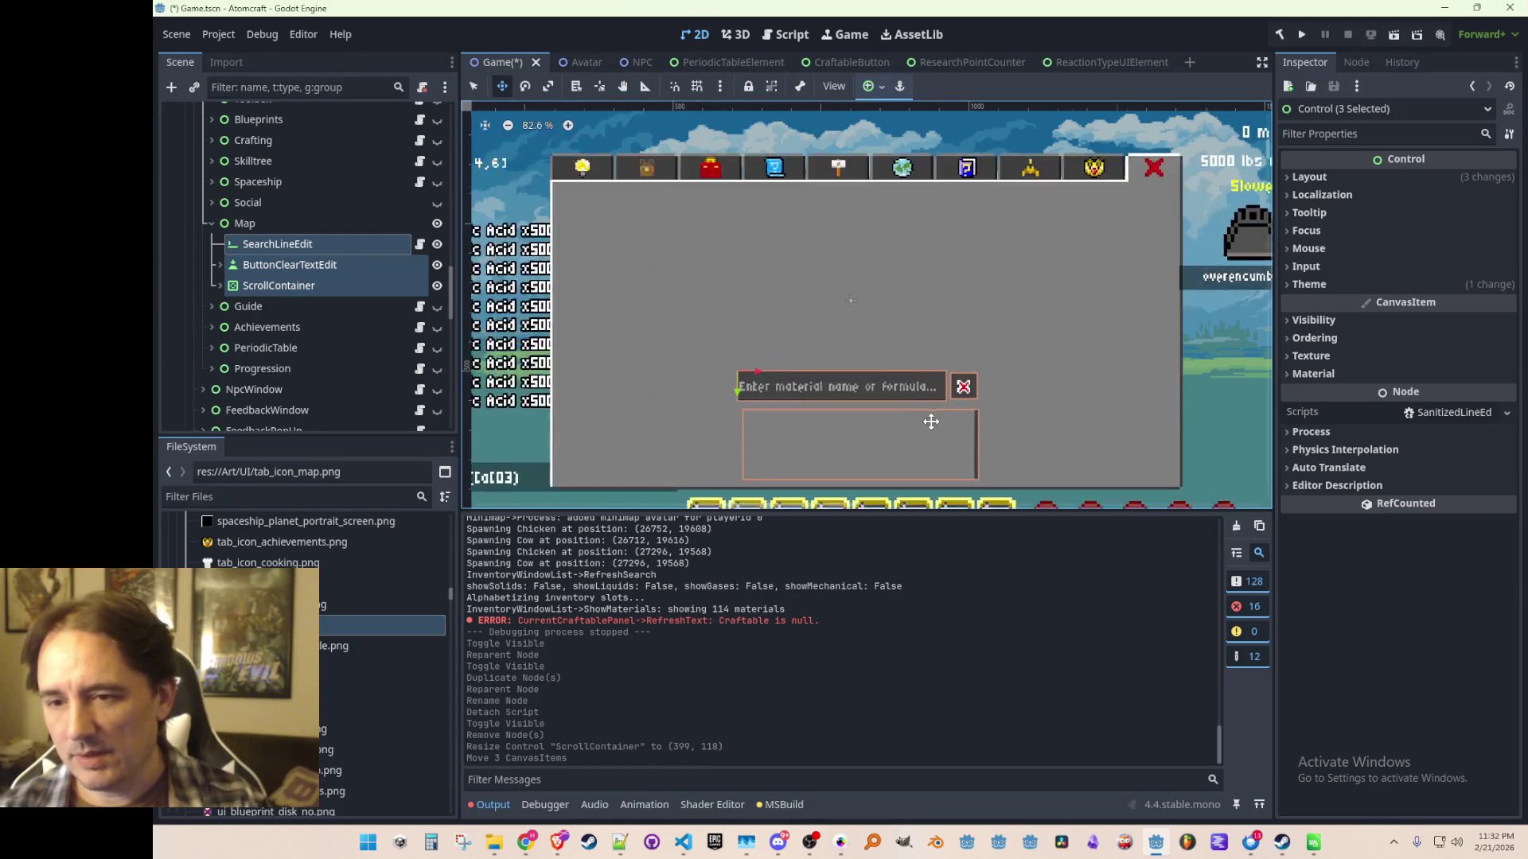
scroll(923, 422, down, 2)
Place the search box and clear button at bottom-left with the material list beside them.
click(293, 264)
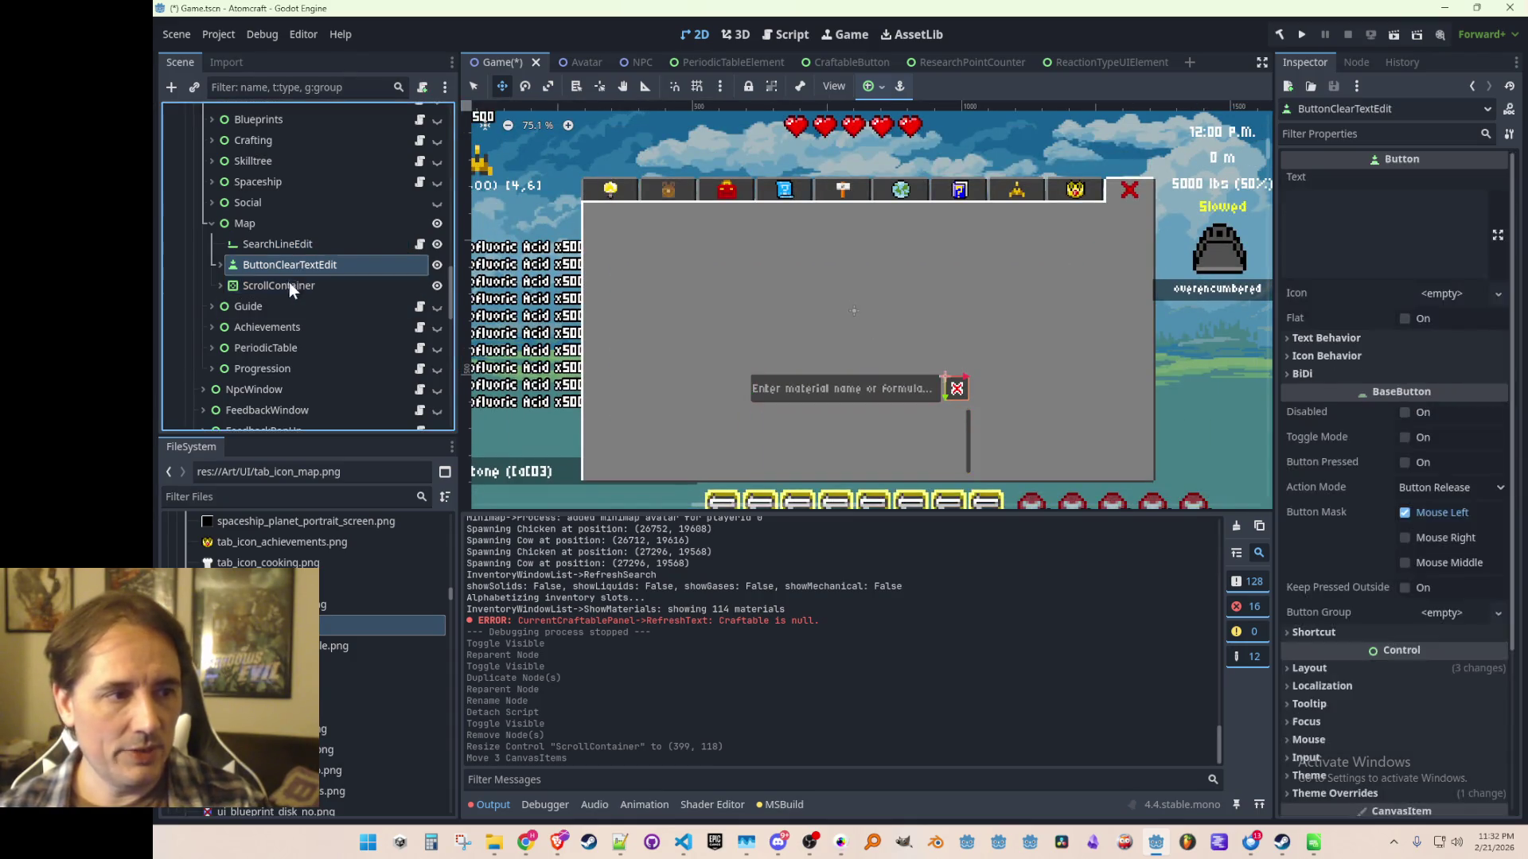
click(293, 285)
mouse_move(764, 420)
mouse_down()
mouse_move(951, 386)
mouse_move(929, 411)
mouse_up()
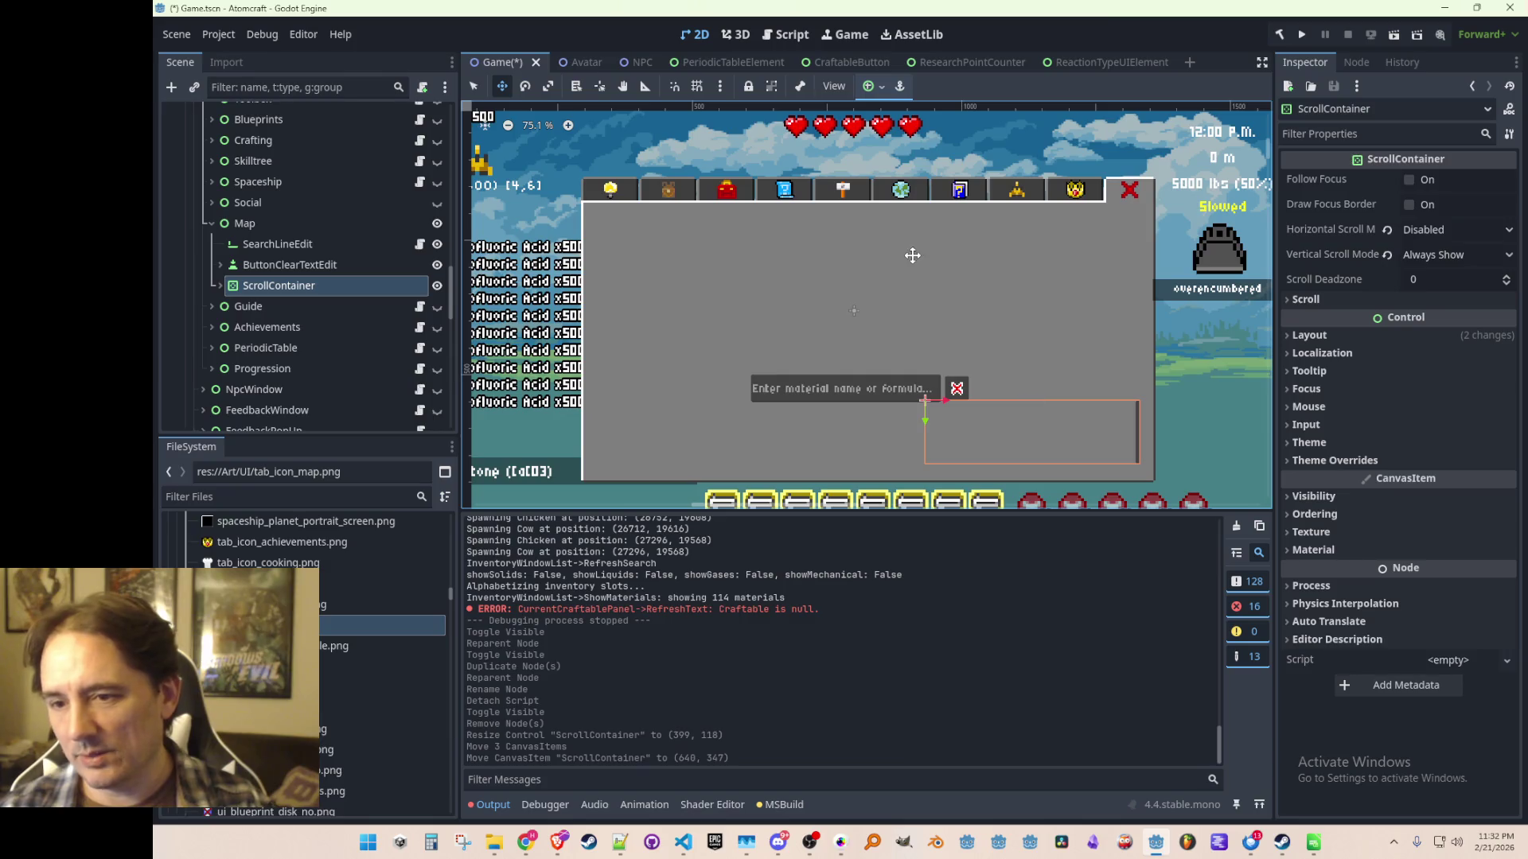
click(279, 244)
shift+click(290, 264)
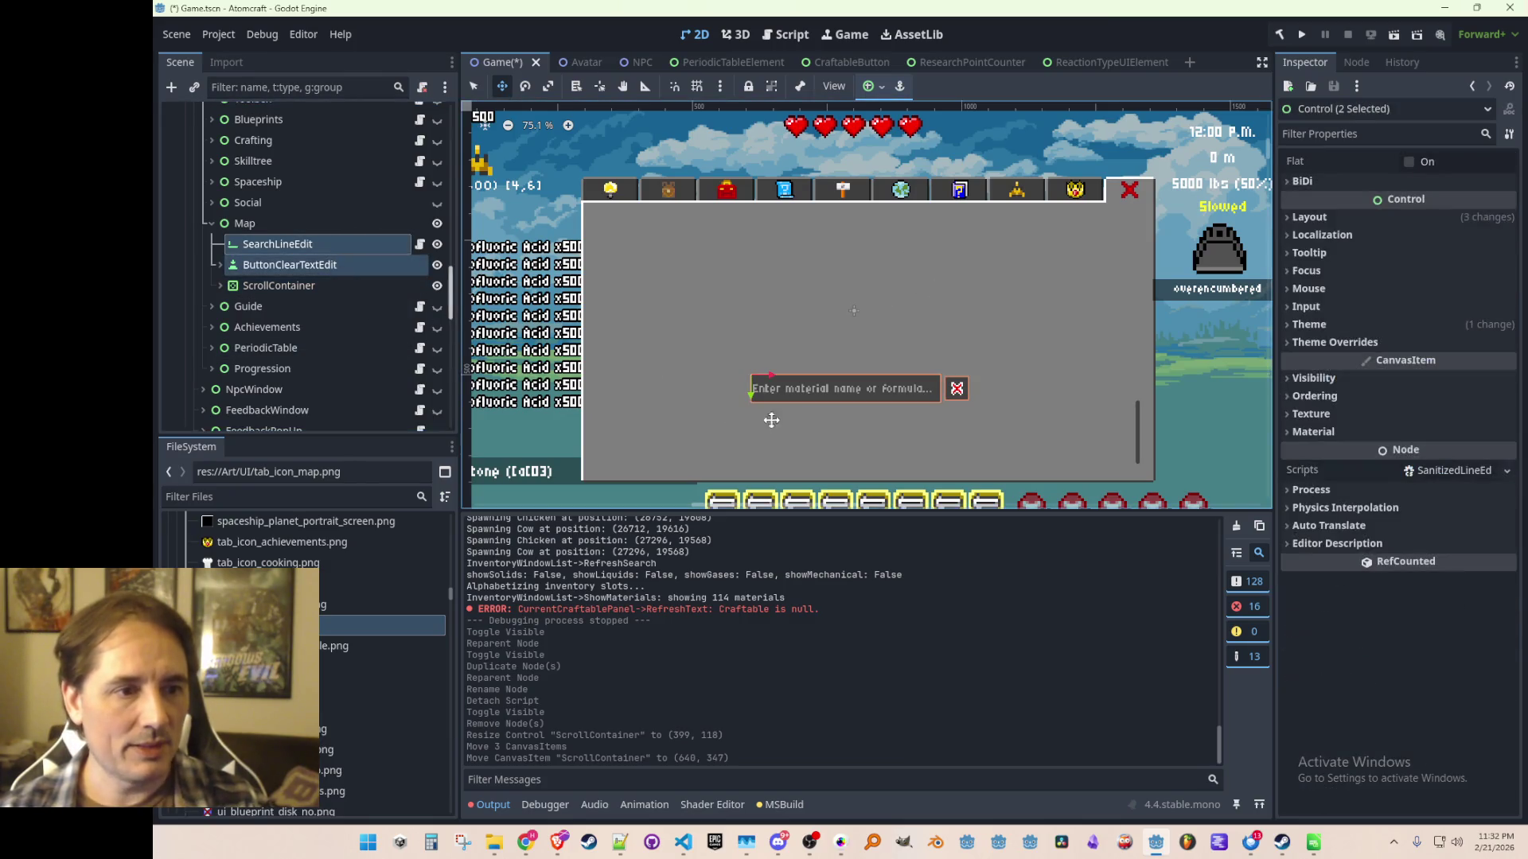
mouse_move(778, 380)
mouse_down()
mouse_move(637, 407)
mouse_move(639, 425)
mouse_up()
click(334, 286)
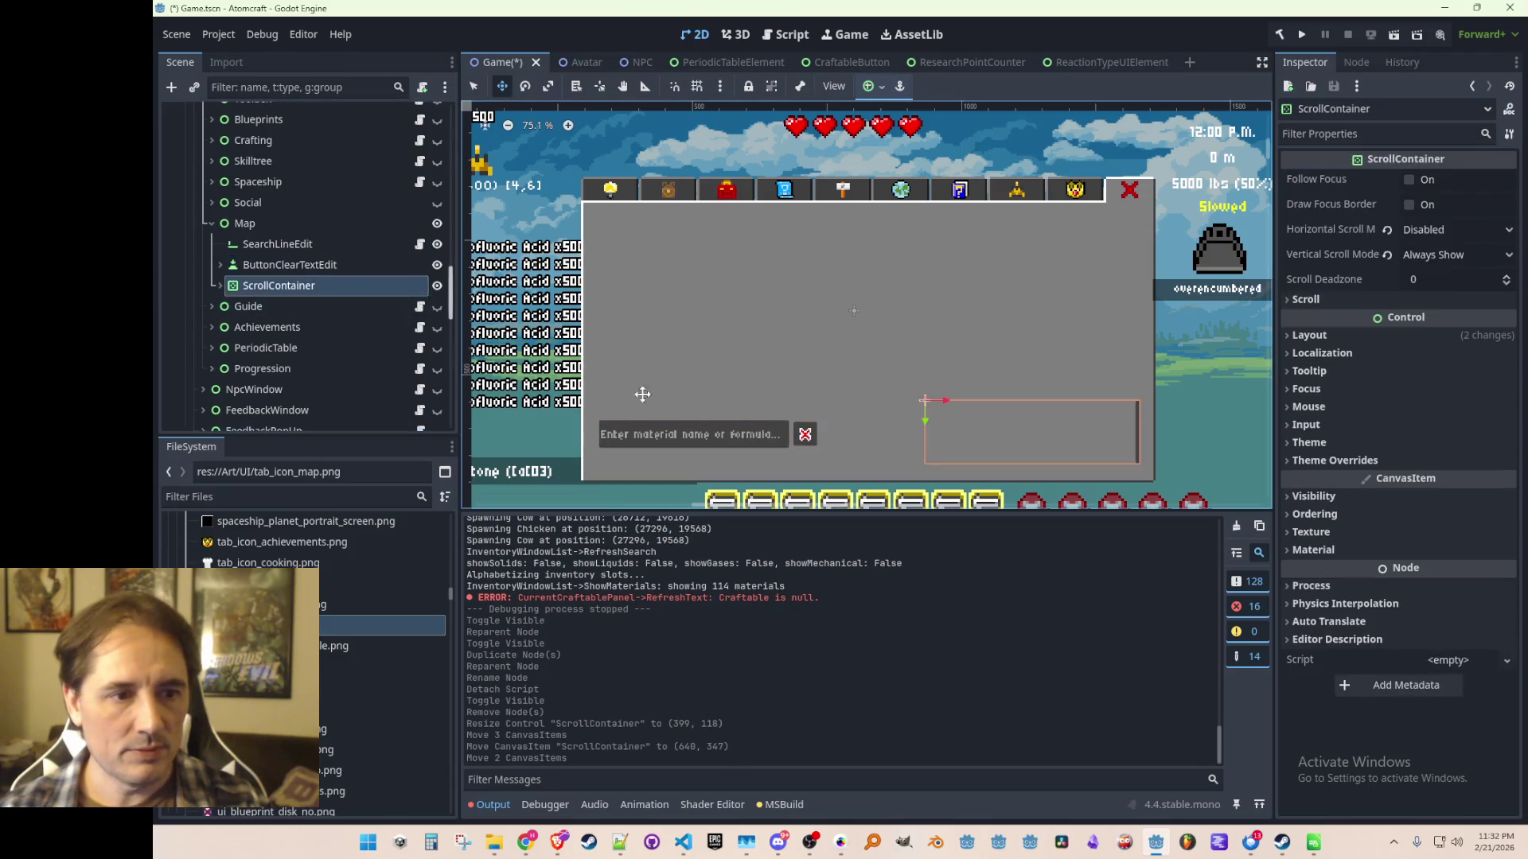
mouse_move(952, 406)
mouse_down()
mouse_move(859, 403)
mouse_move(828, 421)
mouse_up()
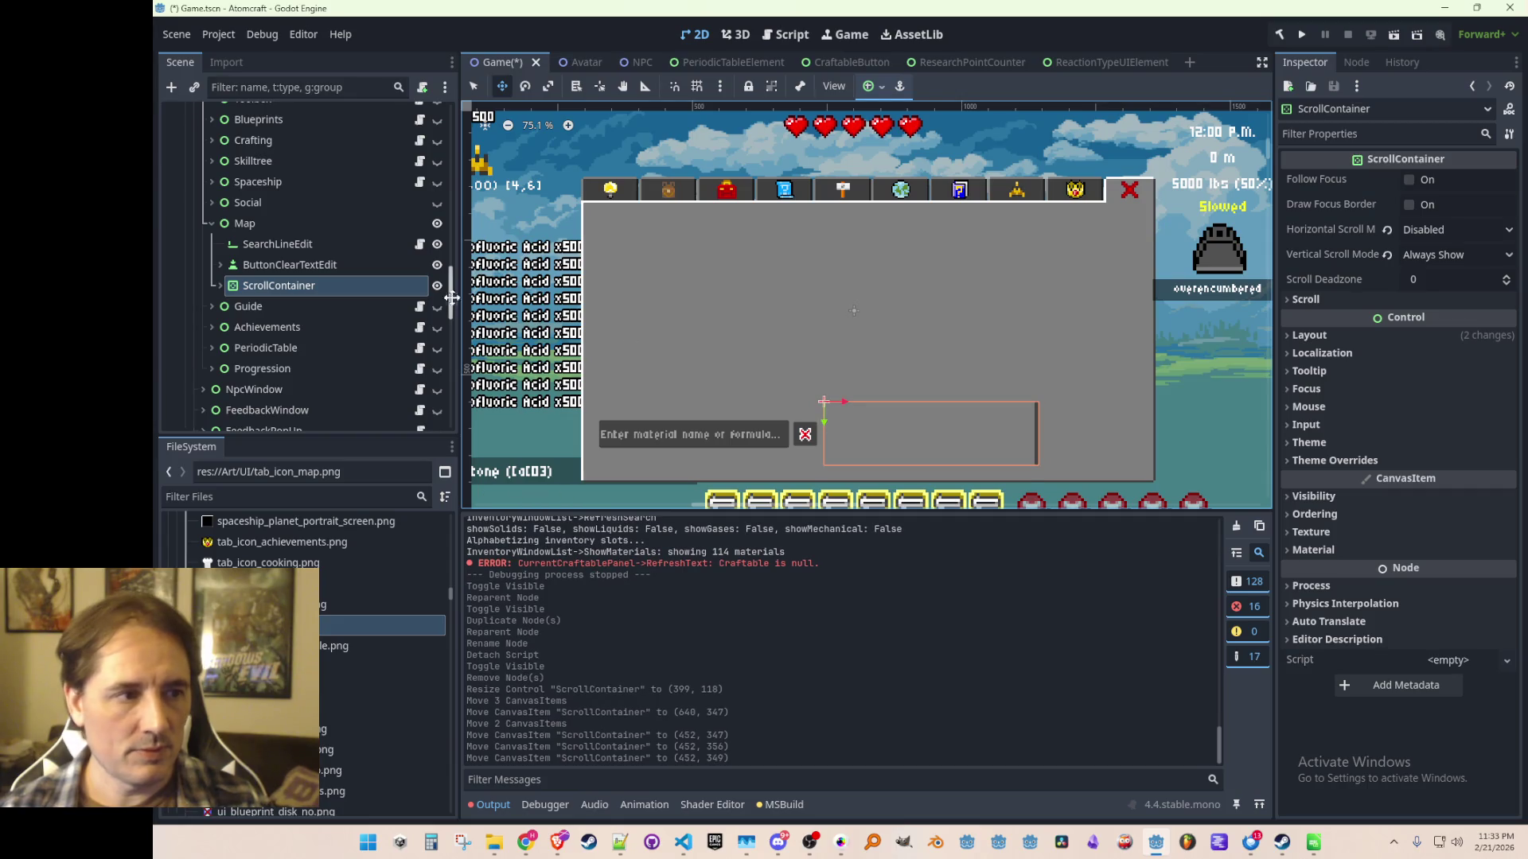
click(273, 222)
Add a Control child under Map and drag it over the panel's upper area.
right_click(277, 223)
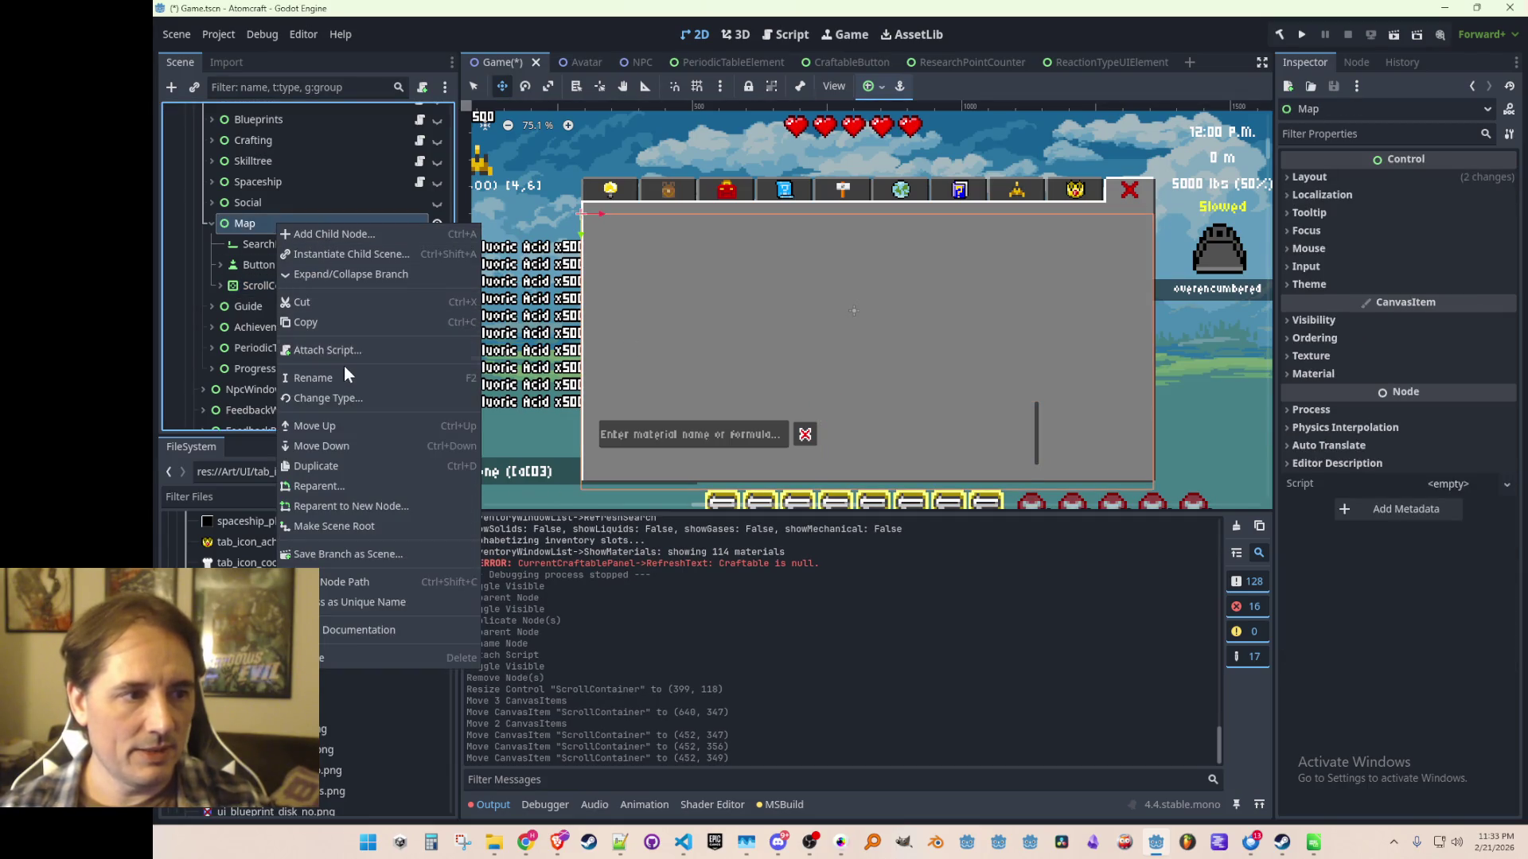
click(356, 233)
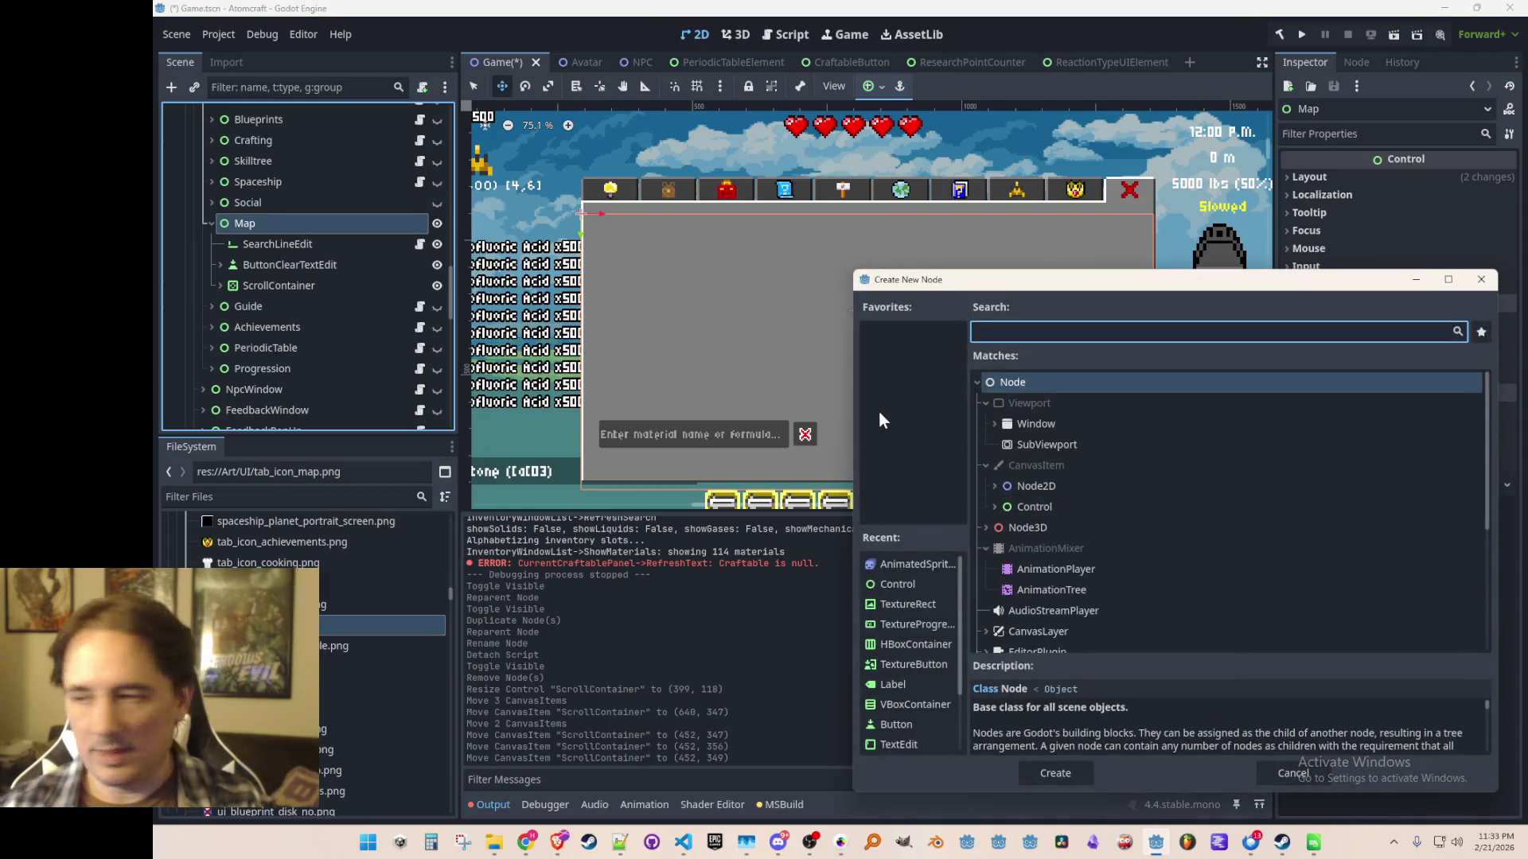
text(control)
double_click(1055, 422)
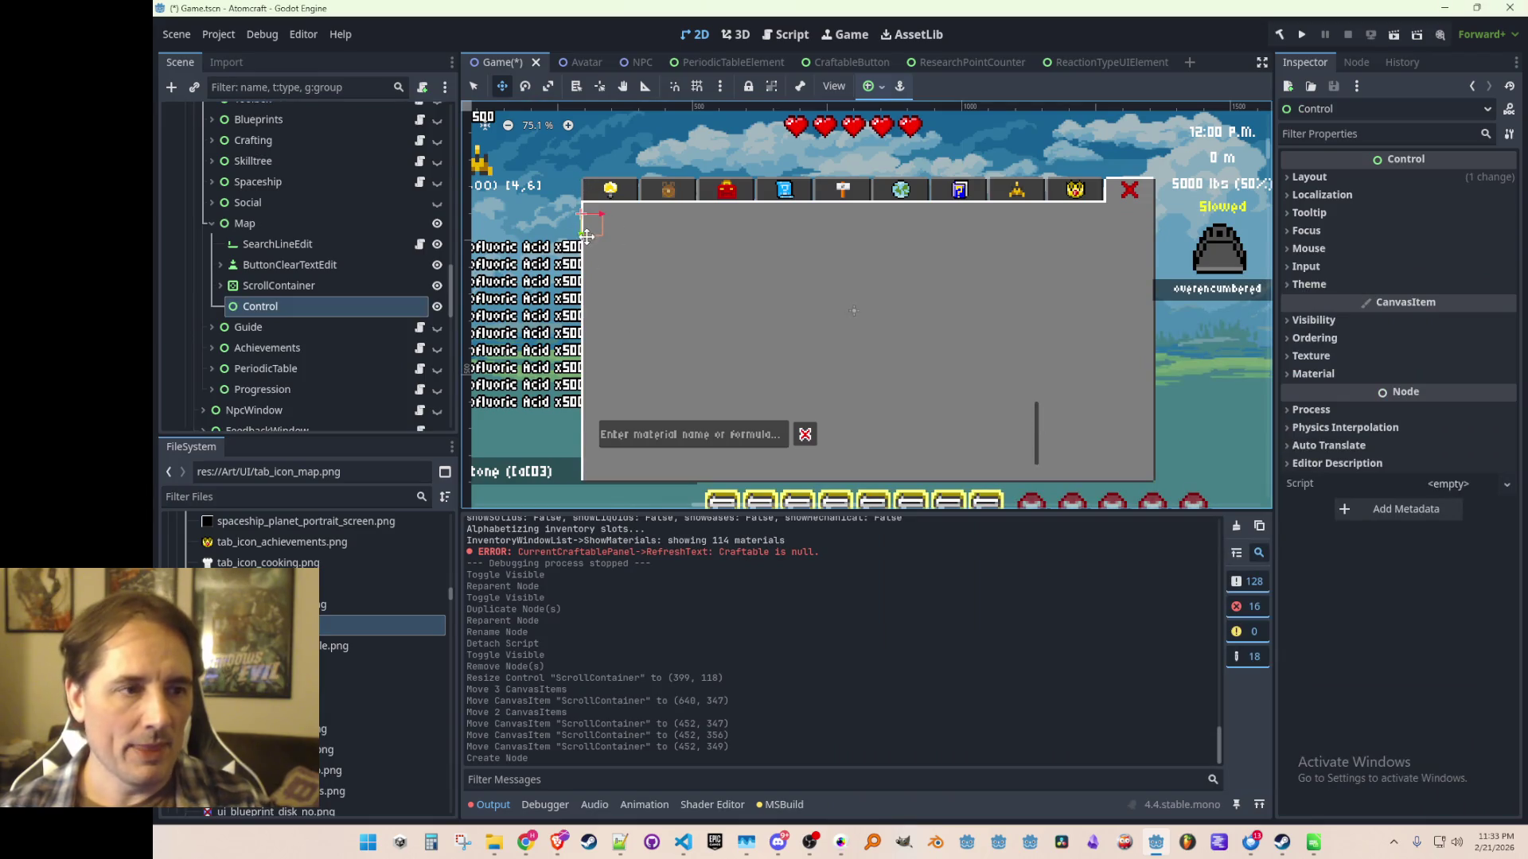
scroll(587, 237, right, 2)
scroll(619, 299, left, 1)
scroll(661, 300, down, 1)
drag(564, 224, 1116, 386)
click(475, 88)
Set the Control's Mouse Filter to Ignore and save the scene.
scroll(1109, 384, down, 2)
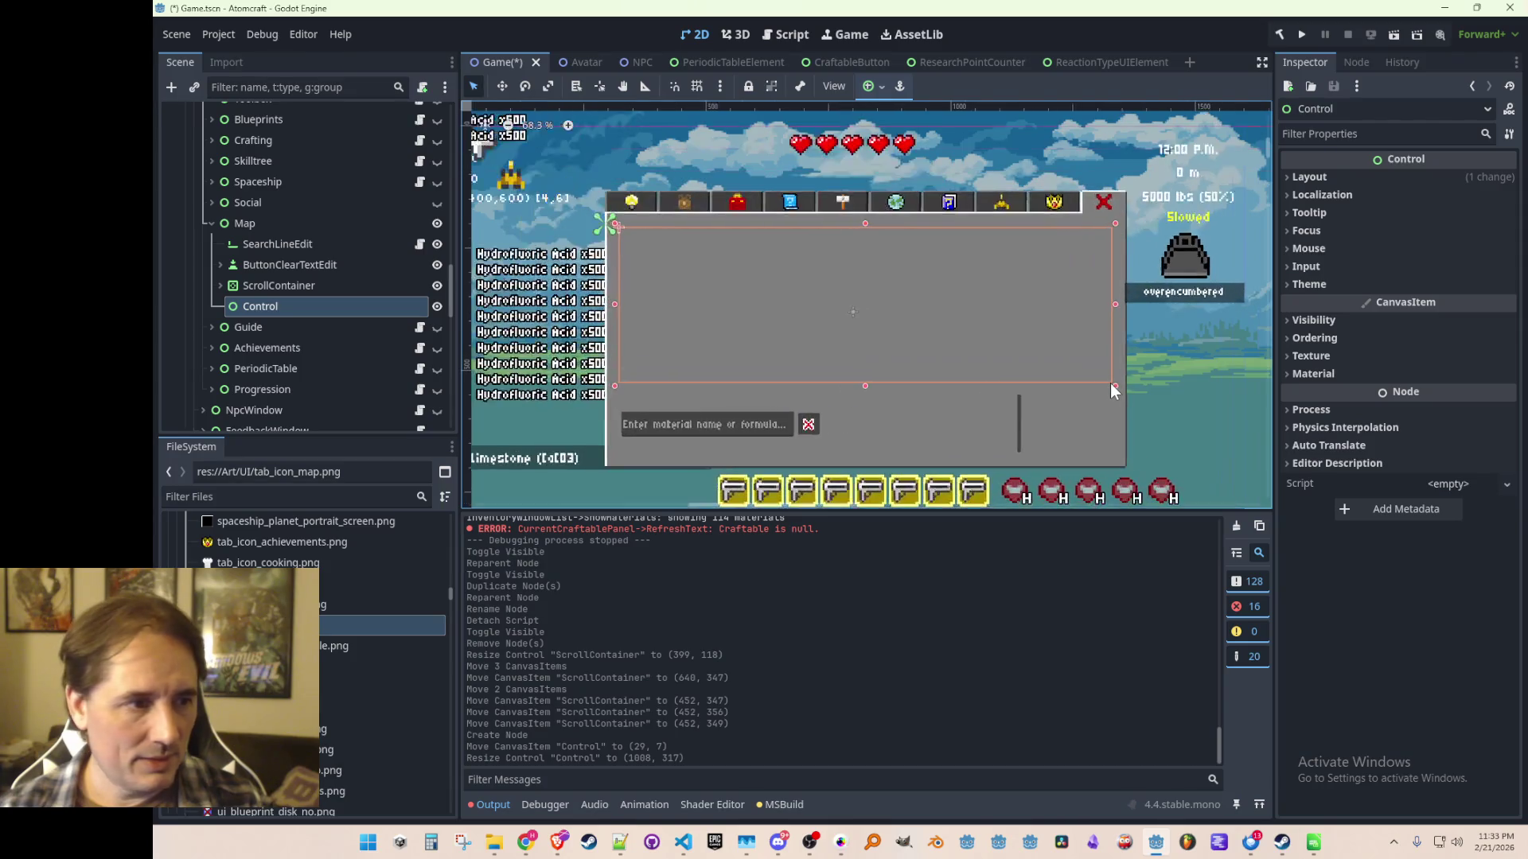
click(1337, 250)
click(1444, 271)
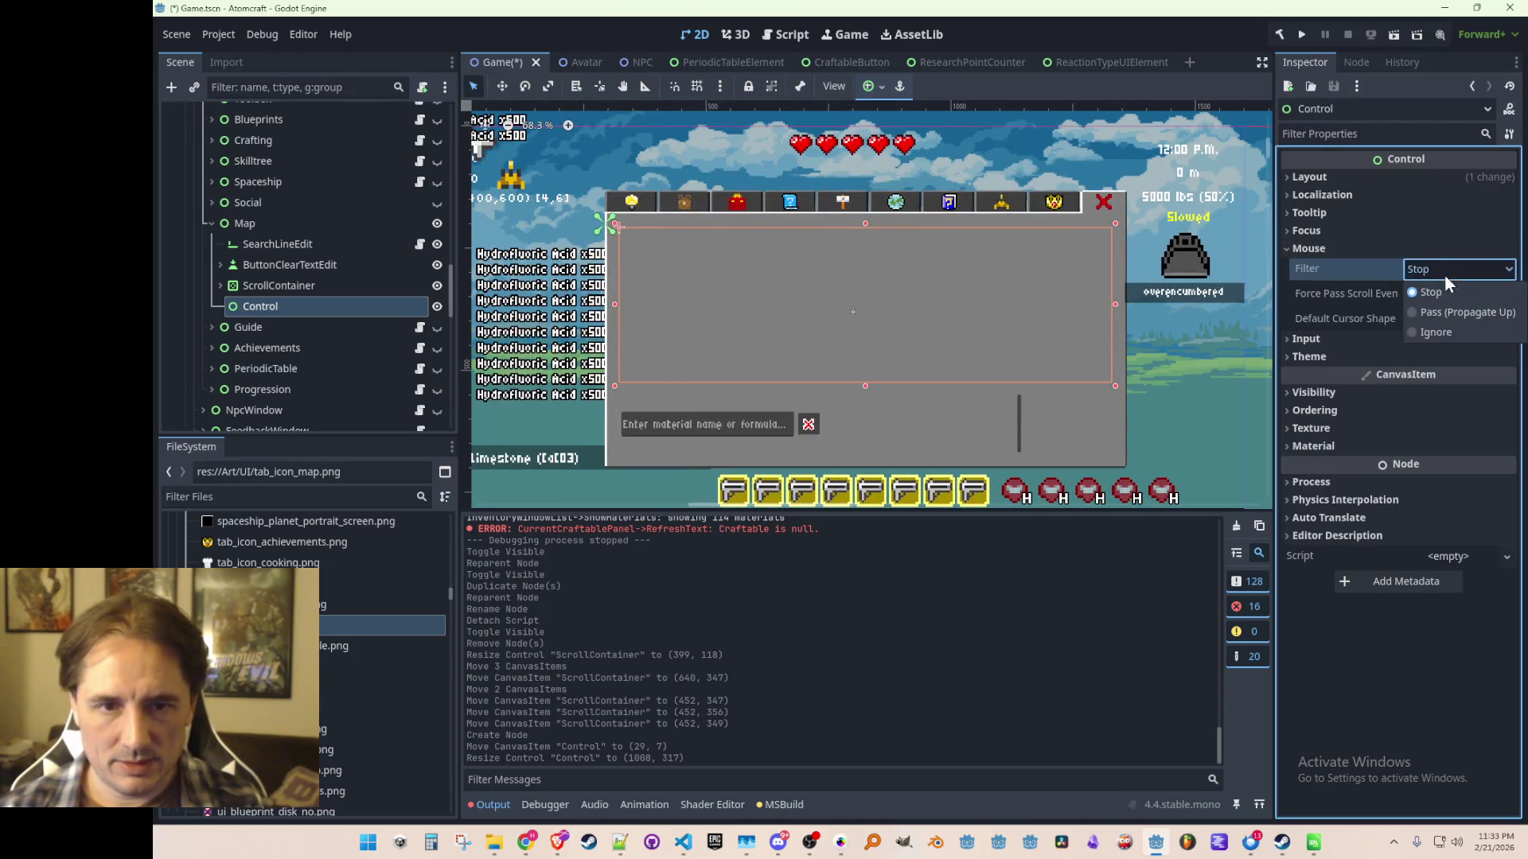
click(1424, 329)
scroll(1124, 349, up, 1)
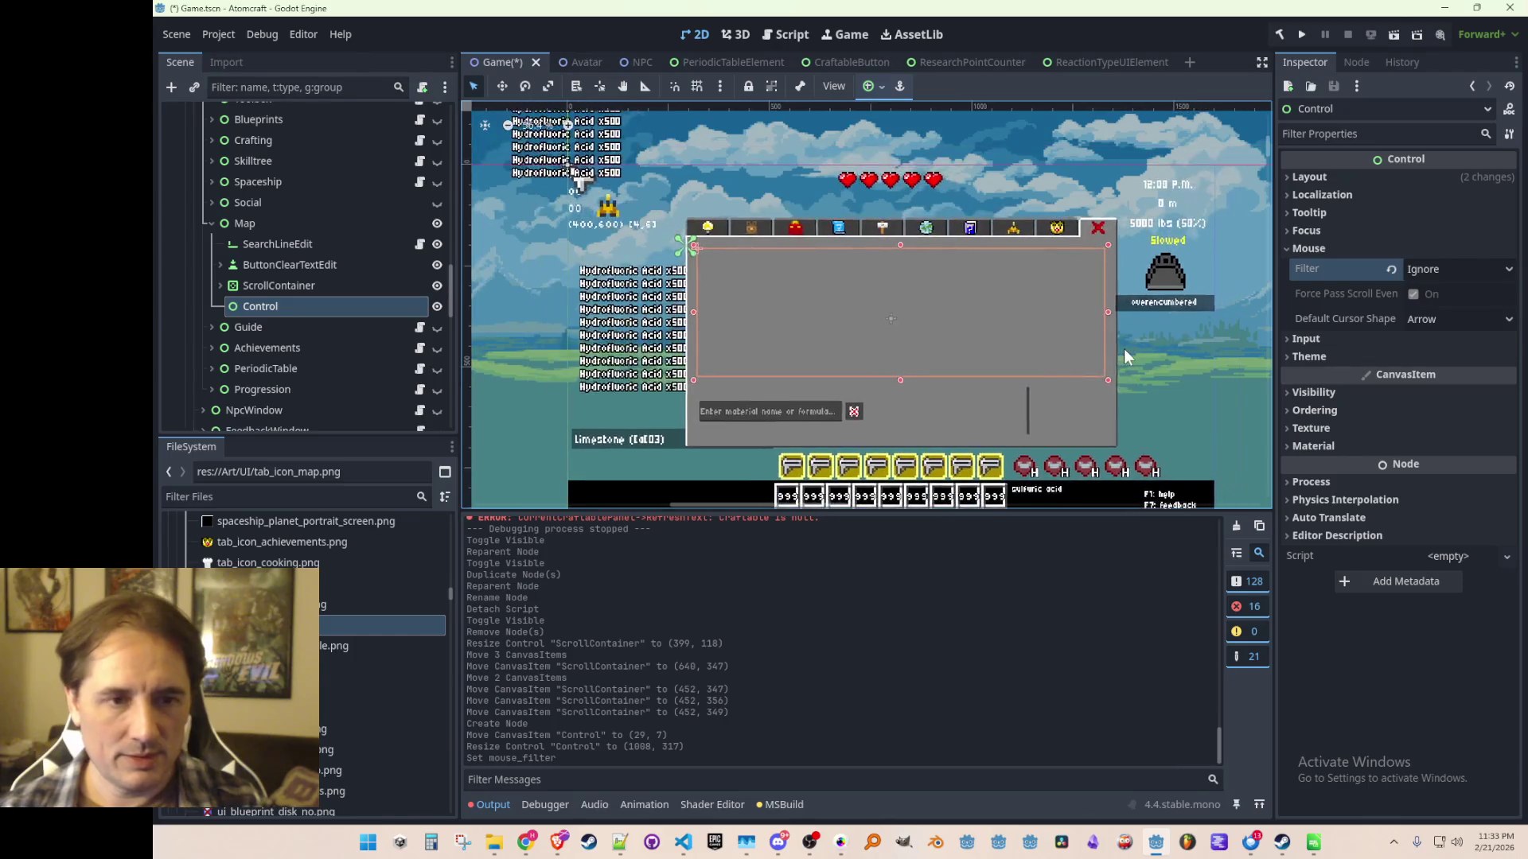
key(ctrl+s)
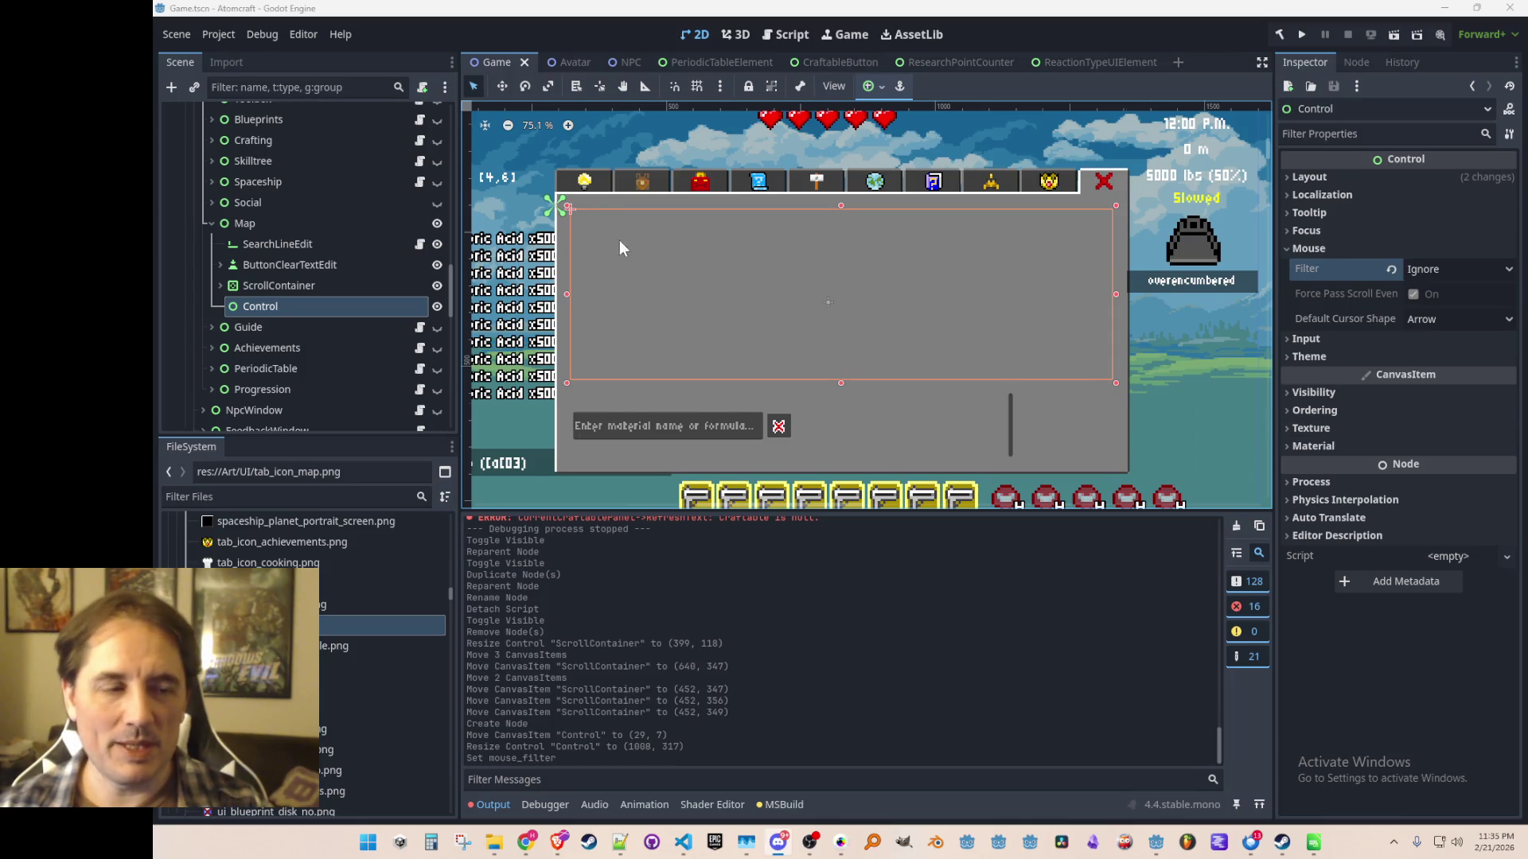
Rename the new Control node to 'Map' and save the scene.
scroll(623, 239, down, 2)
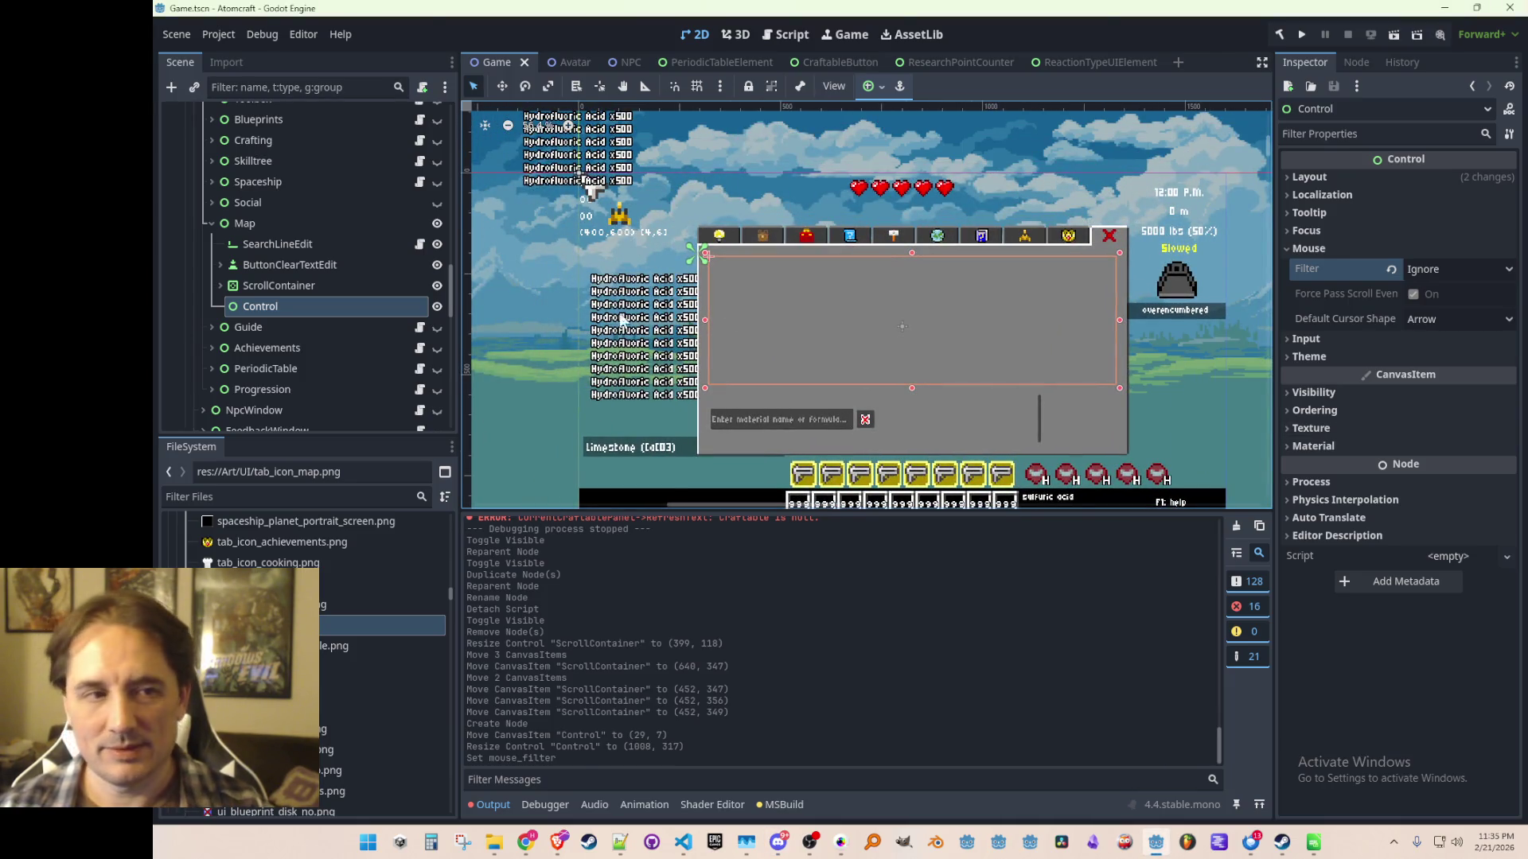
scroll(729, 408, up, 1)
drag(729, 408, 703, 358)
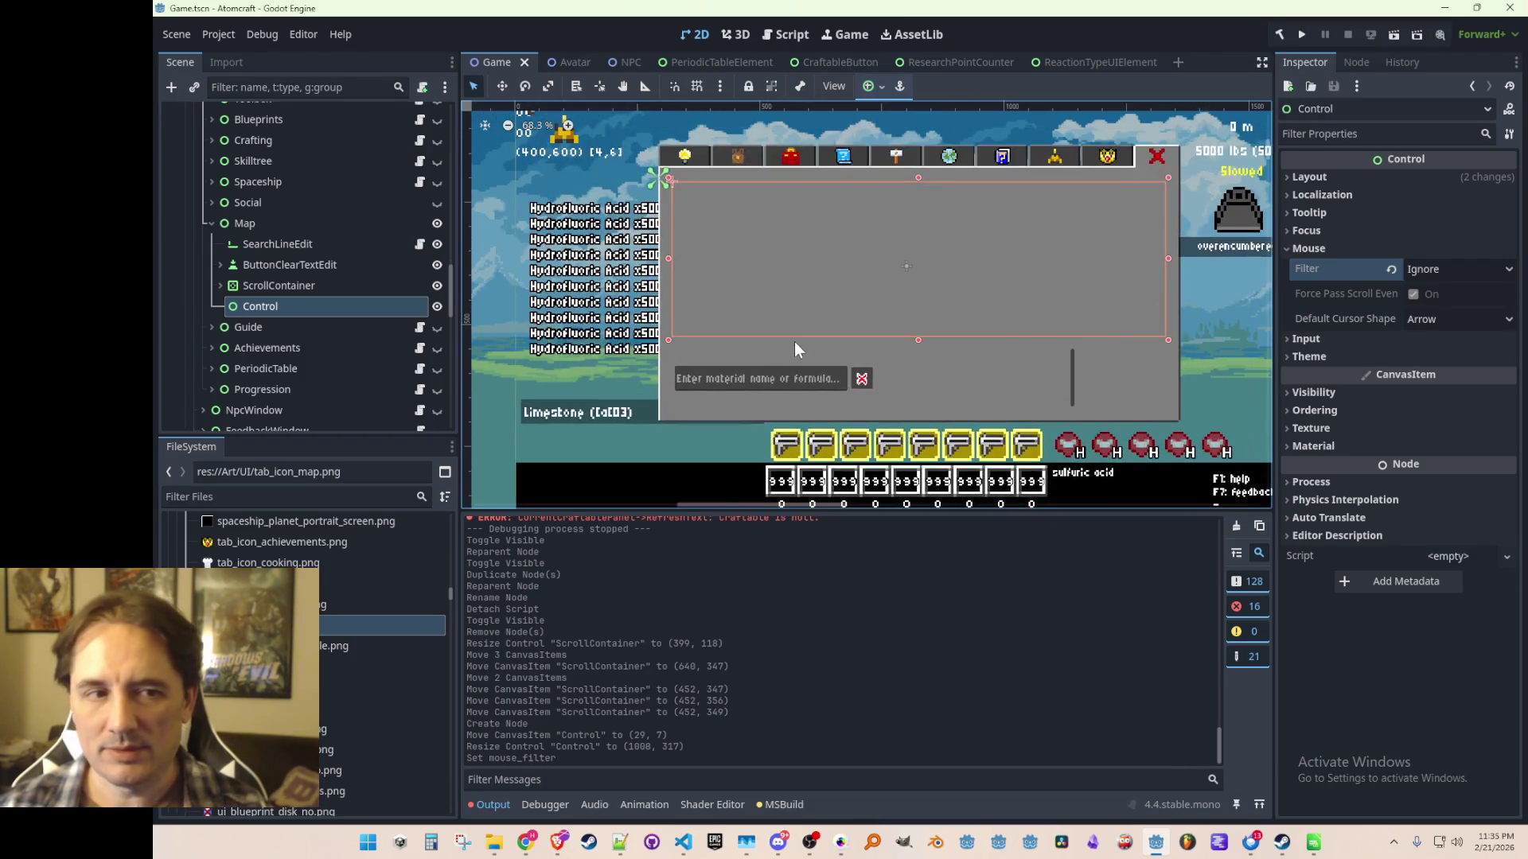
drag(792, 346, 752, 347)
scroll(752, 347, up, 1)
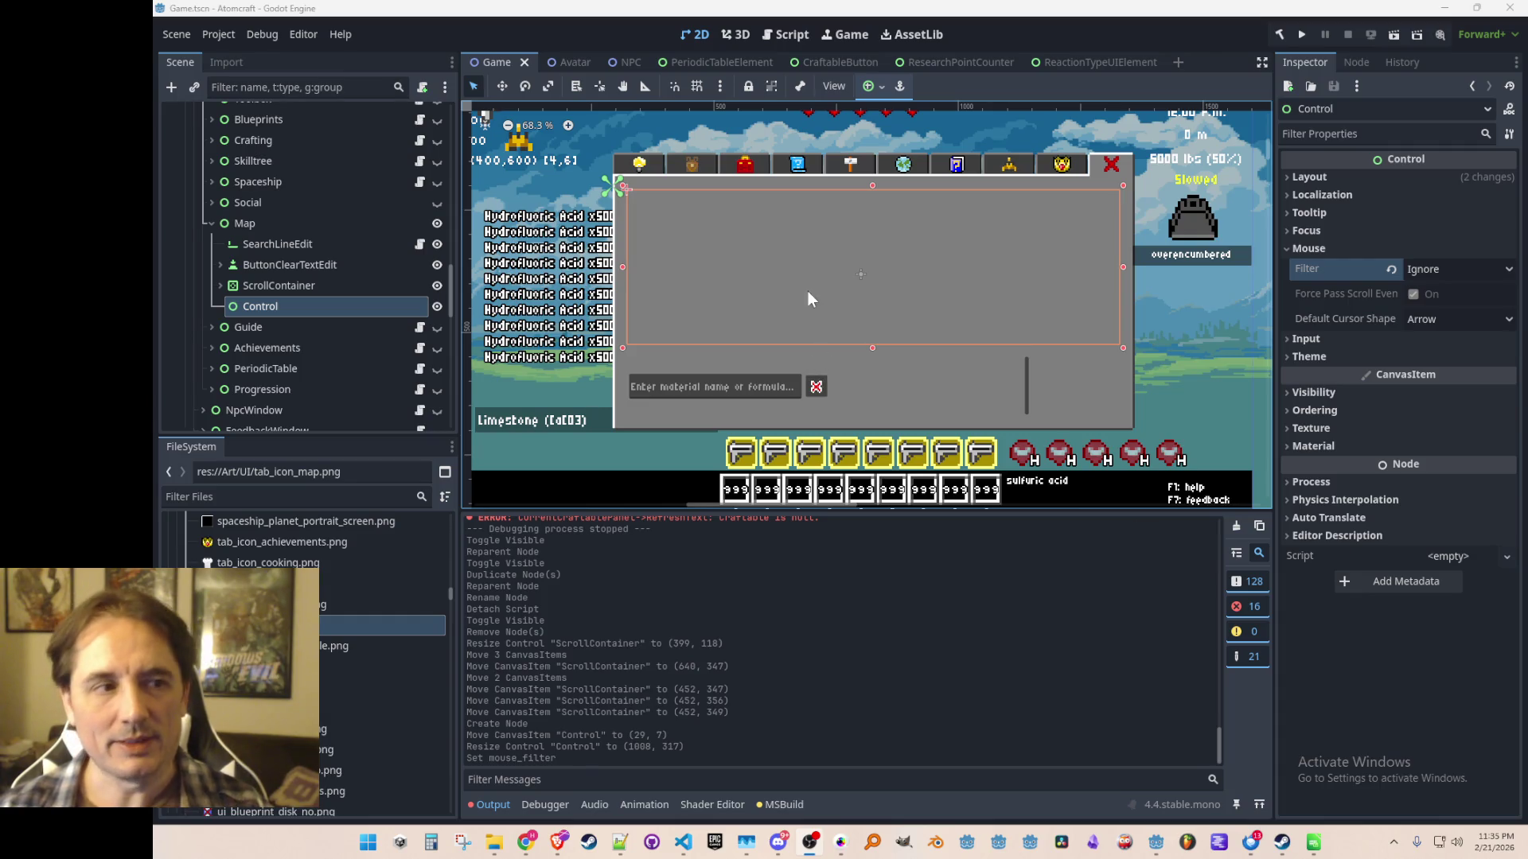
scroll(815, 327, up, 2)
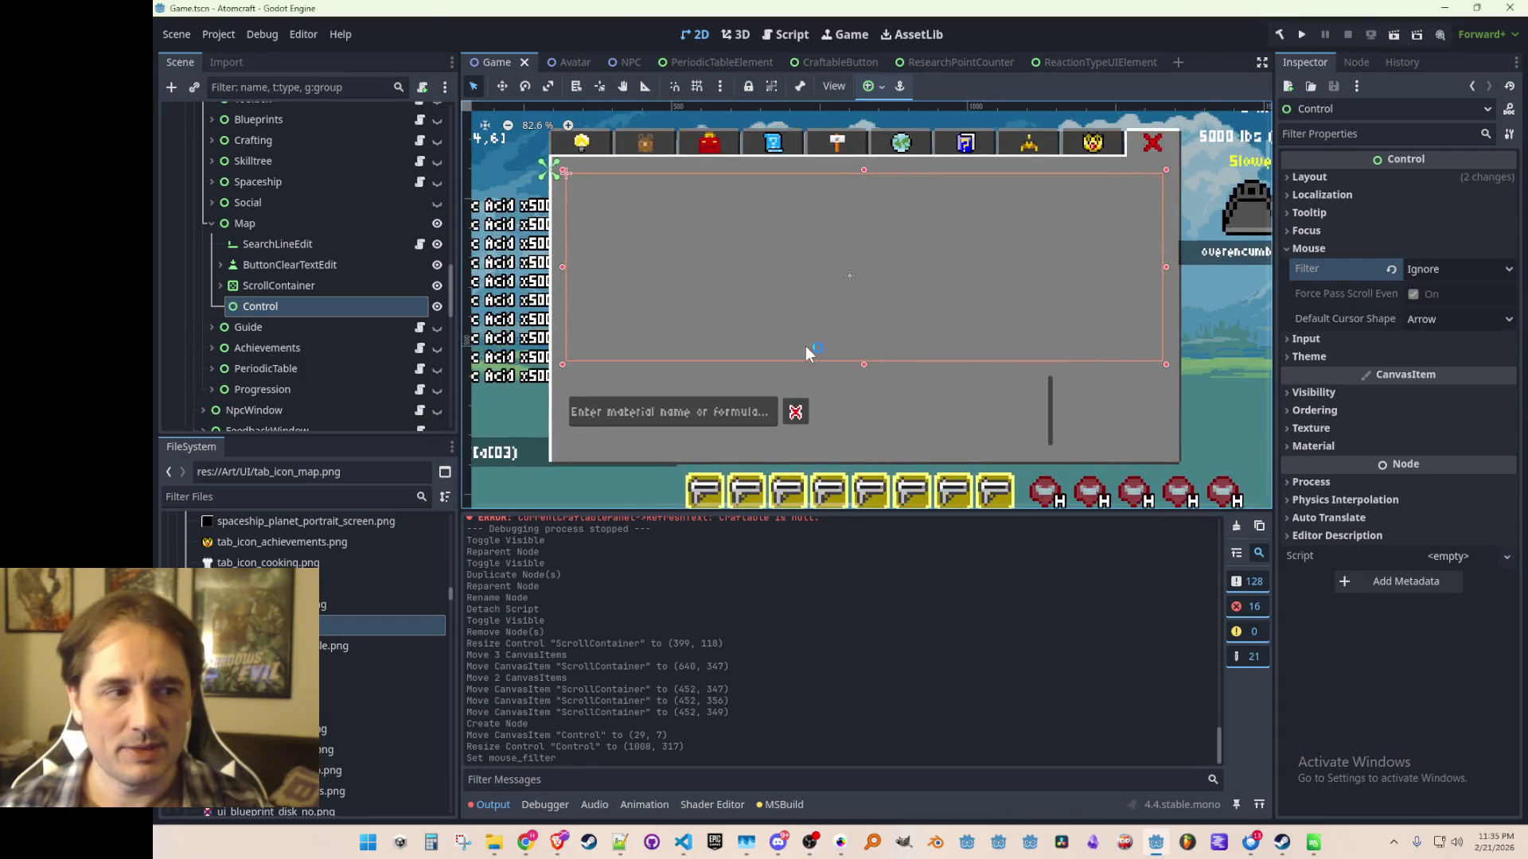
click(302, 225)
click(302, 307)
click(302, 307)
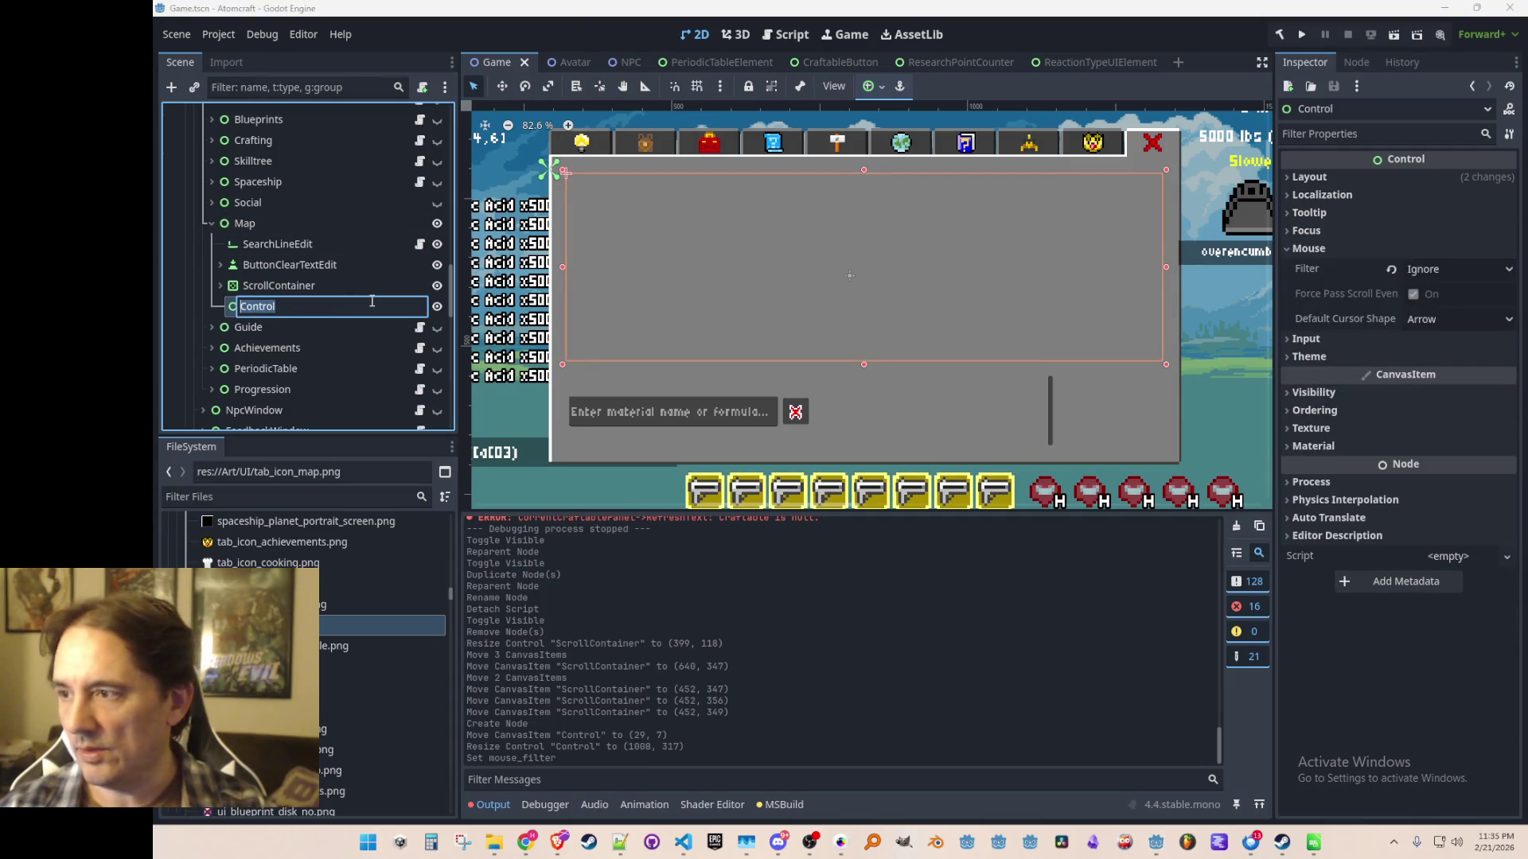
text(Map)
key(Return)
key(ctrl+s)
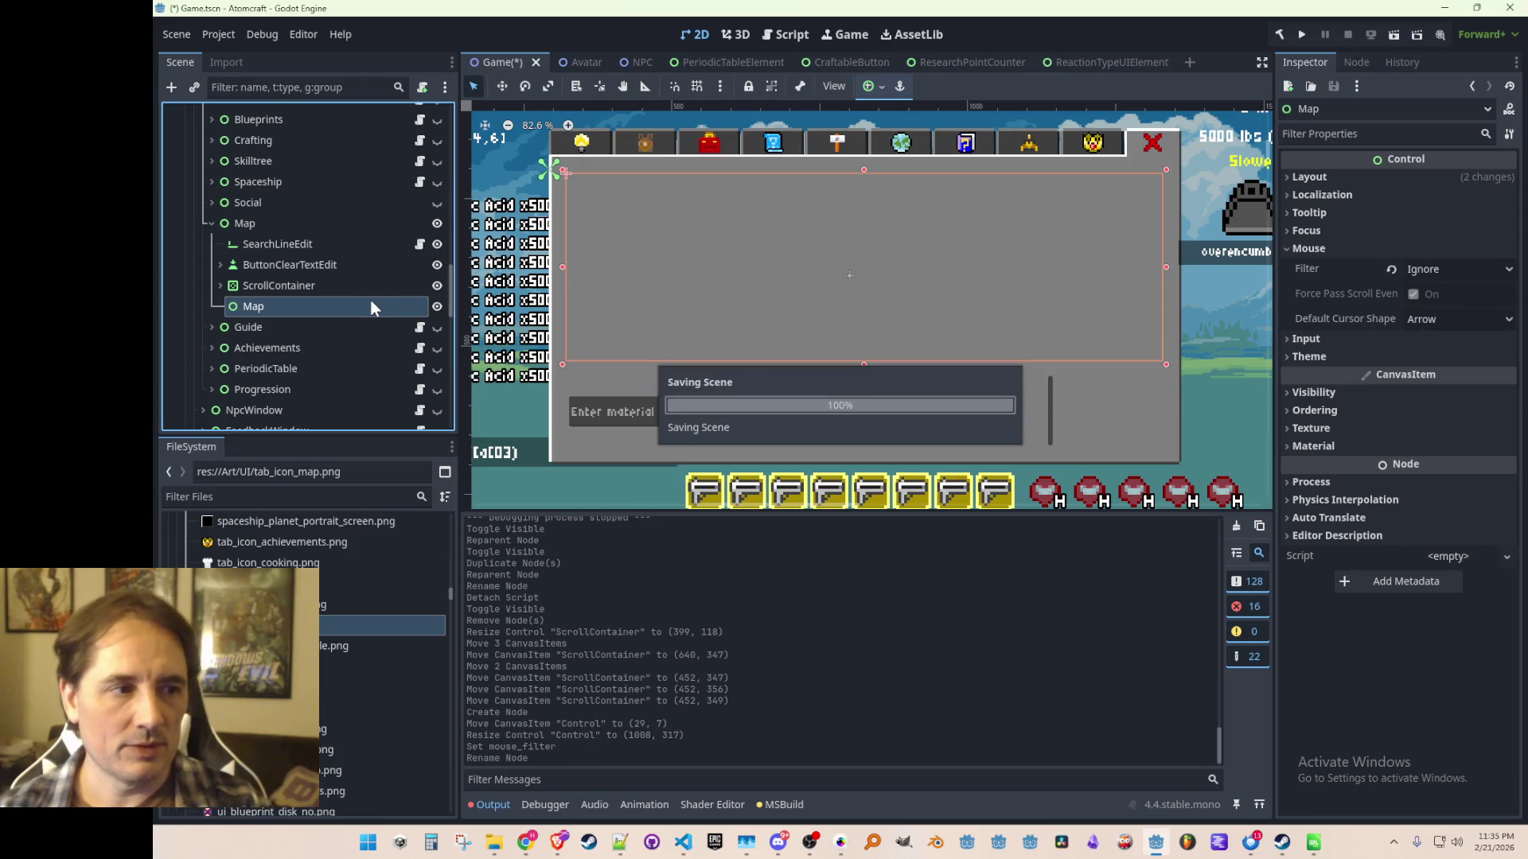
Rename it again to 'WorldMap' and save the scene.
click(325, 309)
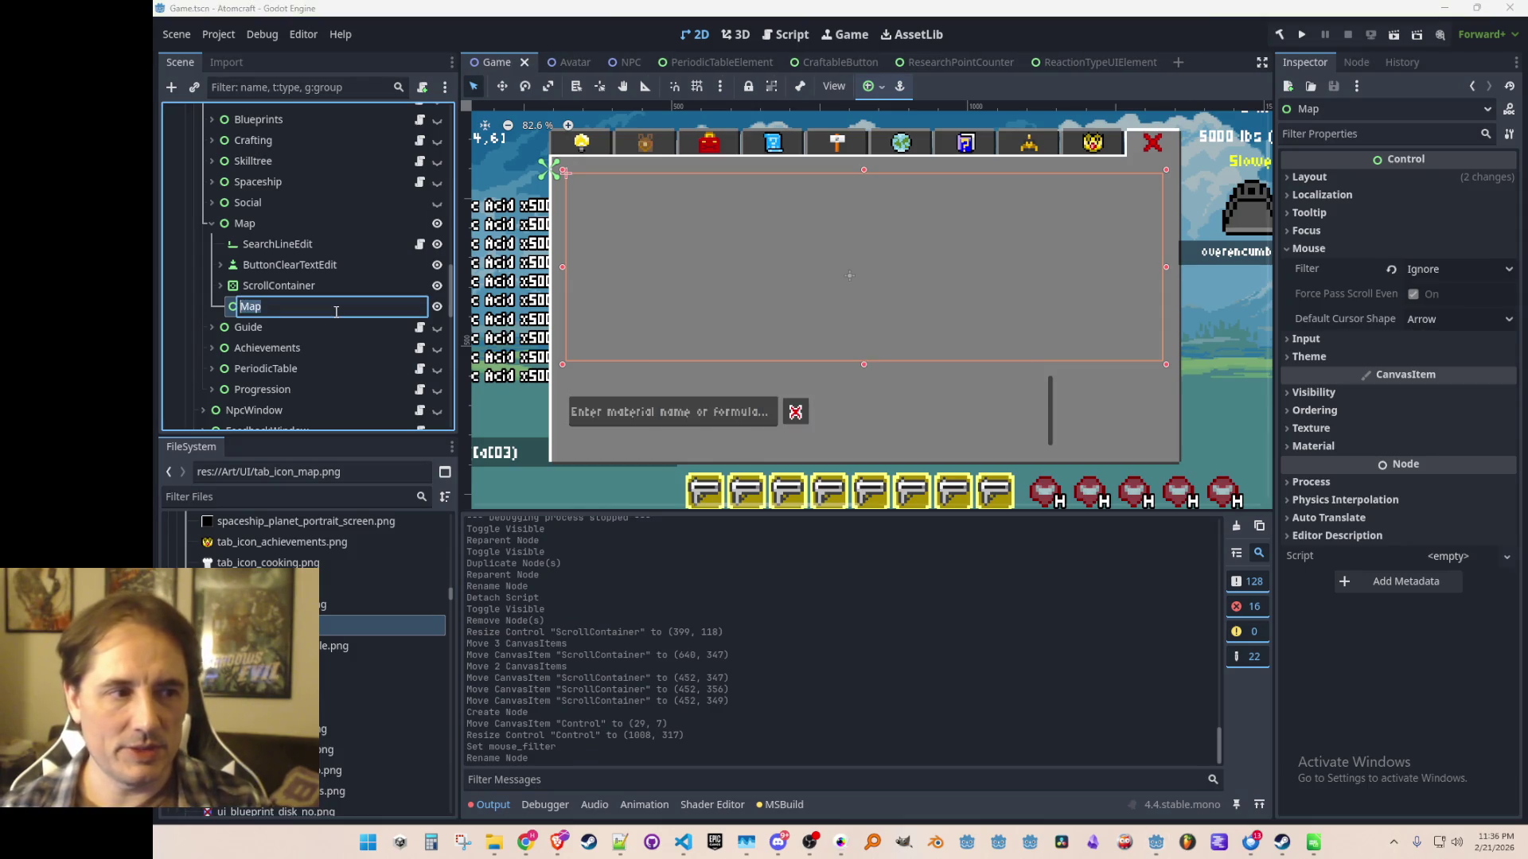
text(WorldMap)
key(Return)
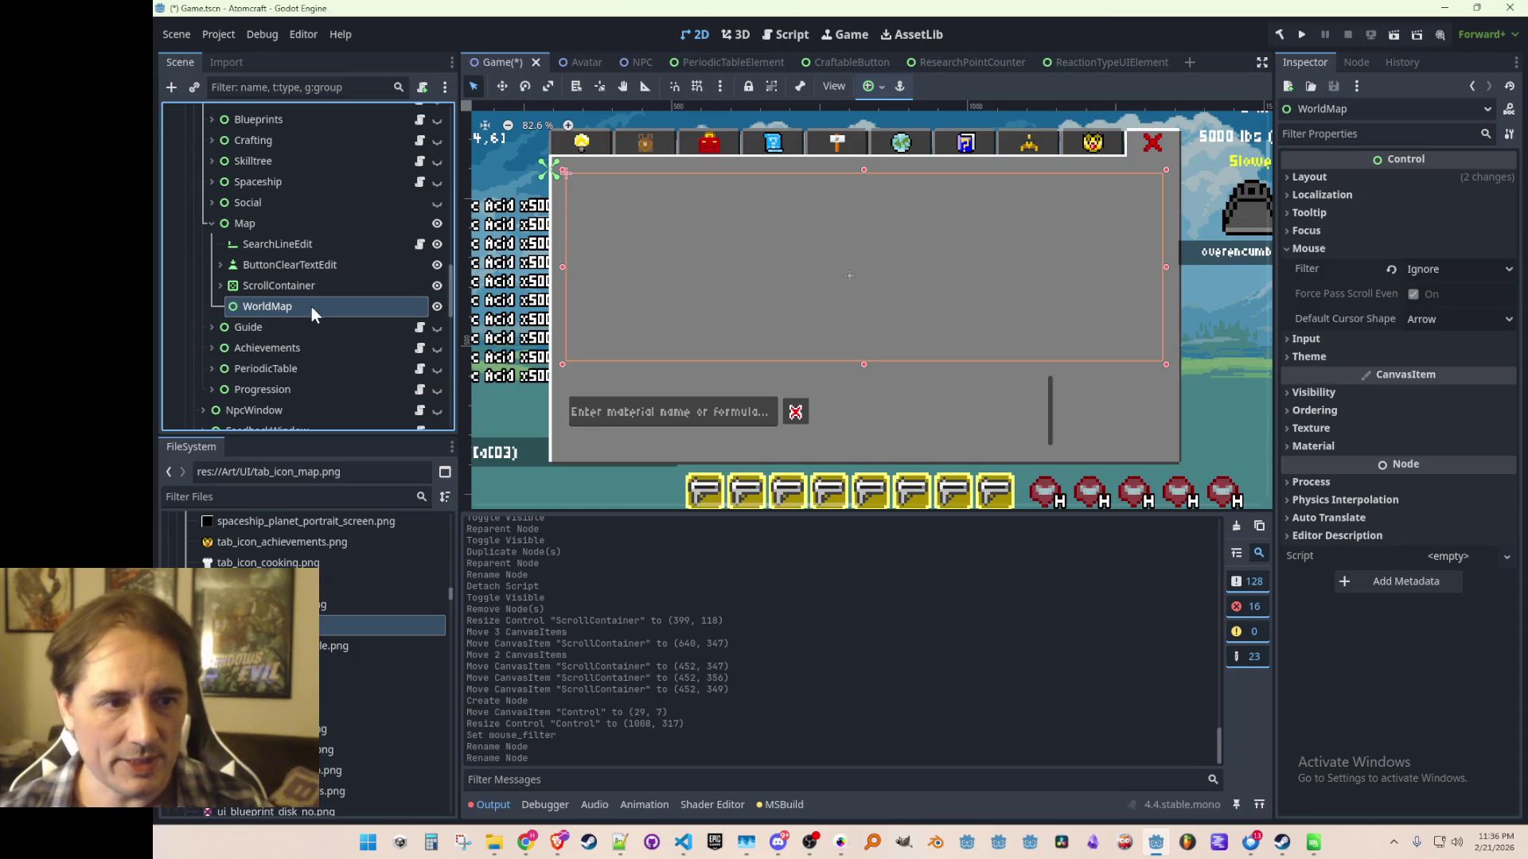
key(ctrl+s)
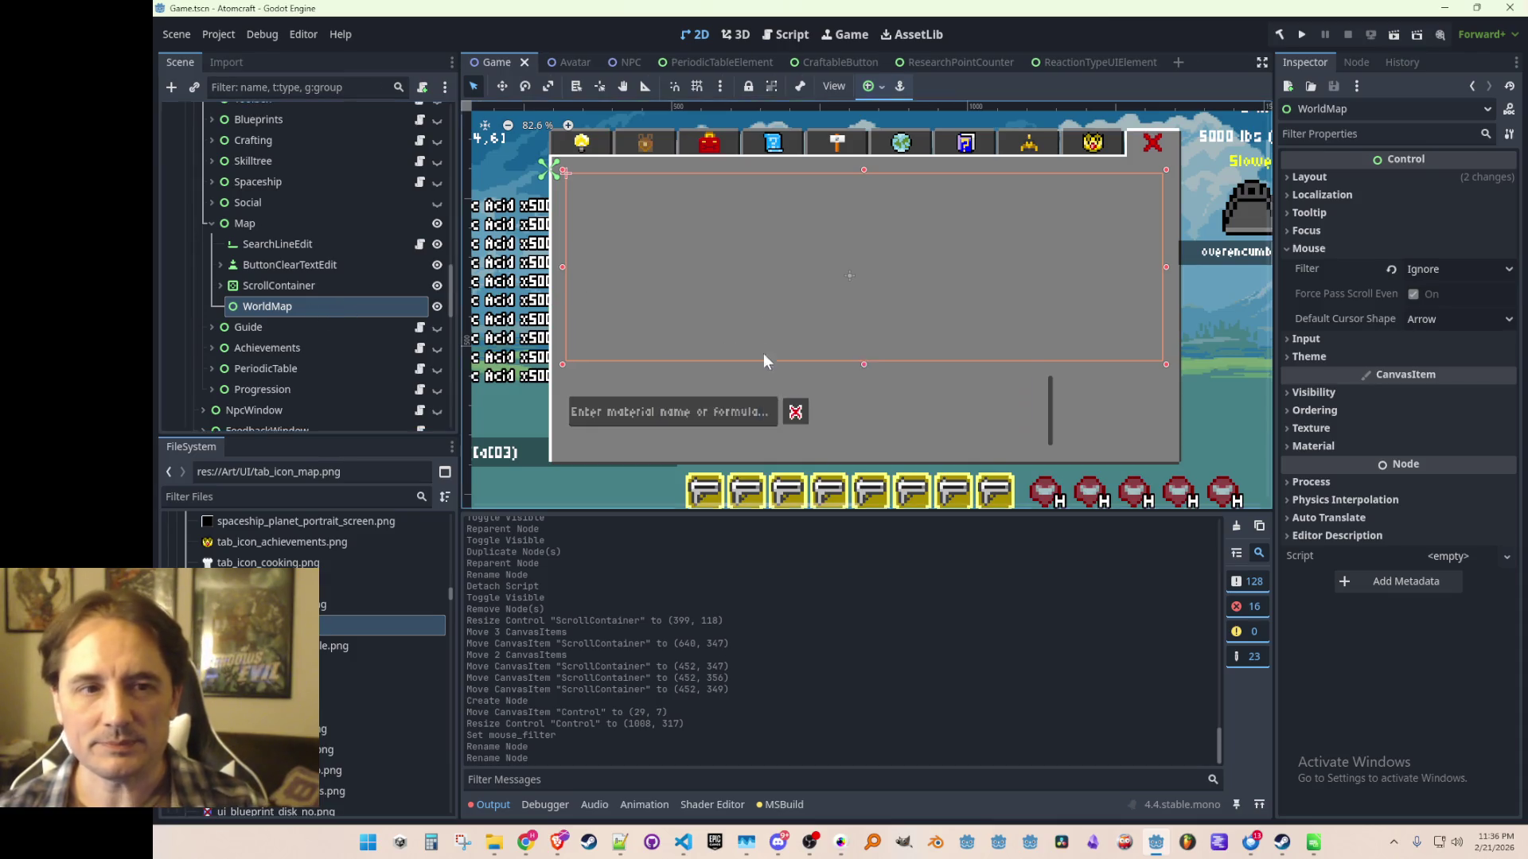
mouse_move(1164, 268)
mouse_down()
mouse_move(1048, 270)
mouse_move(1115, 270)
mouse_up()
mouse_move(561, 268)
mouse_down()
mouse_move(720, 274)
mouse_move(631, 283)
mouse_up()
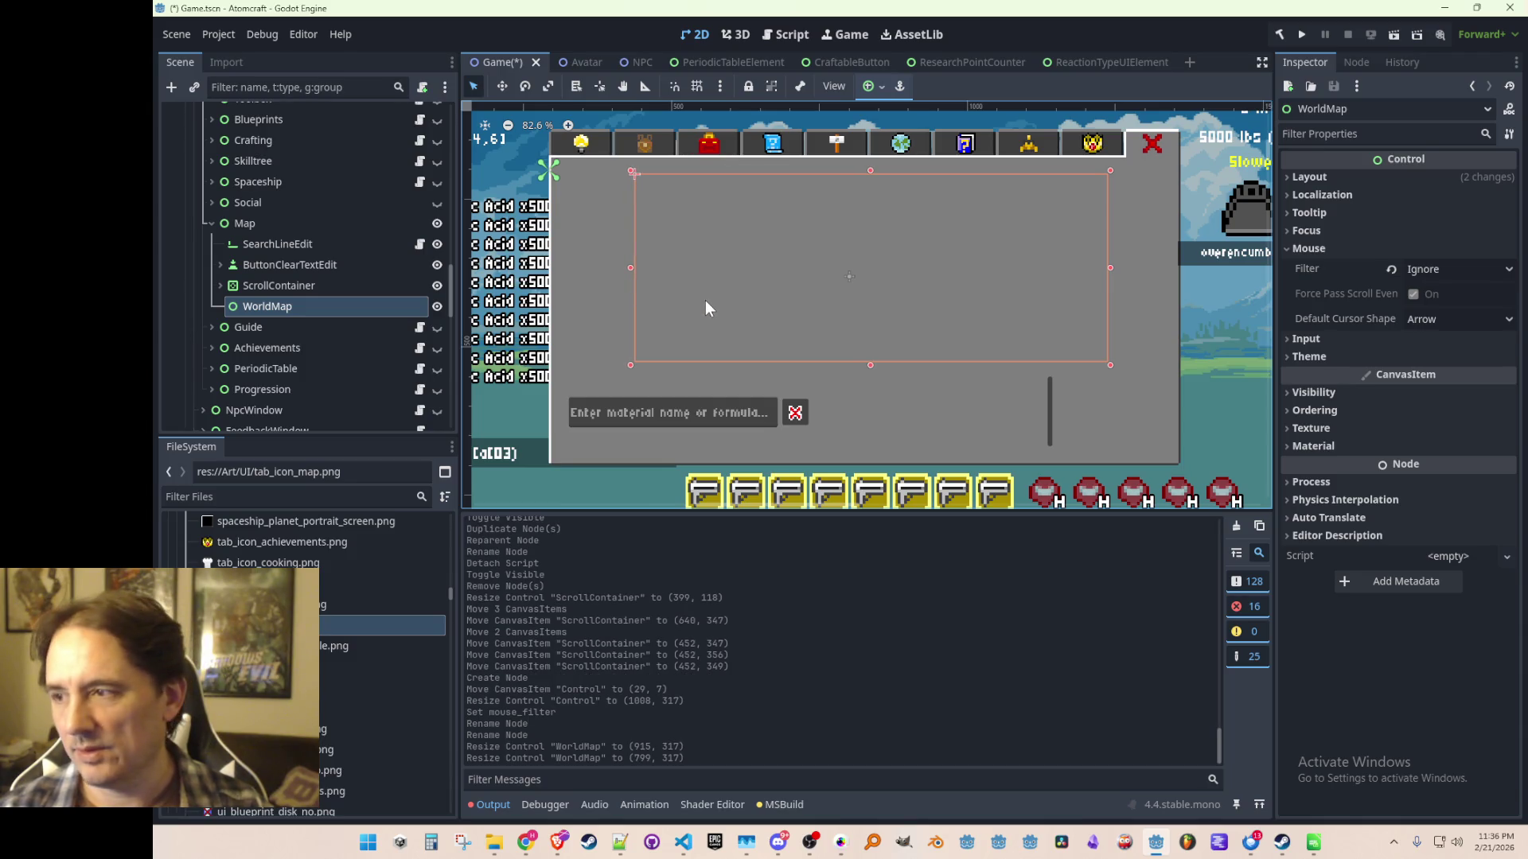
drag(714, 317, 717, 299)
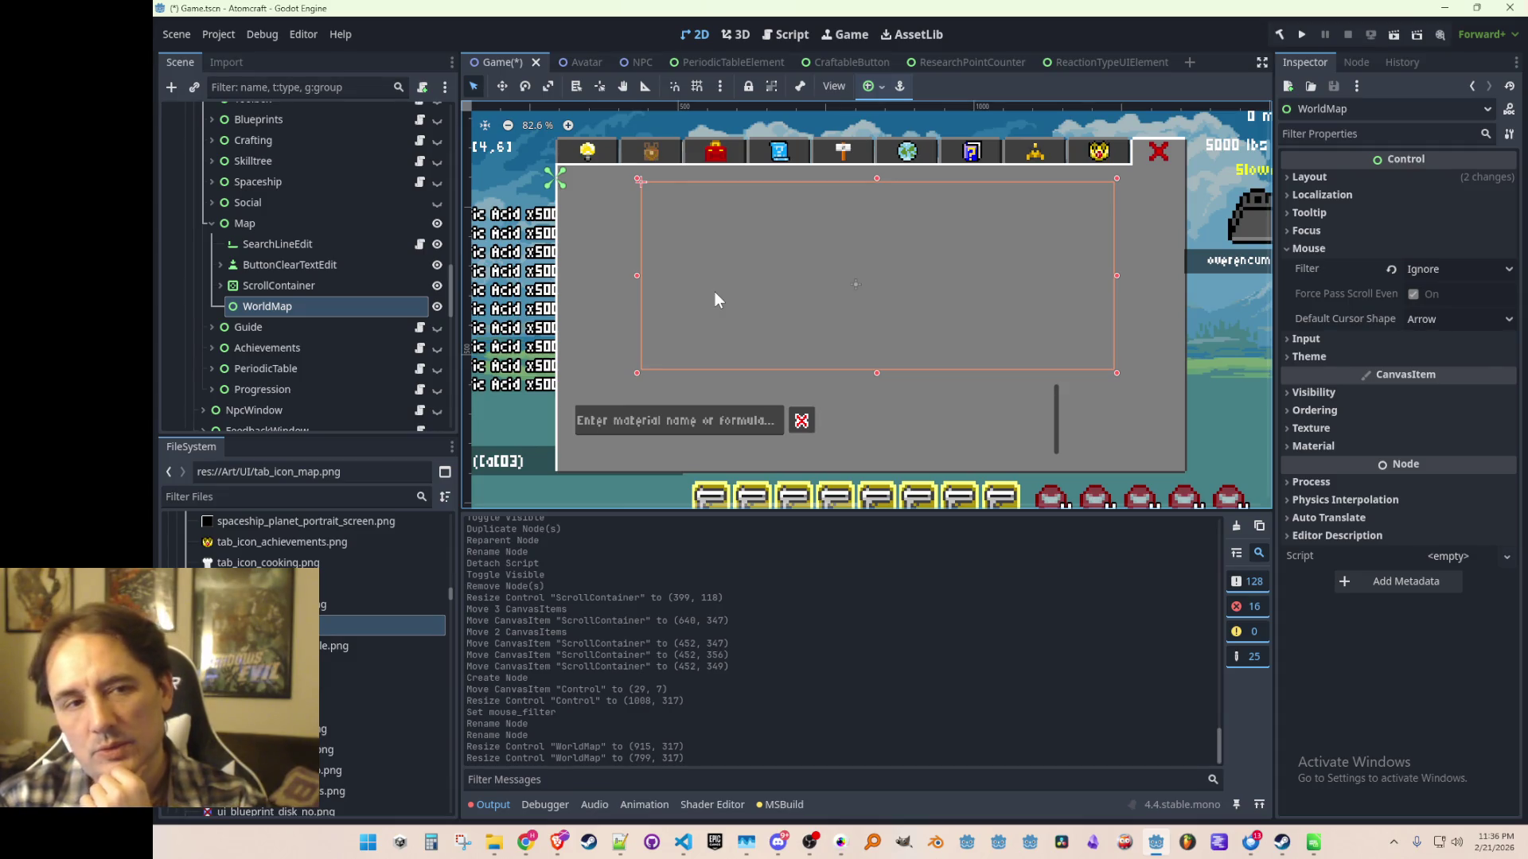
scroll(676, 231, down, 4)
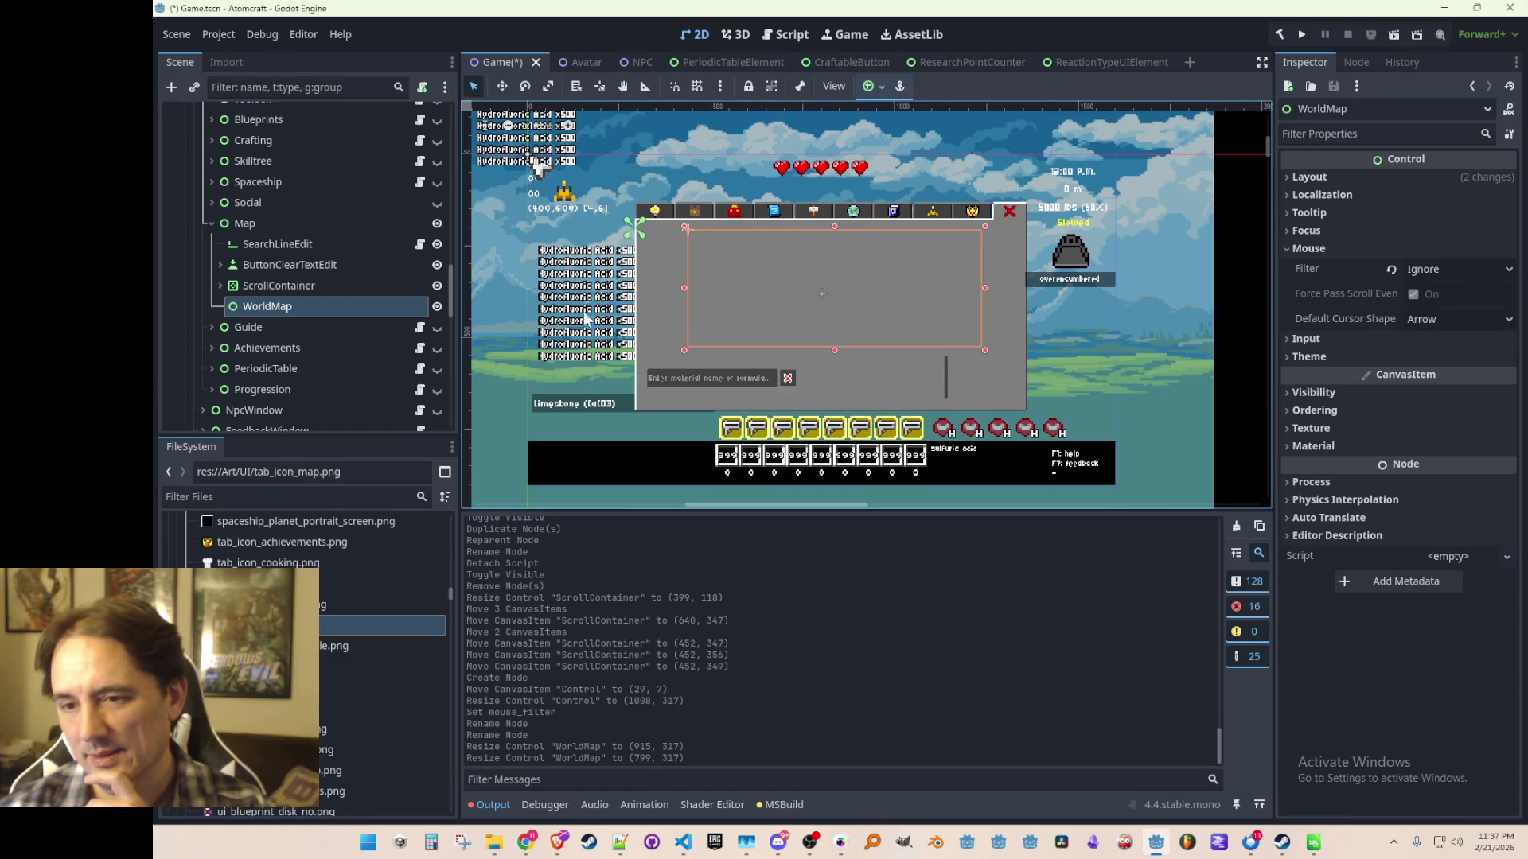
Bring Visual Studio Code with HubWindowTabs.cs to the front over Godot.
scroll(861, 308, up, 2)
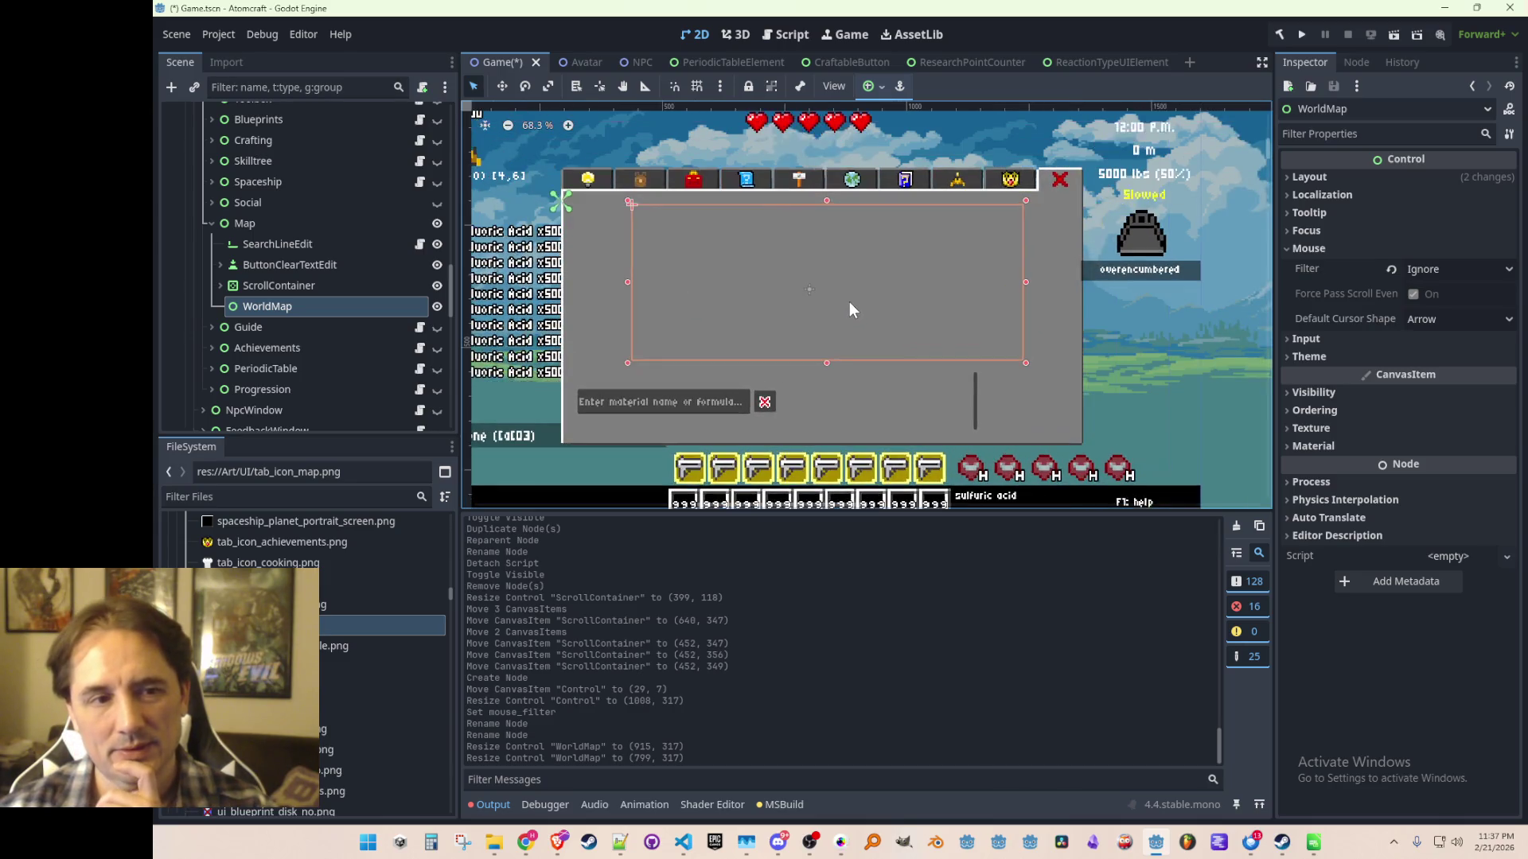
drag(845, 311, 849, 312)
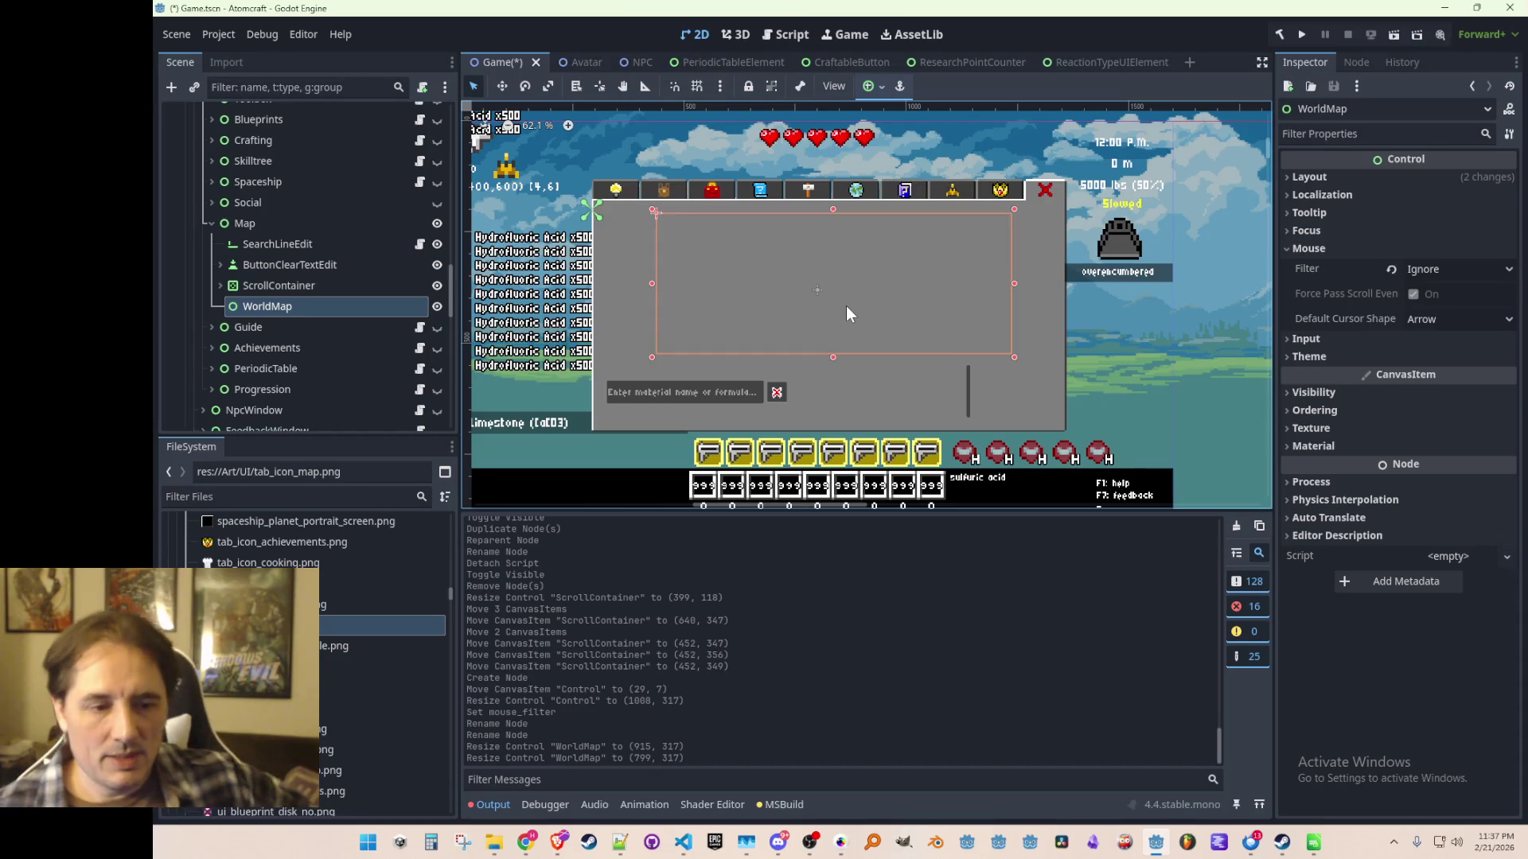
click(683, 841)
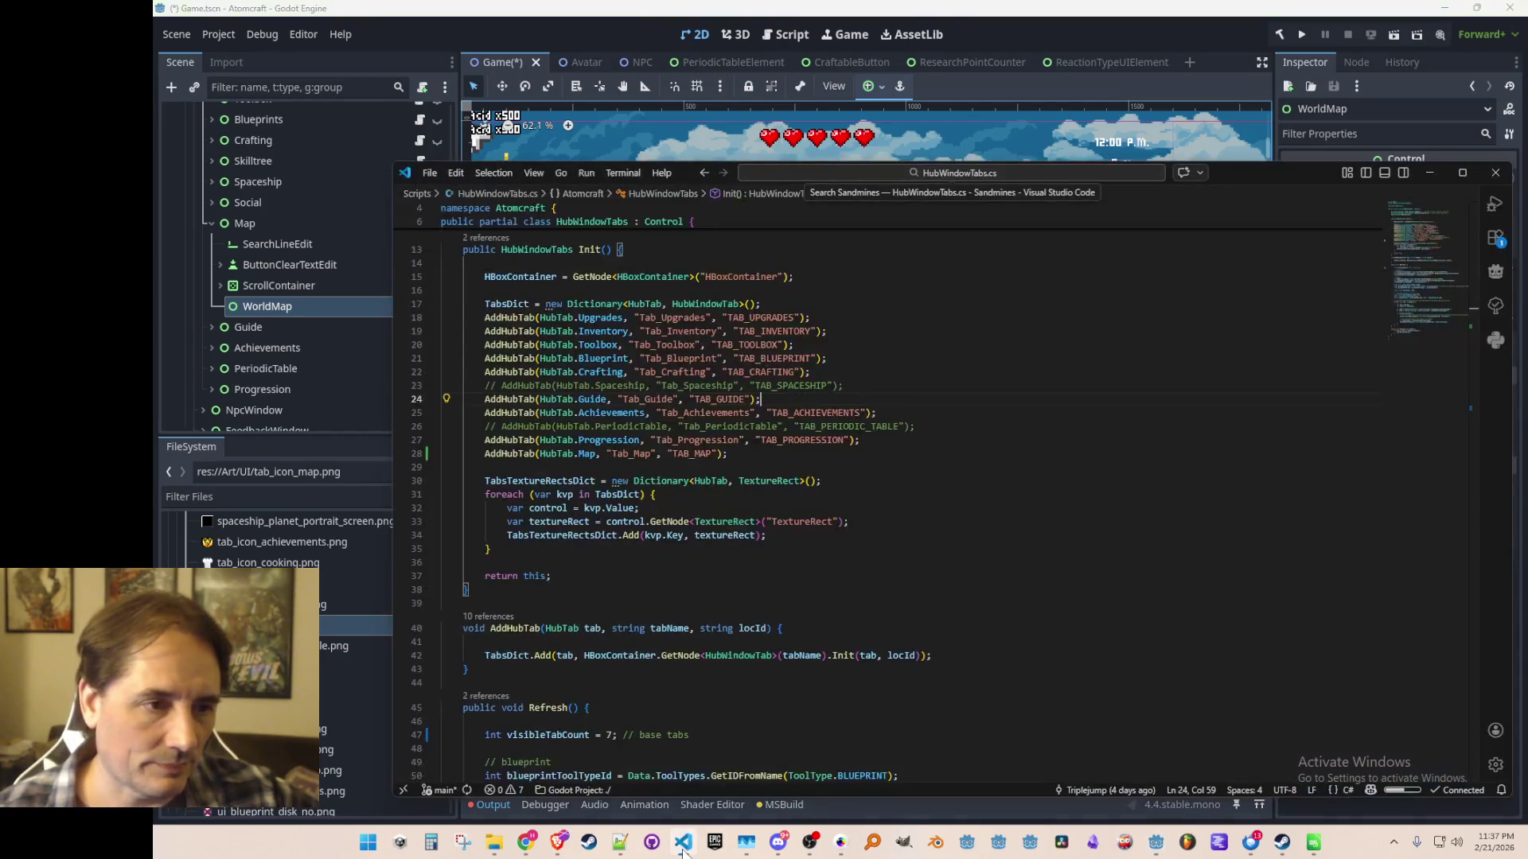
Open PlanetTypes.cs through the quick file search for 'PlanetType'.
click(918, 347)
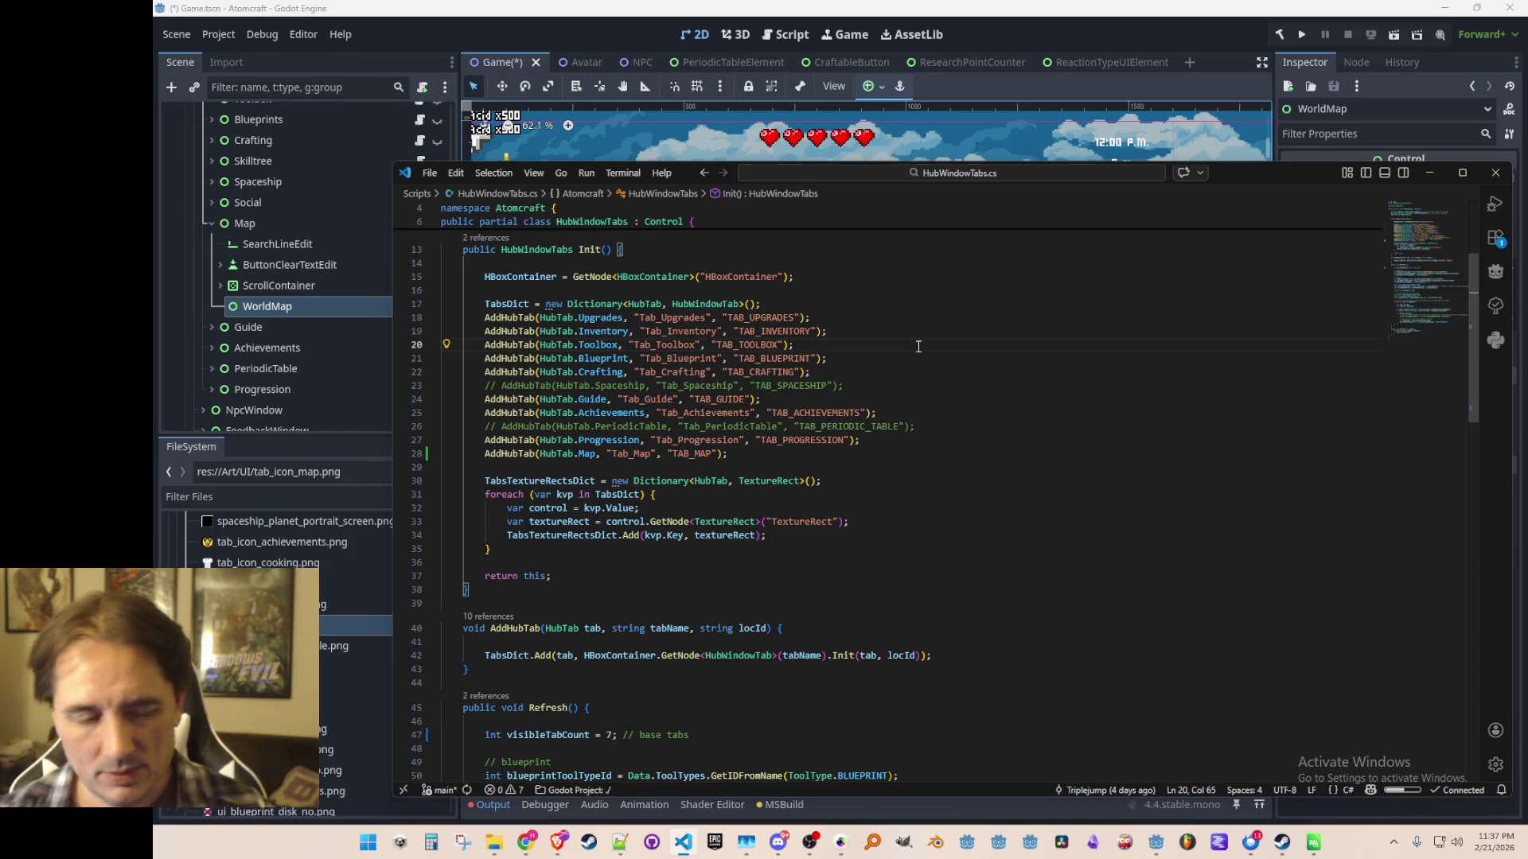
key(ctrl+p)
text(PlanetT)
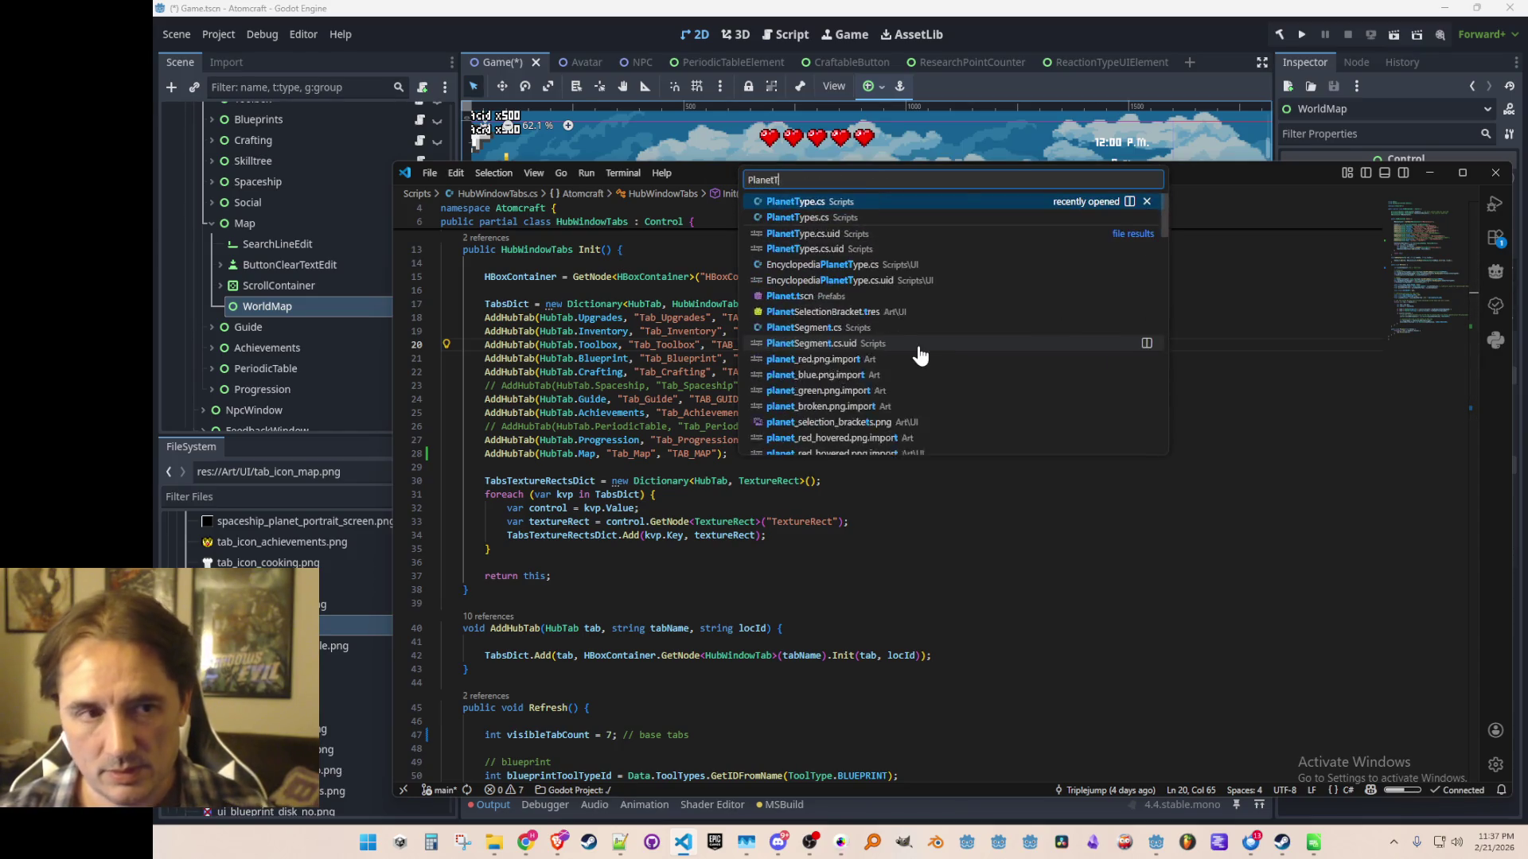
text(ypes)
click(914, 214)
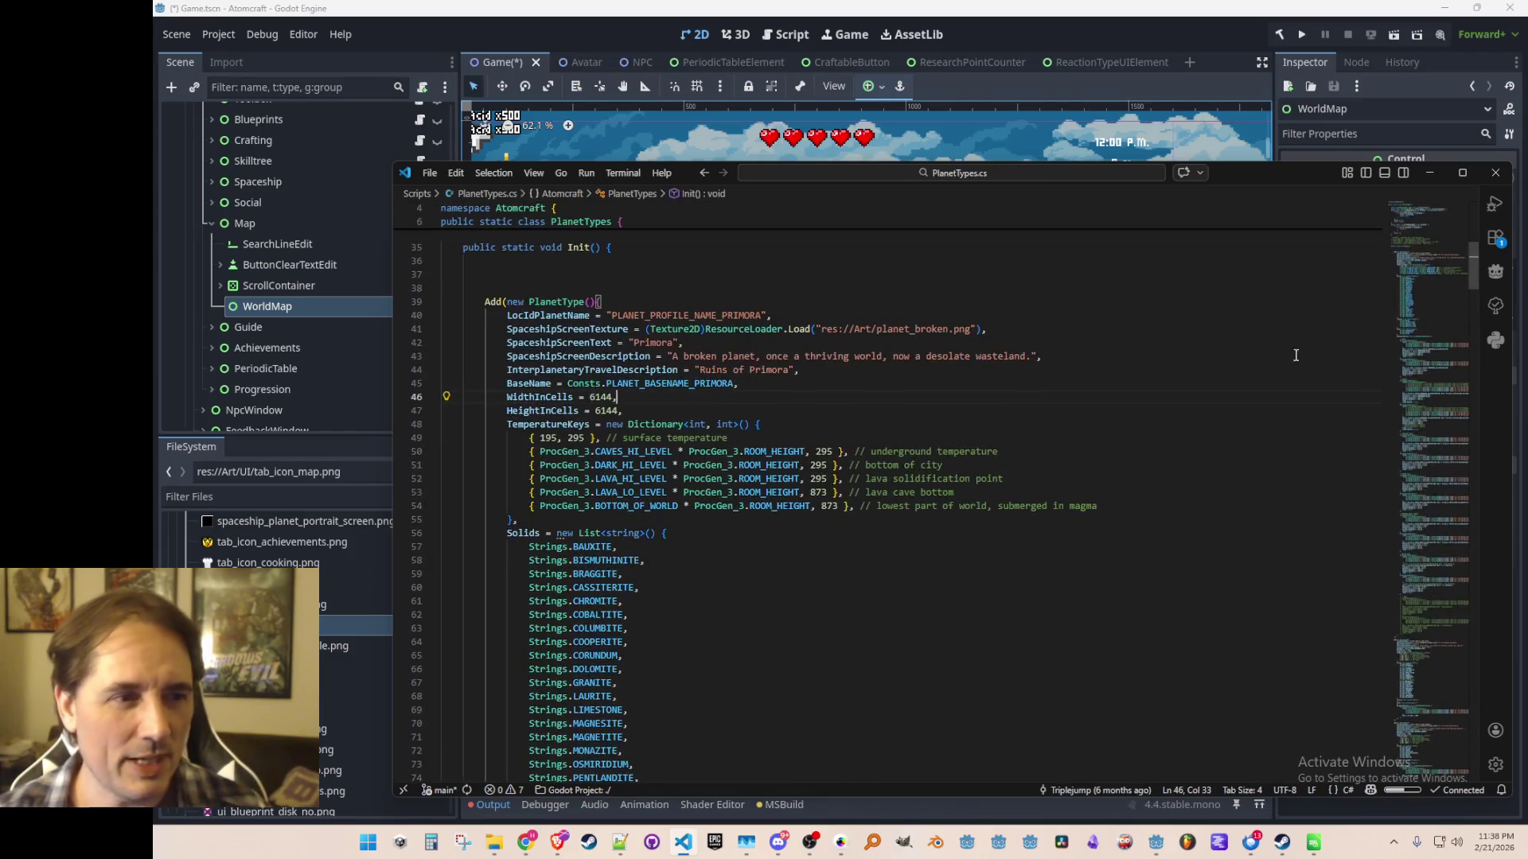
Scroll through the strata fields, inspecting TOP_OF_ATMOSPHERE_IN_GLOBALPOSITION.
scroll(998, 448, down, 1)
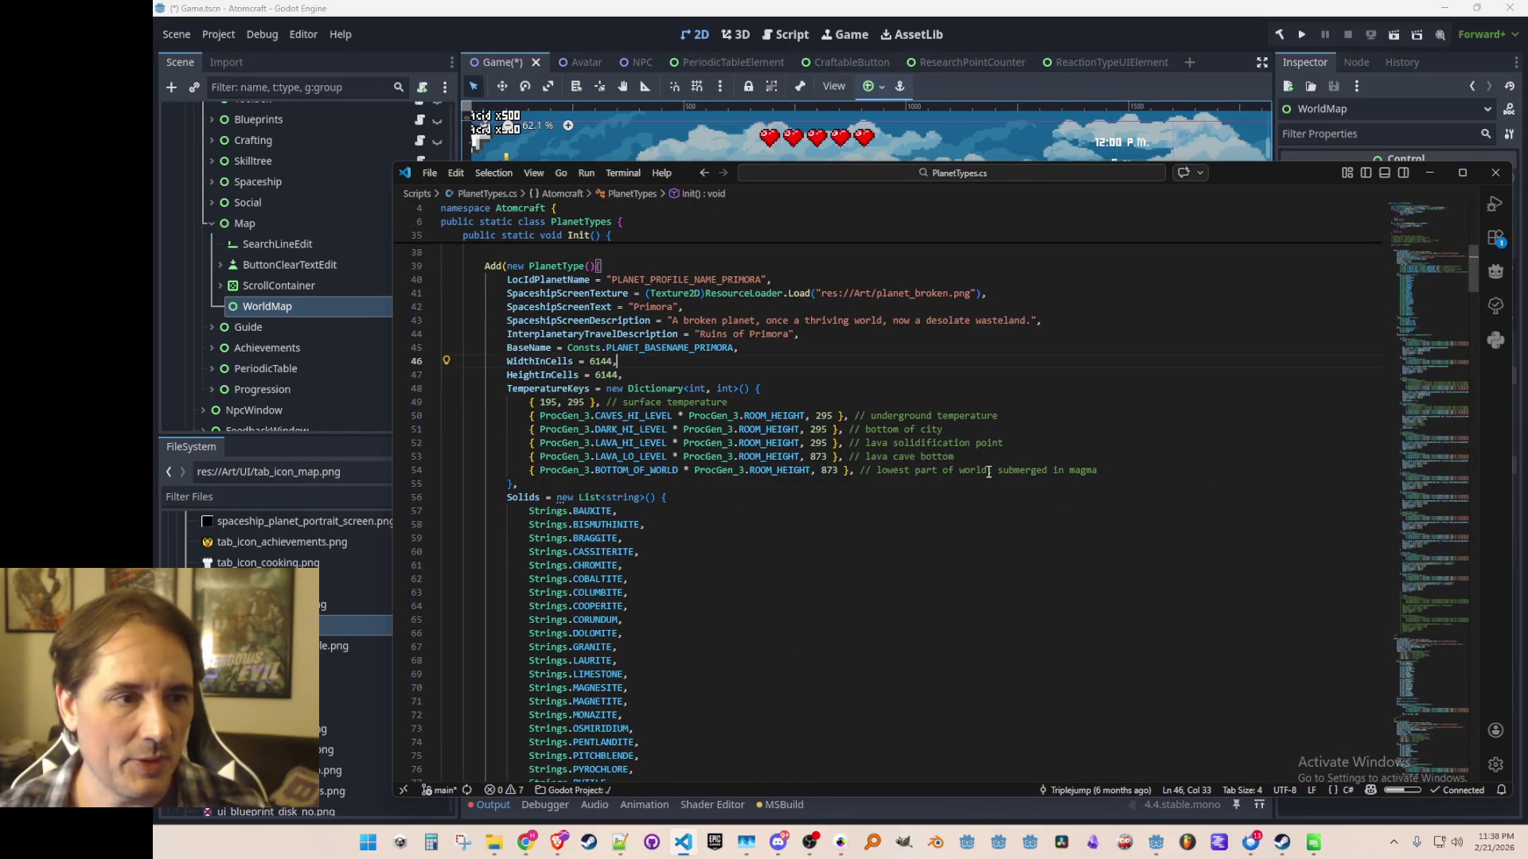
scroll(871, 506, down, 3)
click(870, 503)
scroll(871, 477, down, 4)
scroll(871, 442, down, 12)
click(893, 430)
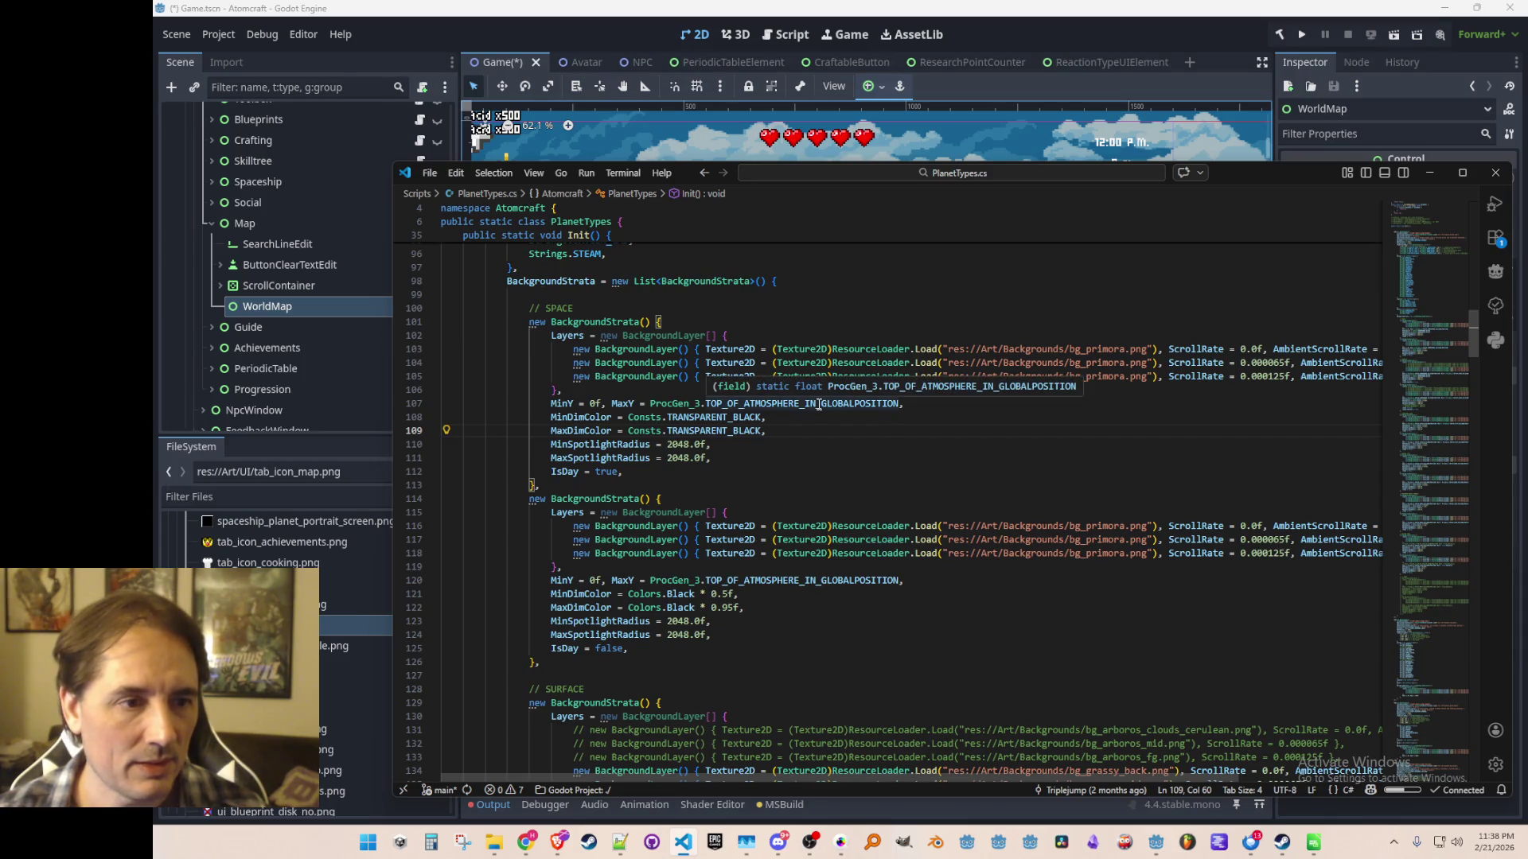
scroll(836, 445, down, 12)
scroll(848, 475, down, 10)
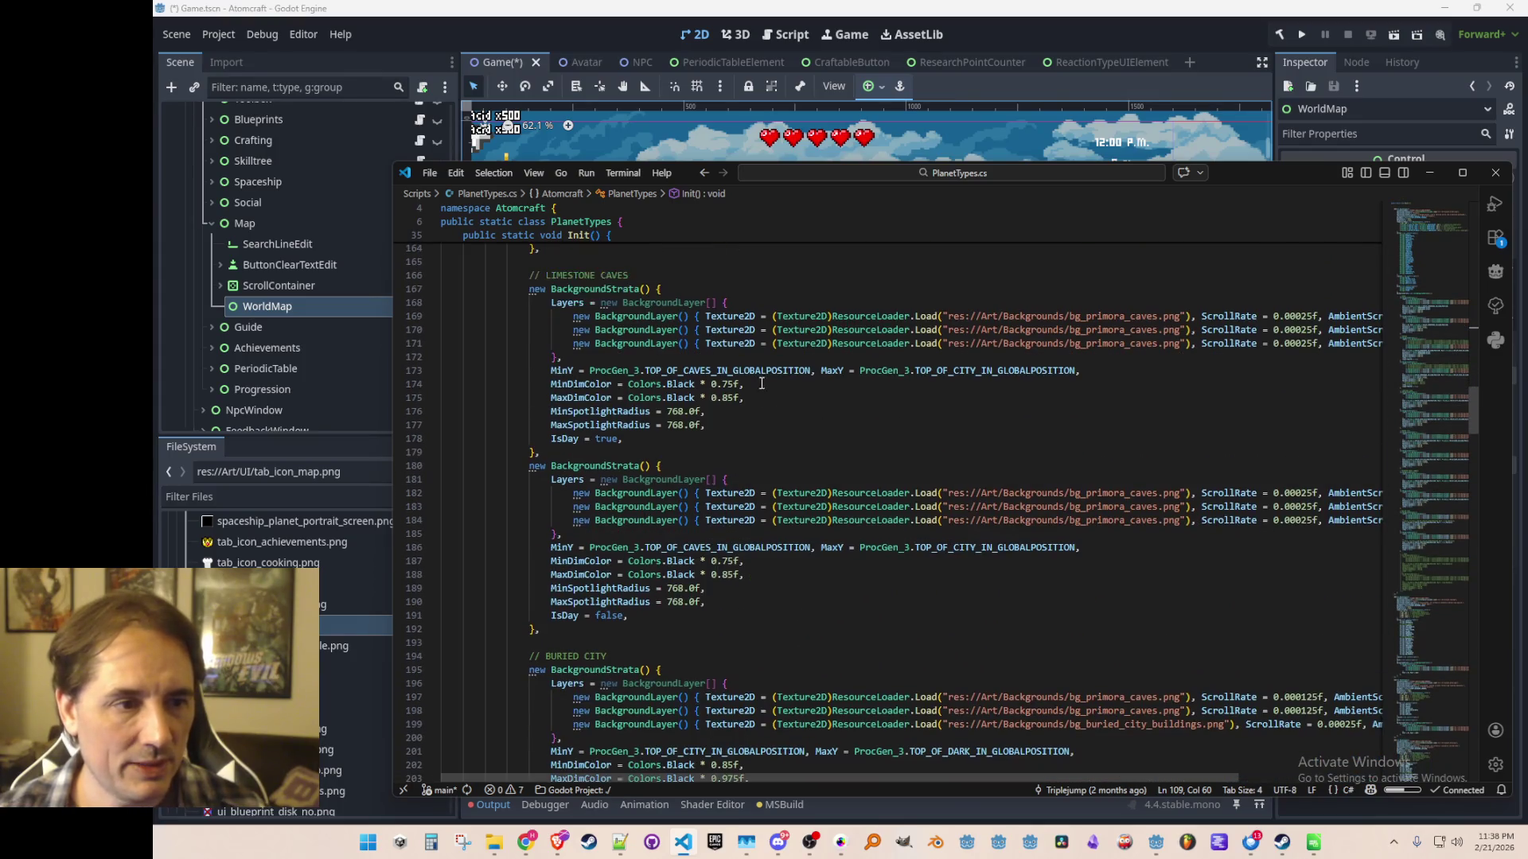
scroll(856, 389, up, 6)
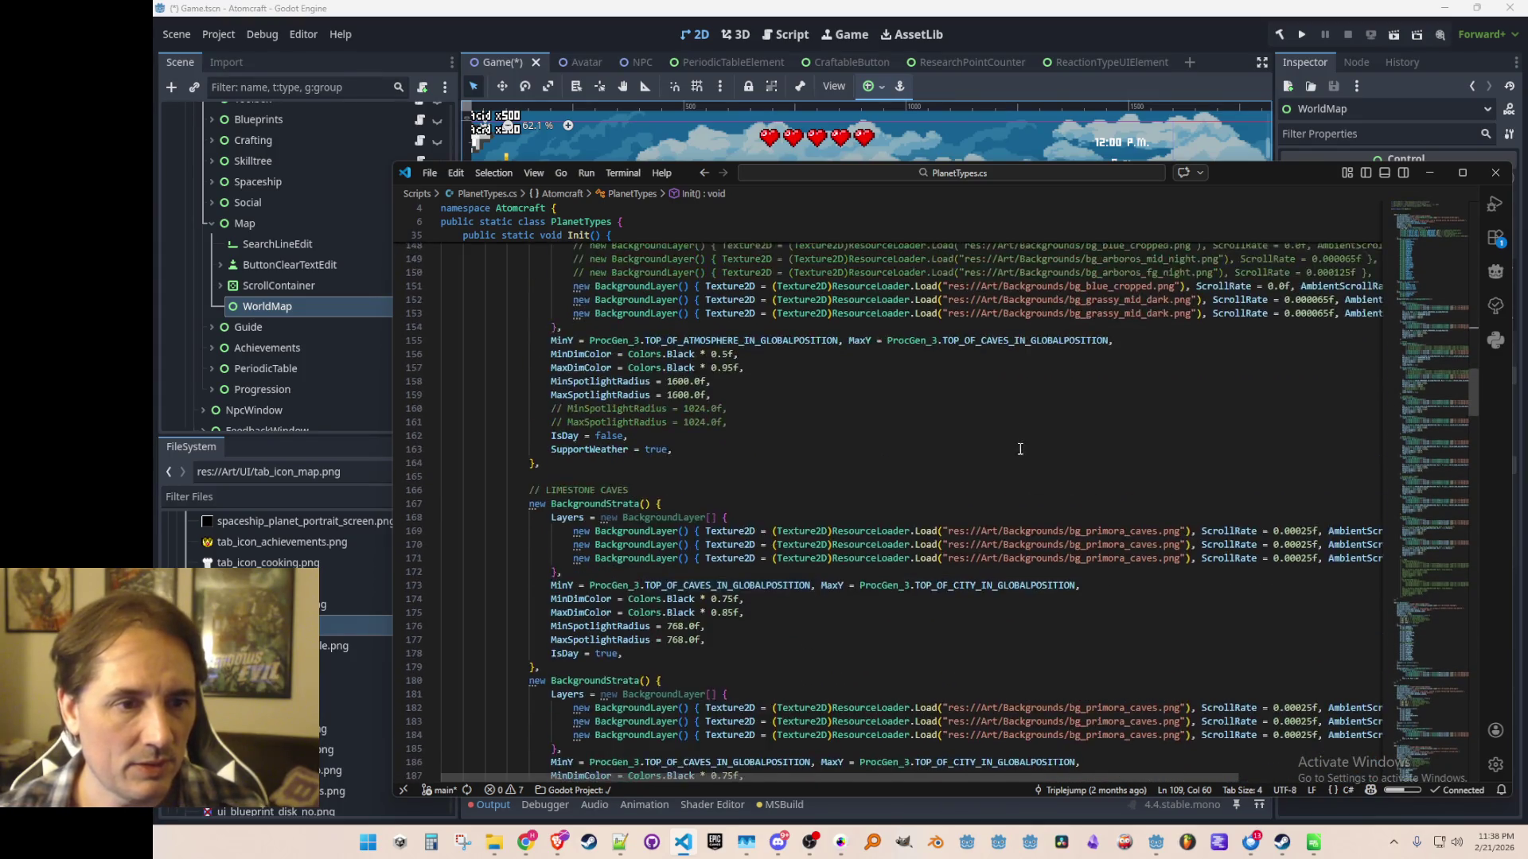
Go to the definition of TOP_OF_CAVES_IN_GLOBALPOSITION in ProcGen_3.cs.
click(981, 377)
right_click(981, 377)
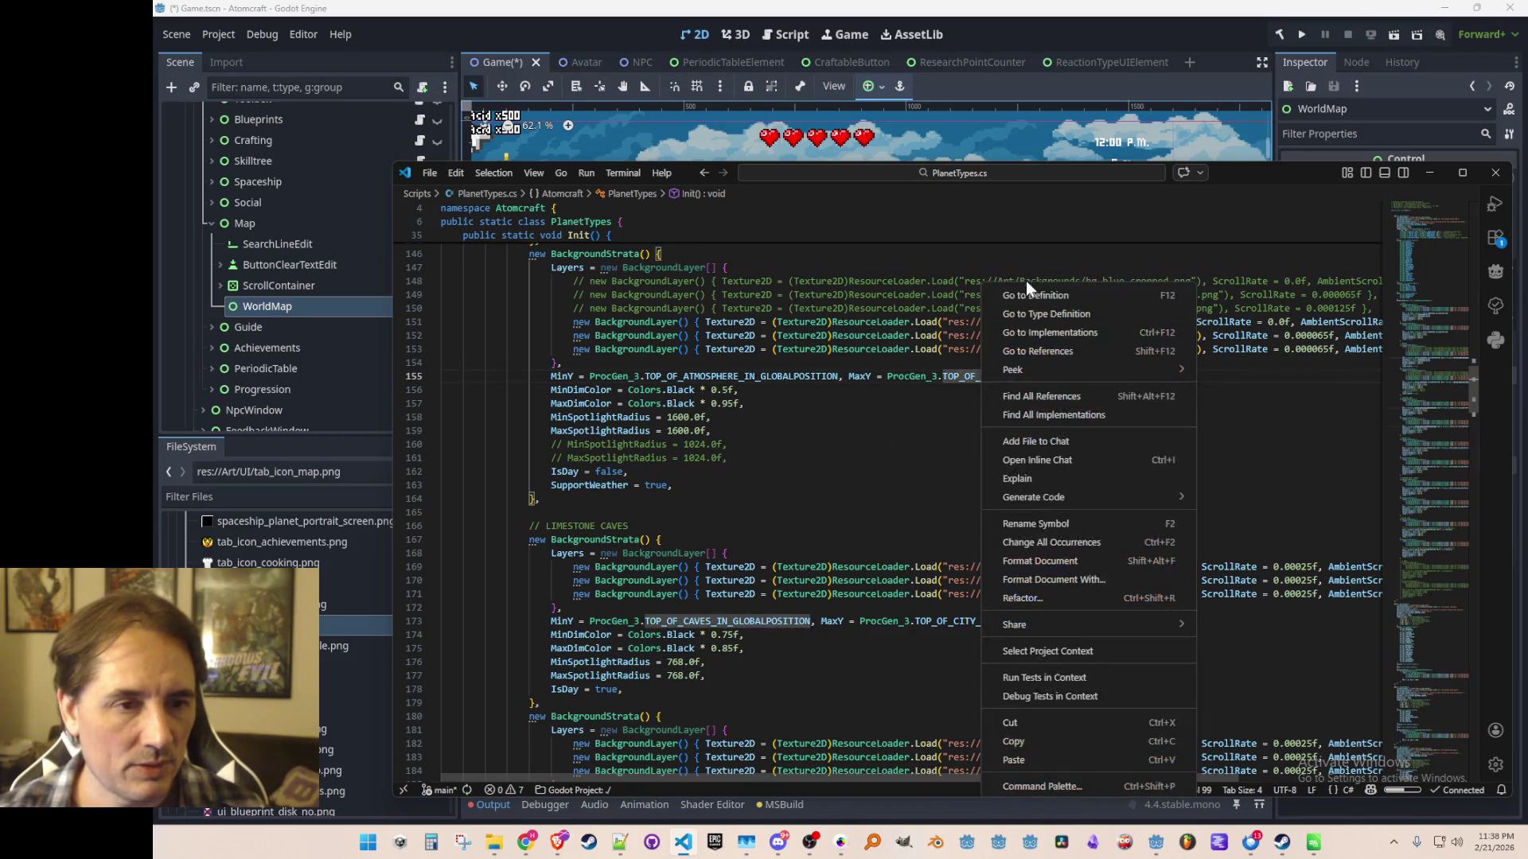
click(998, 379)
right_click(999, 379)
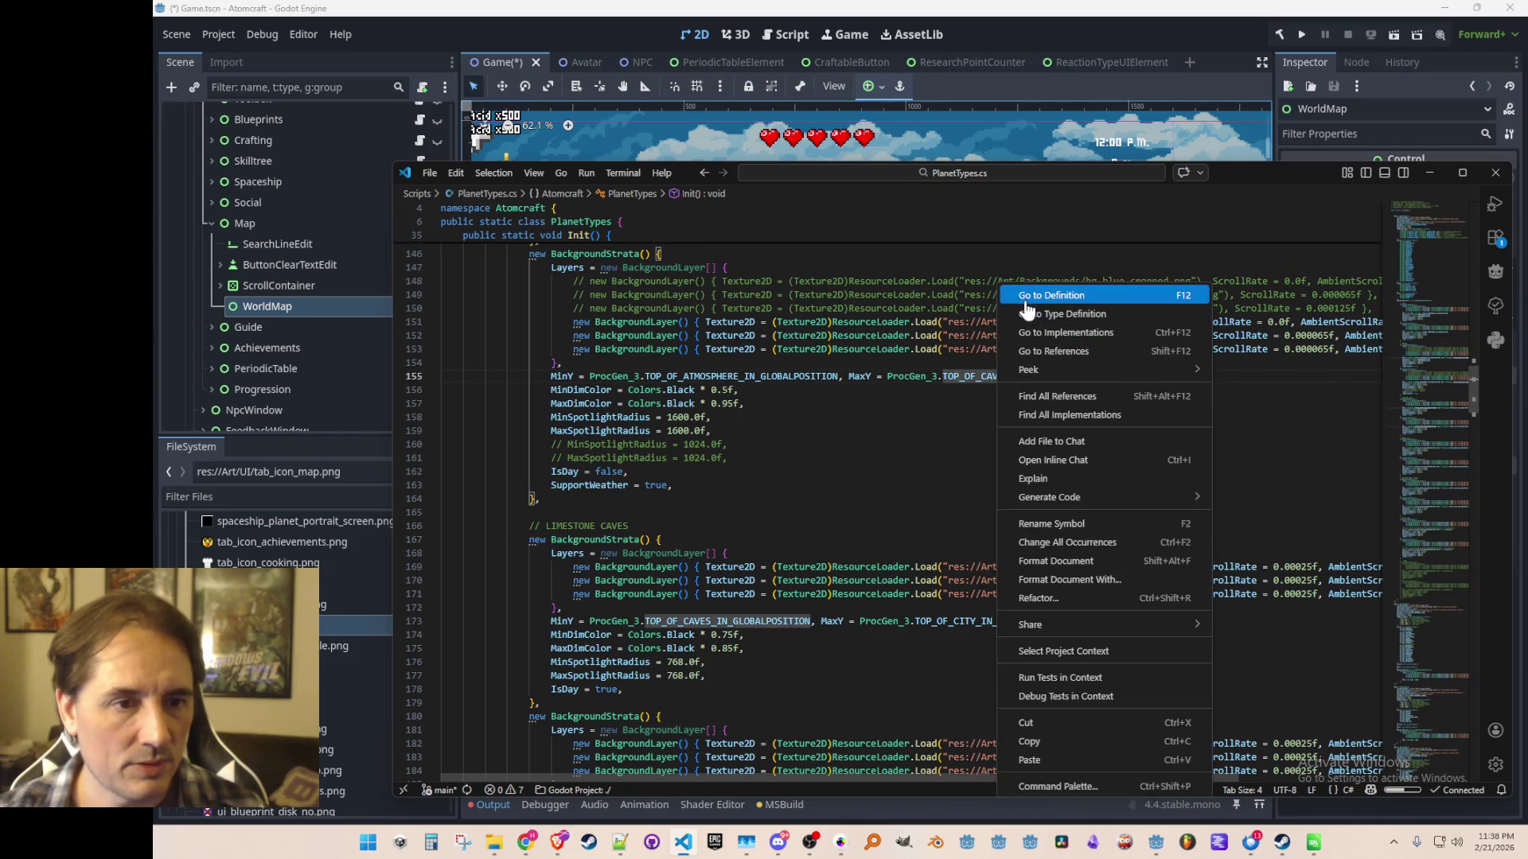
click(1027, 308)
scroll(890, 469, up, 2)
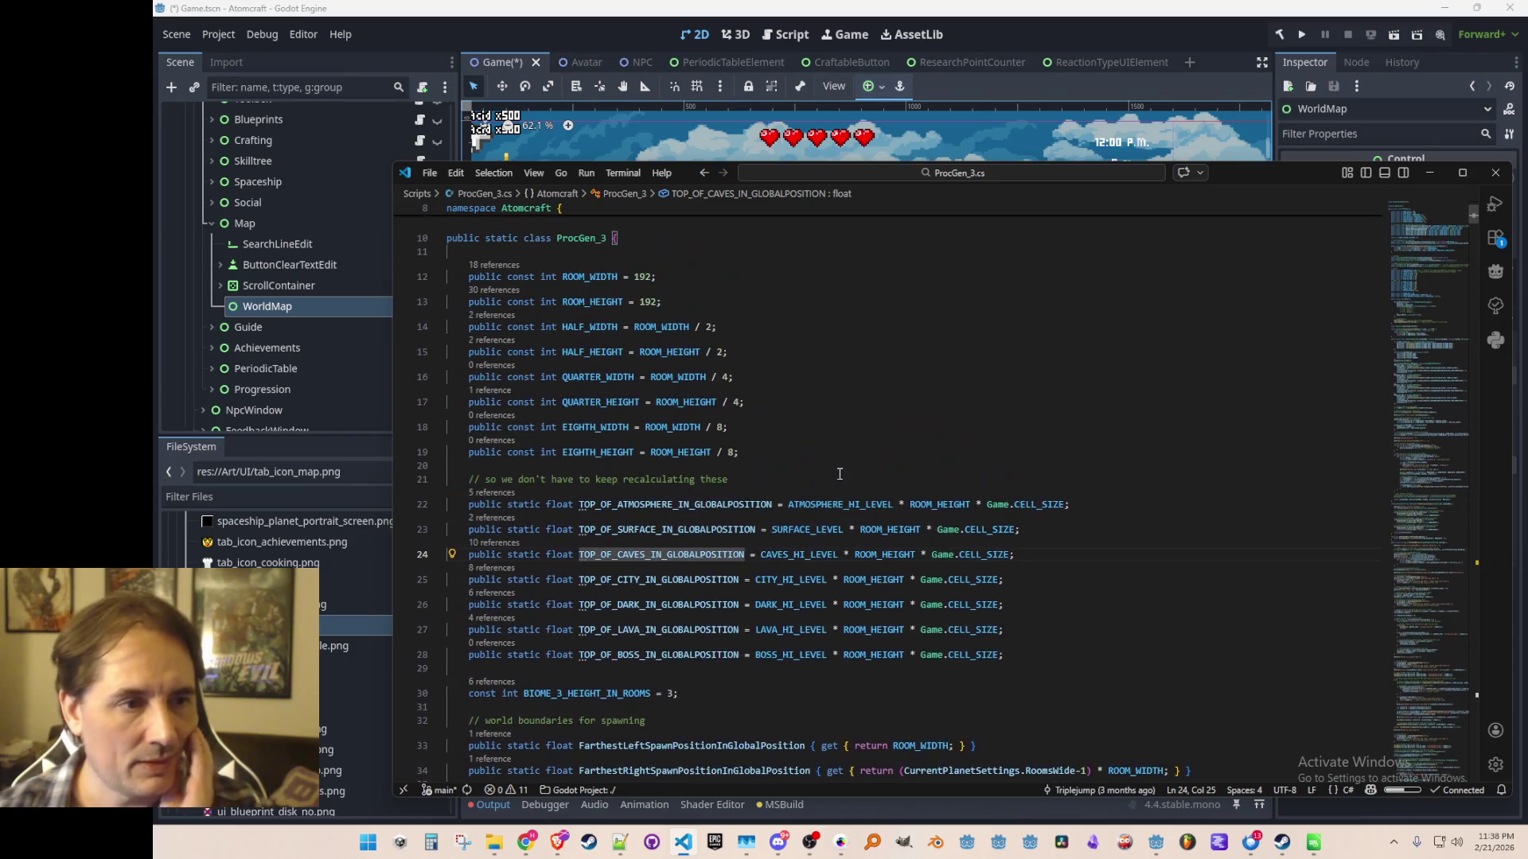
Inspect the CAVES_HI_LEVEL, SURFACE_LEVEL and BIOME_3_HEIGHT_IN_ROOMS constants.
click(784, 555)
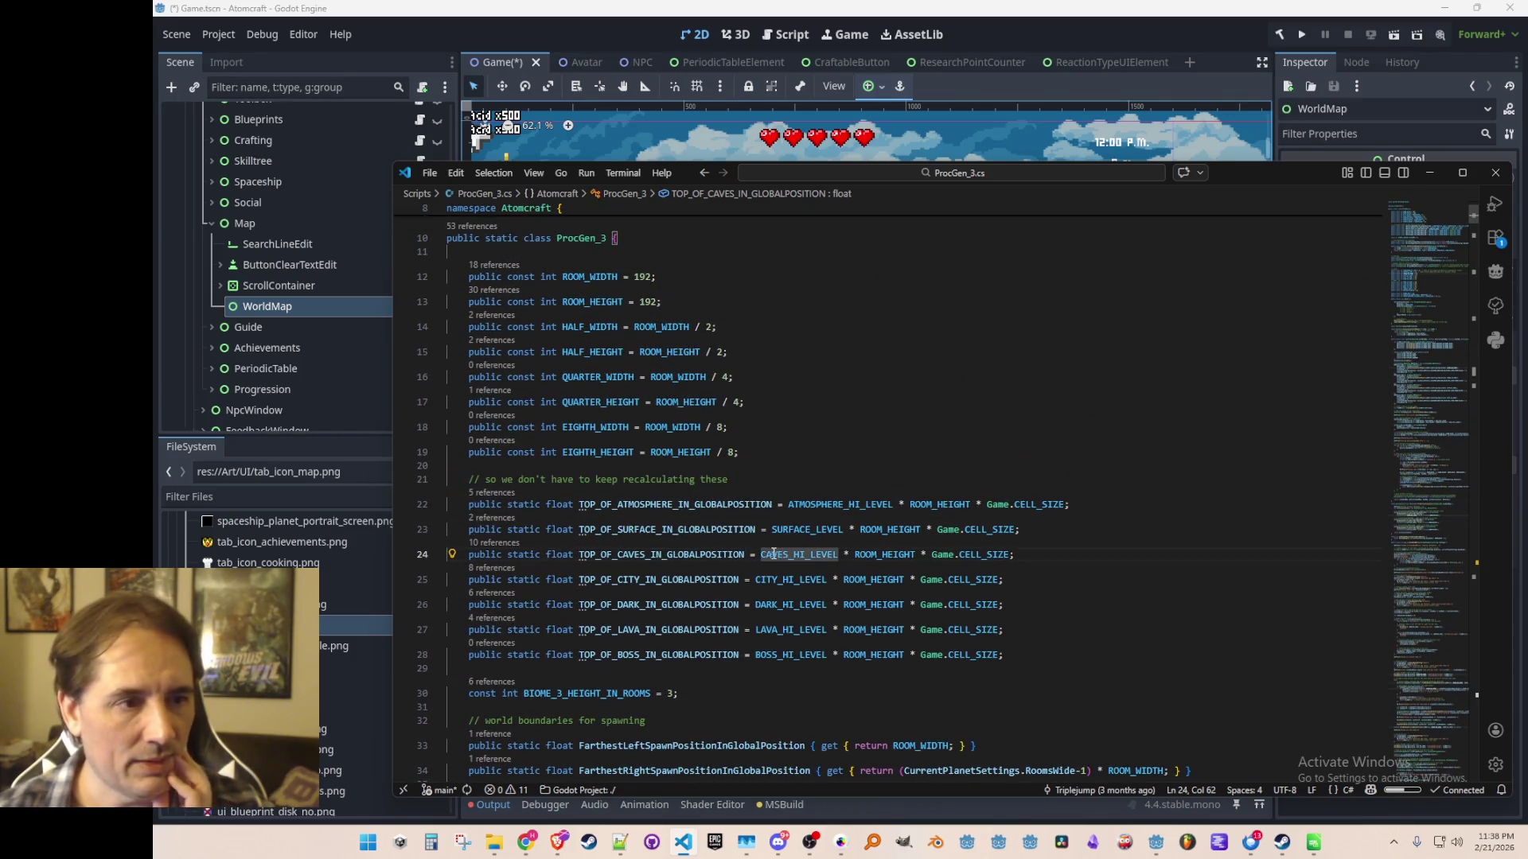
mouse_move(788, 553)
scroll(788, 553, down, 1)
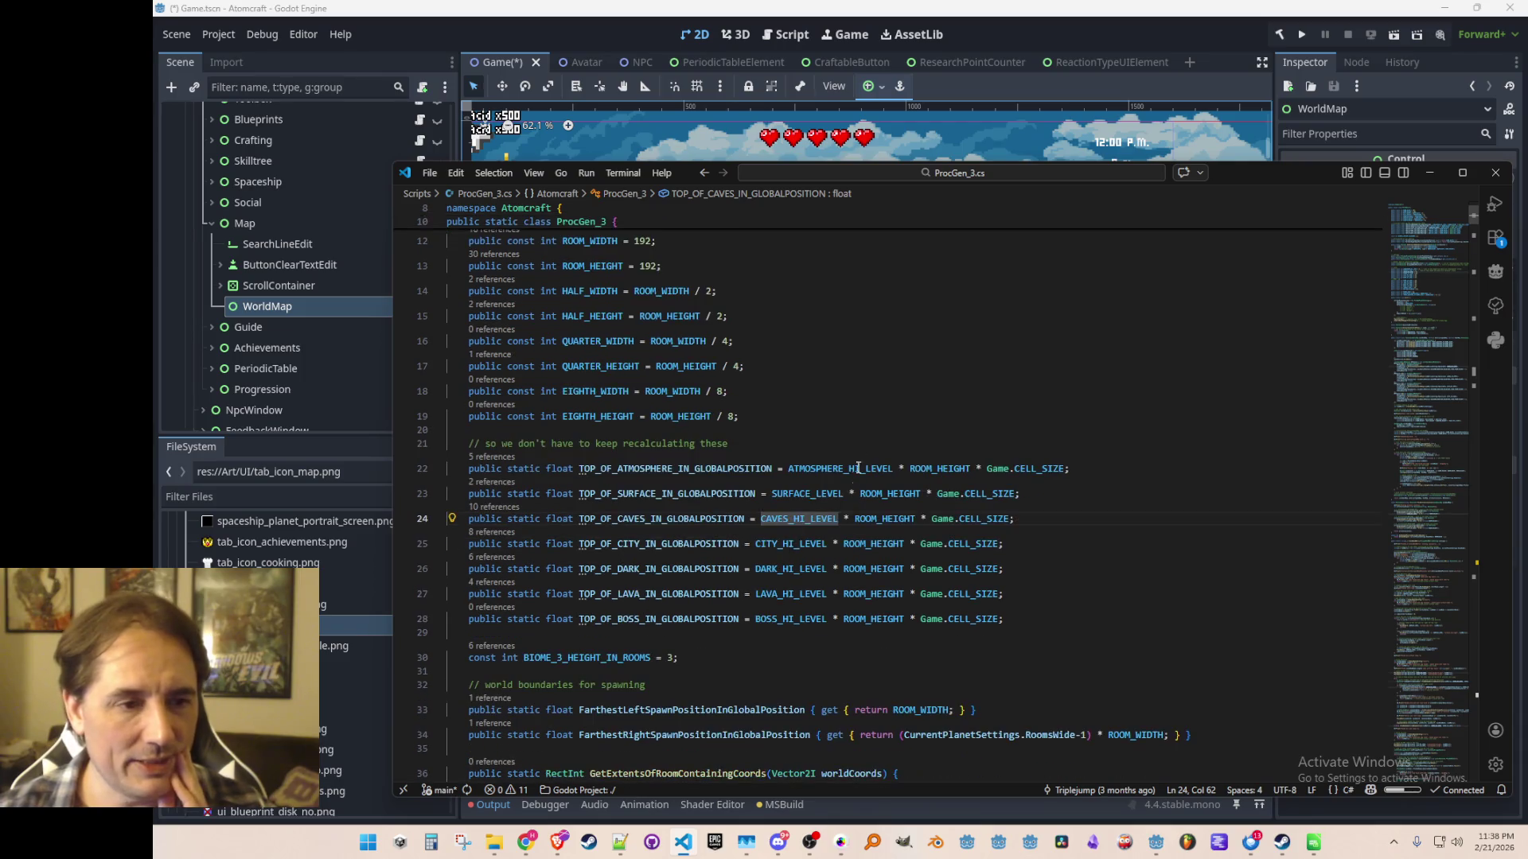
key(Up)
key(Up)
key(Up)
click(819, 491)
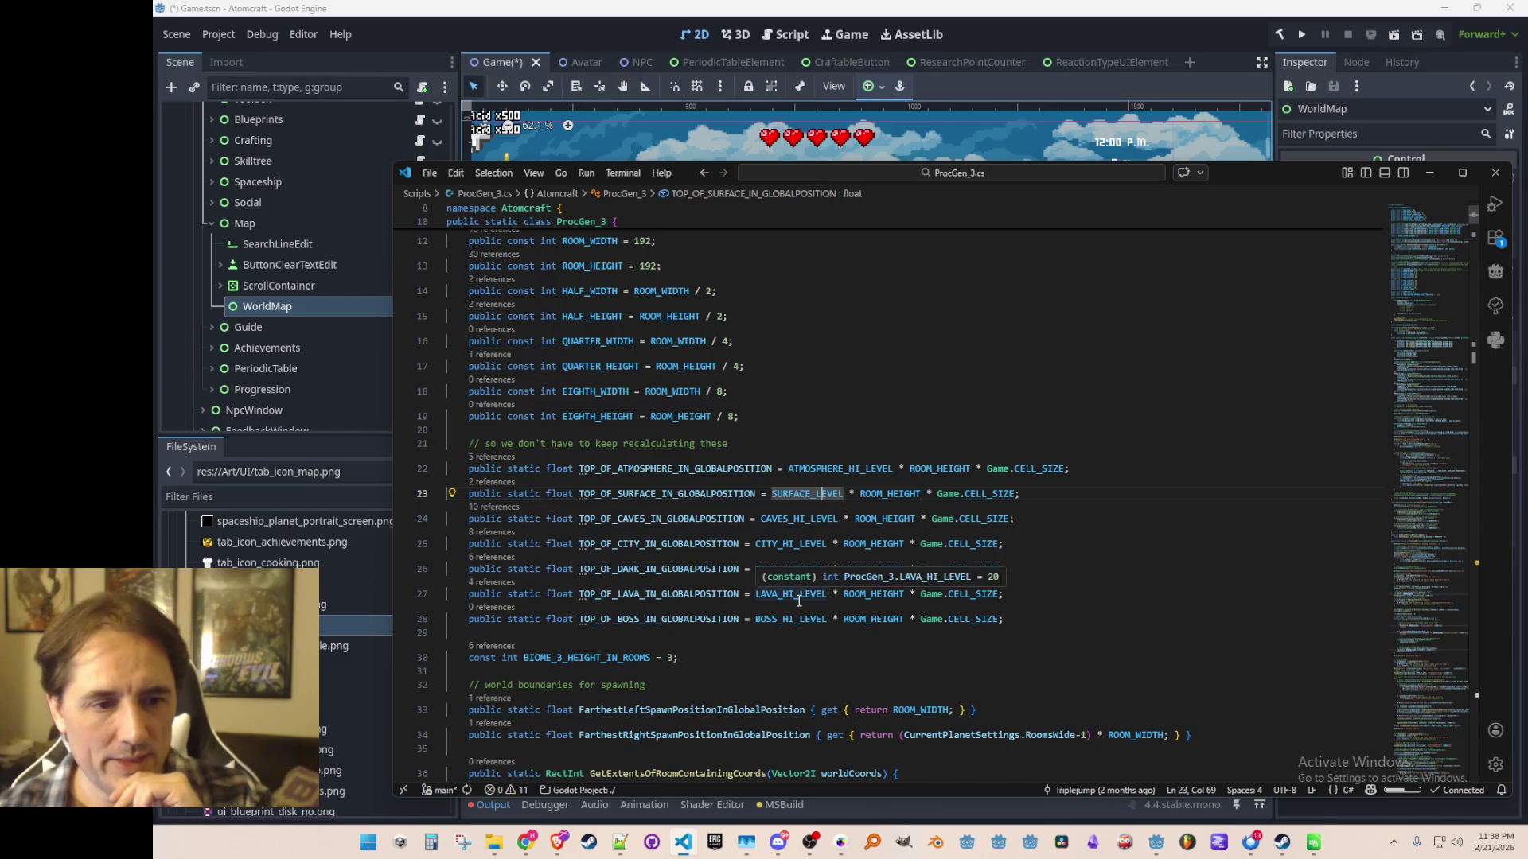
scroll(859, 562, down, 1)
click(810, 583)
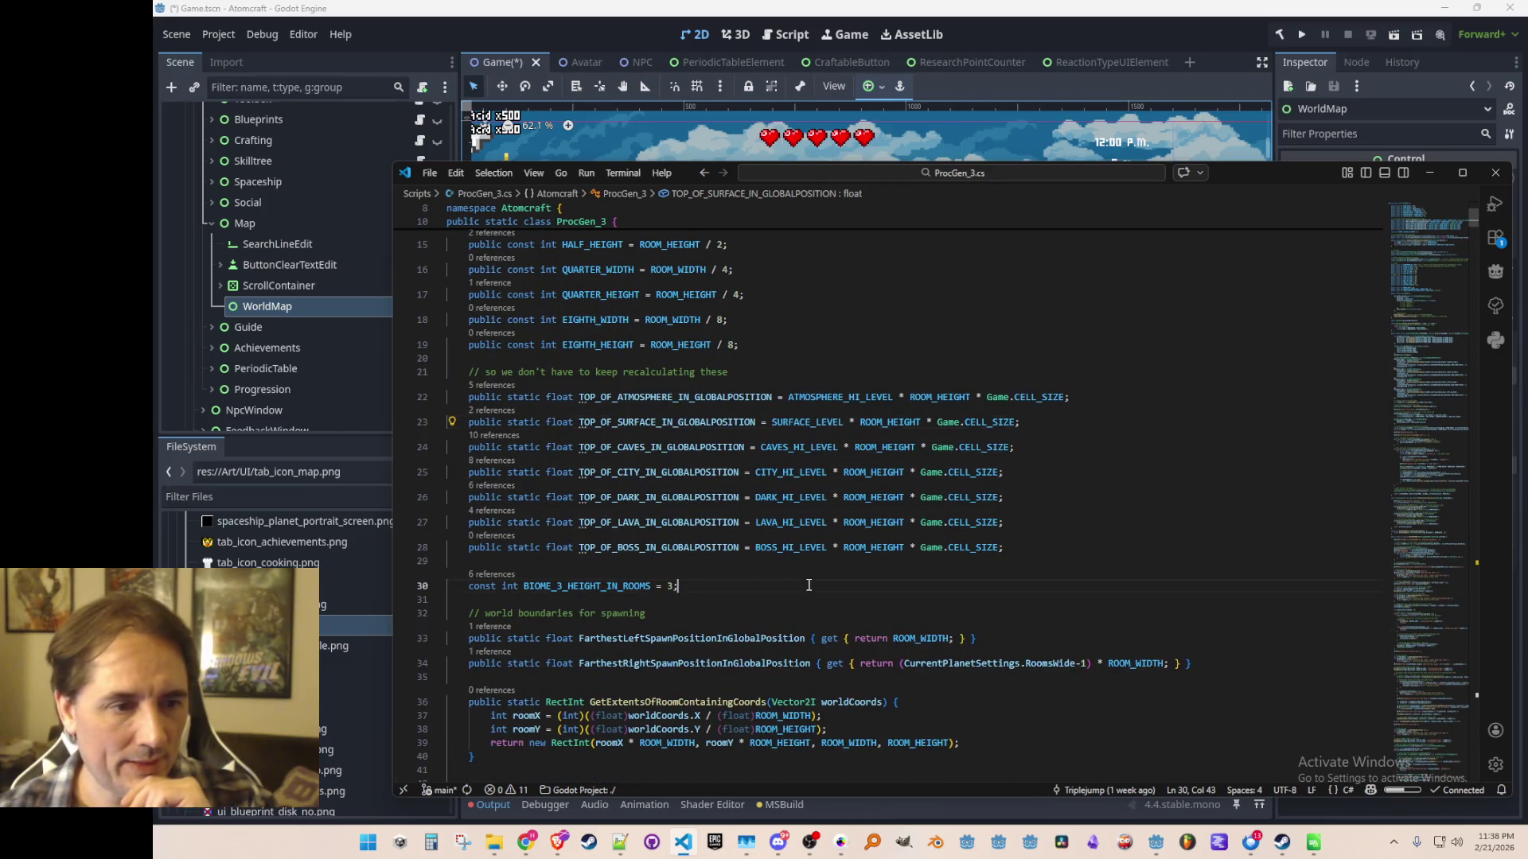
scroll(813, 528, up, 5)
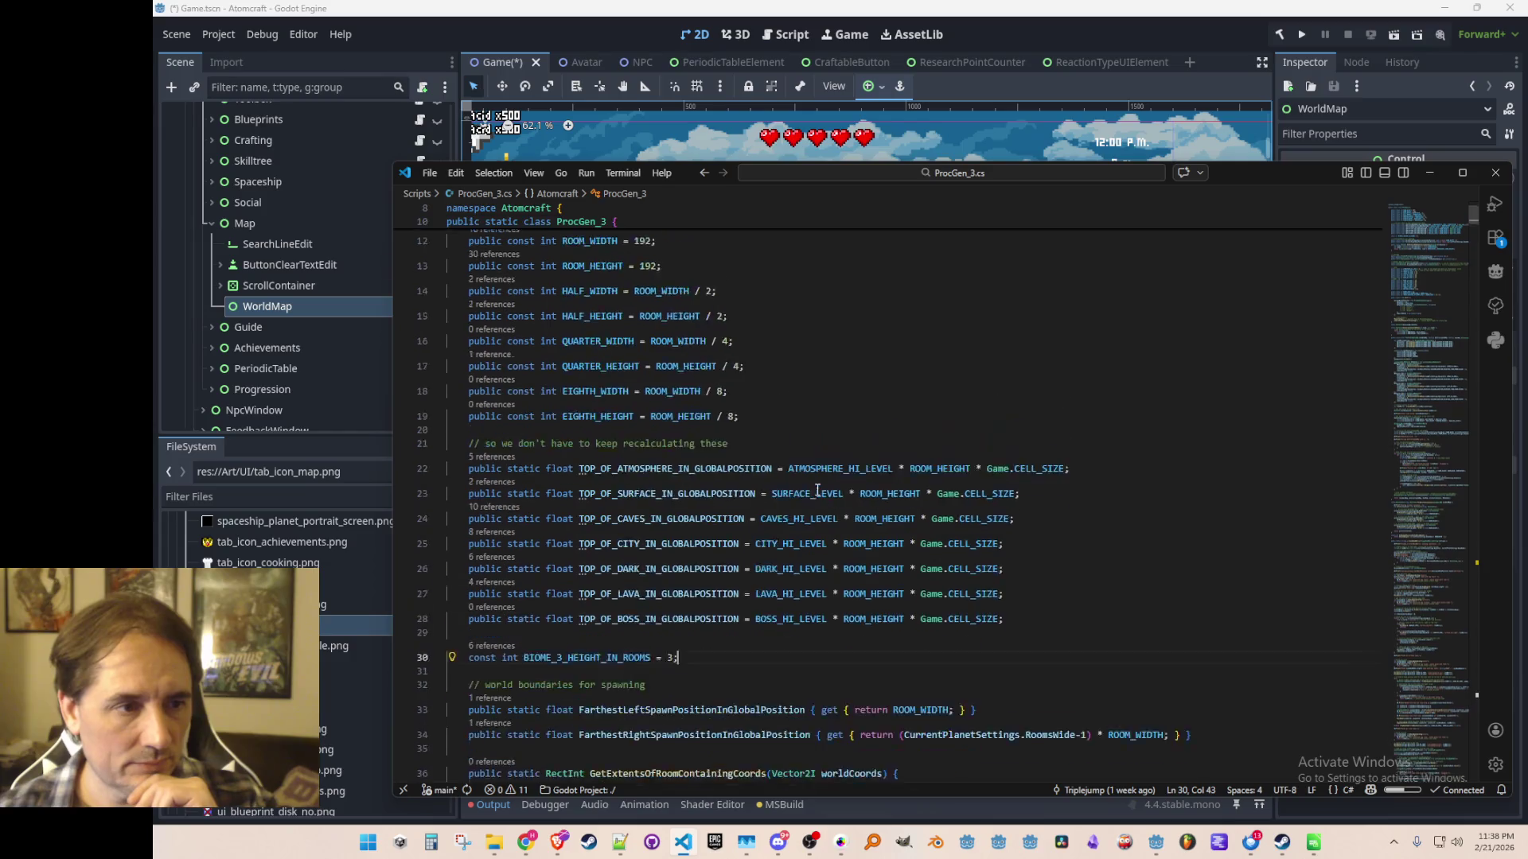
scroll(814, 523, down, 5)
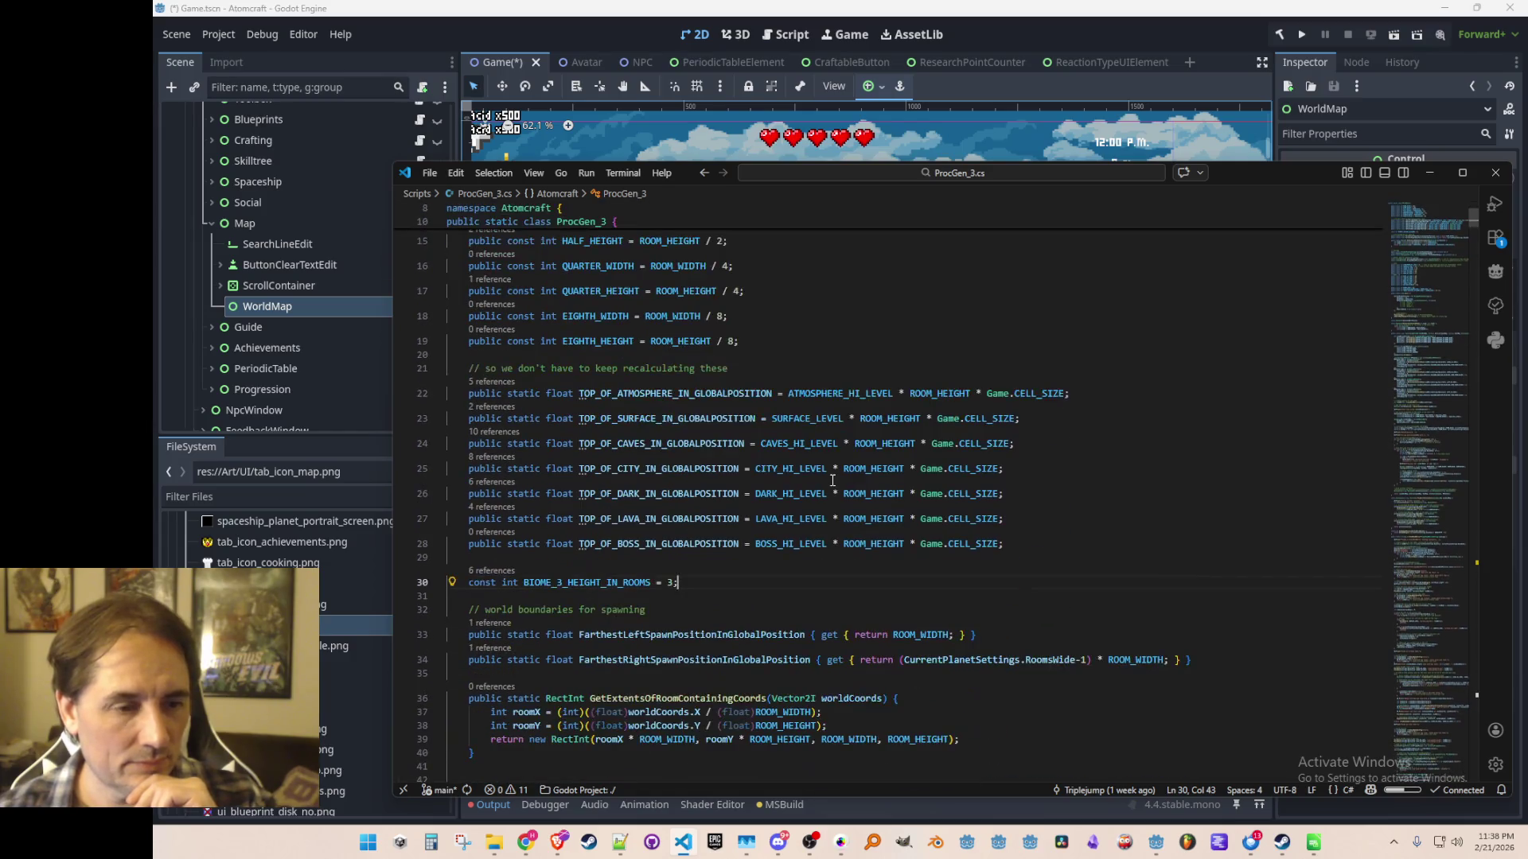
Go to LAVA_HI_LEVEL's definition and inspect LAVA_LO_LEVEL (21) and LOWEST_LEVEL (25).
right_click(816, 521)
click(868, 301)
click(595, 418)
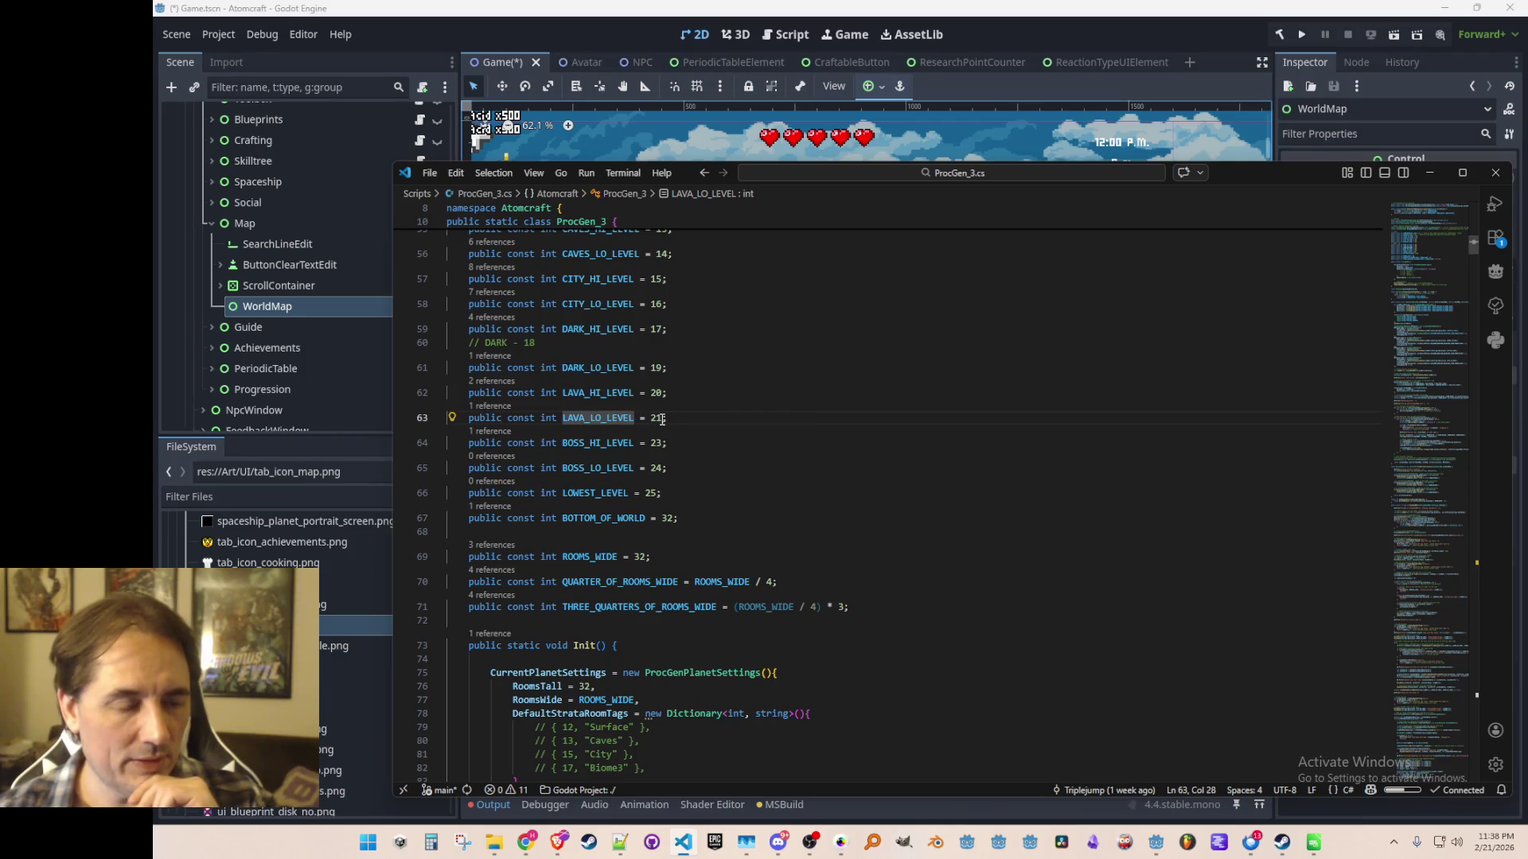
click(655, 418)
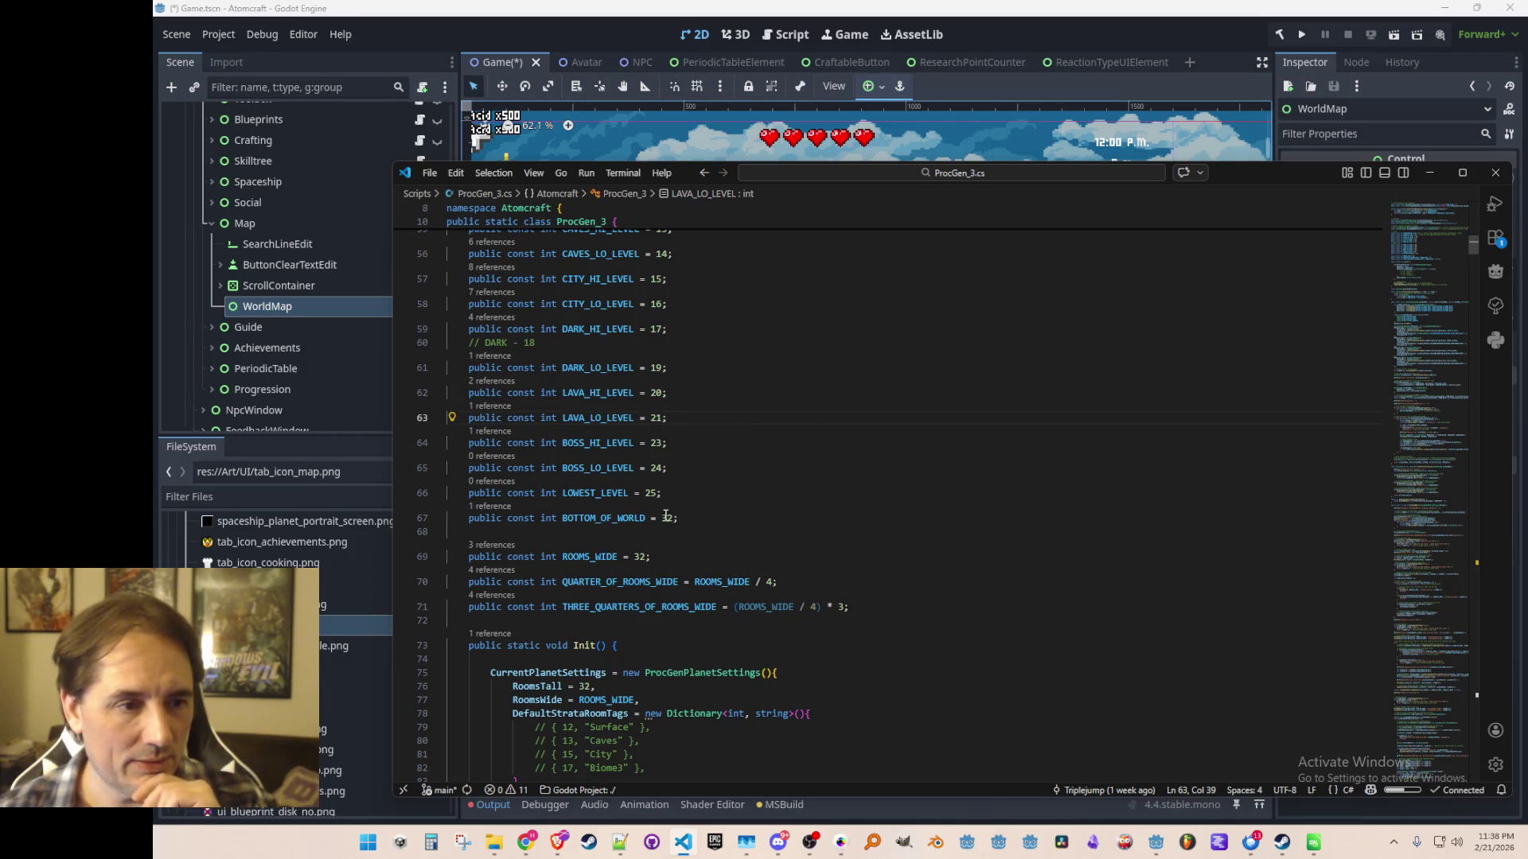
scroll(707, 494, up, 1)
click(647, 529)
drag(654, 529, 659, 529)
scroll(712, 520, up, 1)
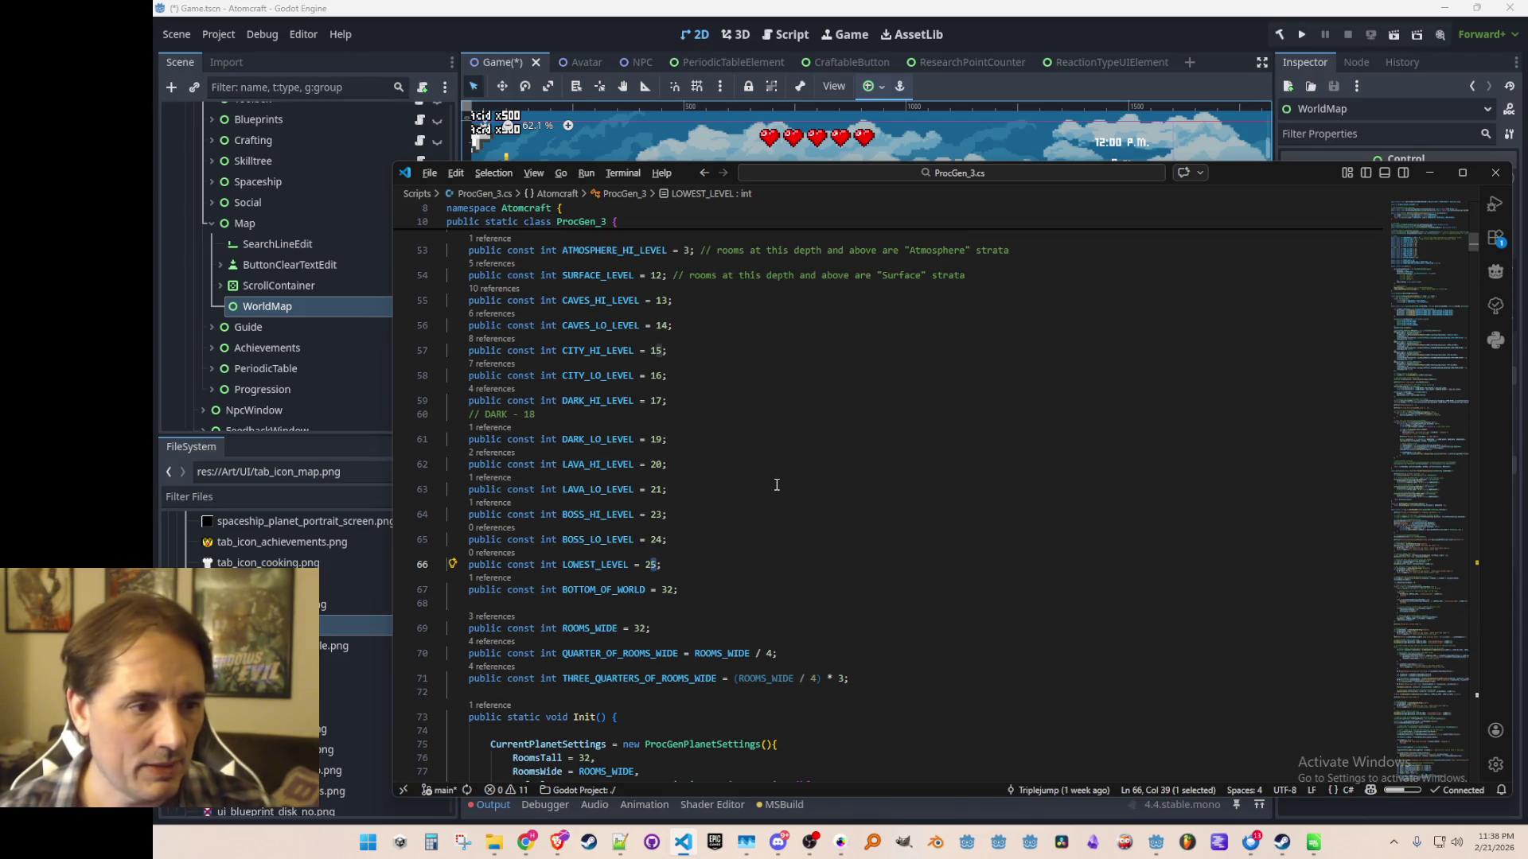
key(Escape)
Follow LAVA_LO_LEVEL's reference into PlanetTypes.cs lava strata, then back to its definition.
click(494, 479)
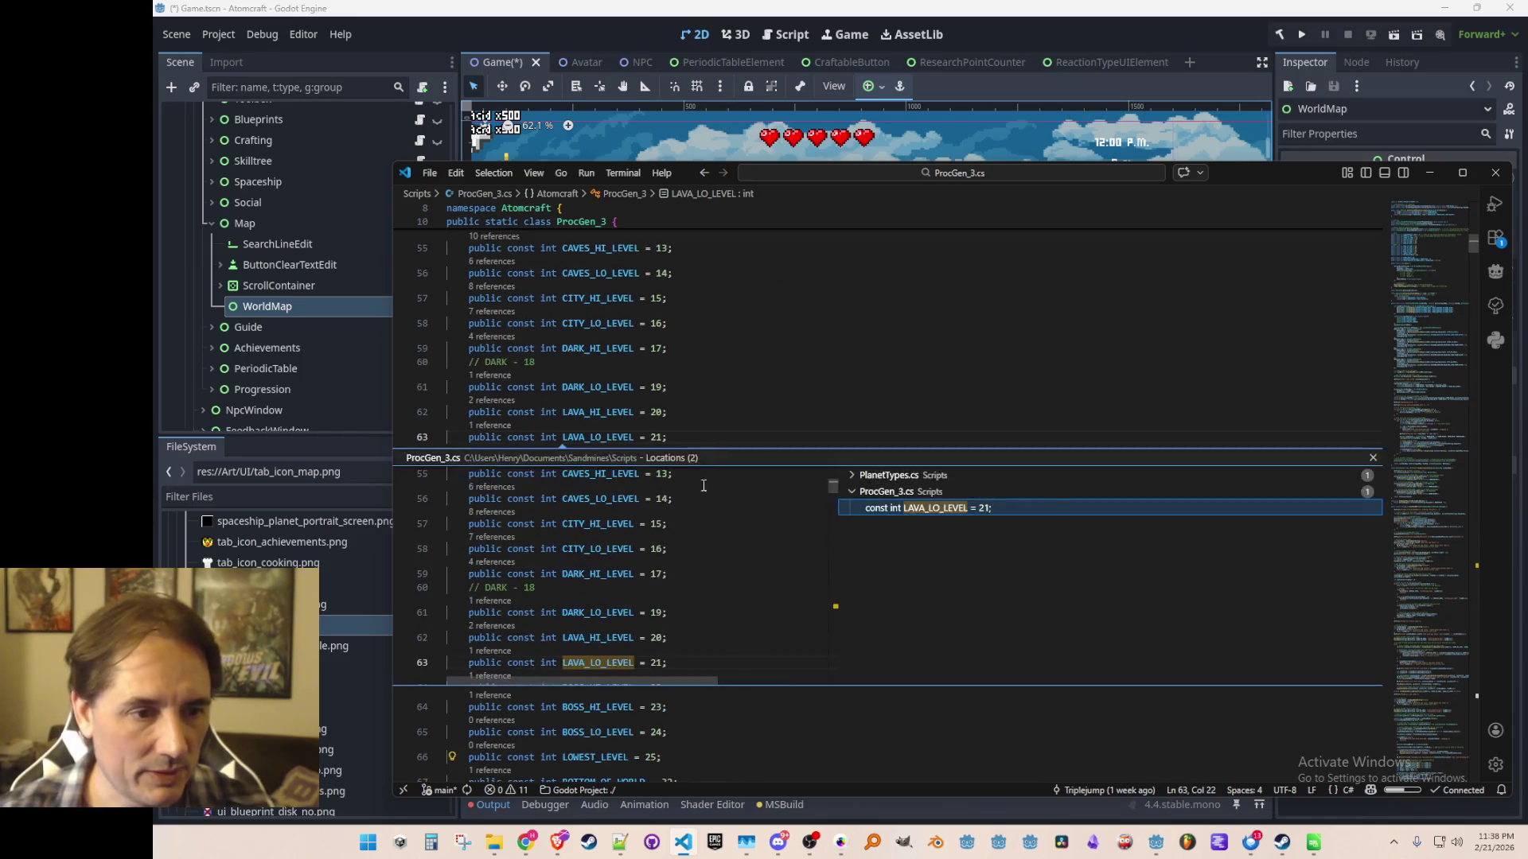
click(905, 491)
double_click(909, 491)
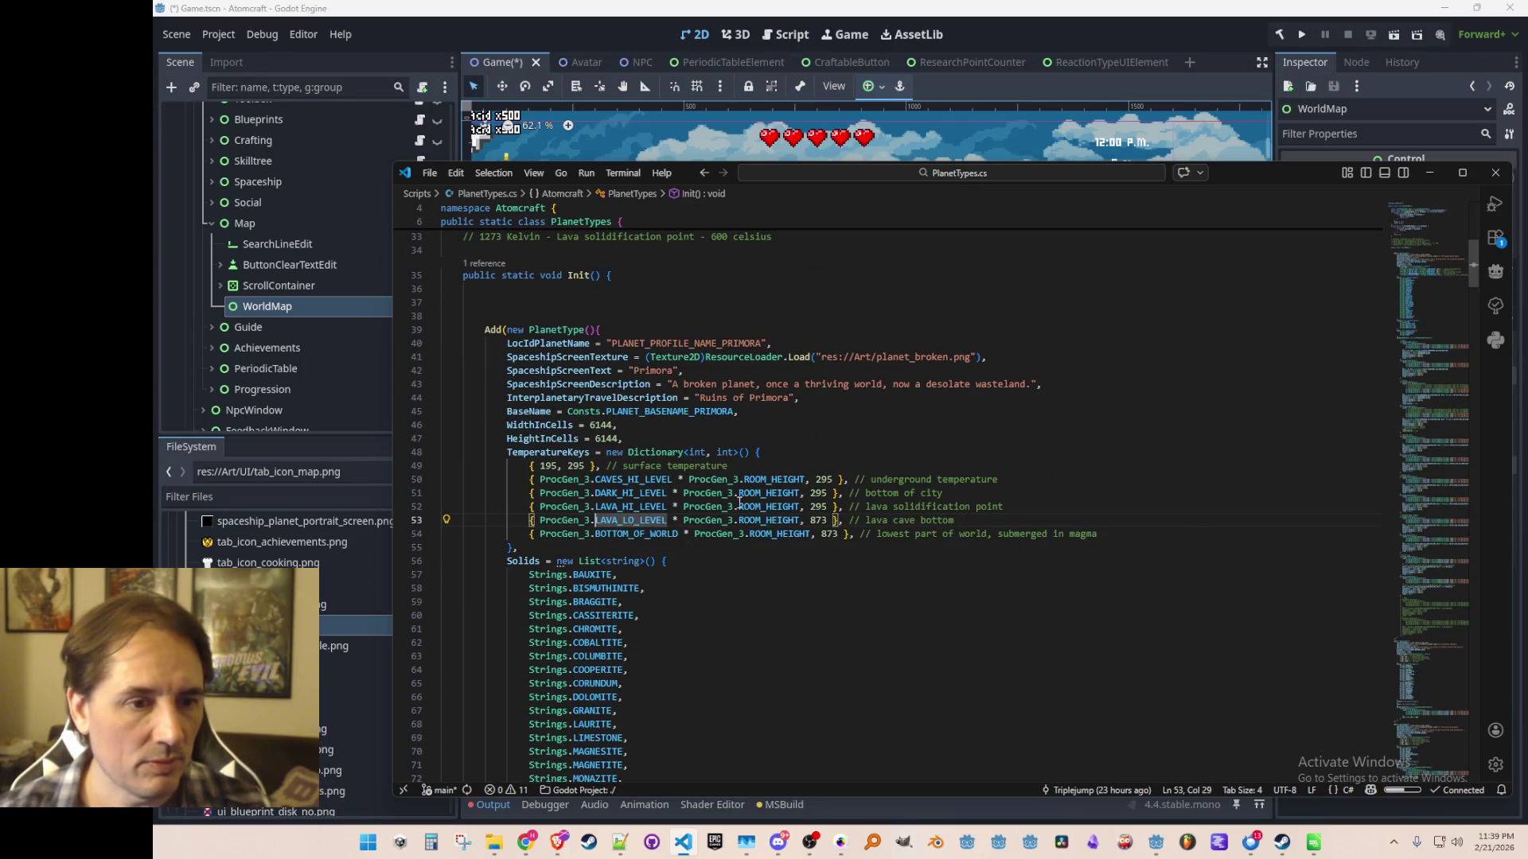
scroll(743, 499, down, 20)
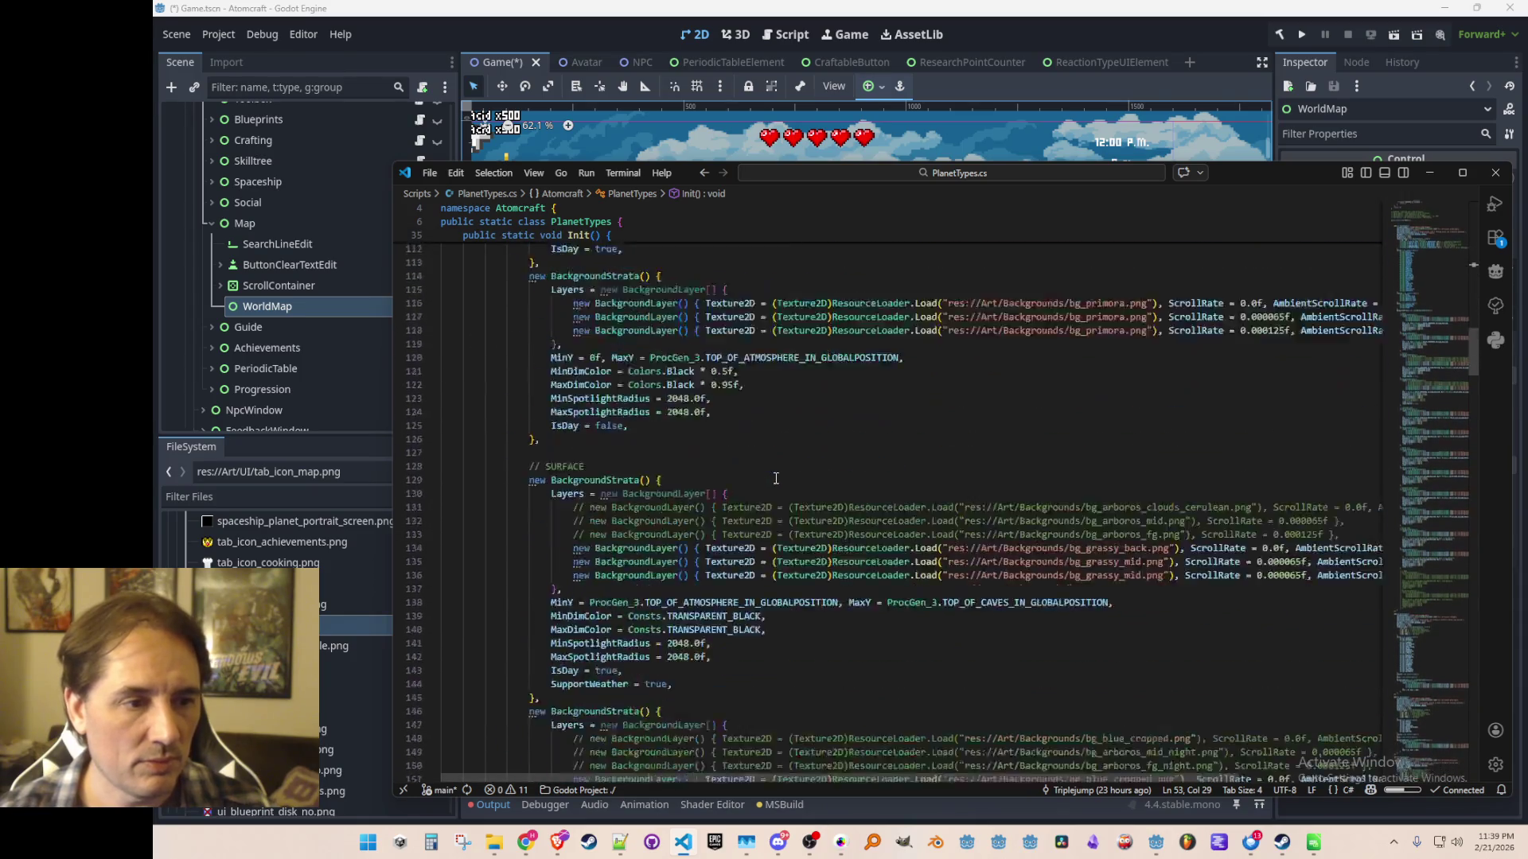
scroll(776, 478, down, 20)
scroll(794, 484, down, 7)
scroll(797, 488, up, 5)
click(790, 533)
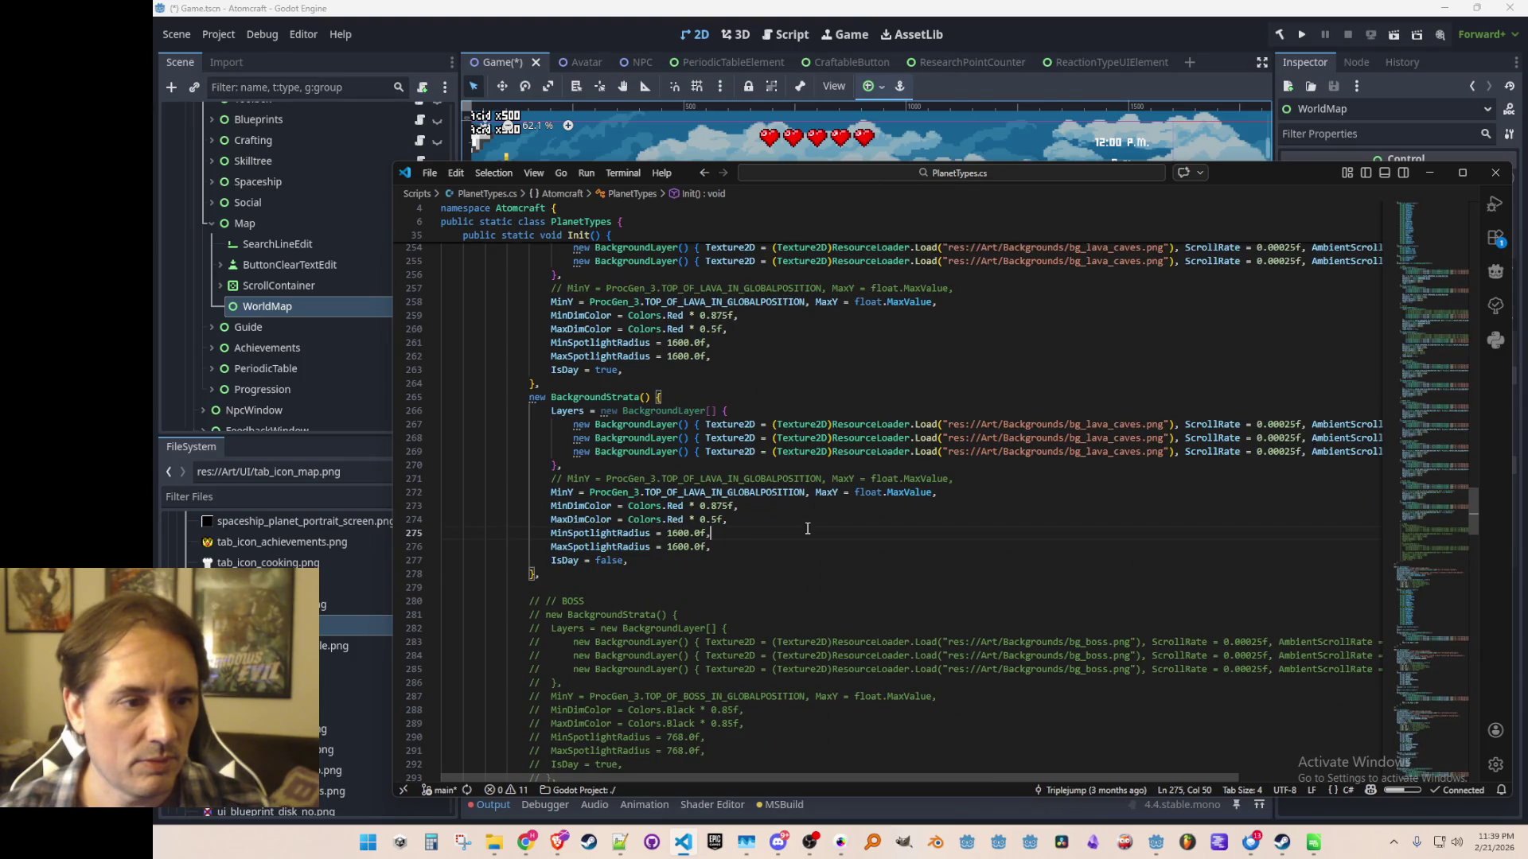
scroll(790, 530, up, 1)
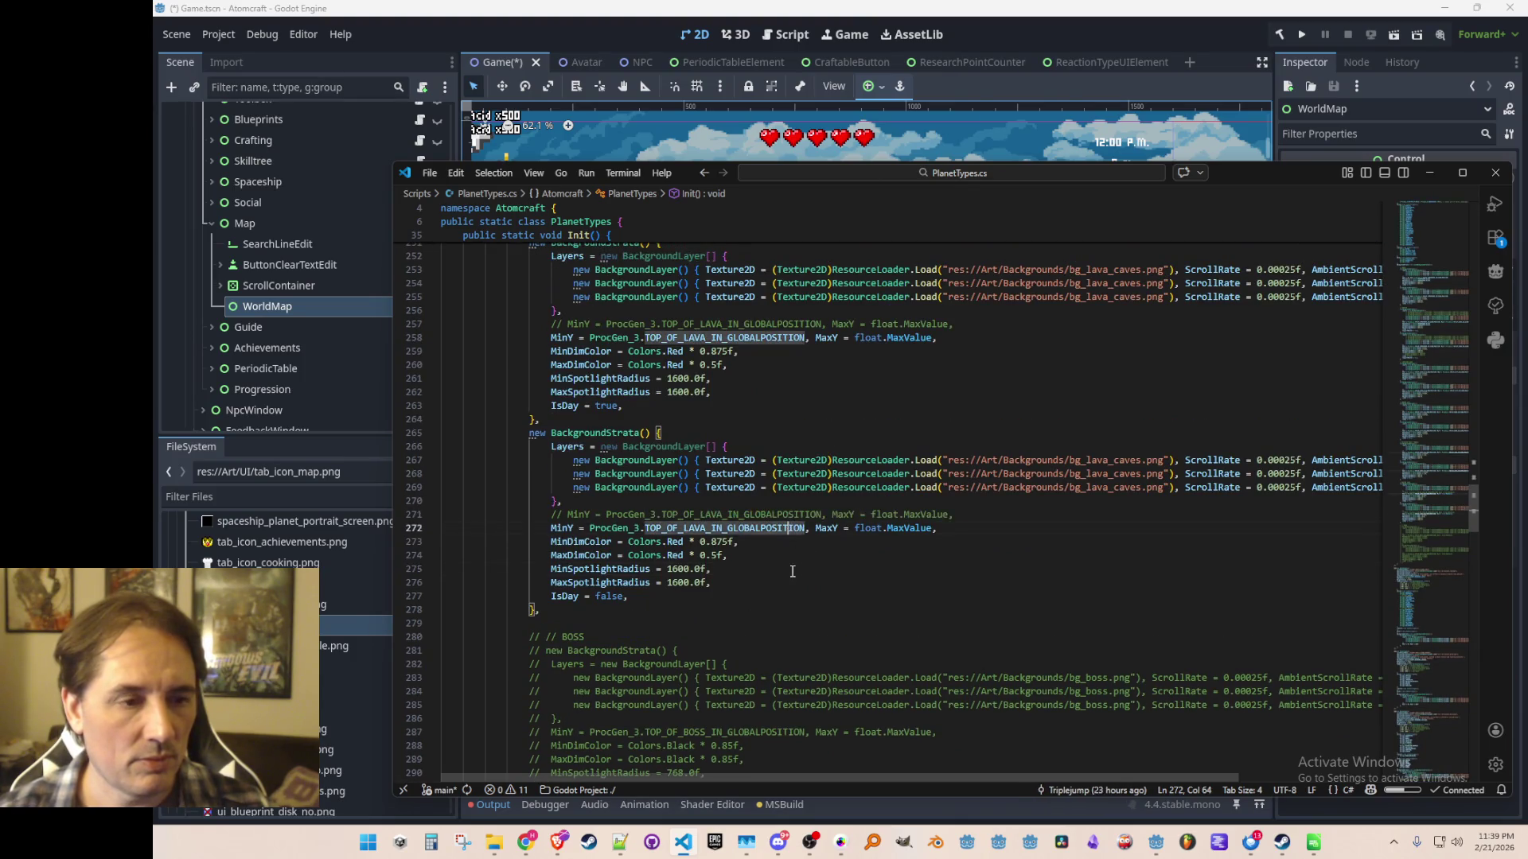
ctrl+click(791, 527)
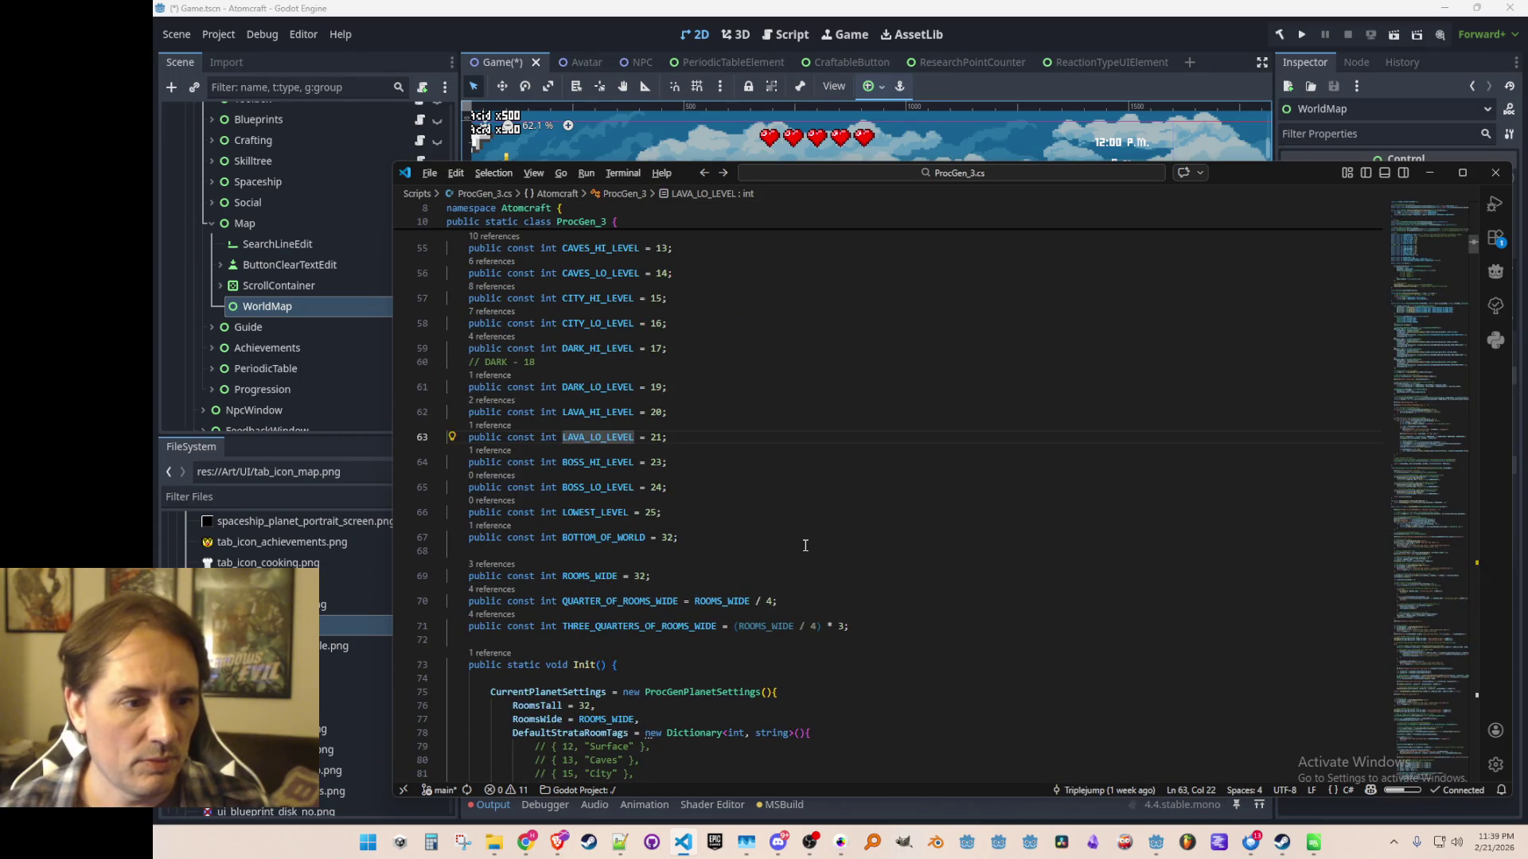
key(alt+Left)
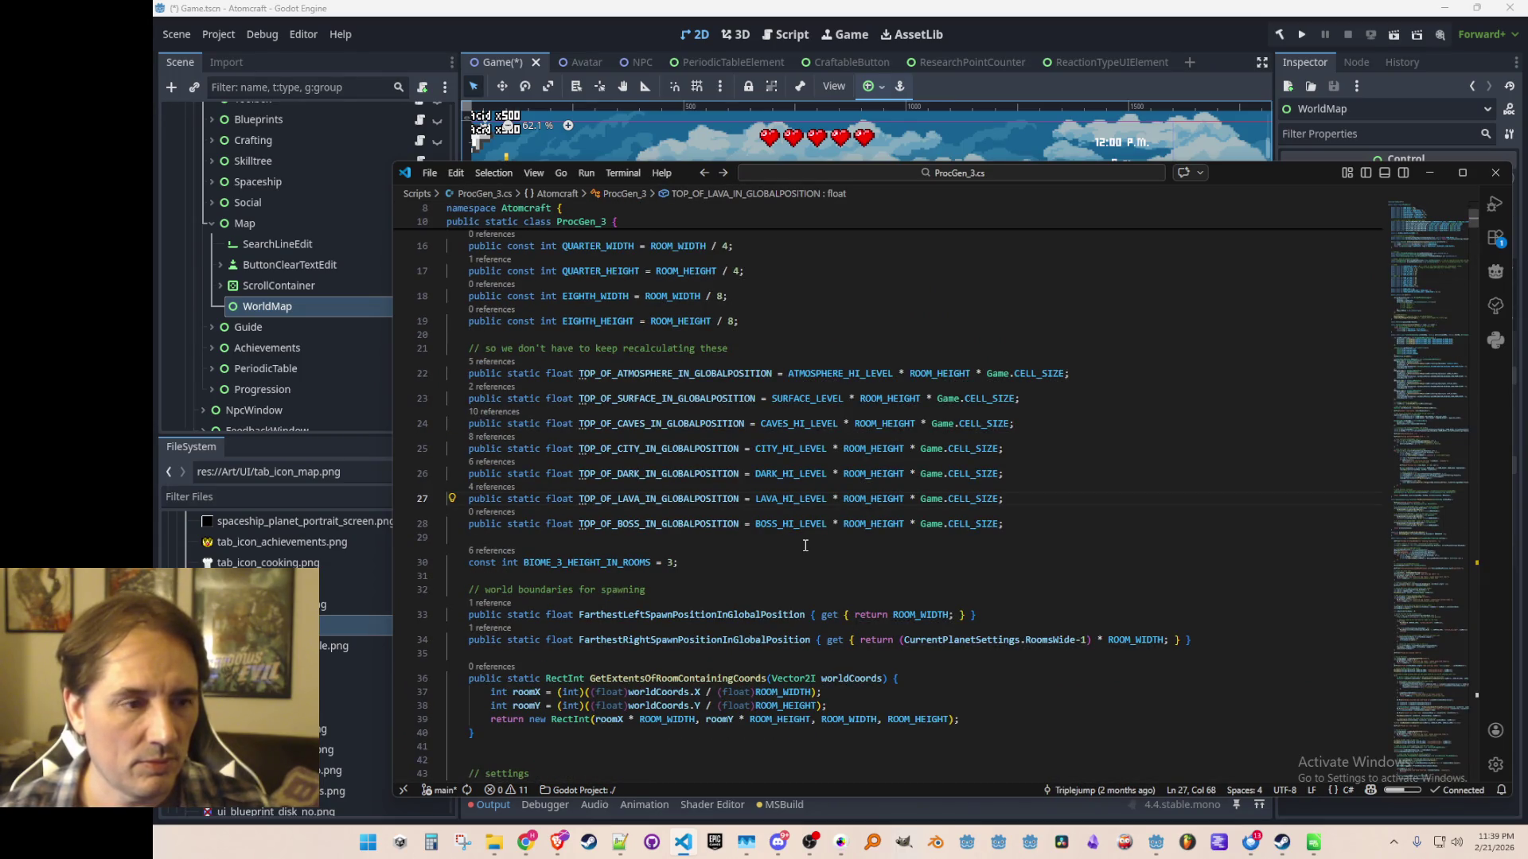
mouse_move(798, 497)
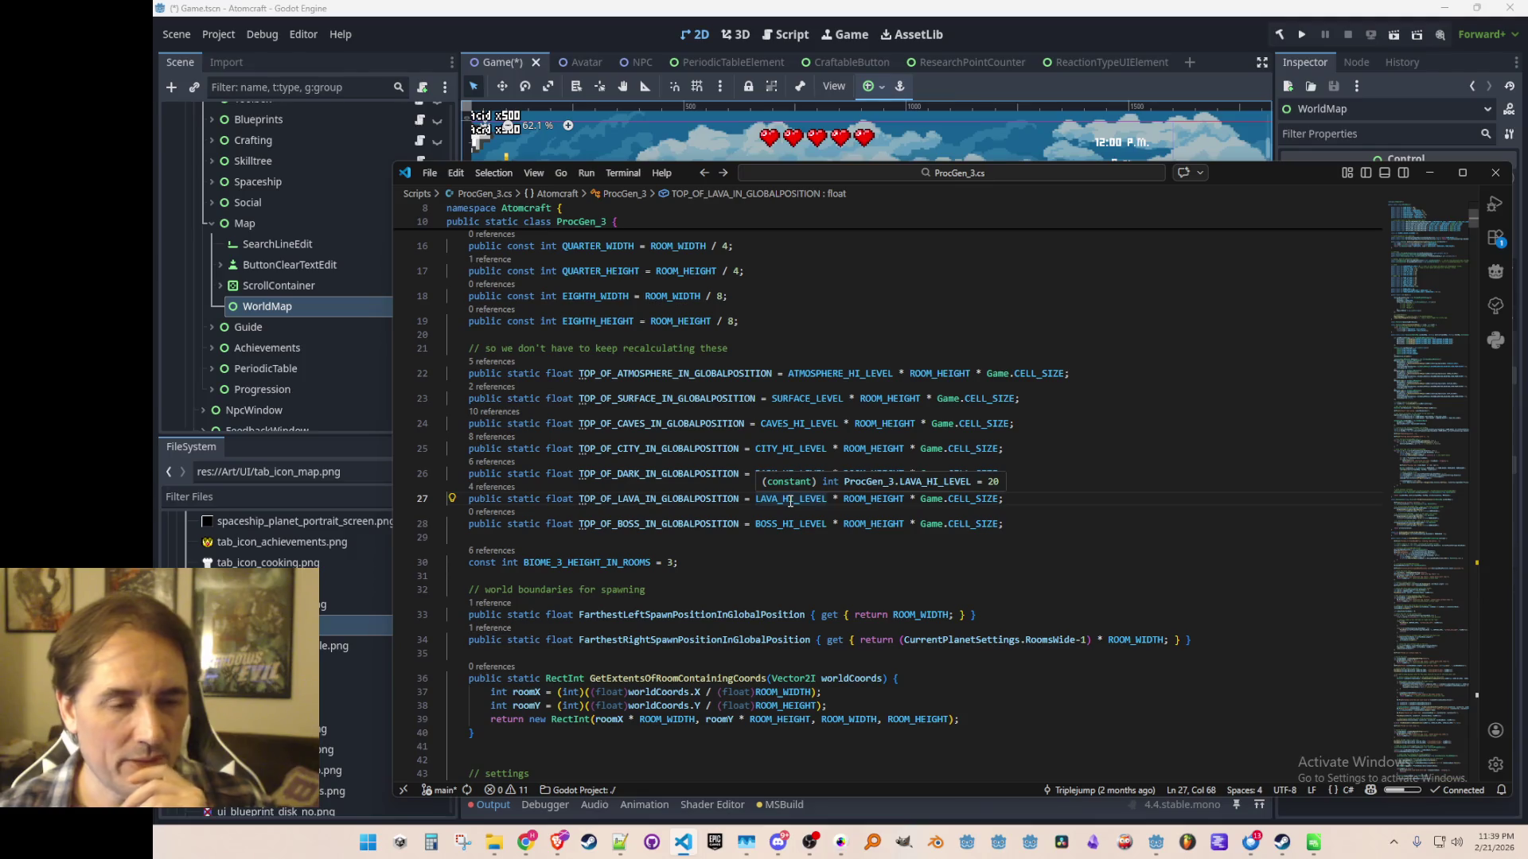
click(1030, 499)
scroll(1035, 500, up, 1)
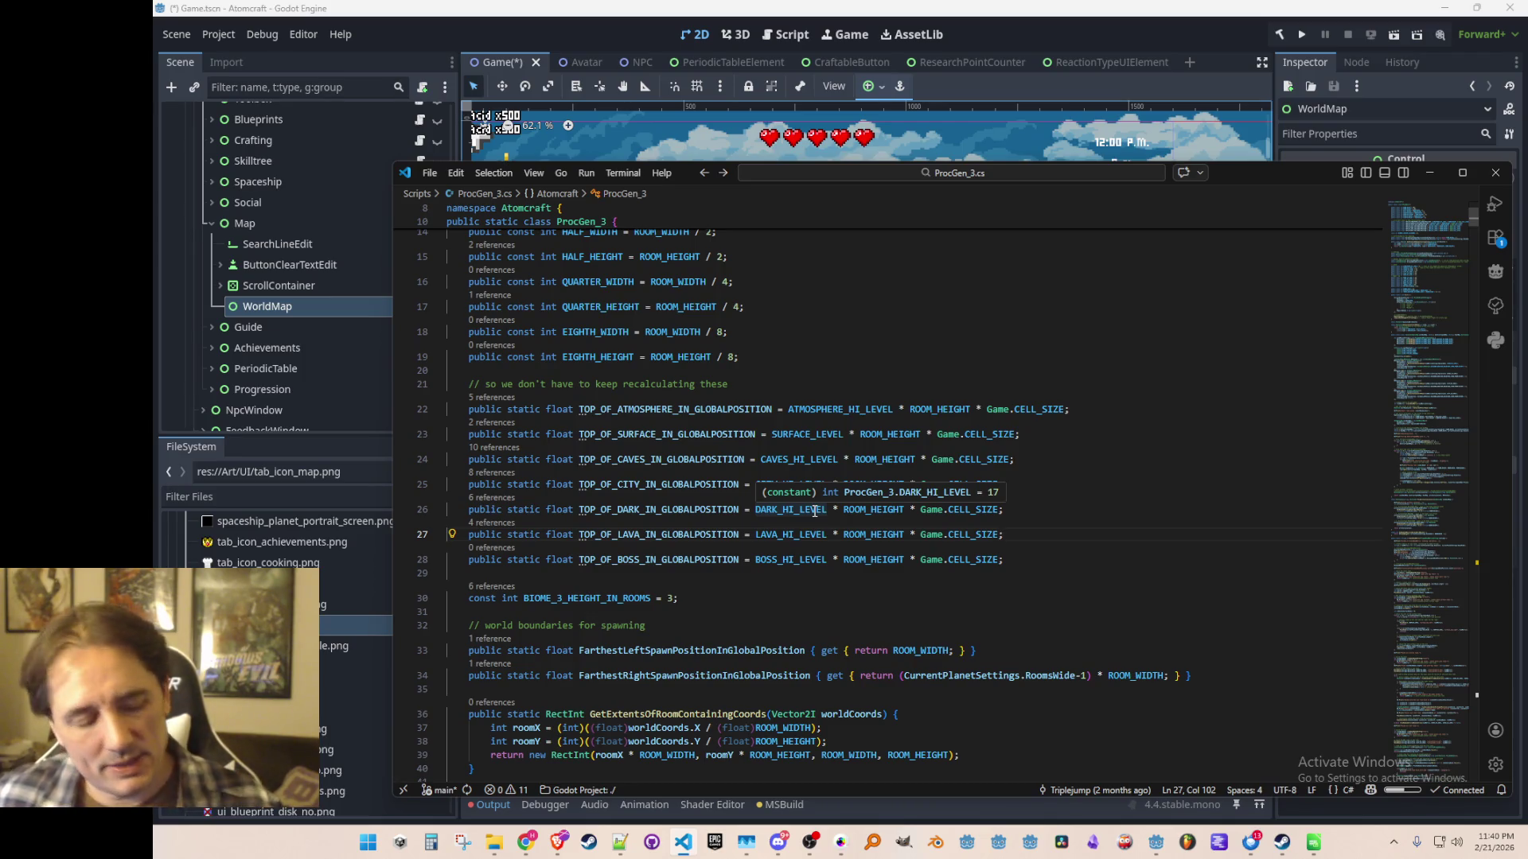
Back in Godot, select the WorldMap node and expand its Layout properties.
click(1059, 225)
click(1074, 126)
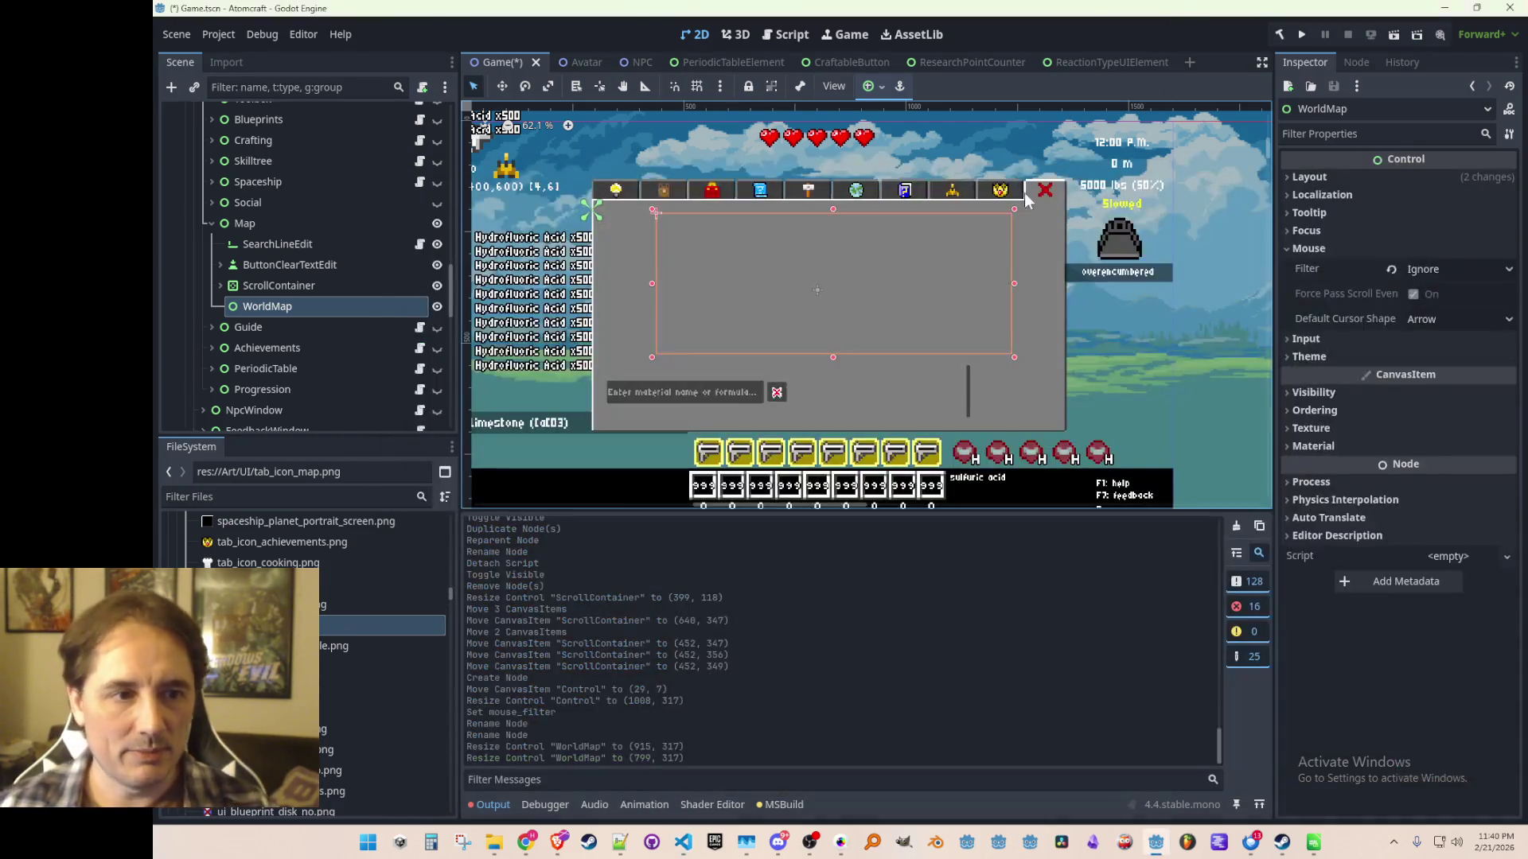
click(328, 286)
click(332, 304)
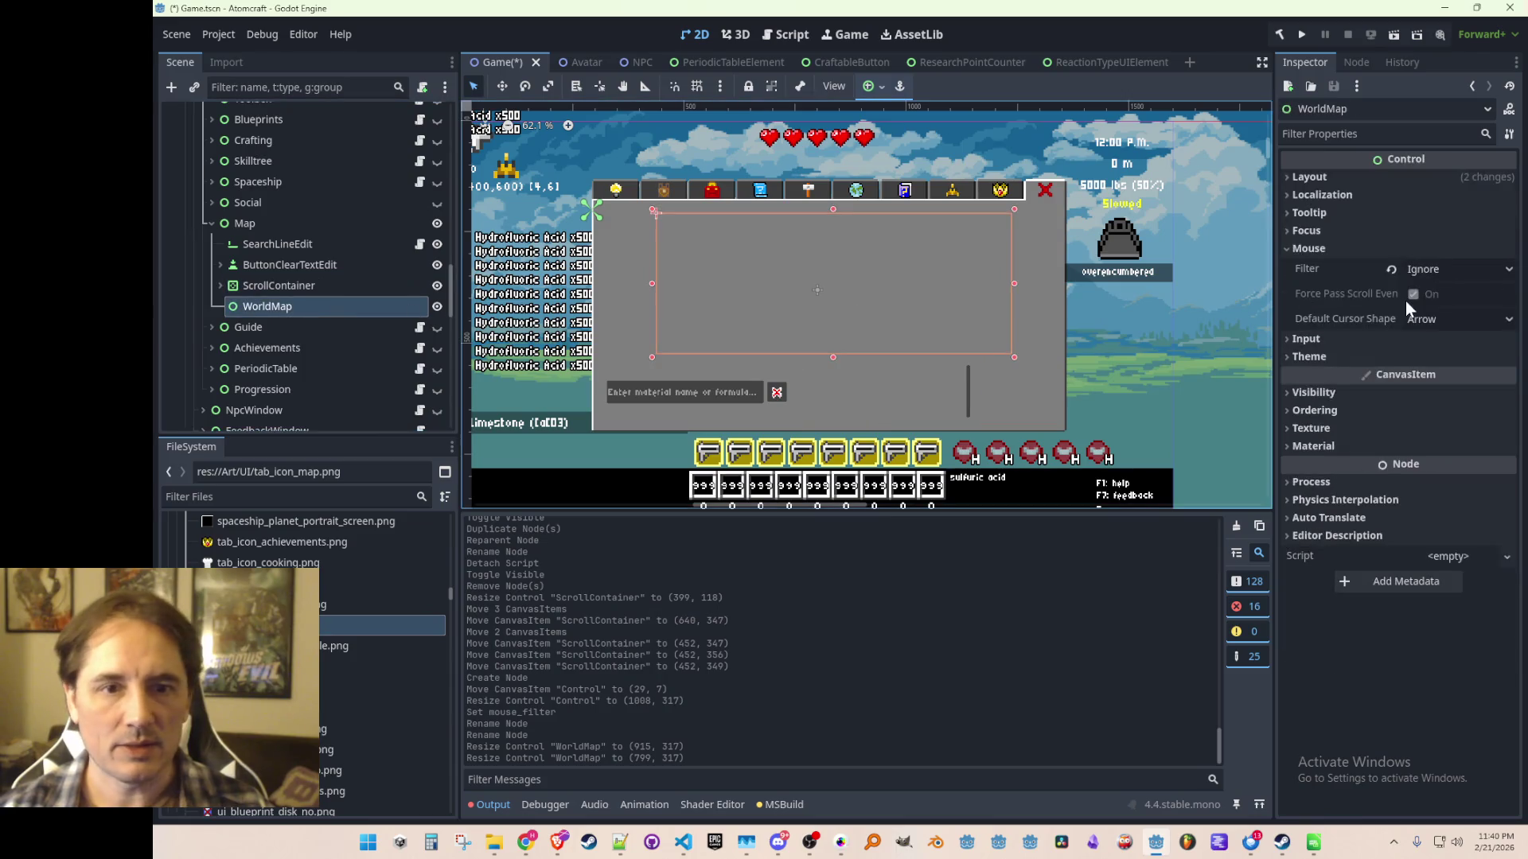
click(1349, 178)
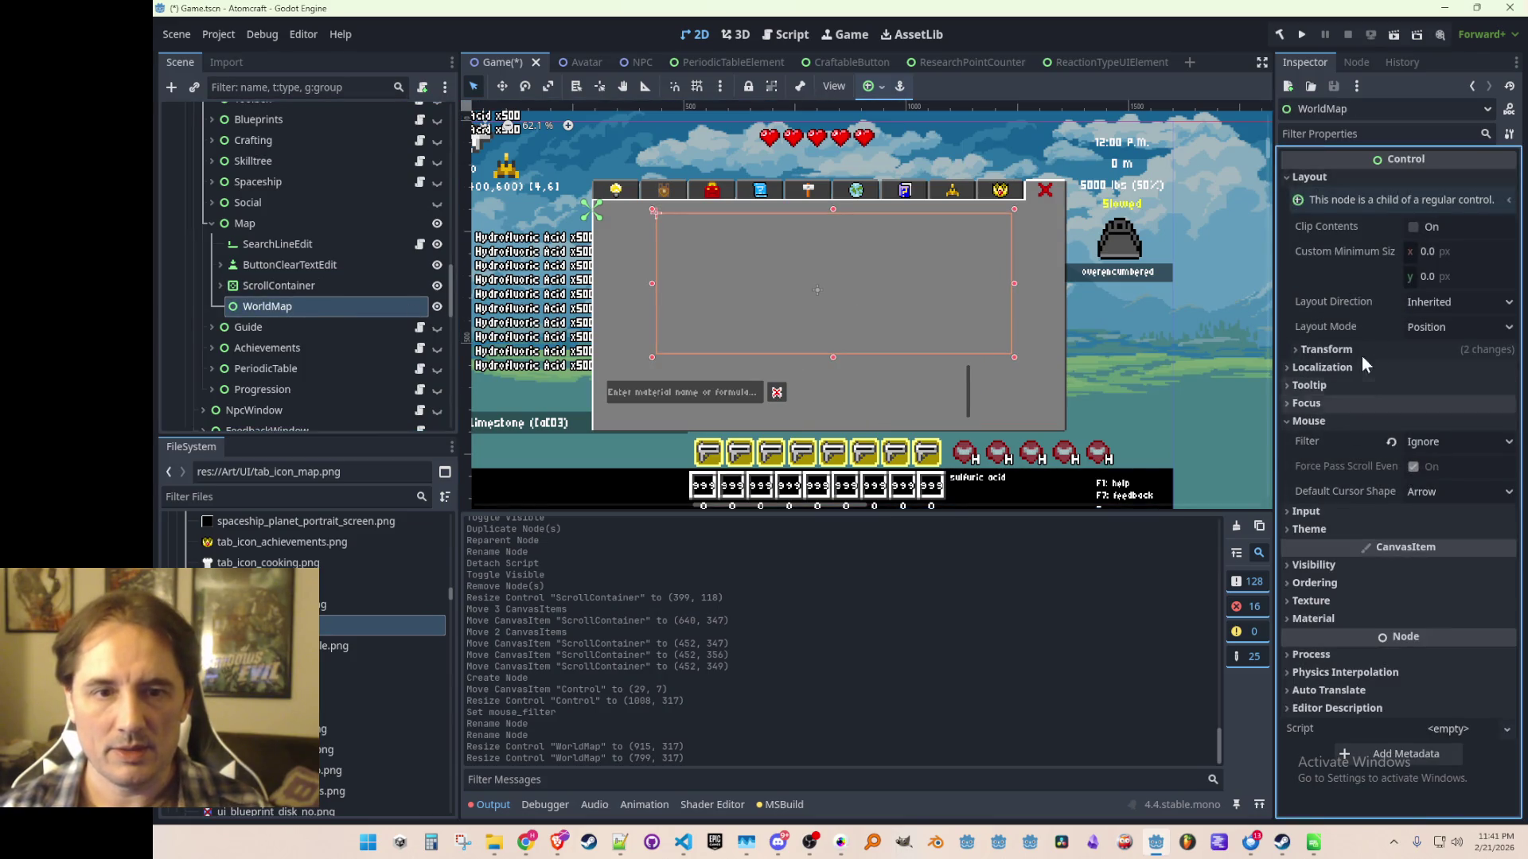
Set WorldMap's Transform Size to 32 × 16 px.
scroll(933, 297, down, 1)
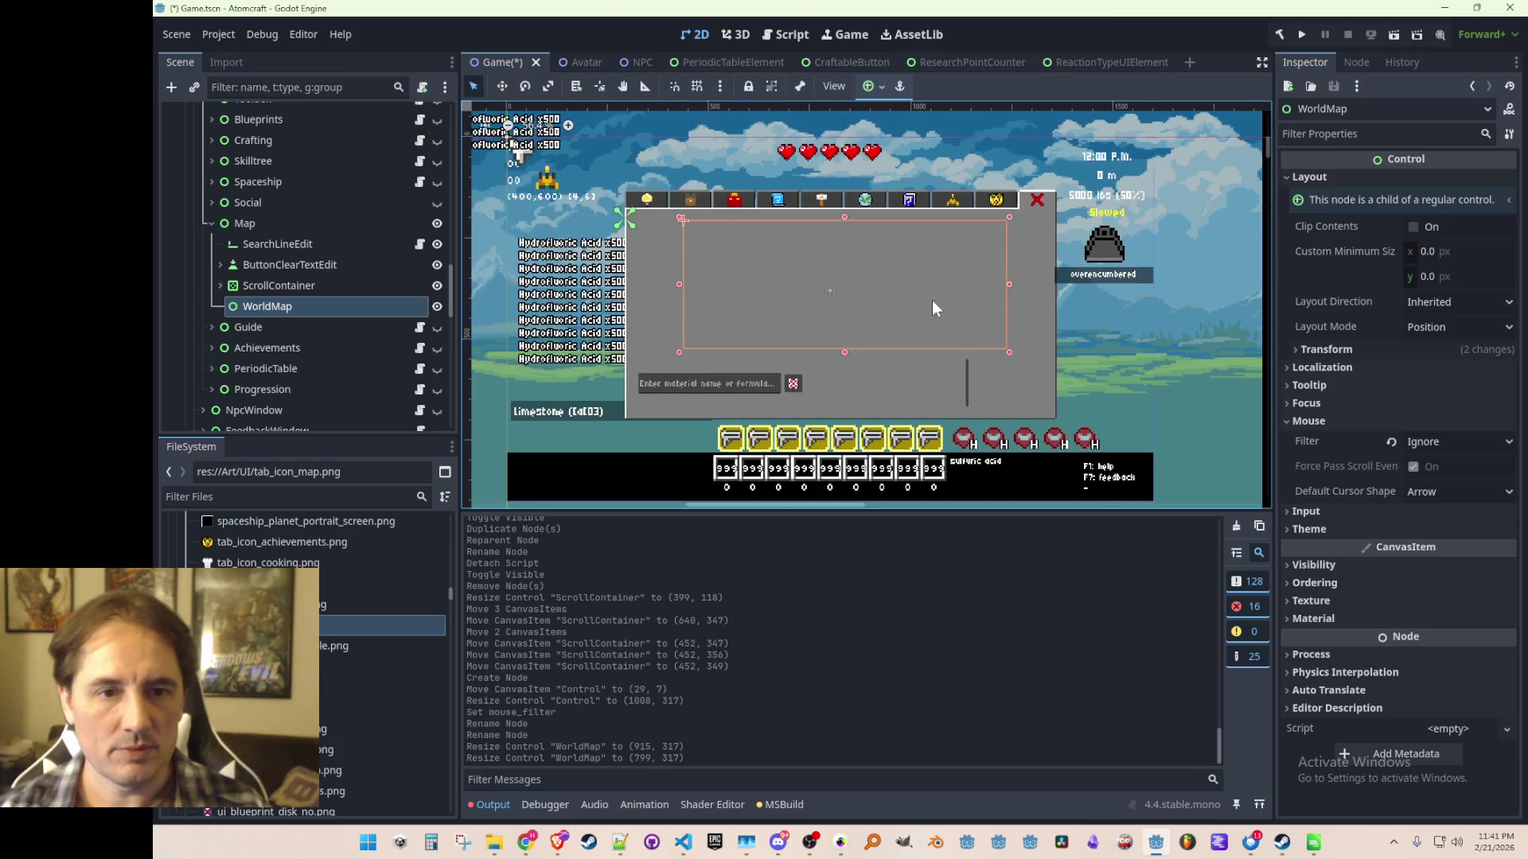
scroll(933, 306, down, 1)
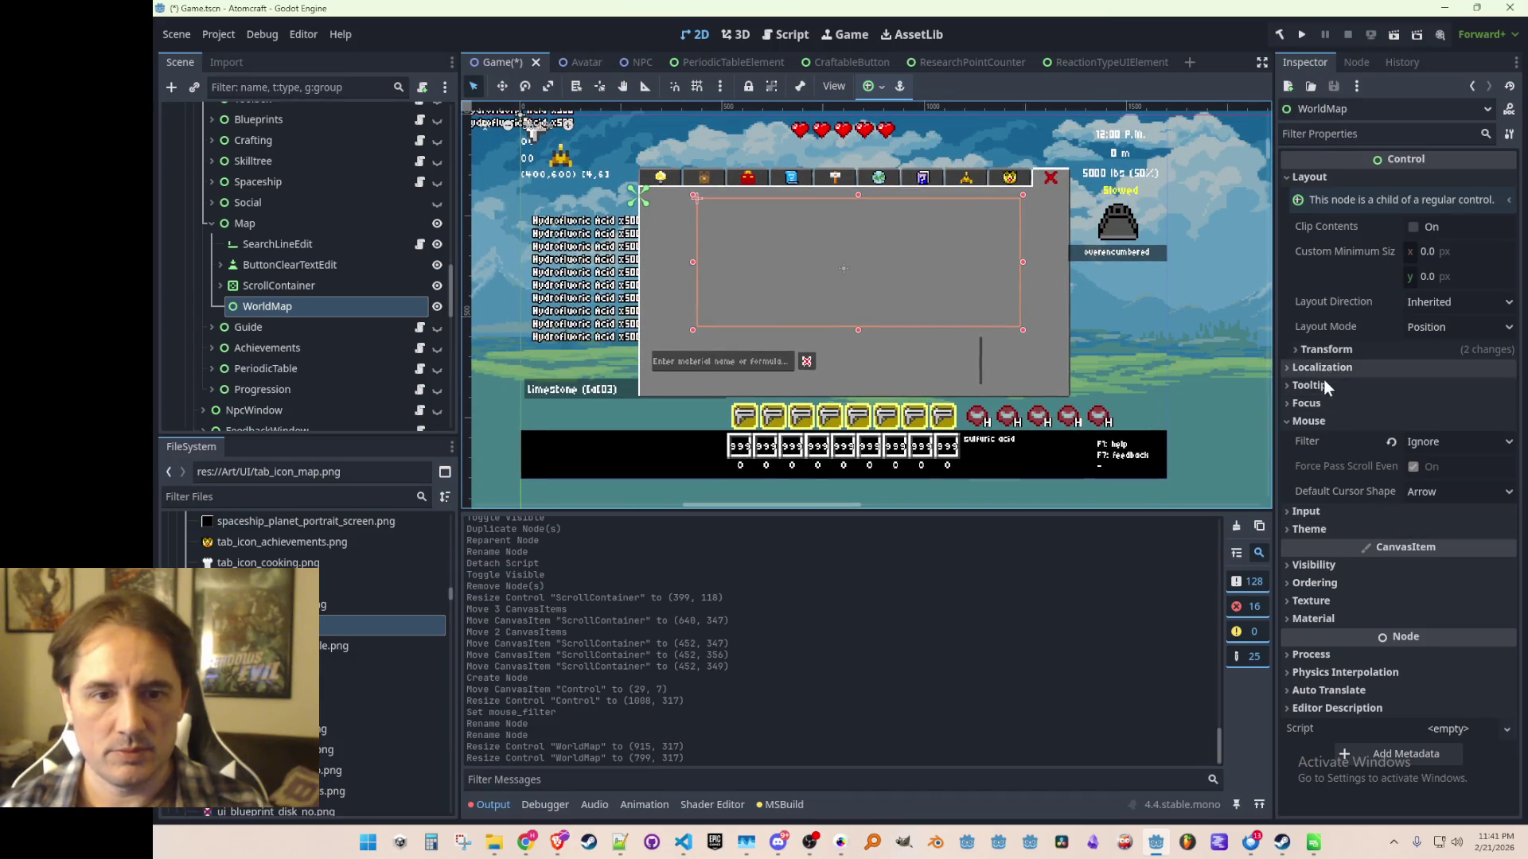
click(1335, 349)
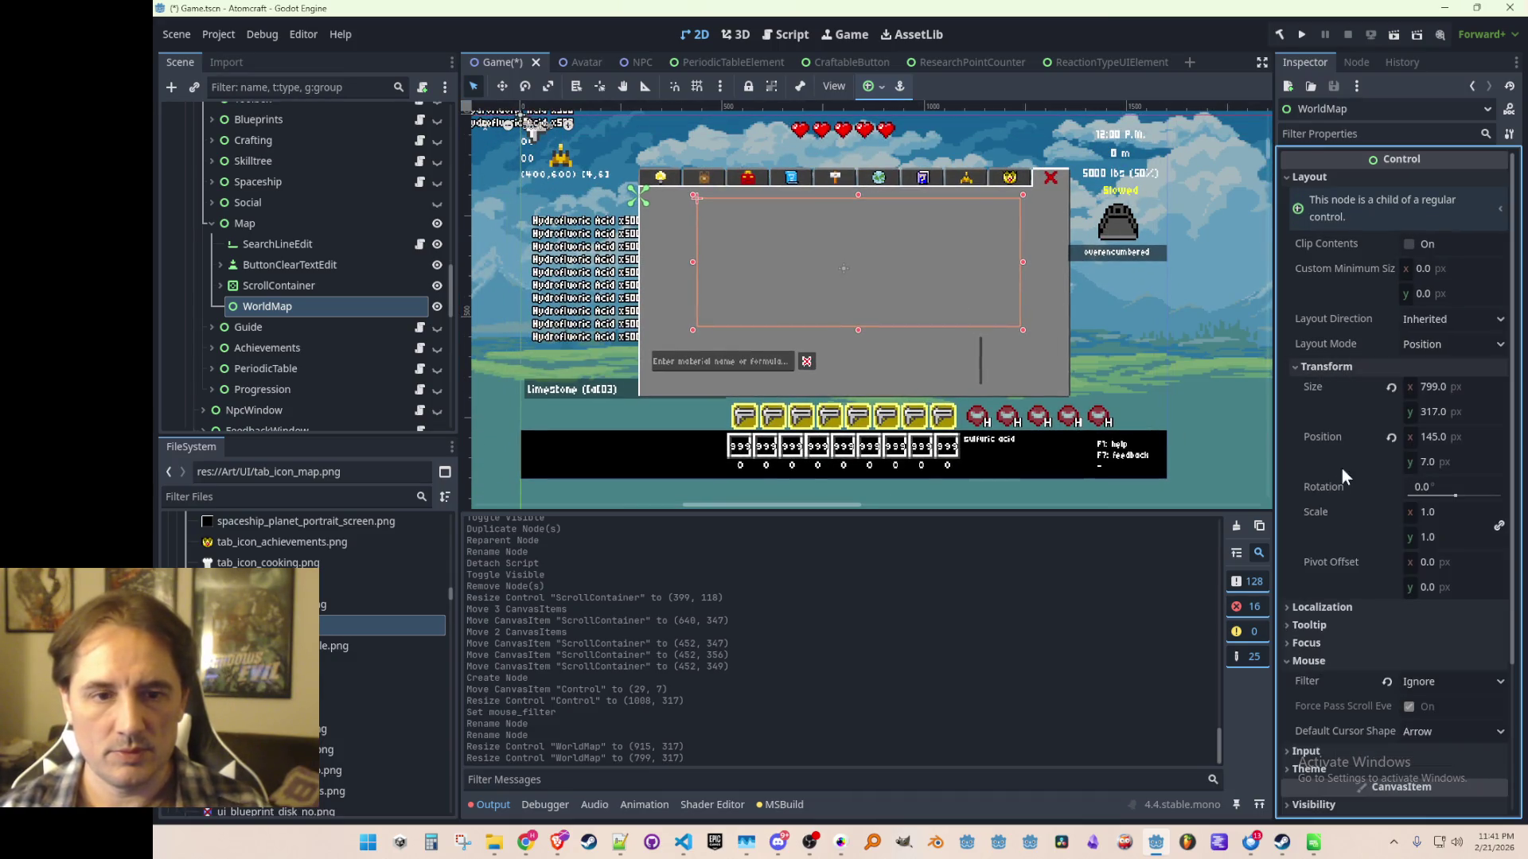
click(1452, 387)
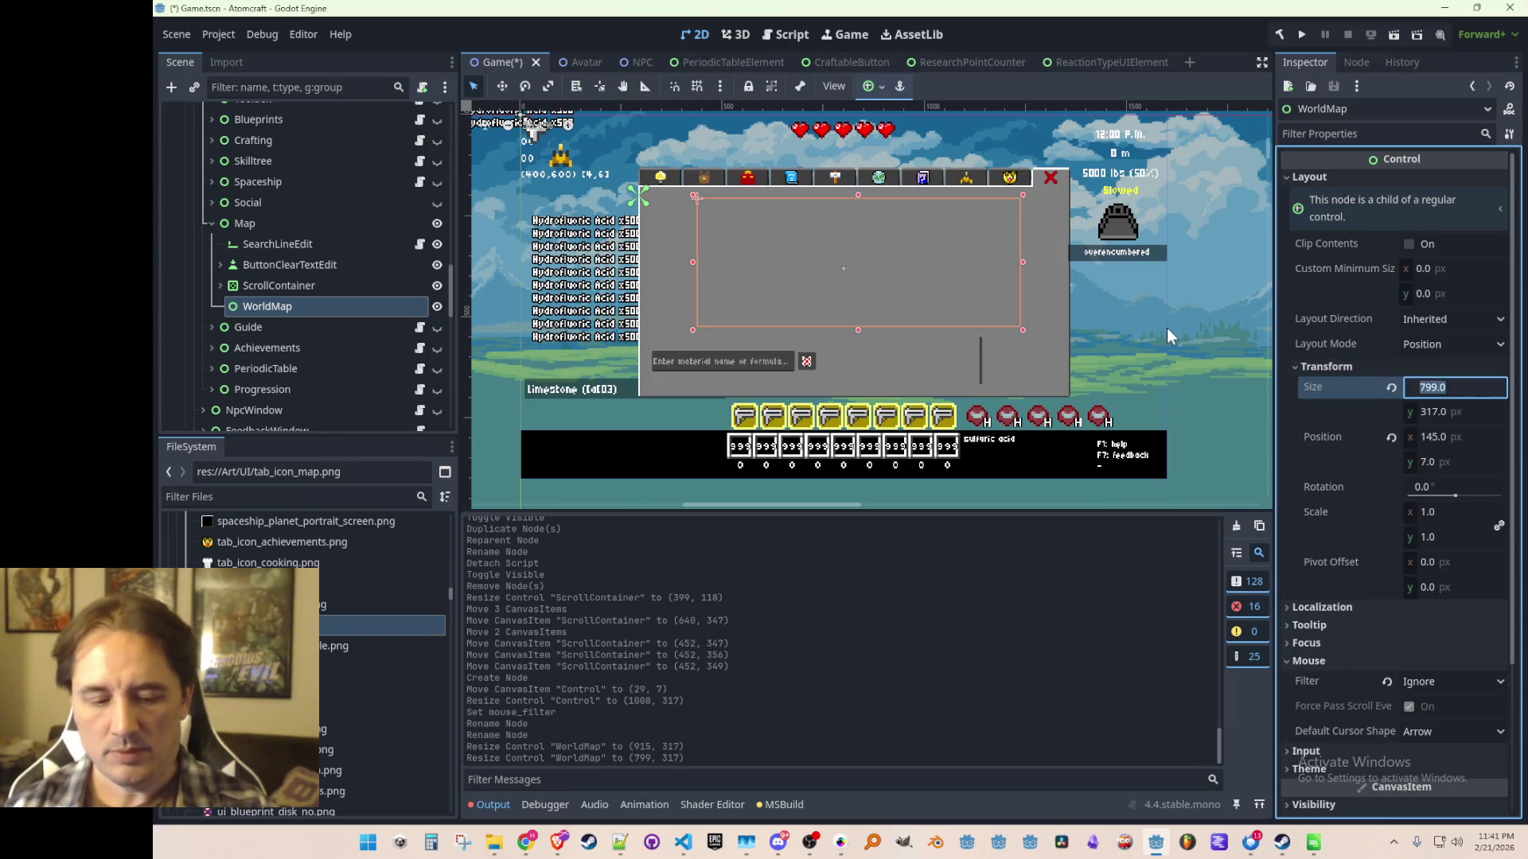
text(16)
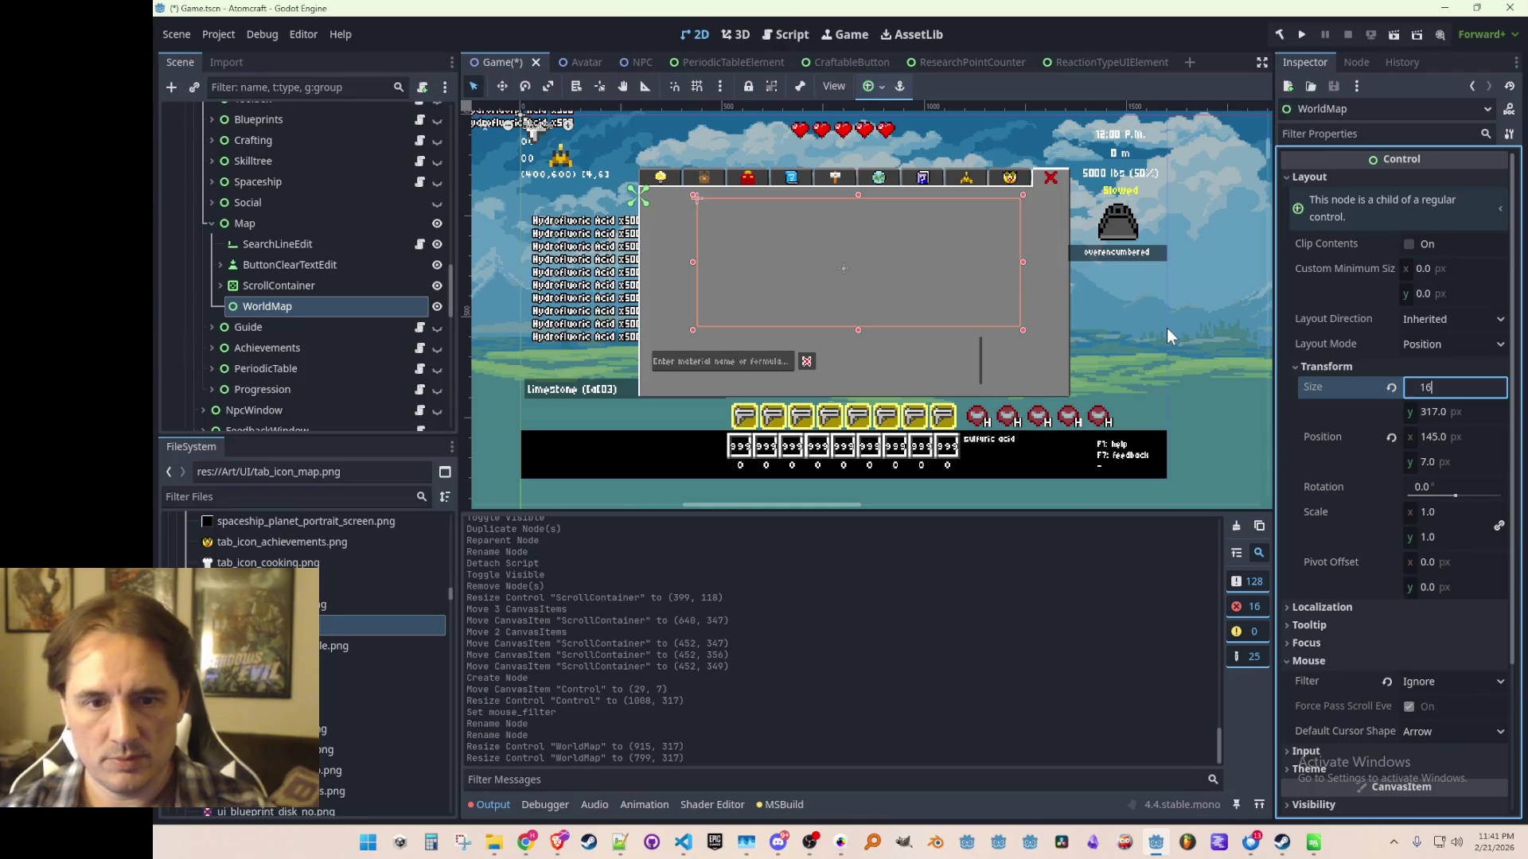
key(Tab)
text(32)
key(Return)
click(1467, 387)
text(32)
key(Tab)
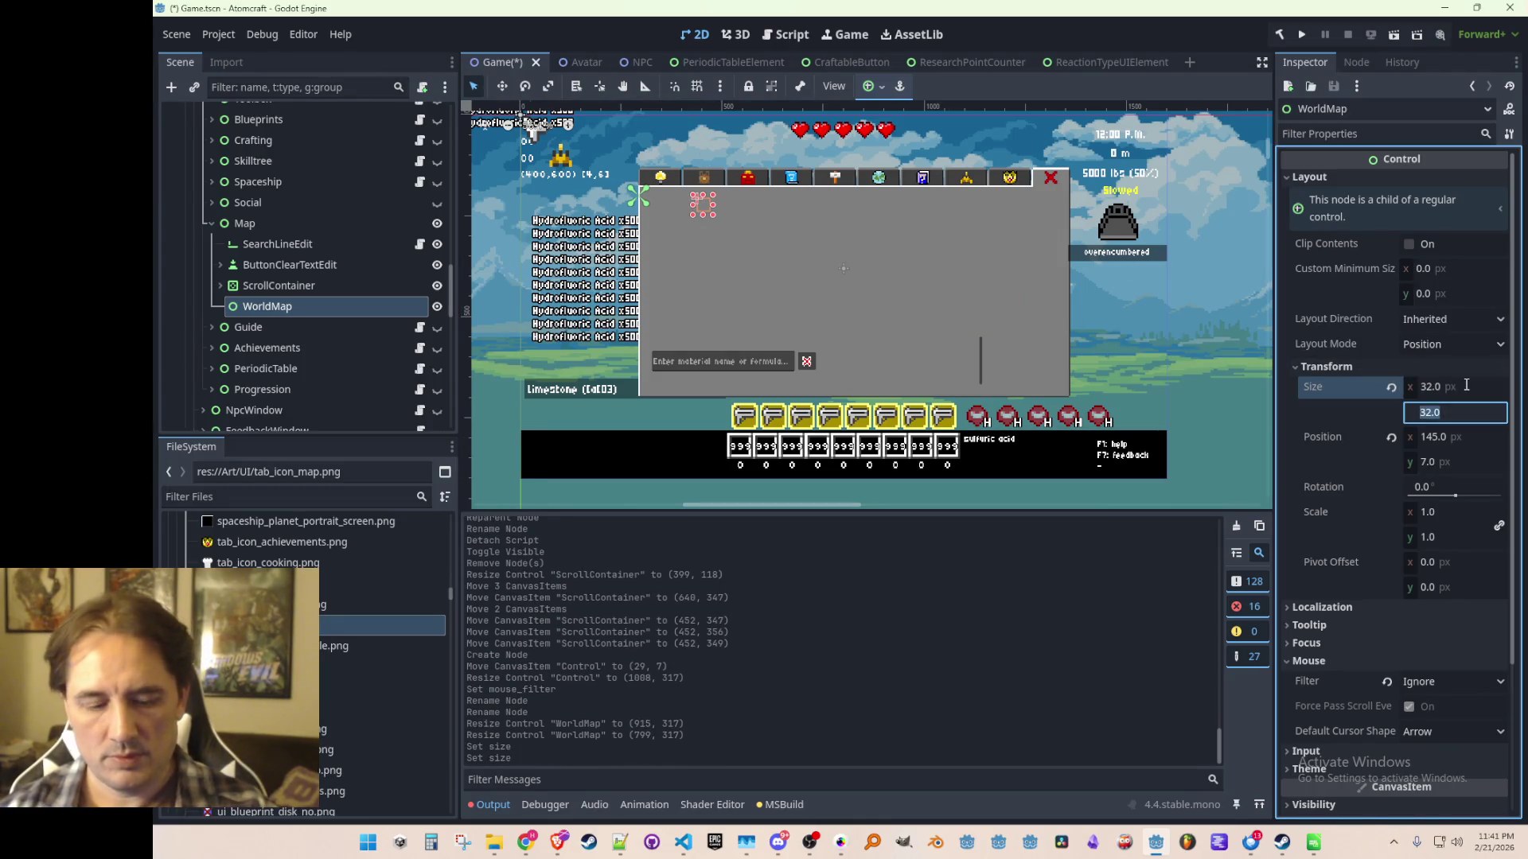
text(16)
key(Return)
key(w)
Drag WorldMap to position 520, 158 and bring the ProcGen_3 code forward.
scroll(779, 258, up, 4)
drag(778, 258, 1000, 354)
scroll(979, 336, down, 3)
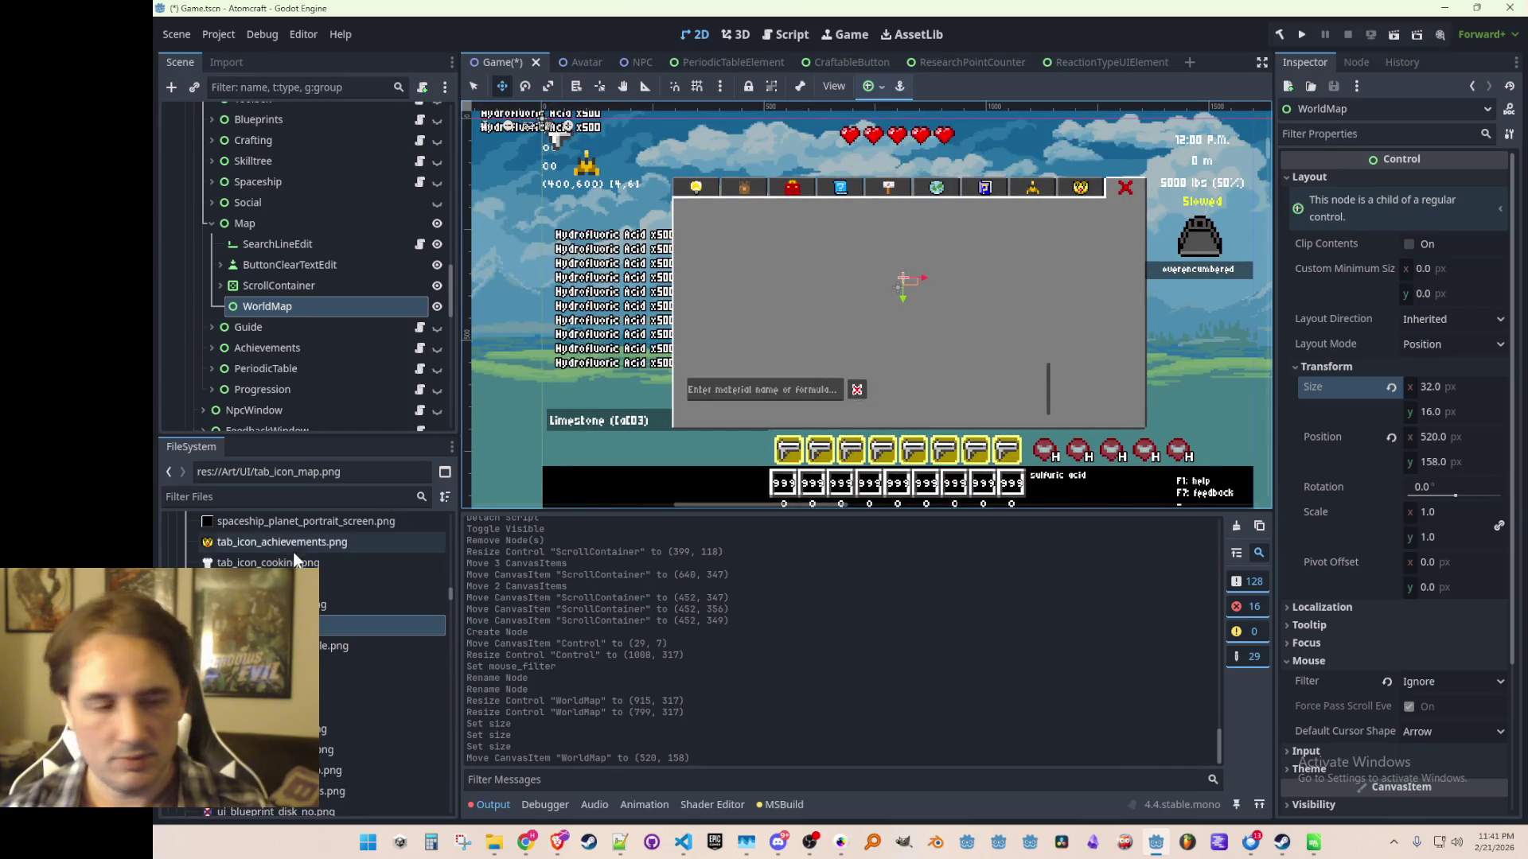
click(683, 843)
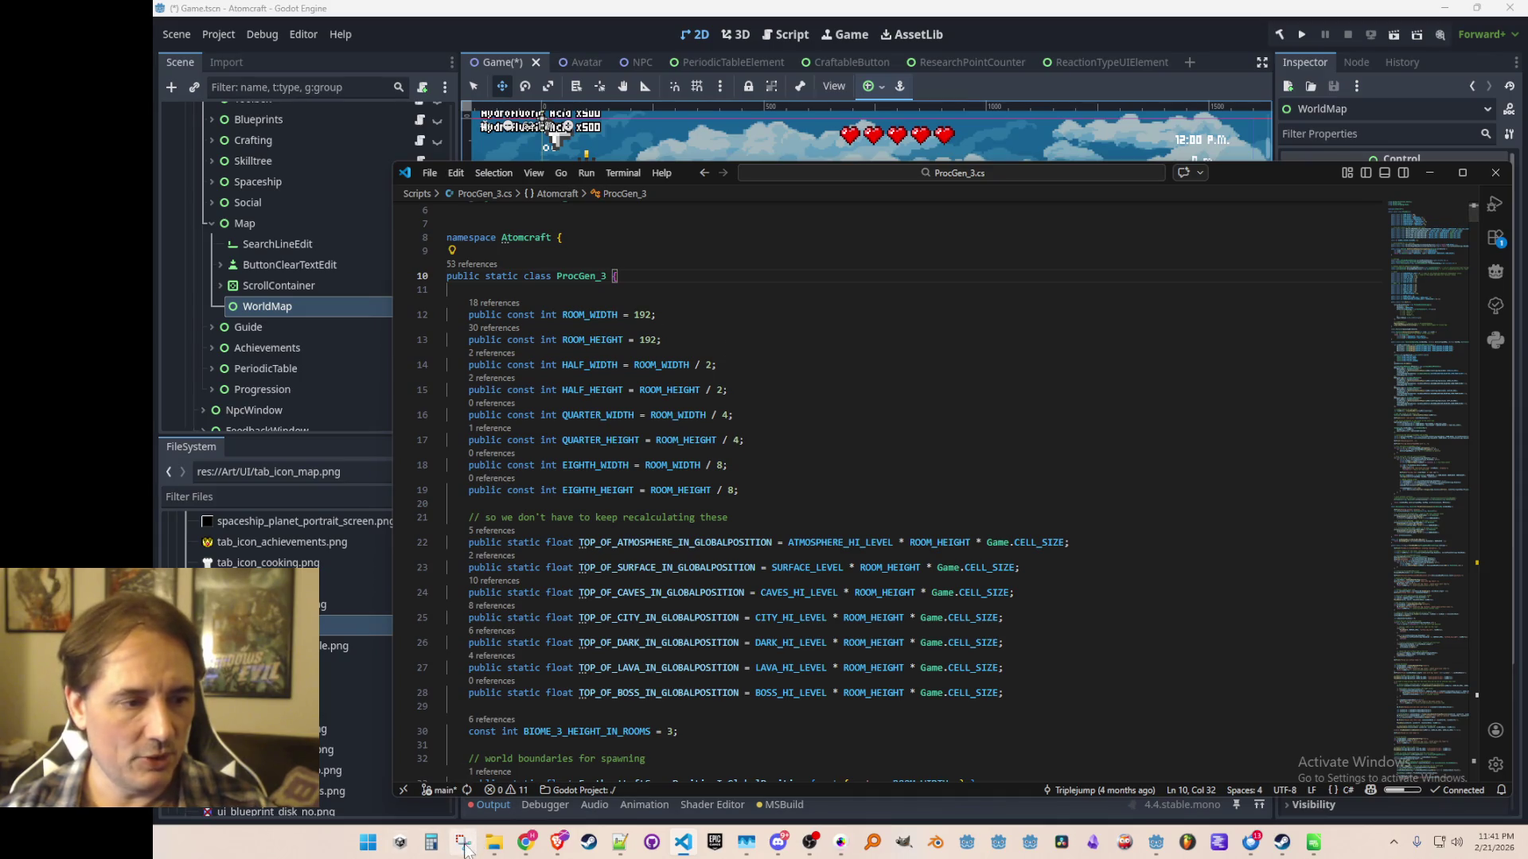
Minimize VS Code so the Godot editor with the 32×16 WorldMap is in front.
click(431, 843)
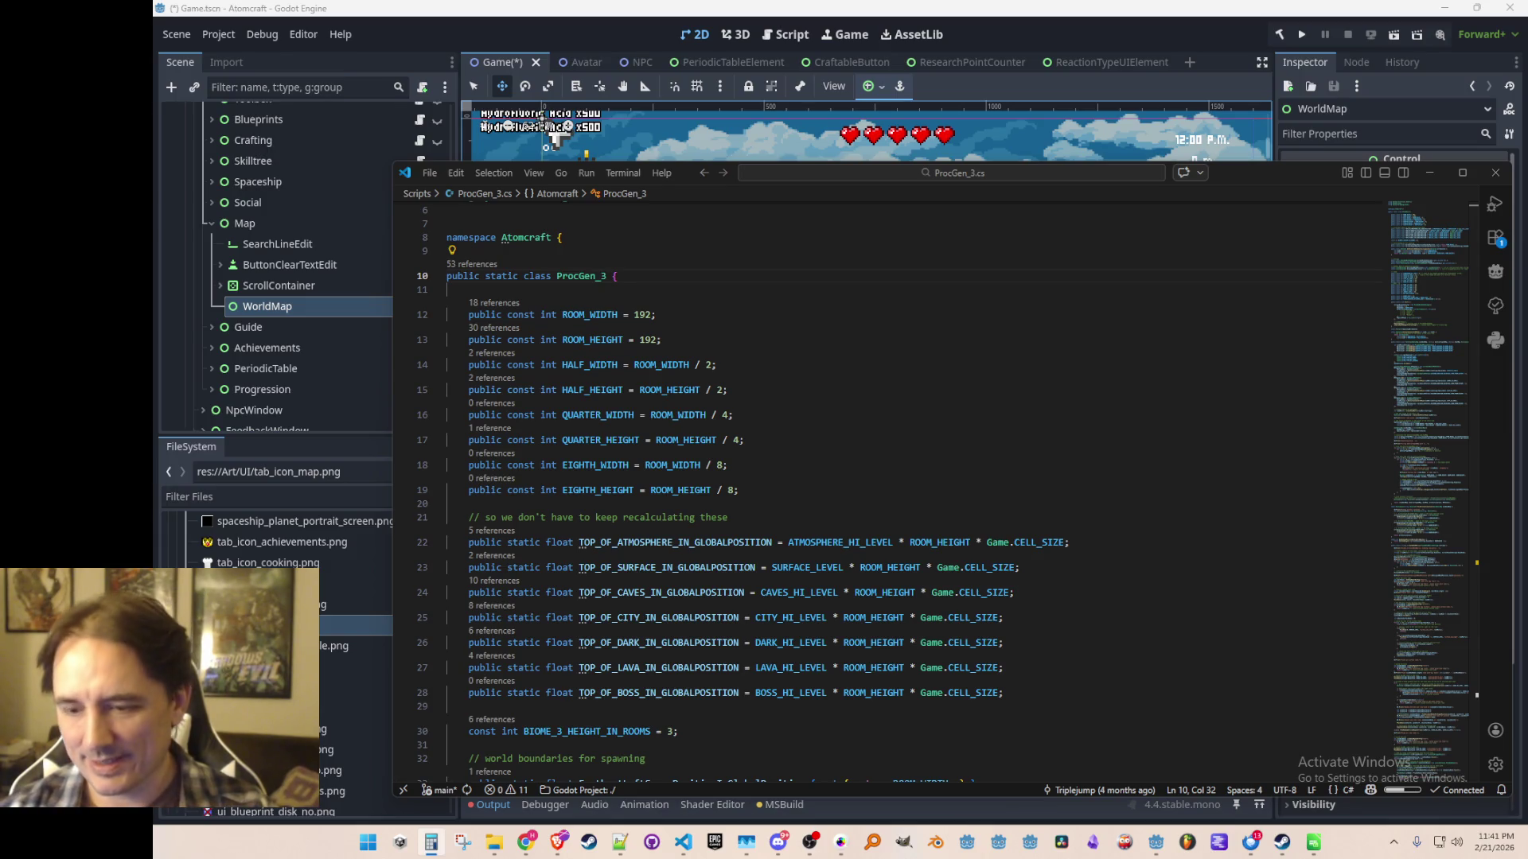
click(1127, 31)
click(430, 842)
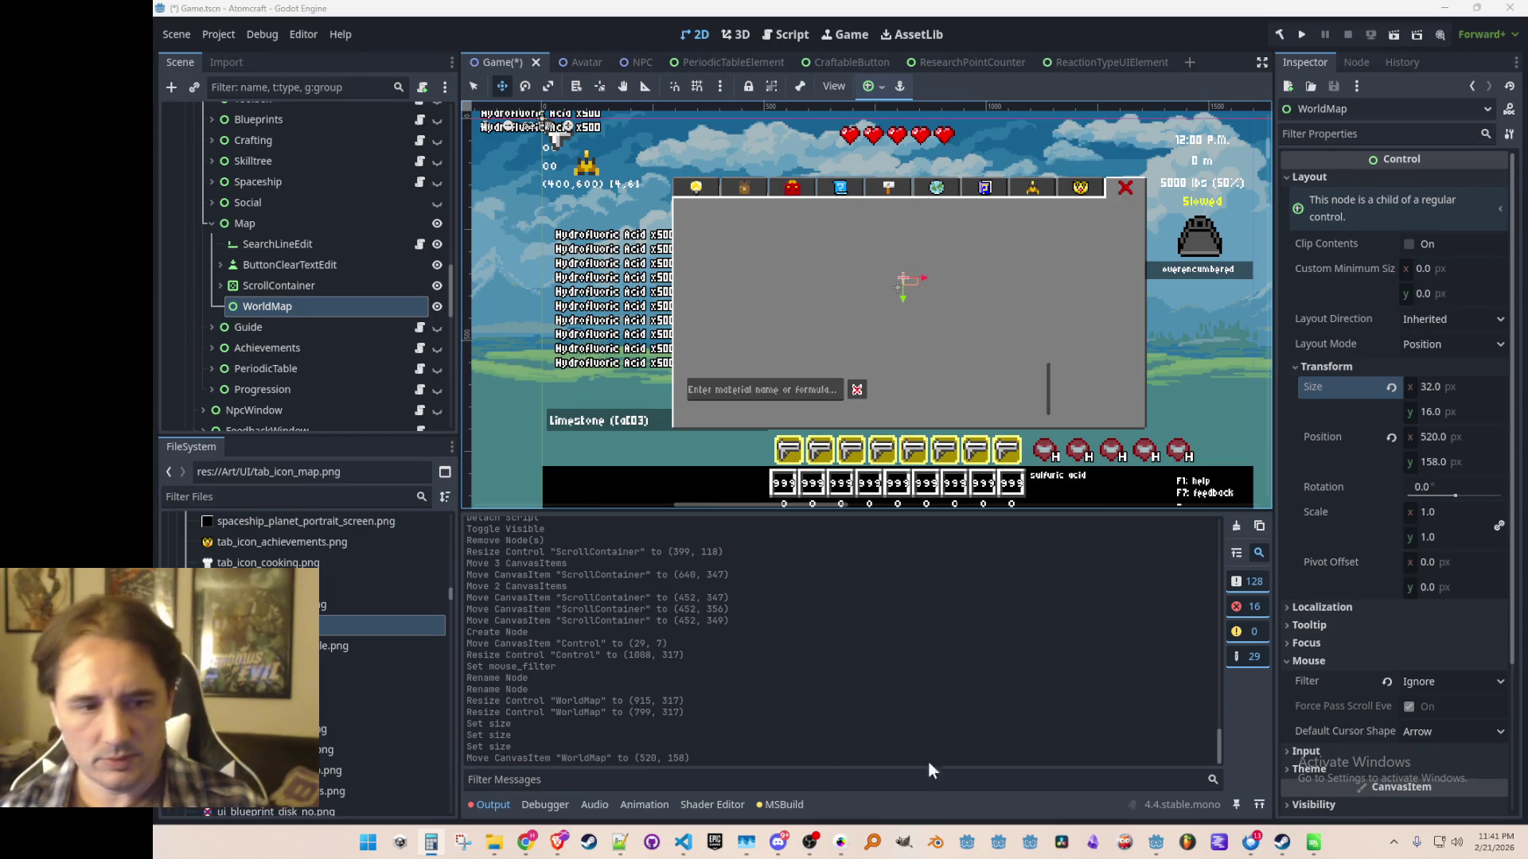
Enter 6144 as WorldMap's Size x and pan the canvas to view the widened control.
click(1446, 388)
text(6144)
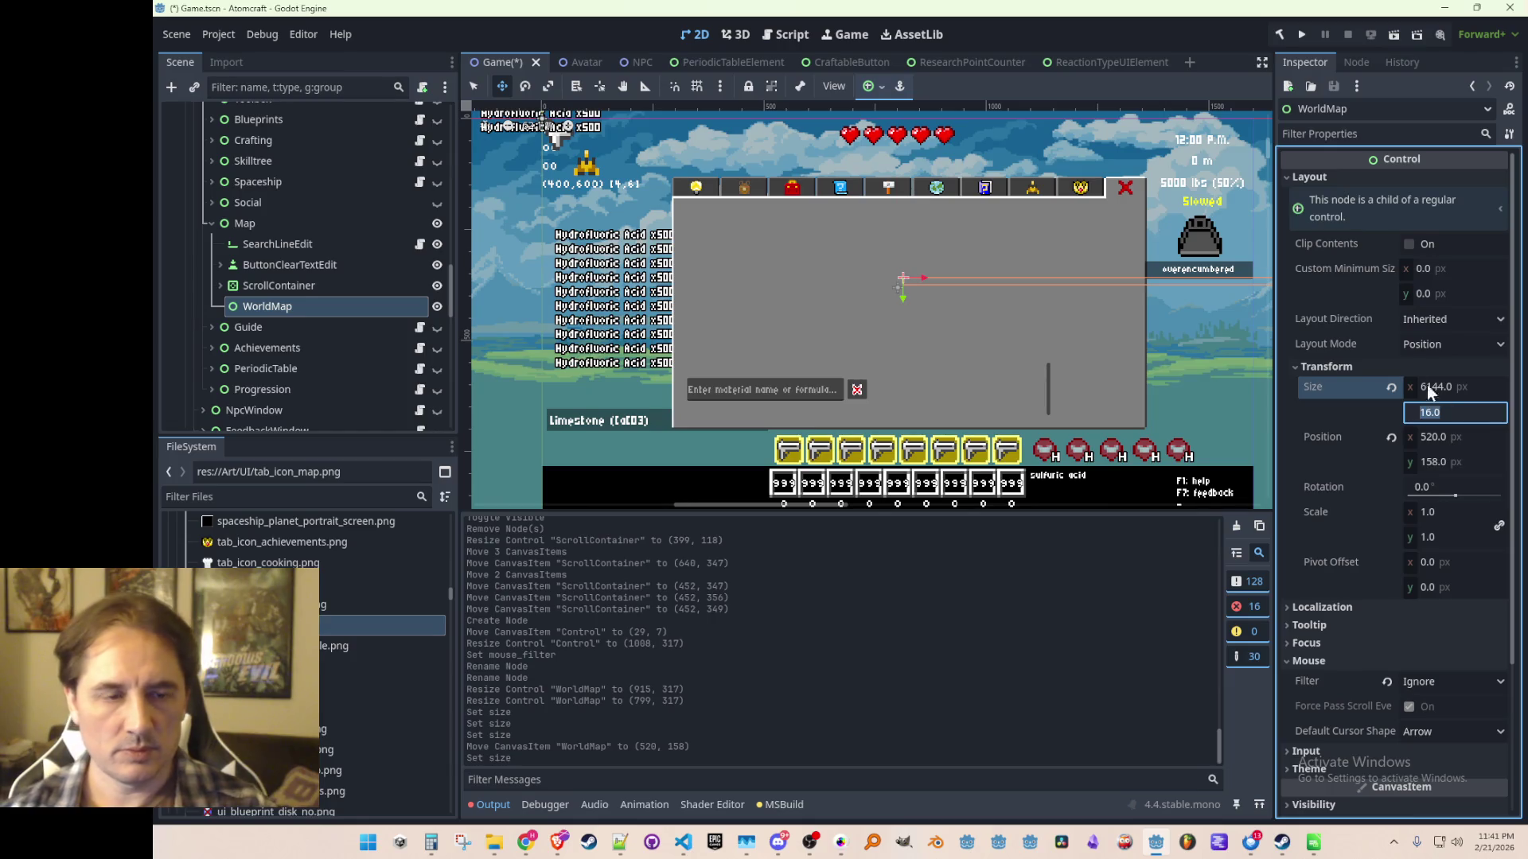
scroll(907, 316, down, 5)
scroll(1114, 297, down, 4)
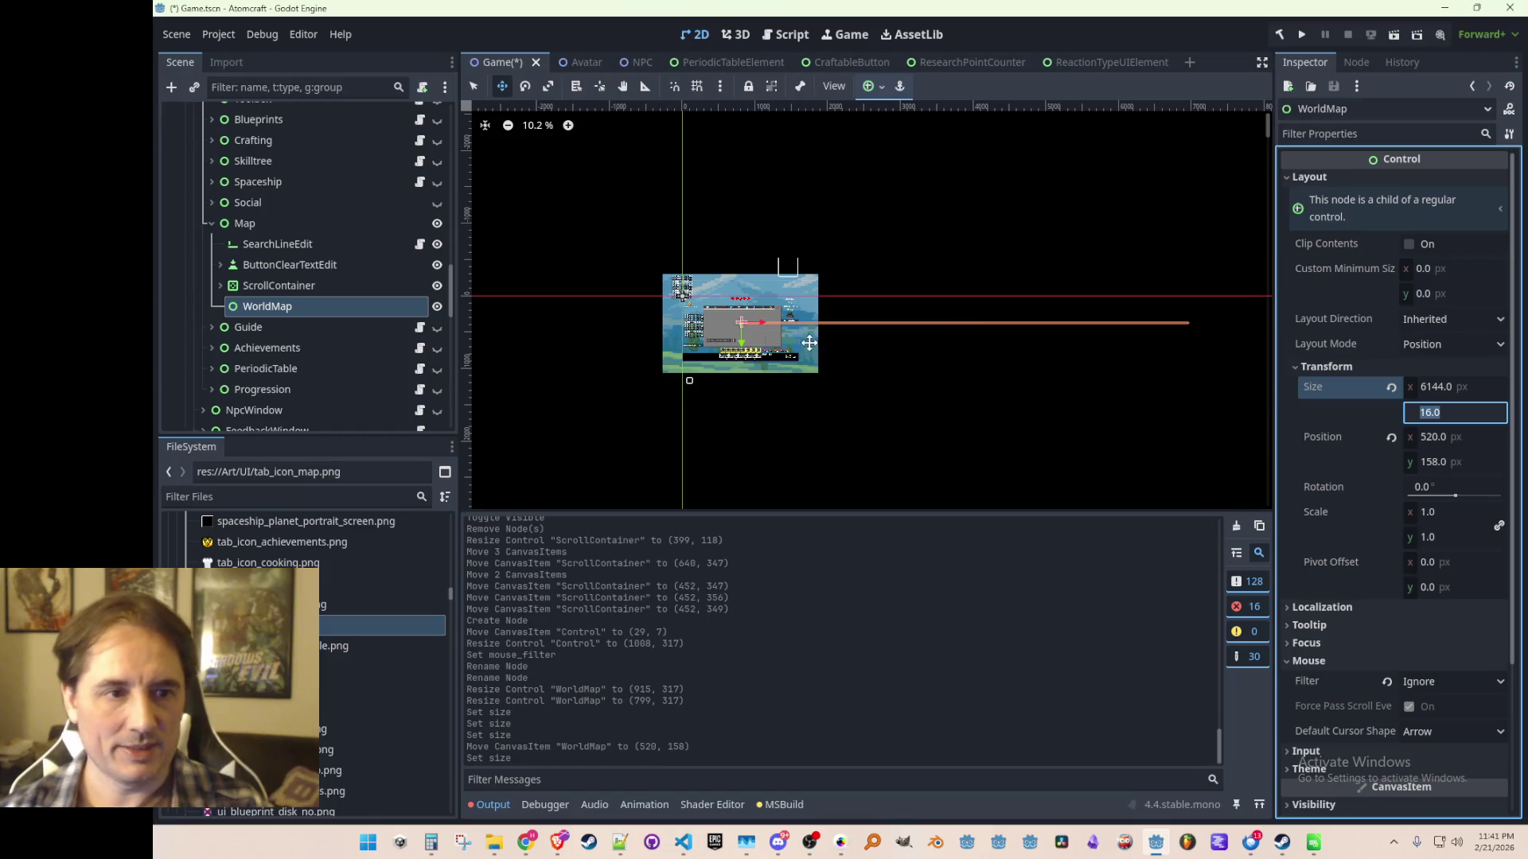
scroll(770, 345, up, 5)
drag(856, 378, 845, 333)
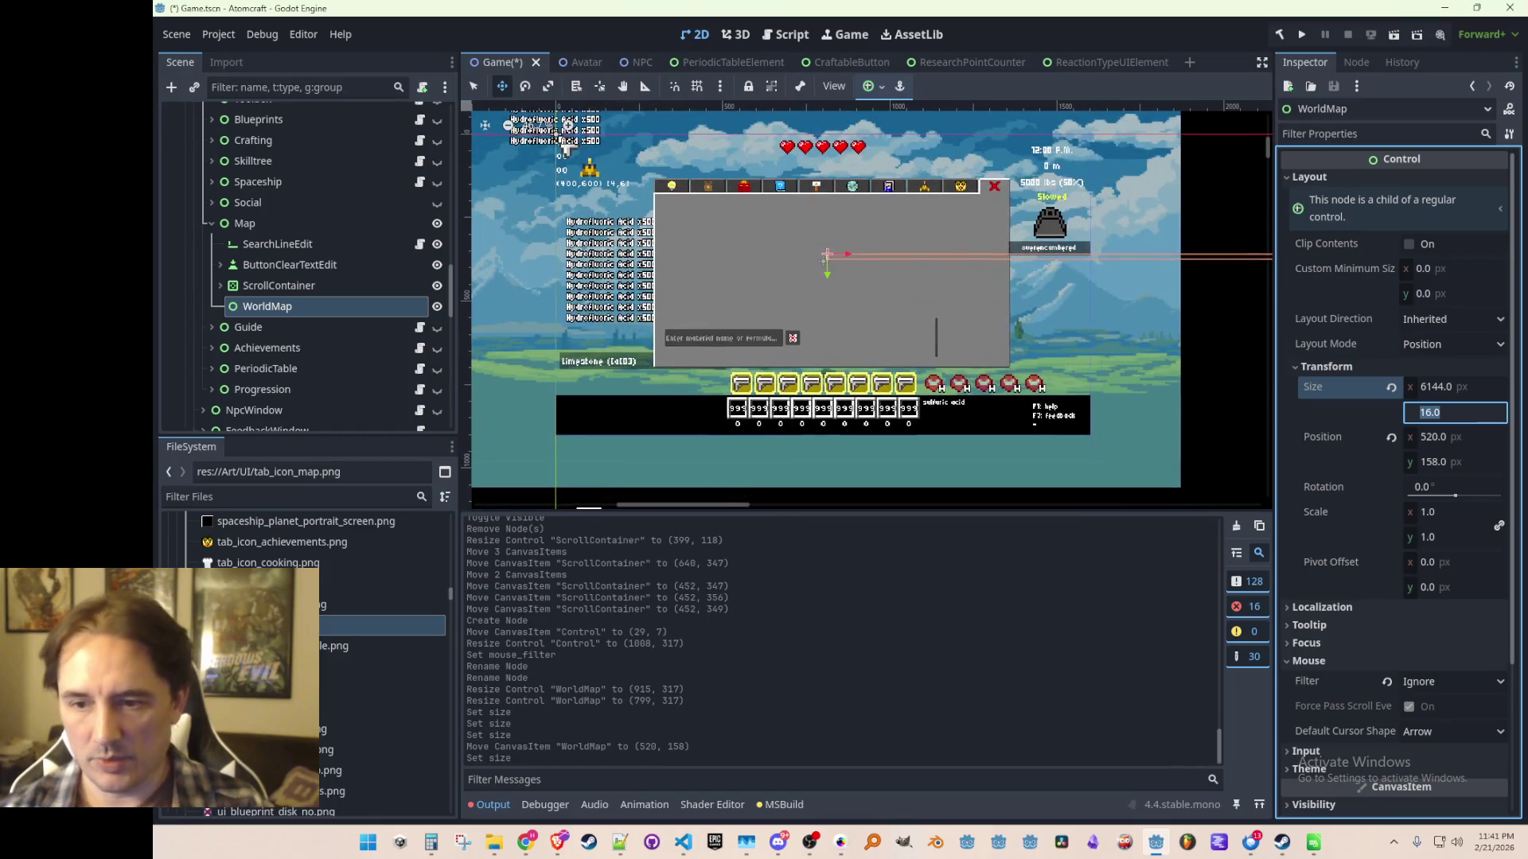
key(alt+Tab)
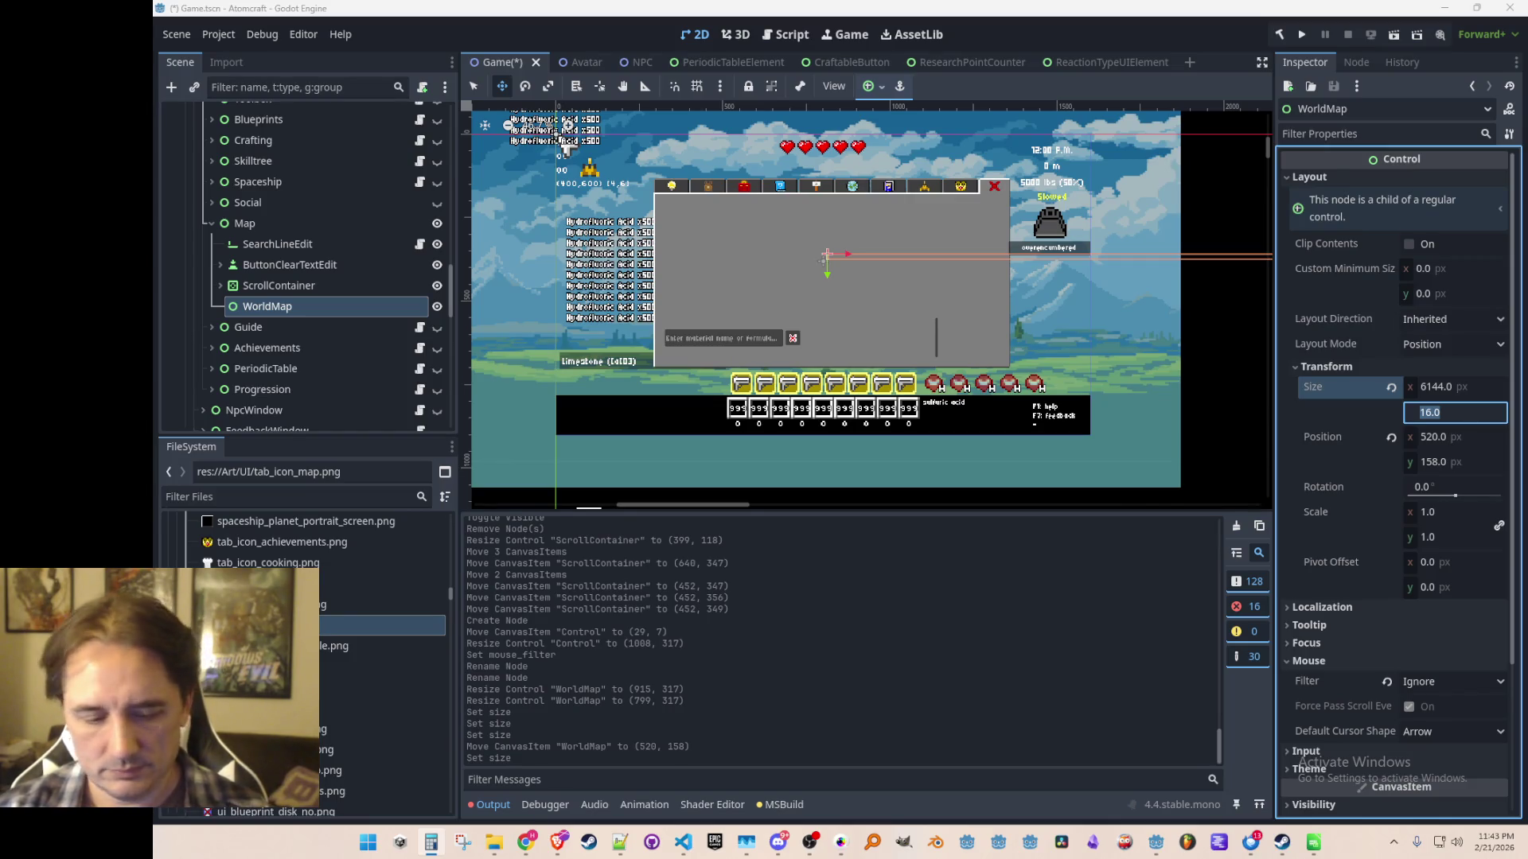
Set WorldMap's width to 1536 px and slide it left to about x 39.
click(1480, 387)
text(1536)
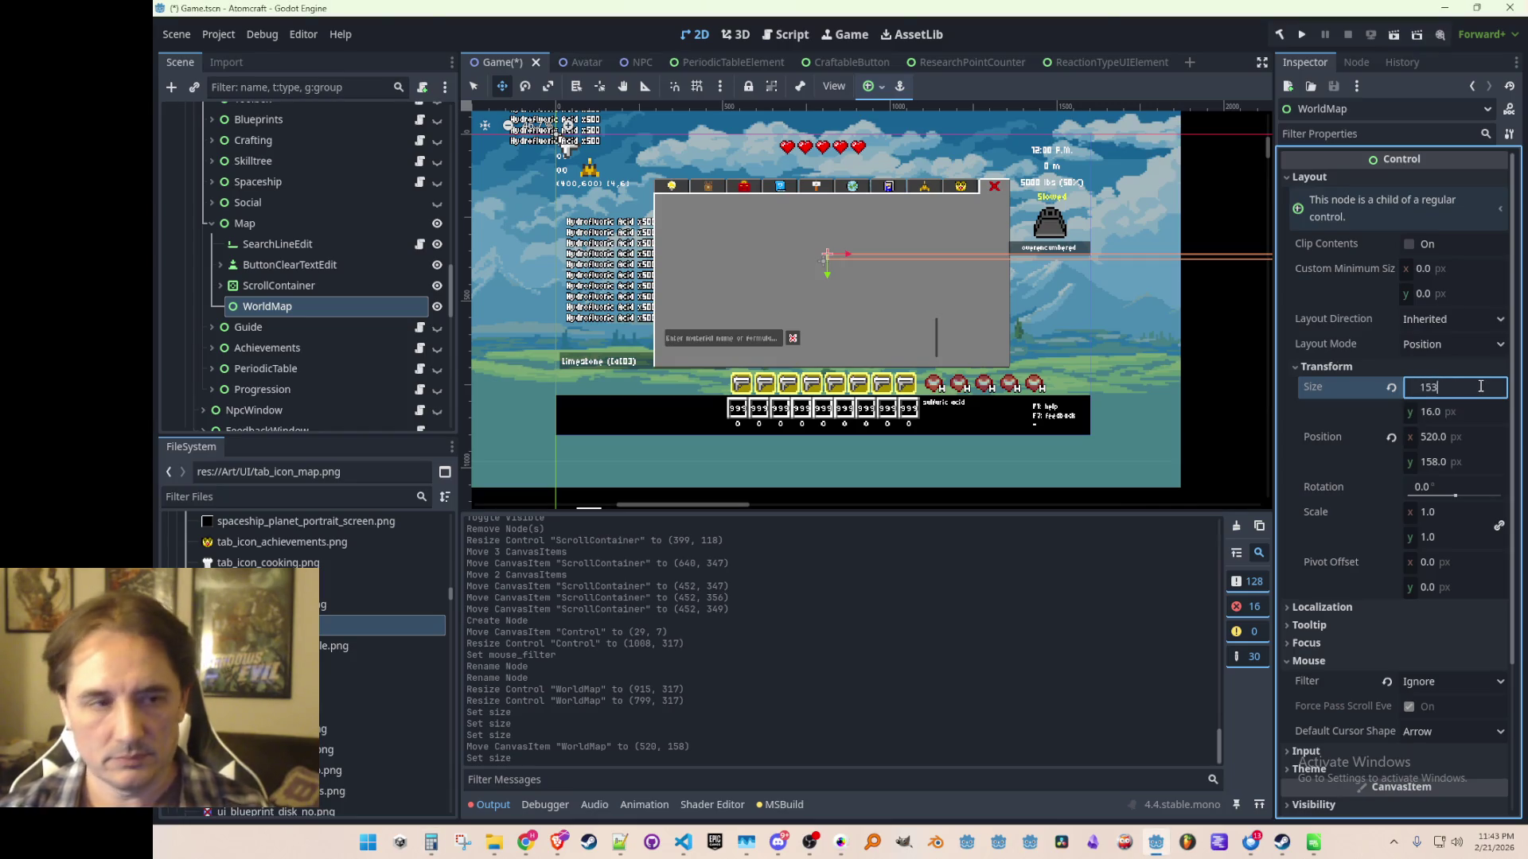
key(Return)
scroll(850, 249, down, 1)
mouse_move(850, 249)
mouse_down()
mouse_move(693, 246)
mouse_move(692, 227)
mouse_move(611, 225)
mouse_move(704, 226)
mouse_up()
scroll(704, 240, up, 2)
scroll(850, 282, down, 1)
scroll(849, 282, up, 1)
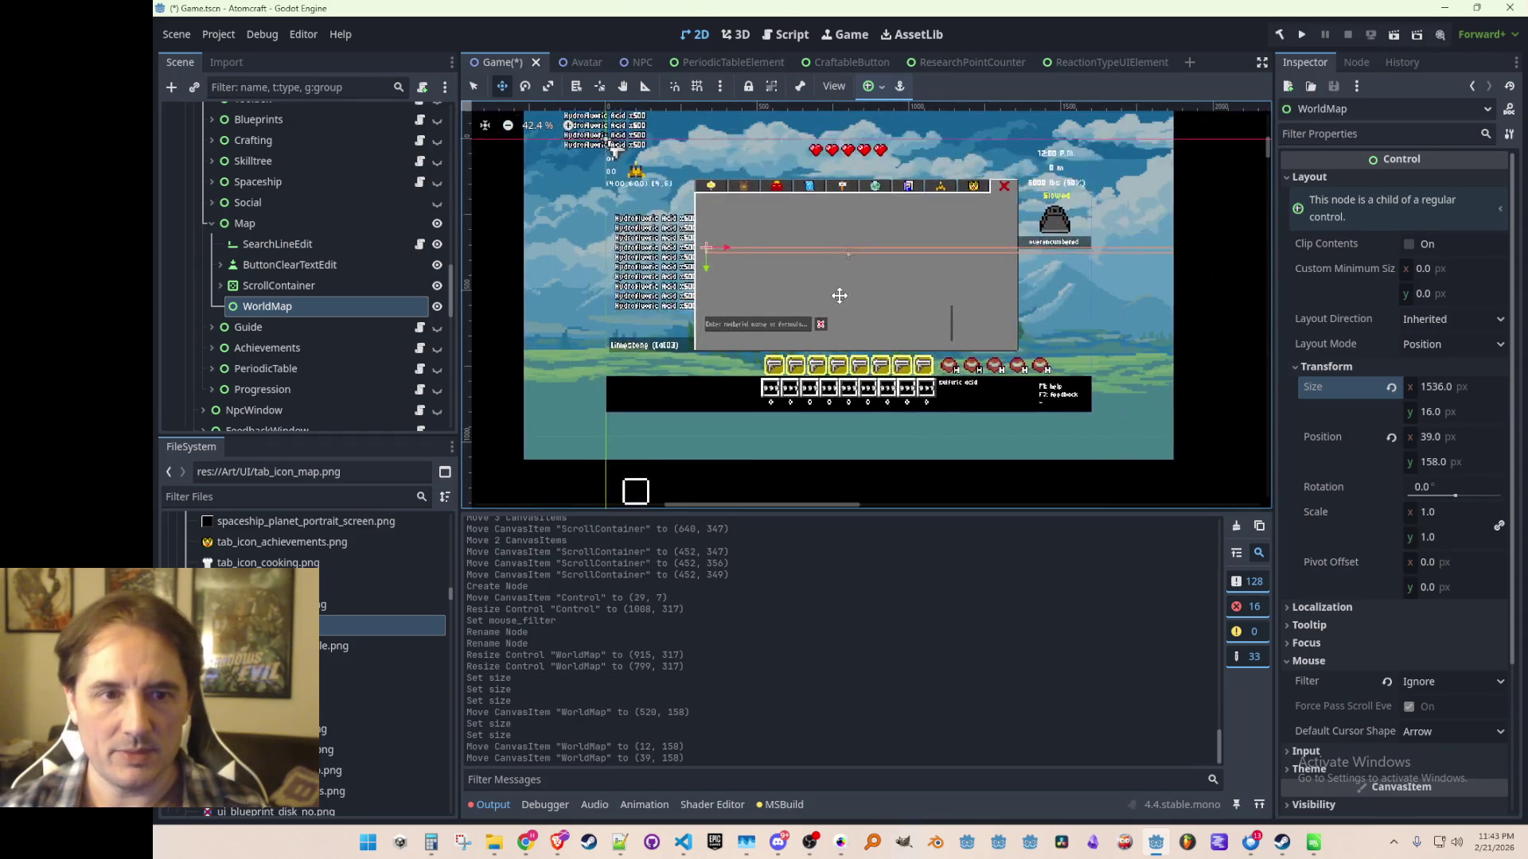
scroll(836, 297, down, 1)
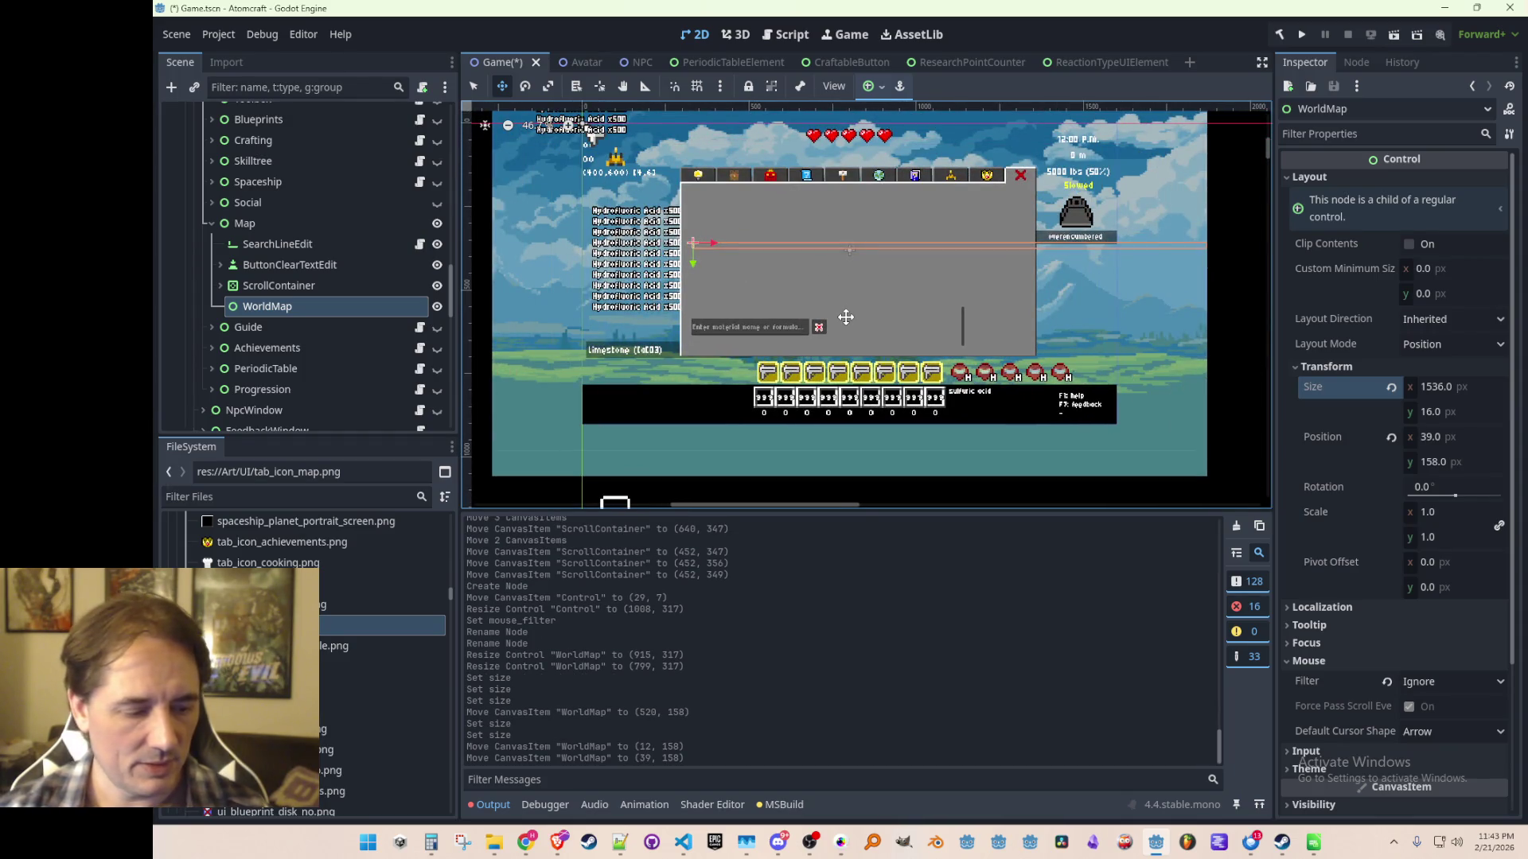
click(430, 842)
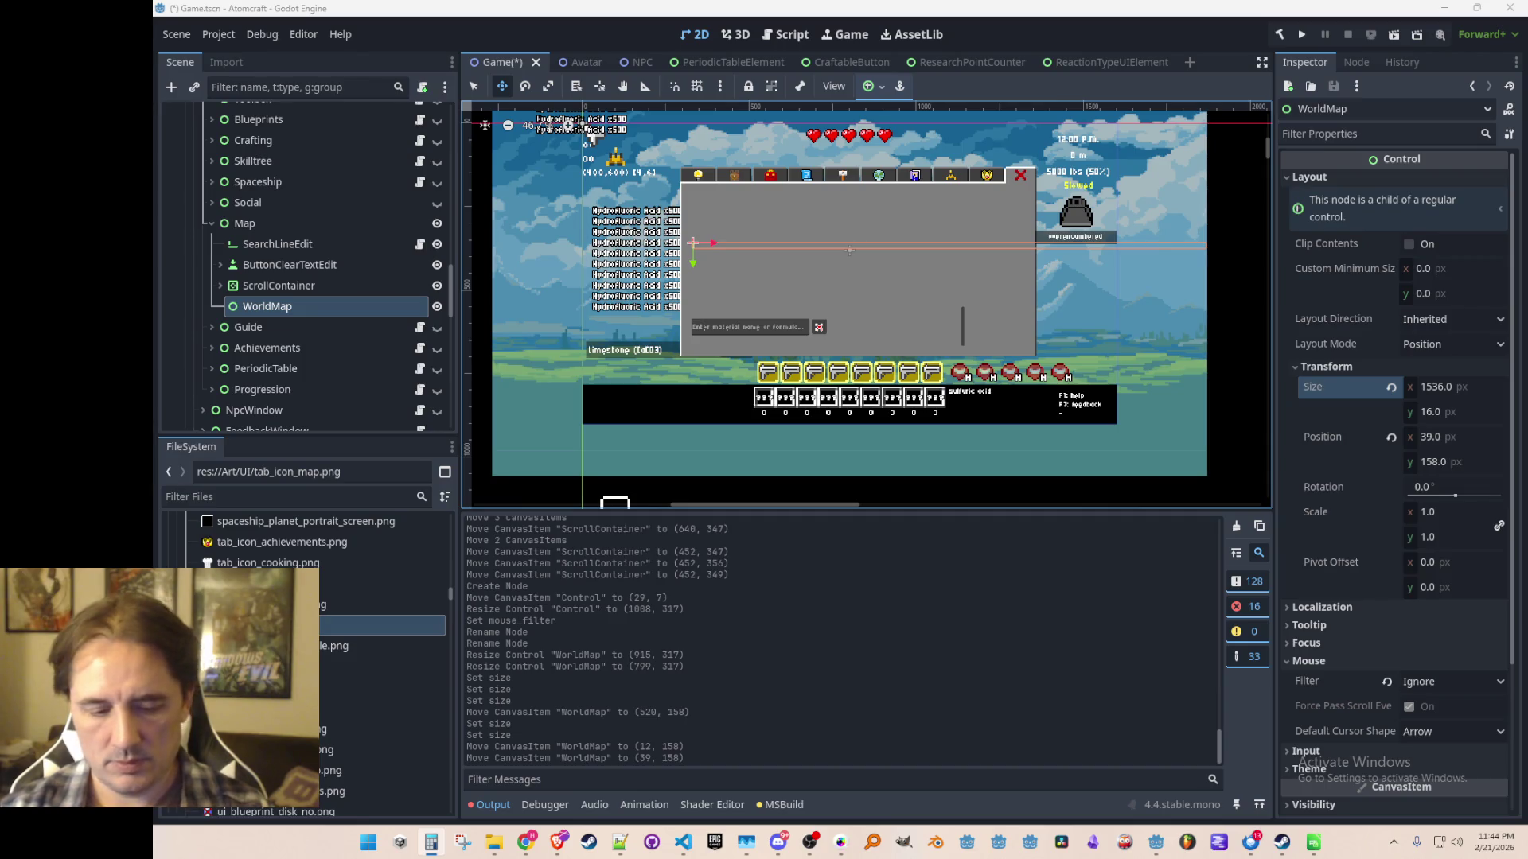
Narrow WorldMap to 1024 px and nudge it left to x 20.
click(1446, 388)
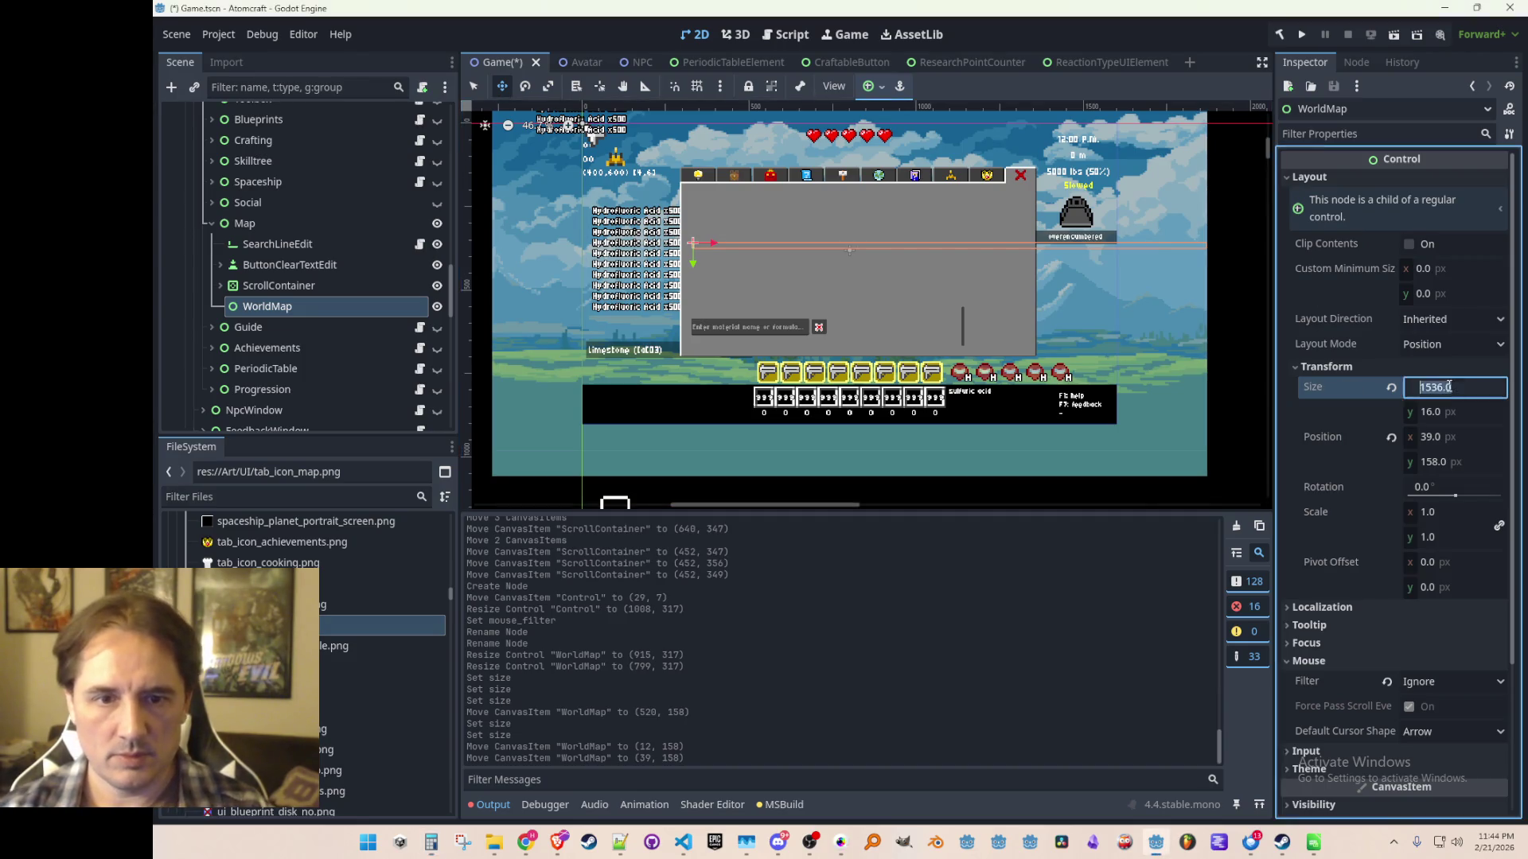
text(1024)
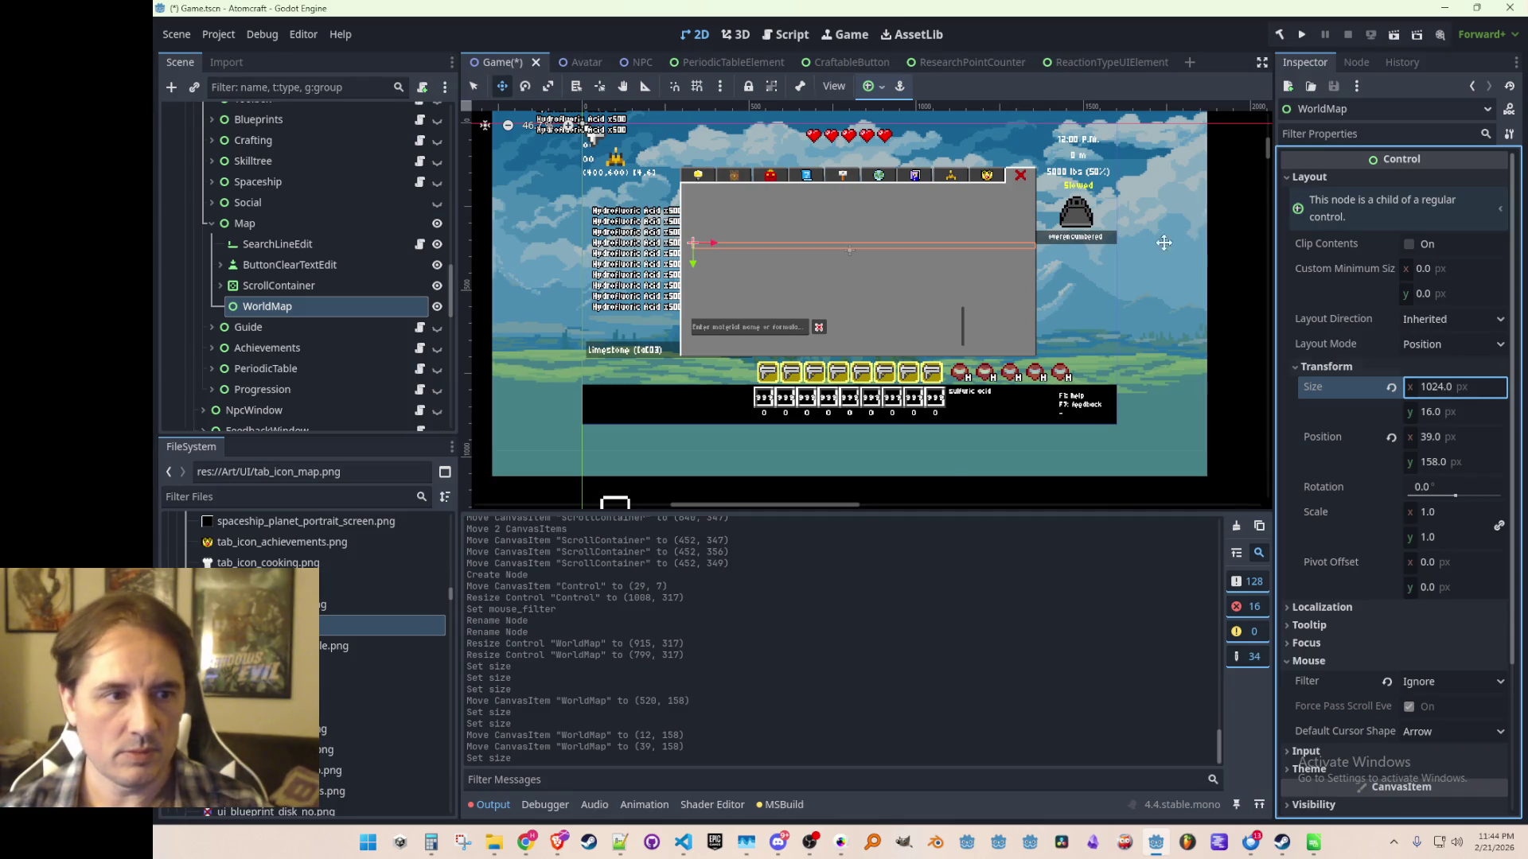
key(Return)
scroll(629, 310, up, 3)
drag(741, 221, 728, 222)
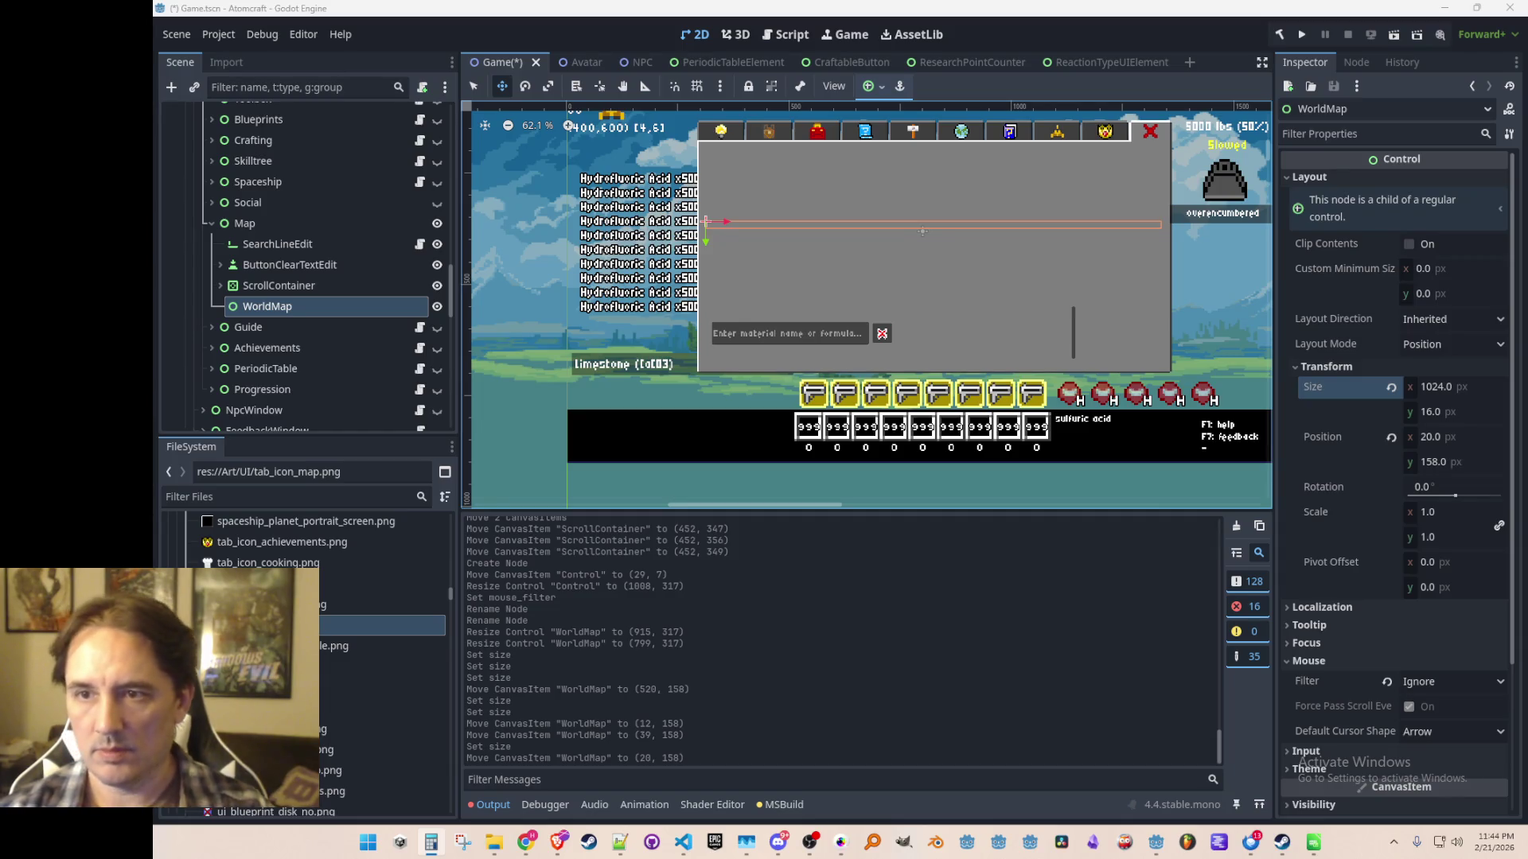
Set WorldMap's height to 512 px and drag it up to position 20, 0.
scroll(1136, 324, down, 2)
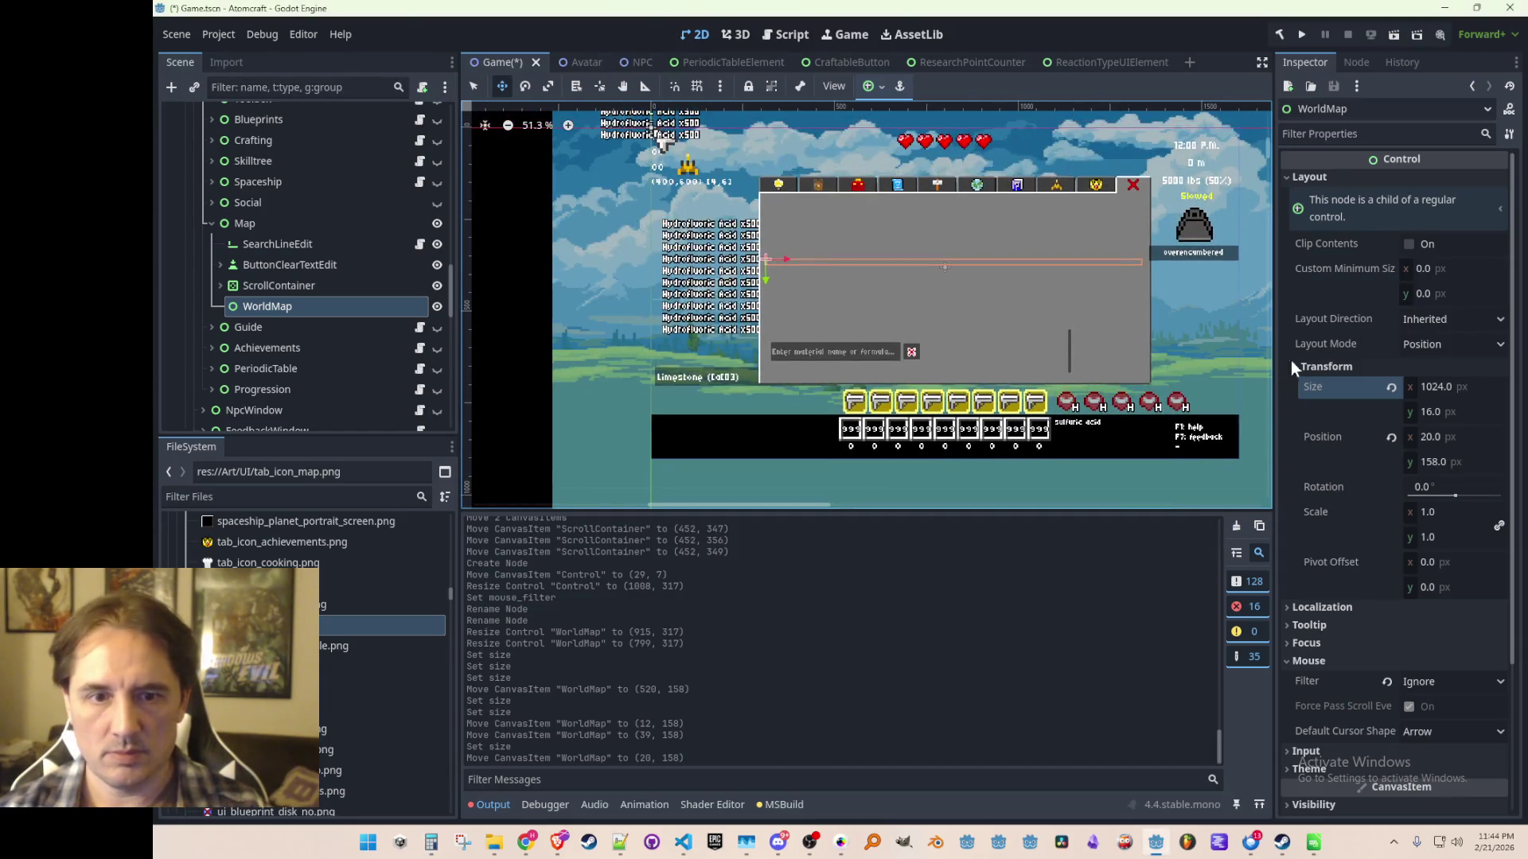
click(1448, 412)
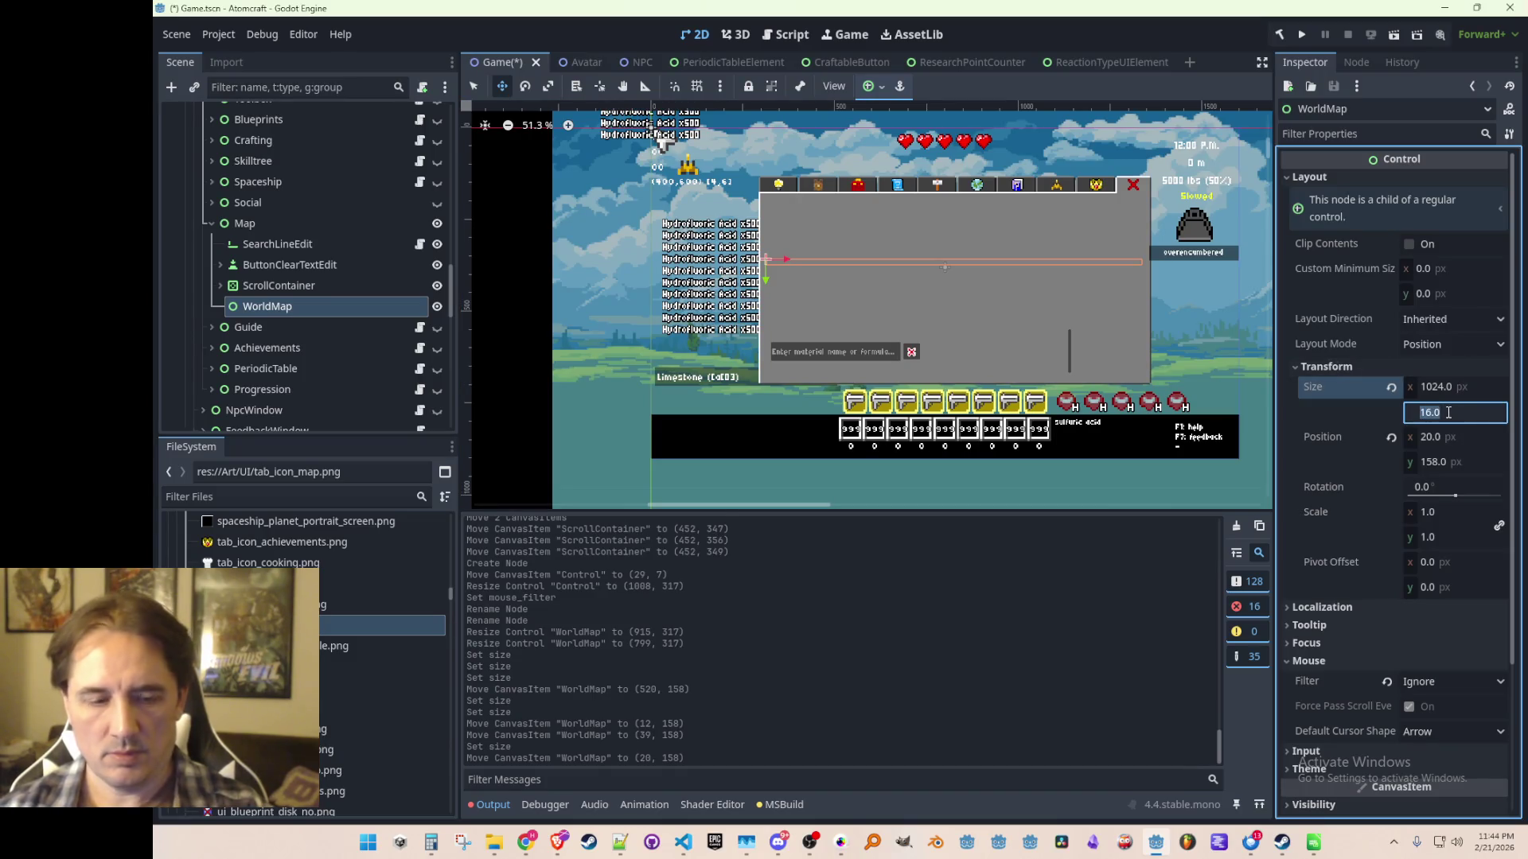
text(512)
key(Return)
drag(766, 296, 765, 235)
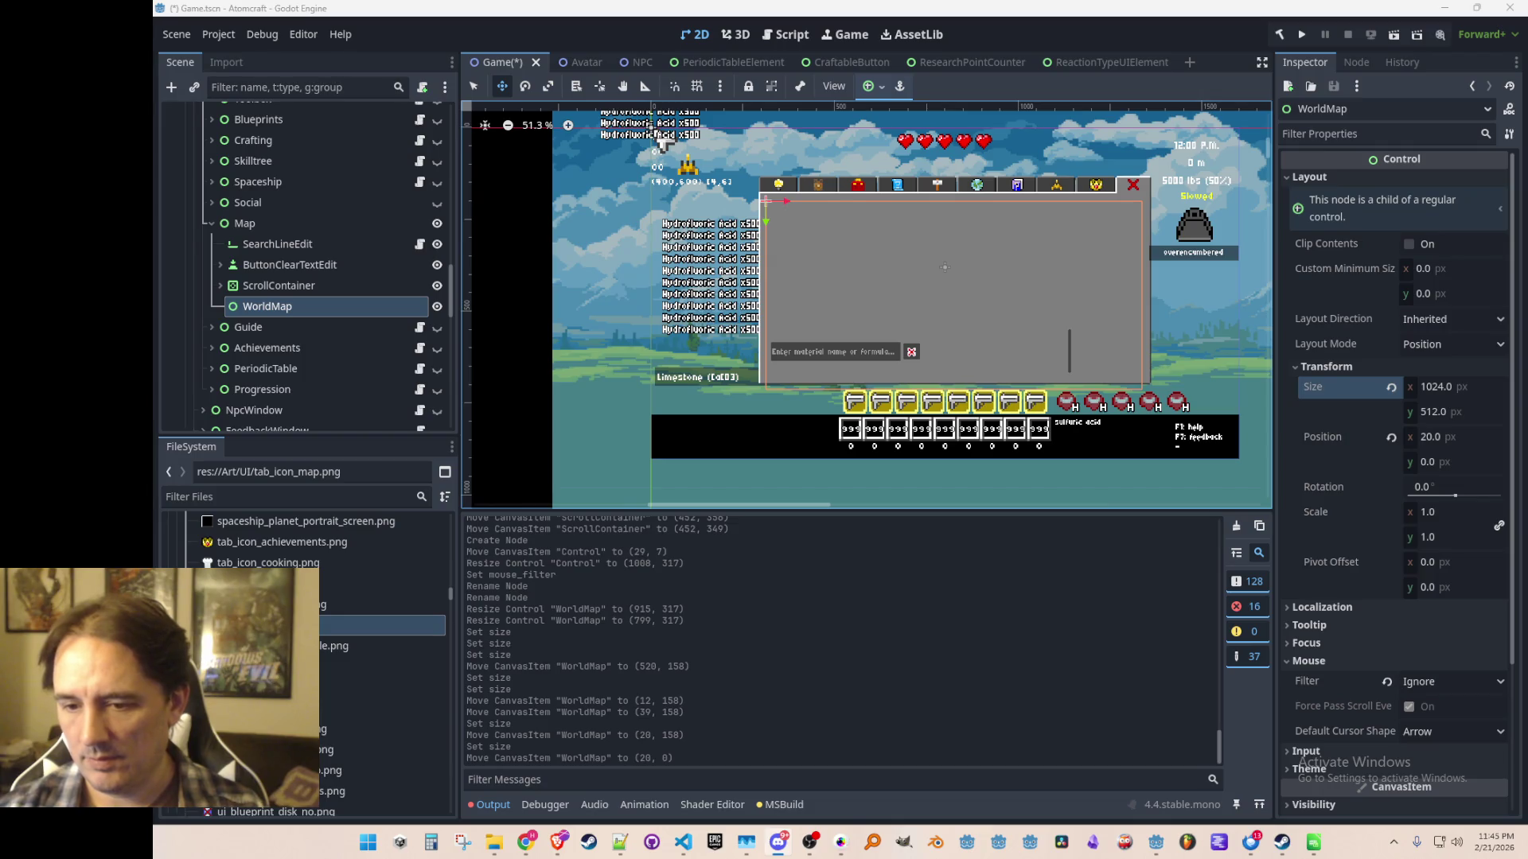
Set WorldMap's Size to 768 × 288 px in the Inspector.
key(alt+Tab)
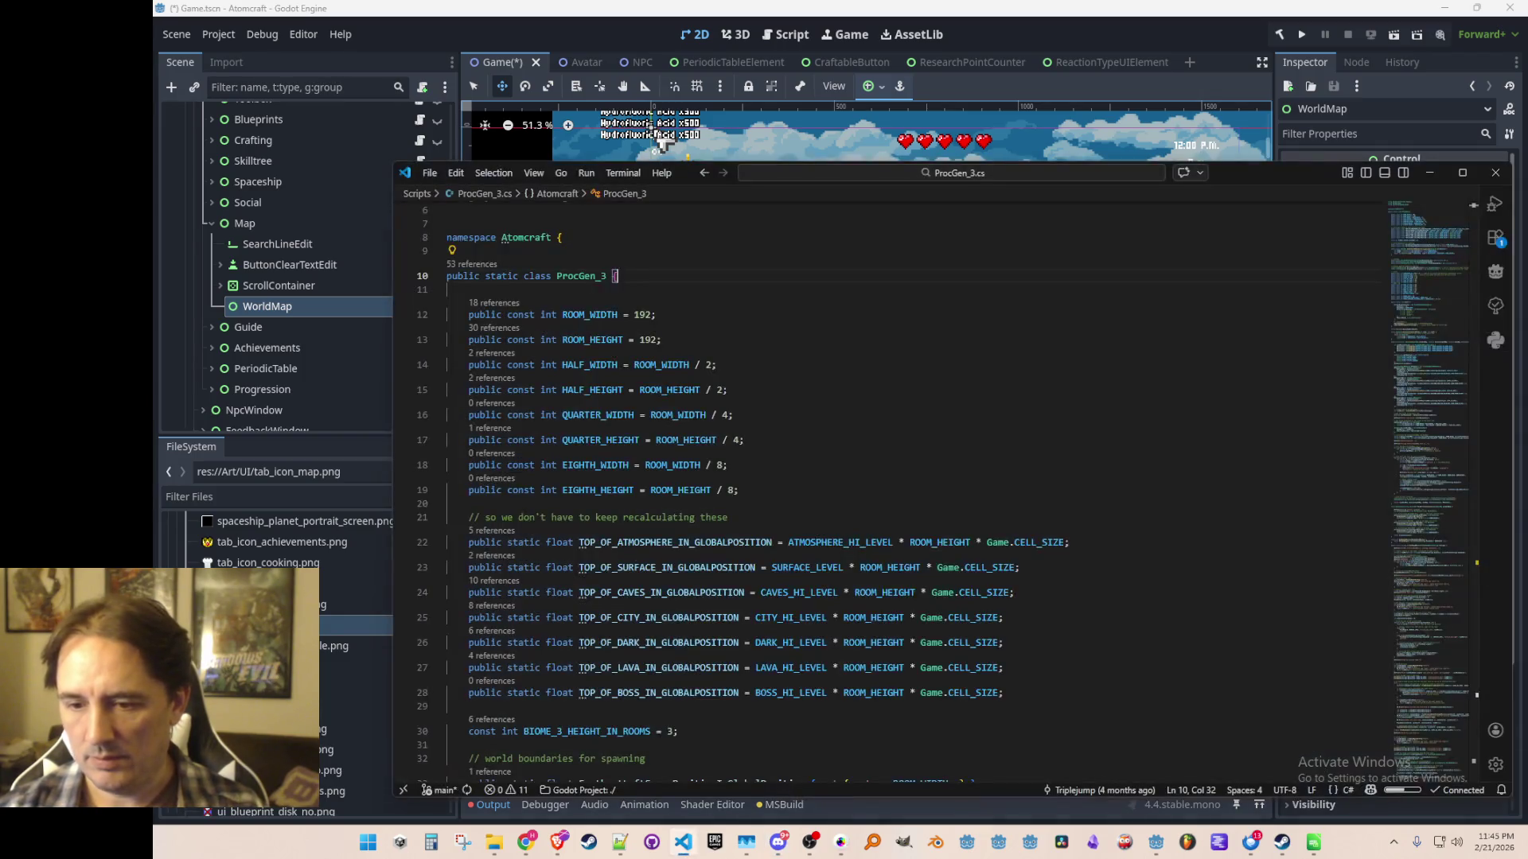
key(alt+Tab)
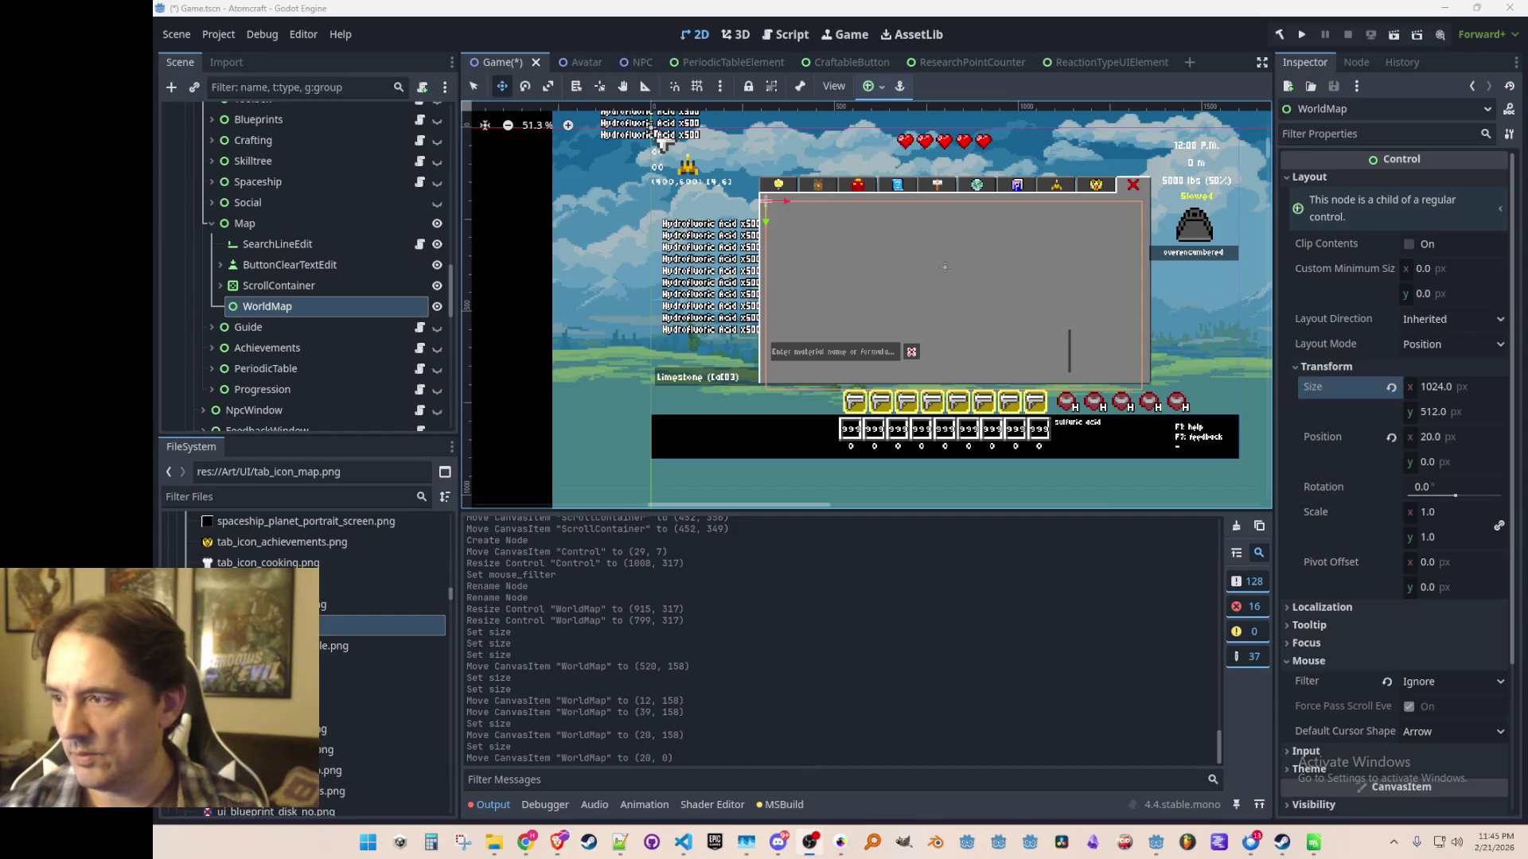
scroll(795, 306, up, 1)
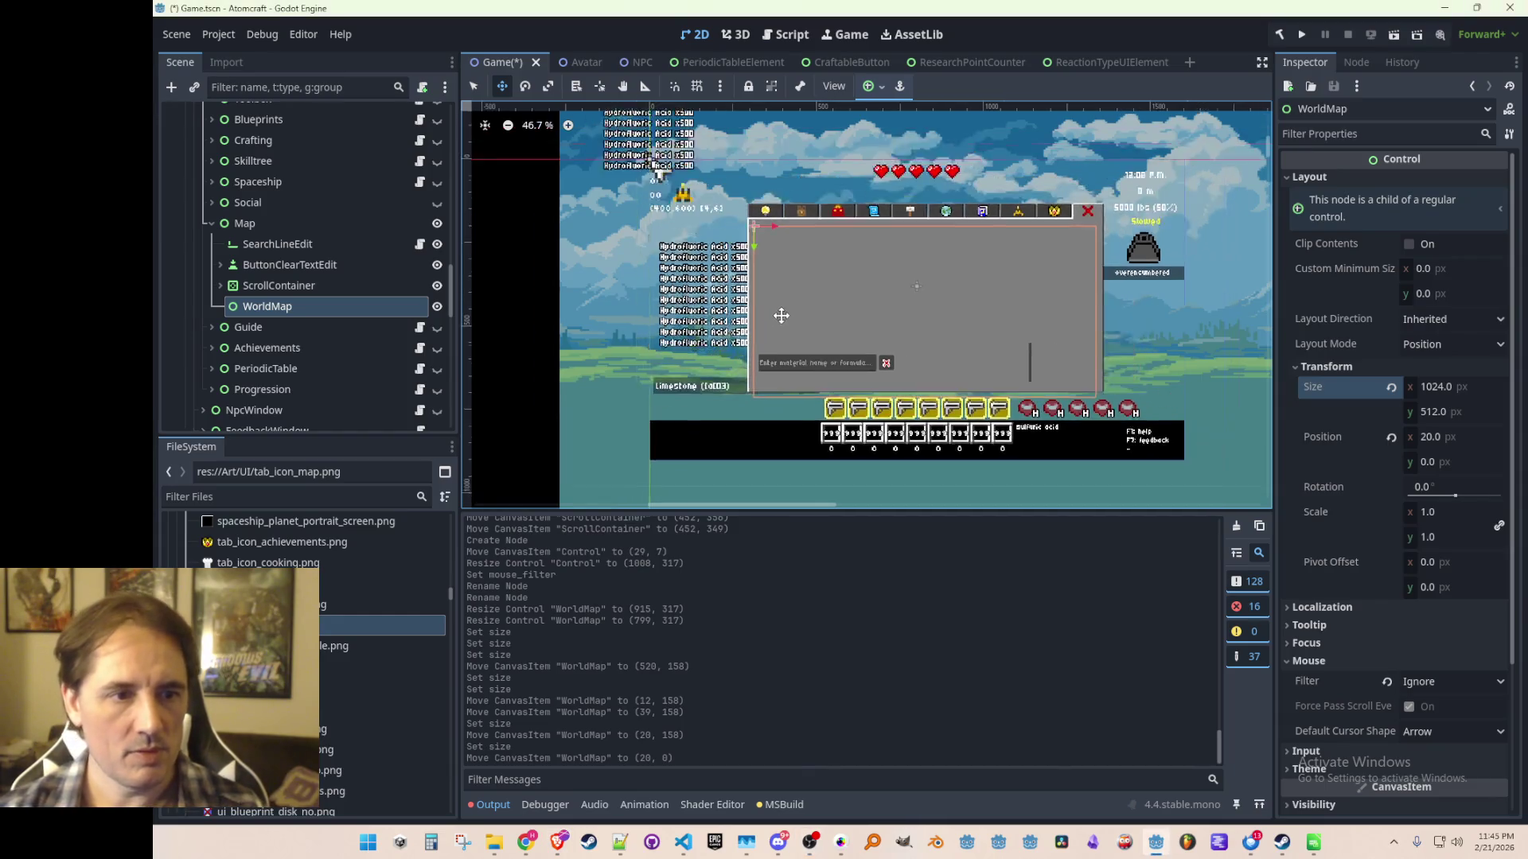
scroll(876, 348, up, 1)
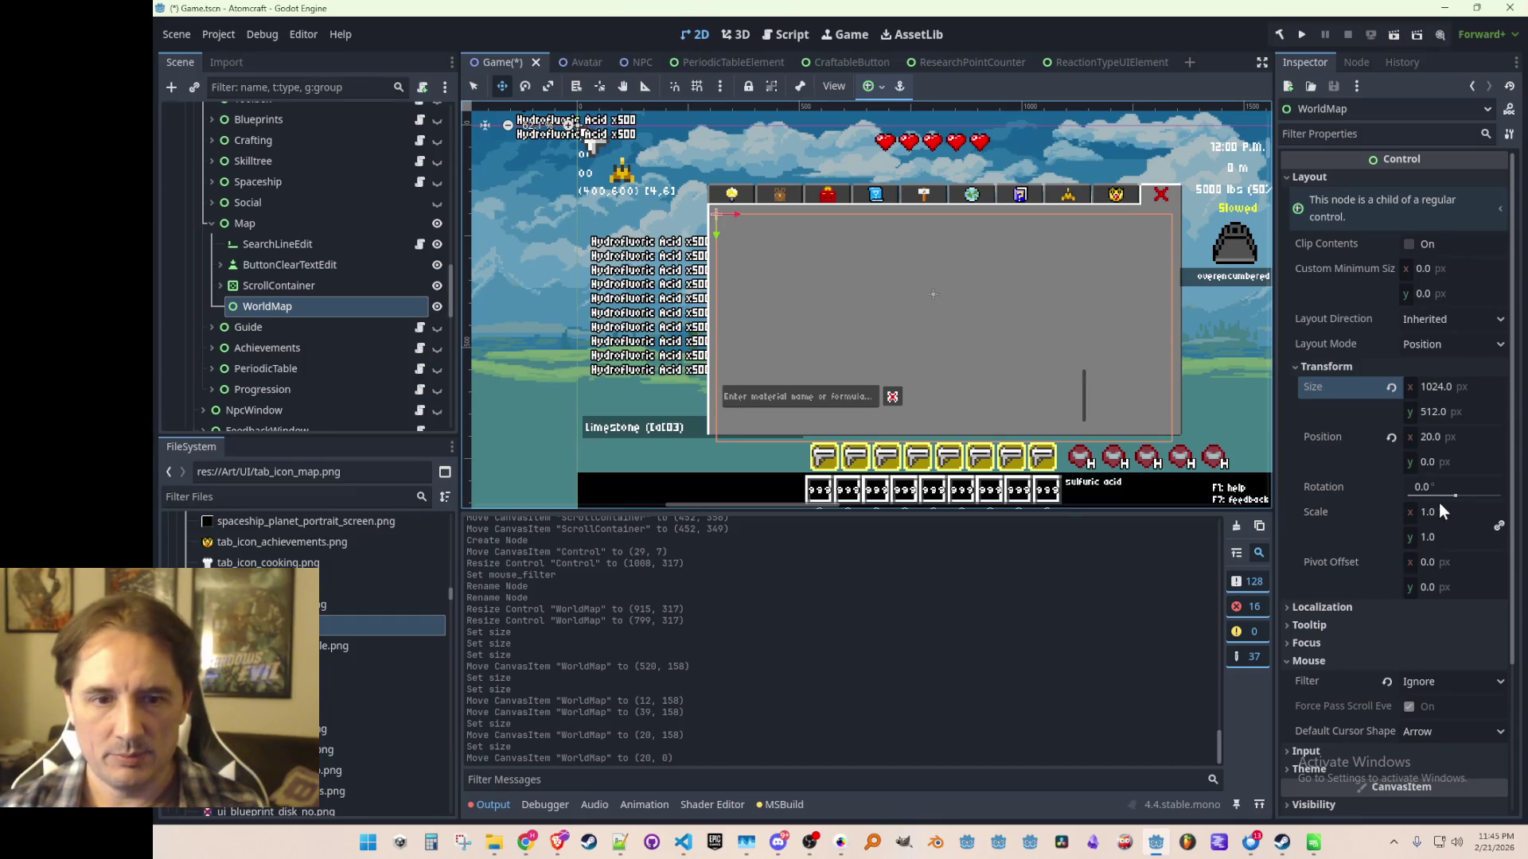
click(1458, 518)
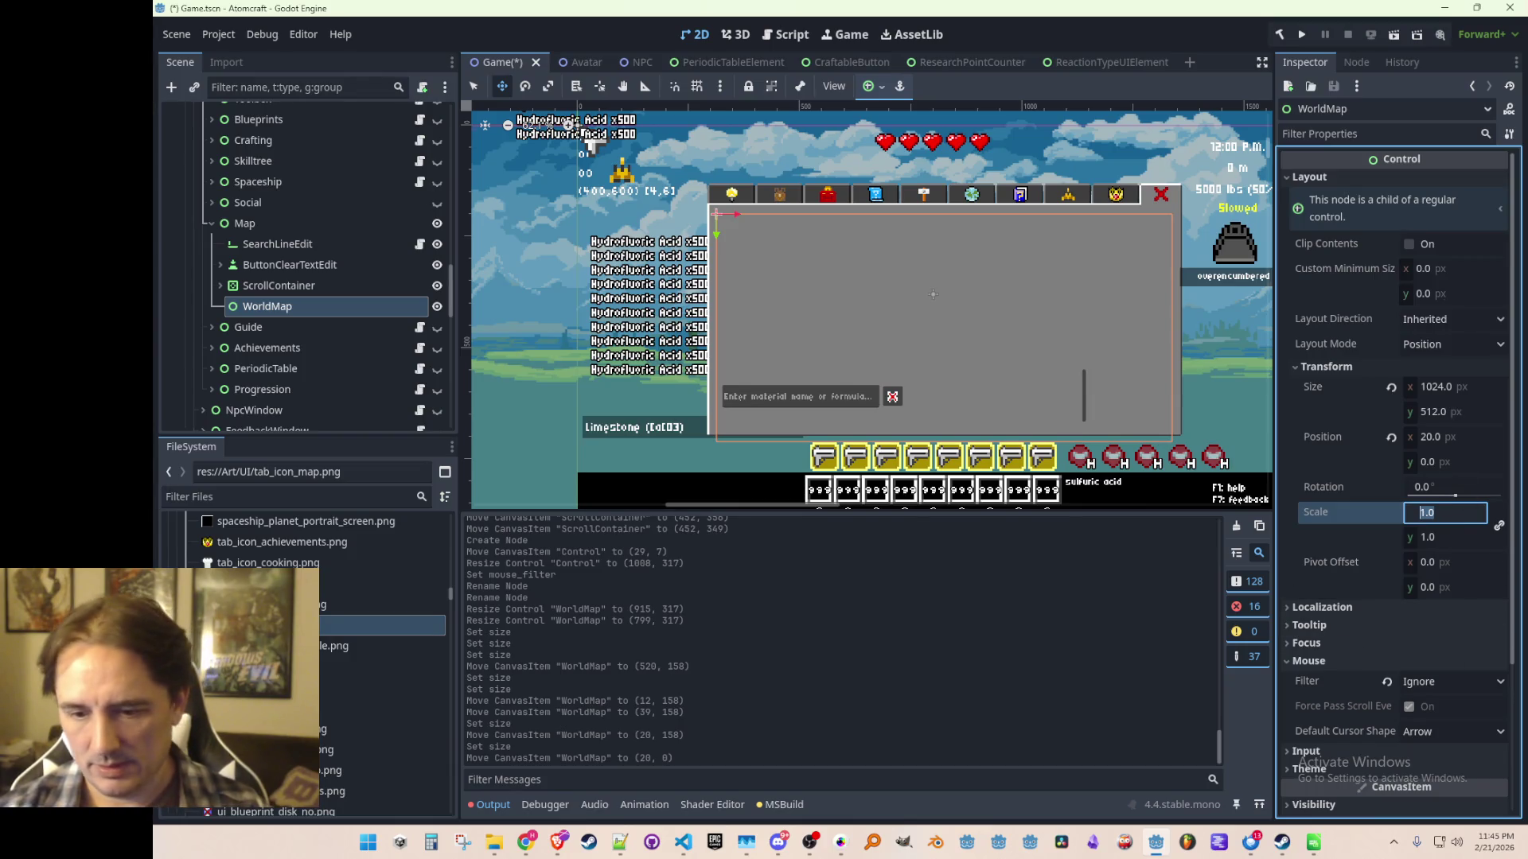
key(alt+Tab)
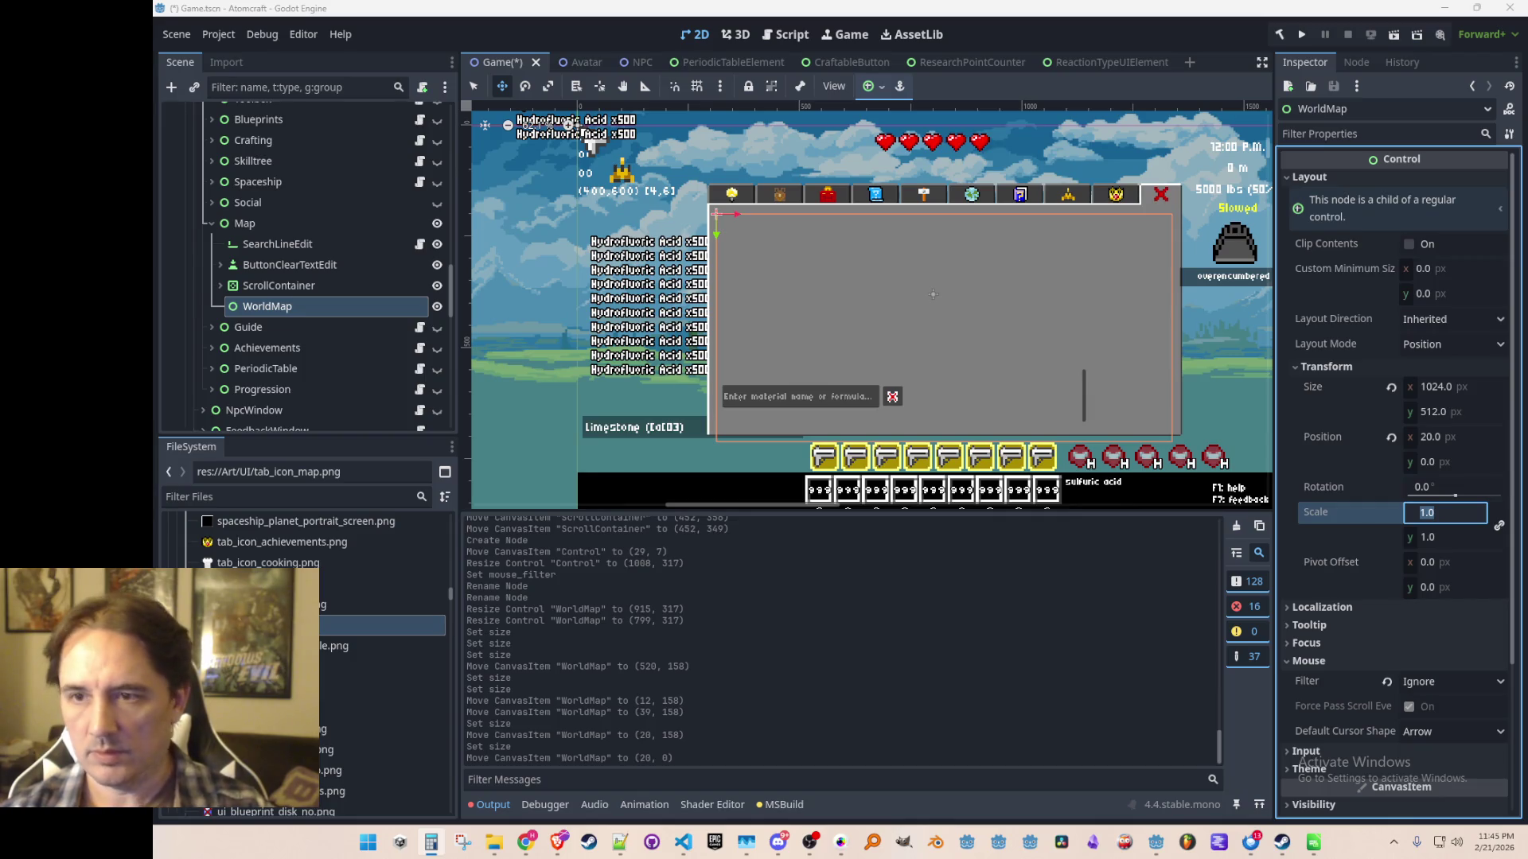
click(1450, 387)
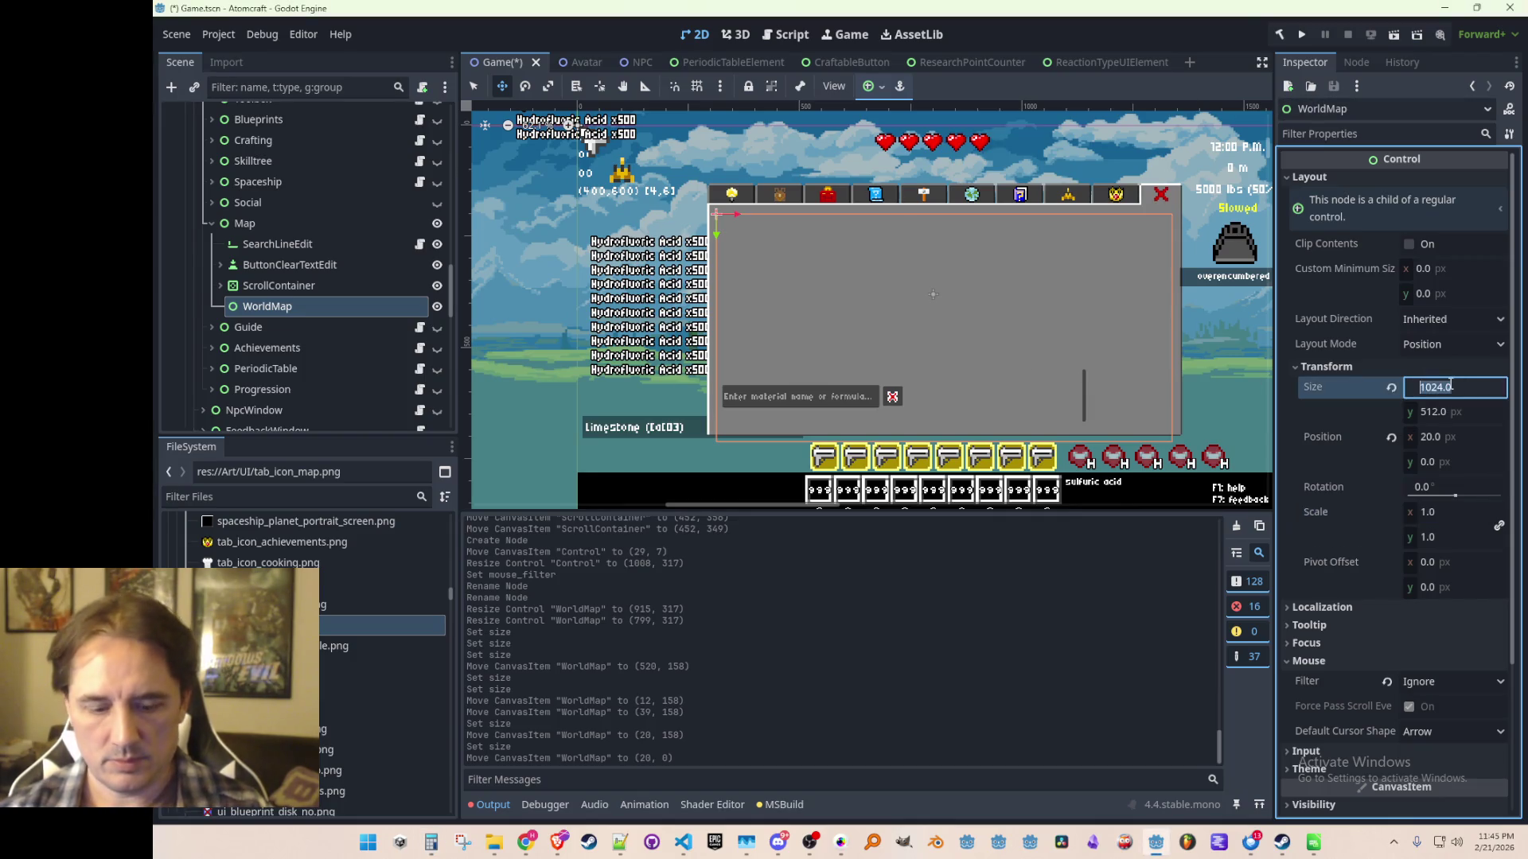
text(768)
key(Tab)
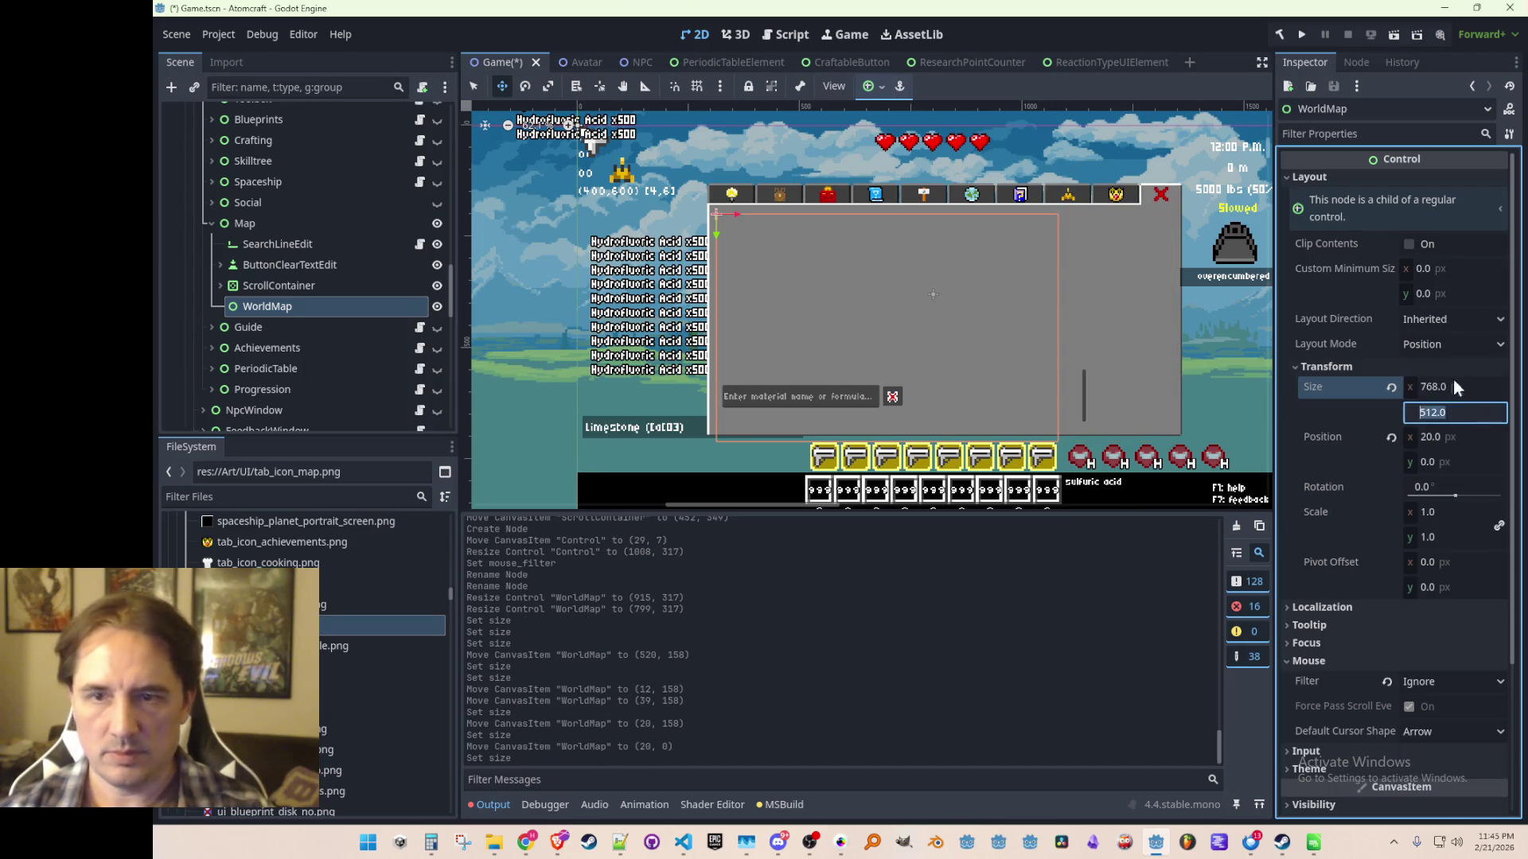
key(alt+Tab)
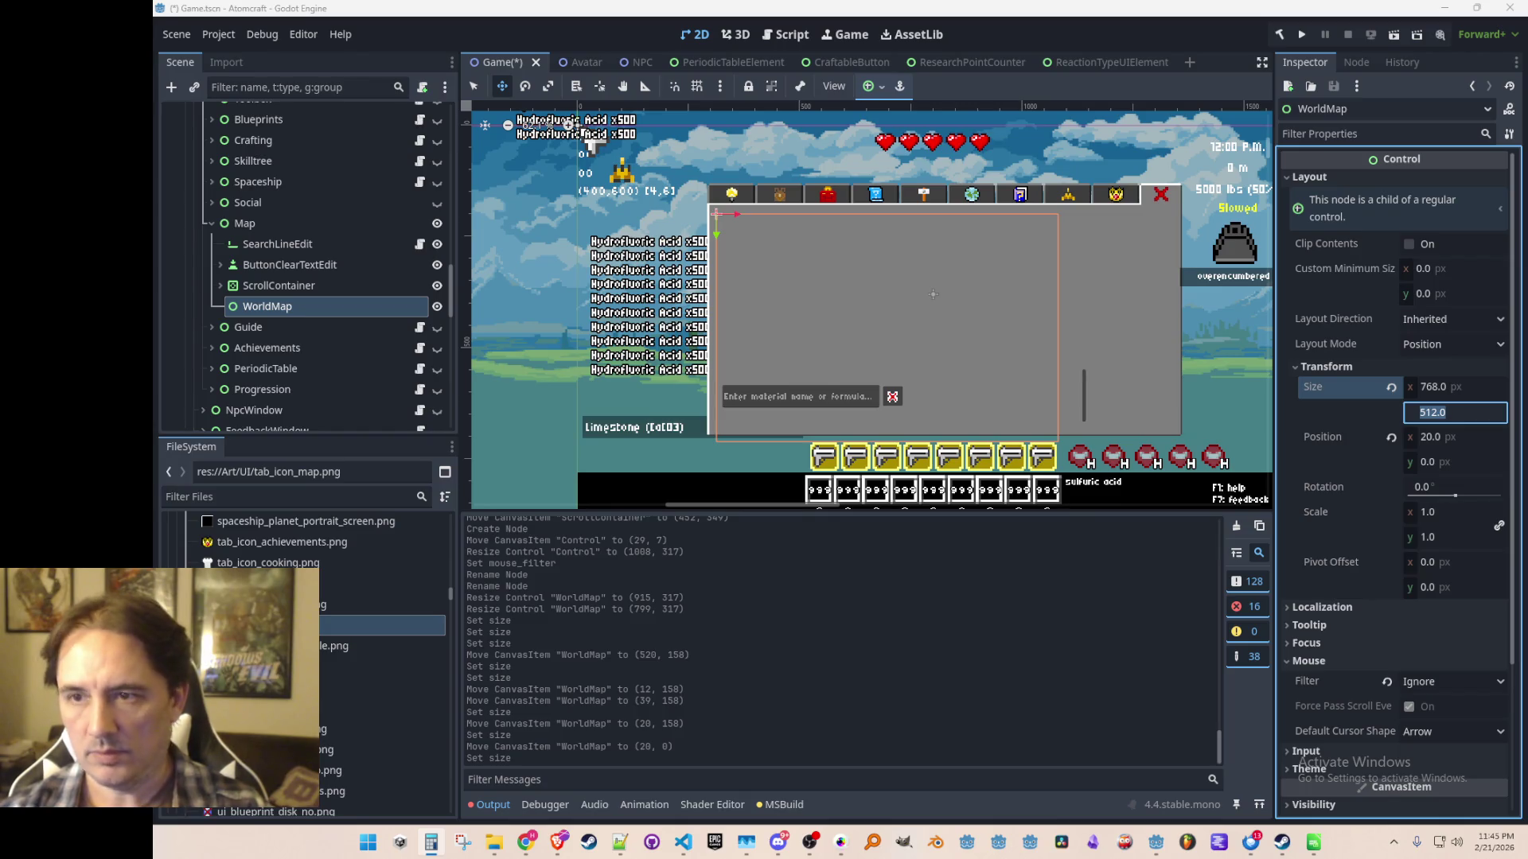
click(1448, 414)
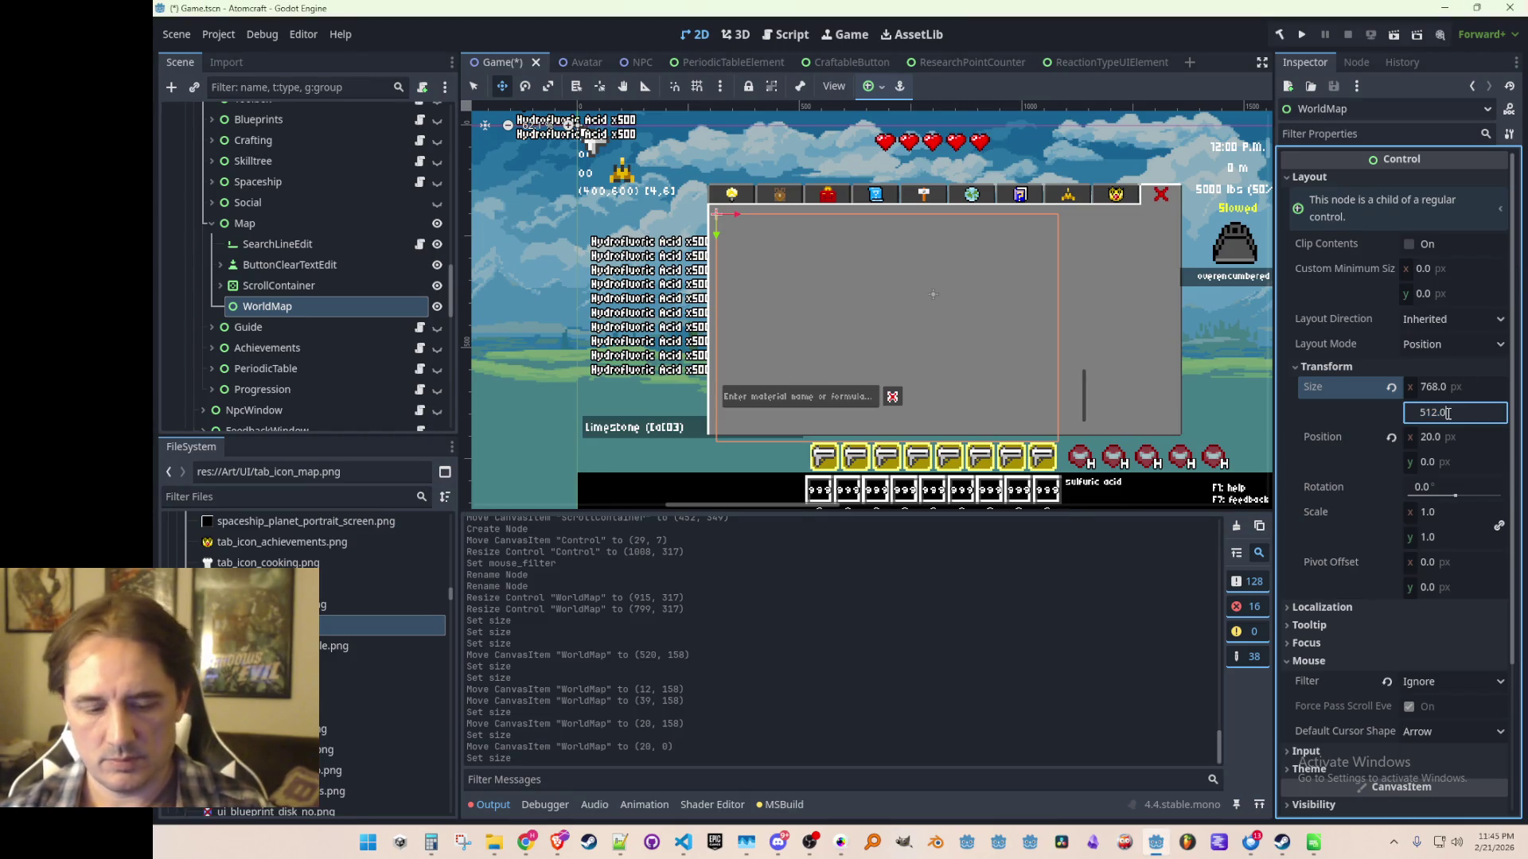
text(288)
key(Return)
Drag WorldMap right to x 168 and down to y 10.
scroll(716, 263, up, 1)
drag(786, 218, 864, 218)
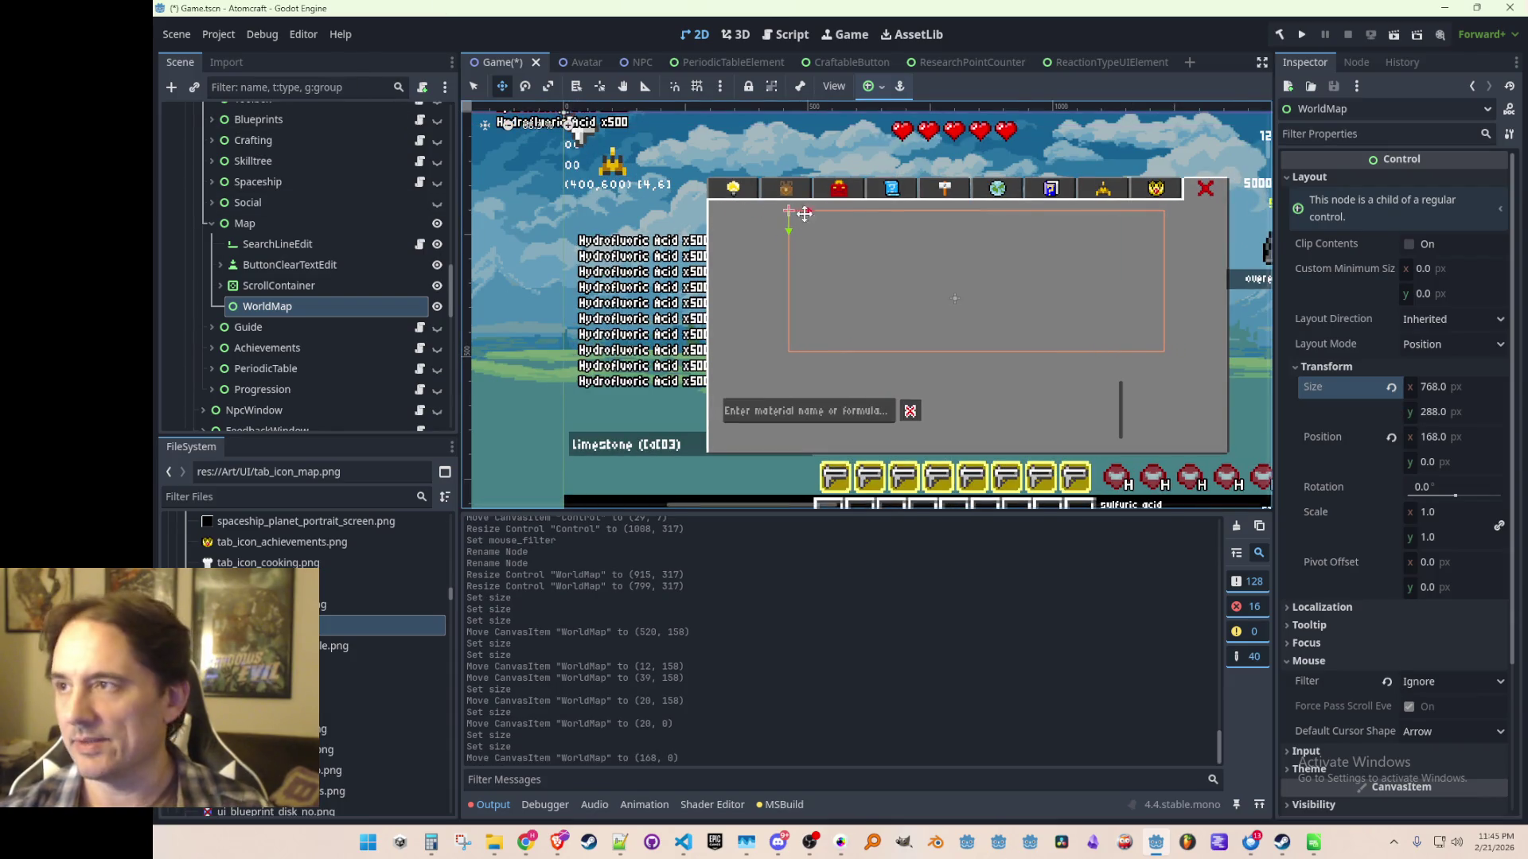
scroll(953, 189, down, 1)
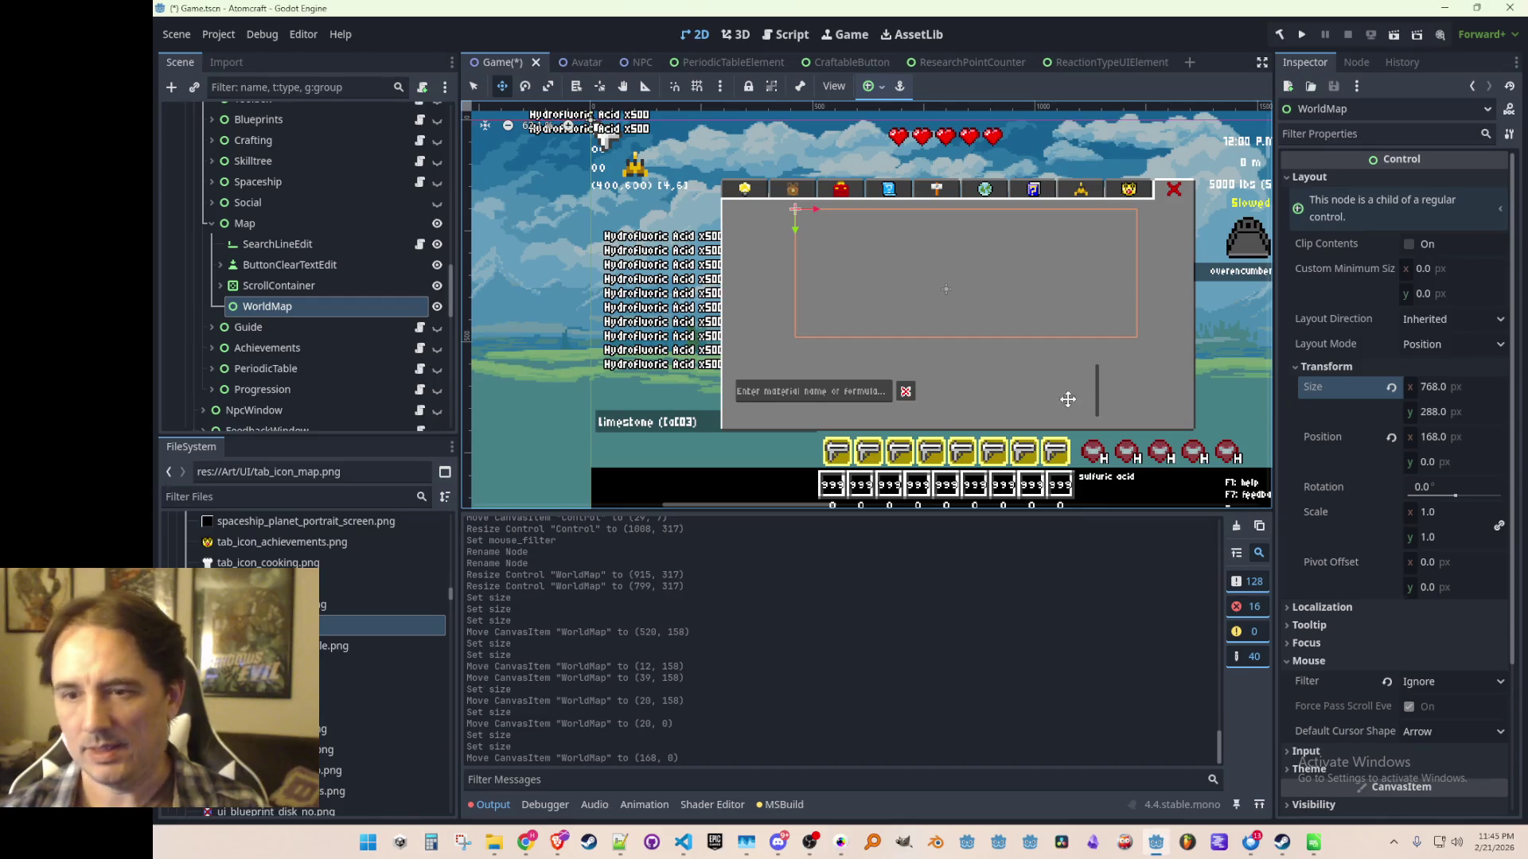
drag(995, 287, 958, 273)
scroll(903, 256, up, 2)
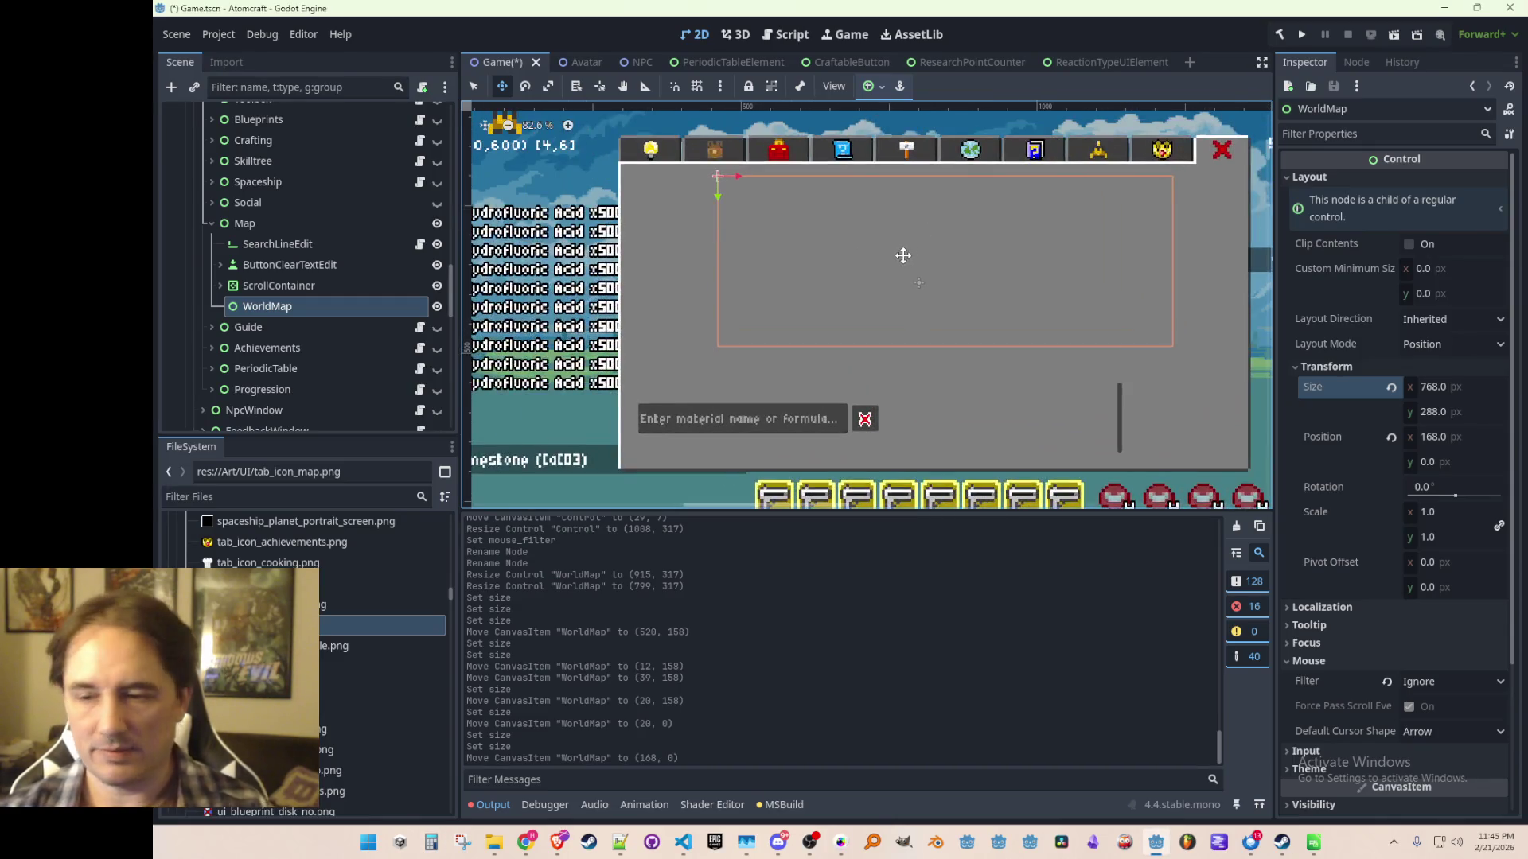
scroll(894, 255, down, 1)
drag(874, 241, 856, 248)
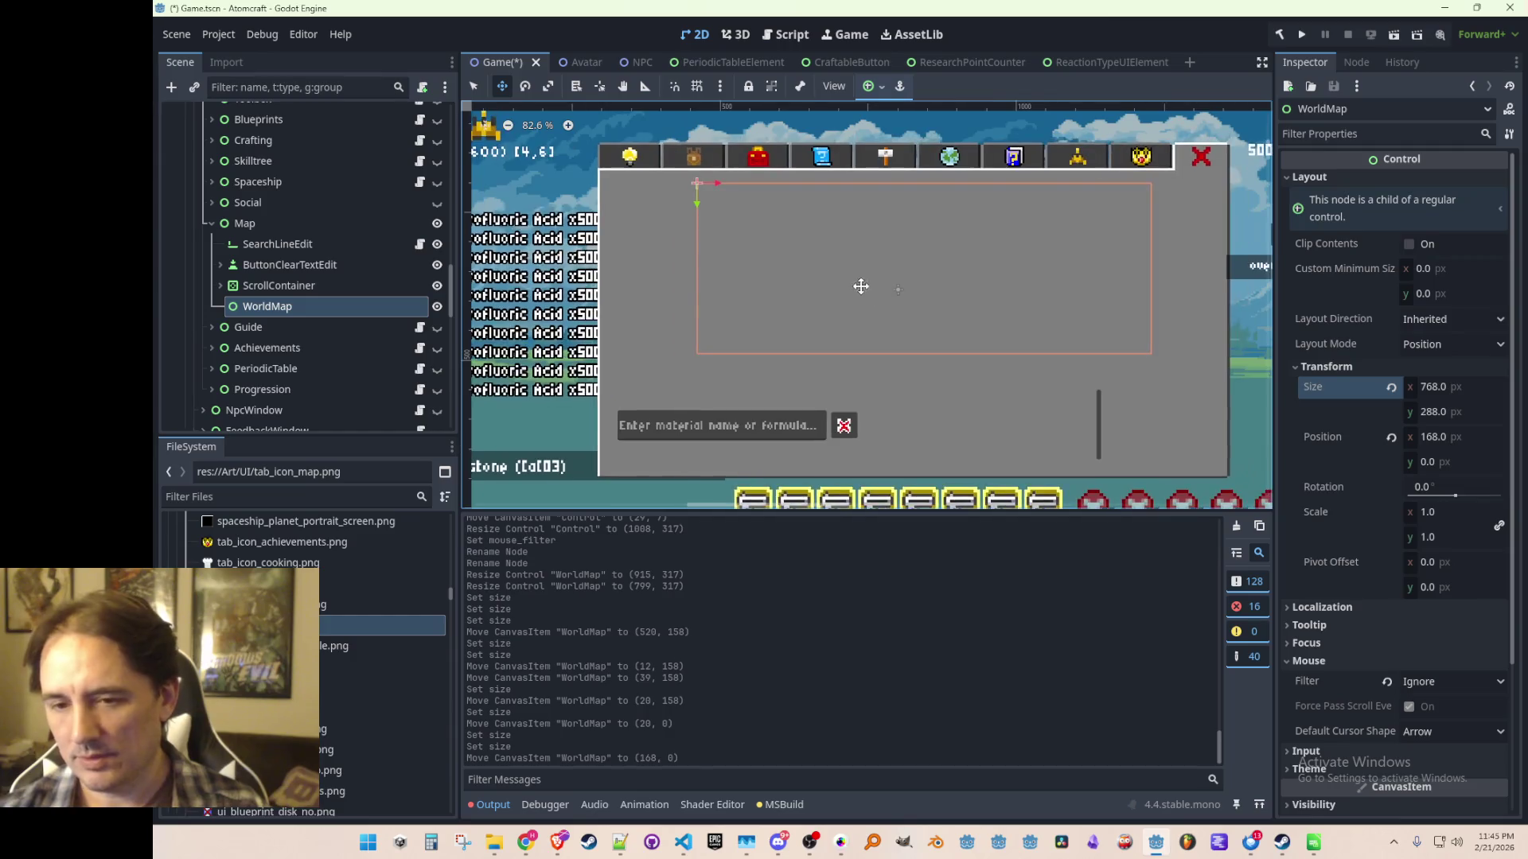
scroll(870, 300, up, 2)
scroll(913, 299, down, 1)
scroll(954, 300, right, 2)
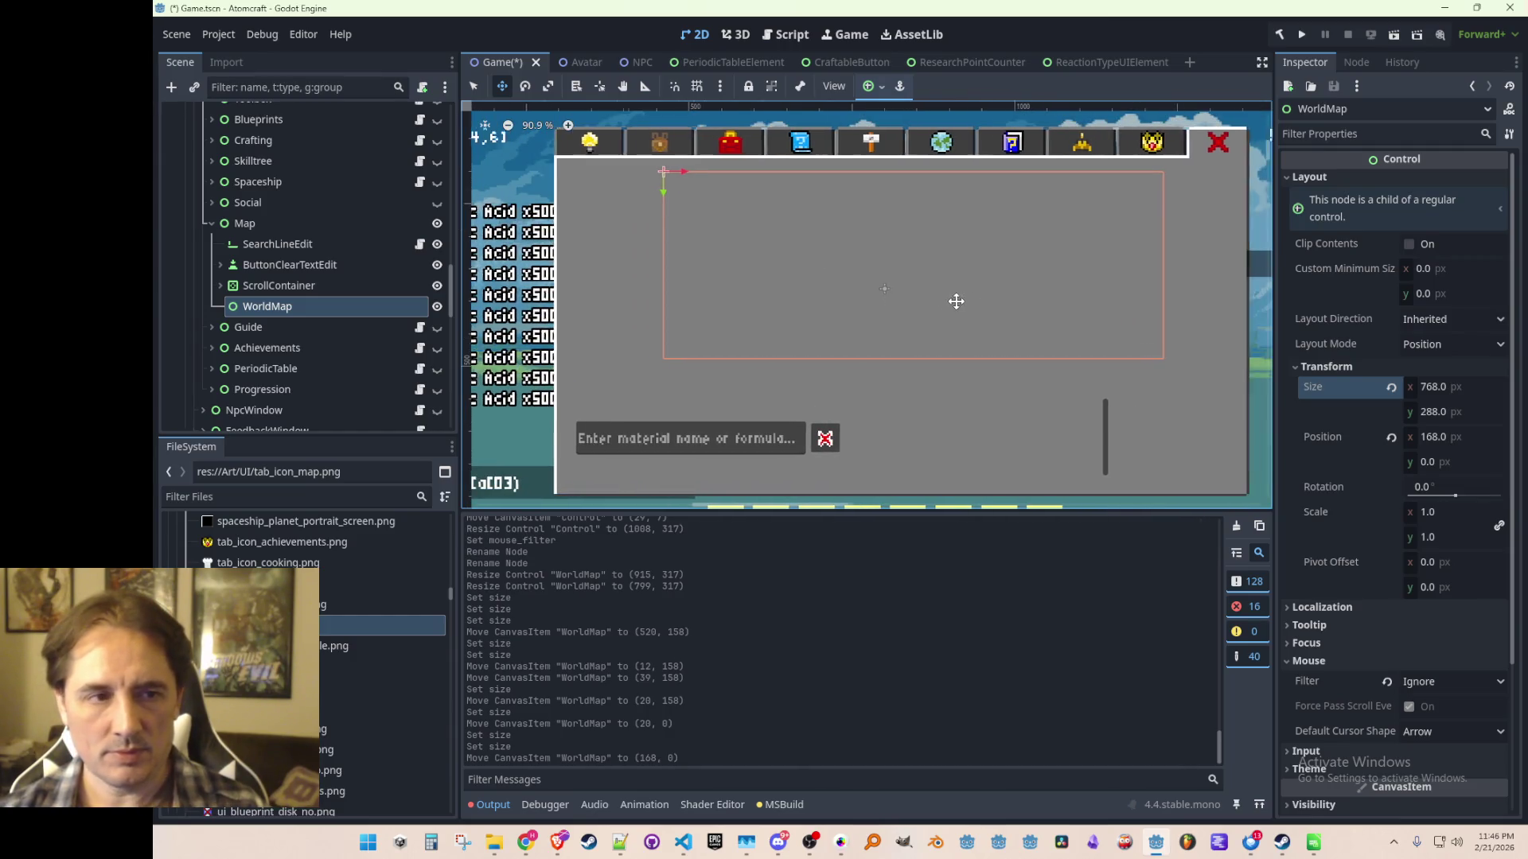
drag(668, 191, 671, 203)
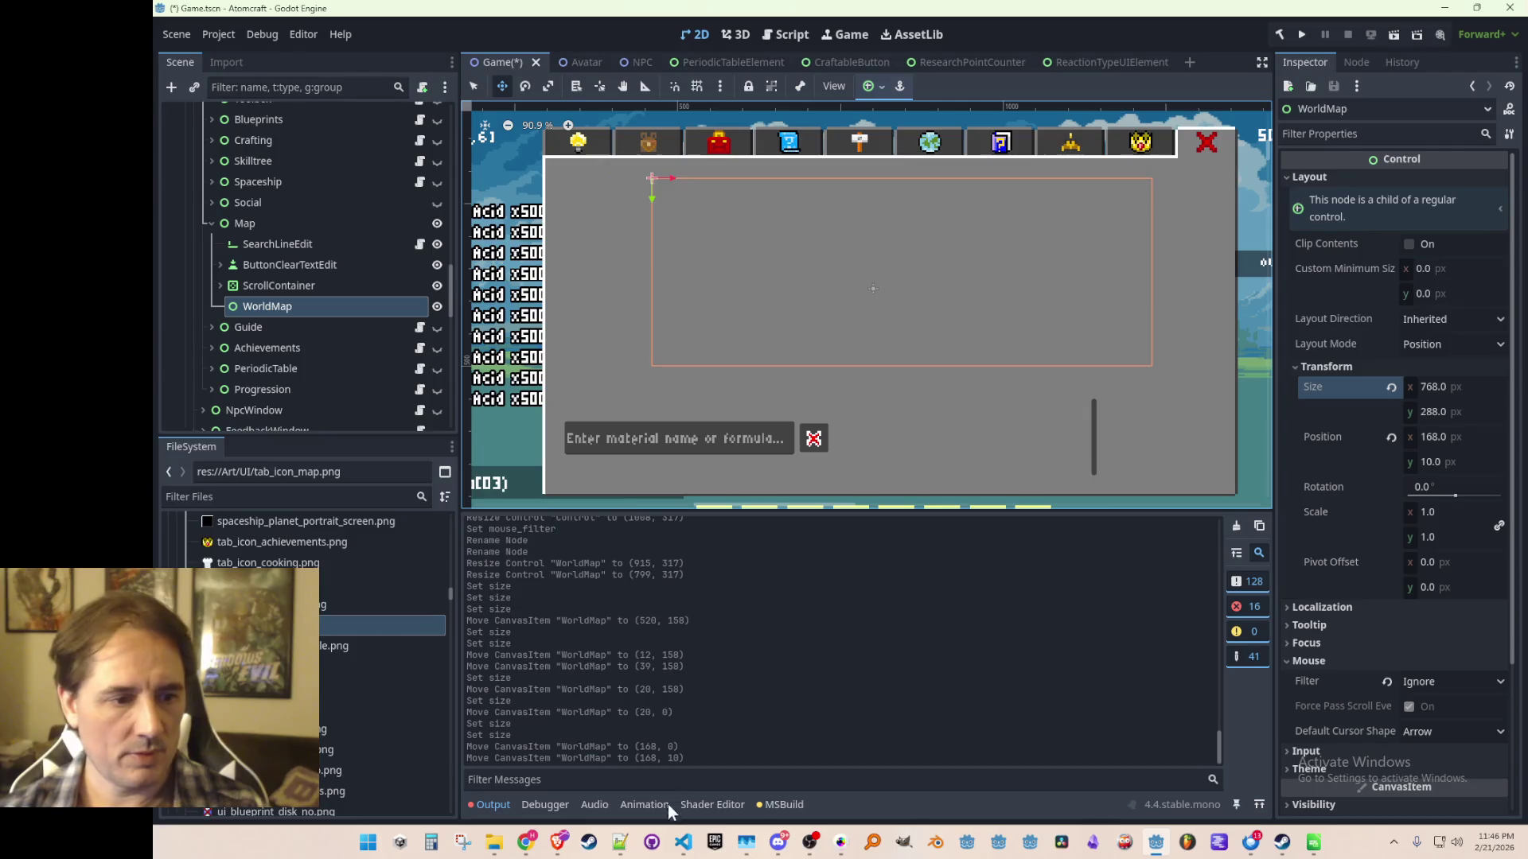
click(683, 843)
Open Simulation.cs in VS Code and search it for 'Chunk'.
key(ctrl+p)
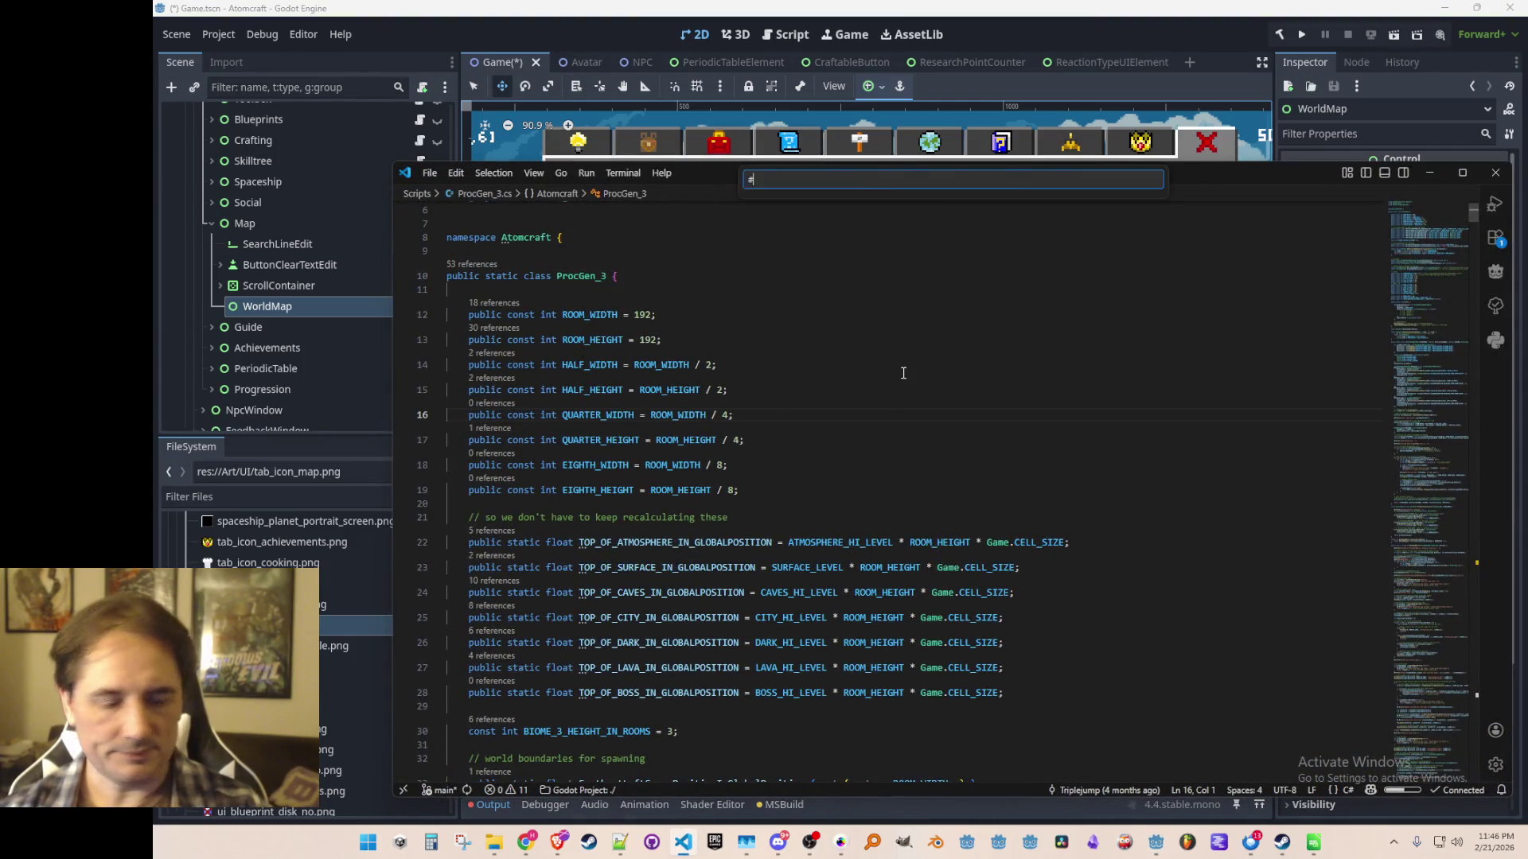
text(Simulat)
click(921, 208)
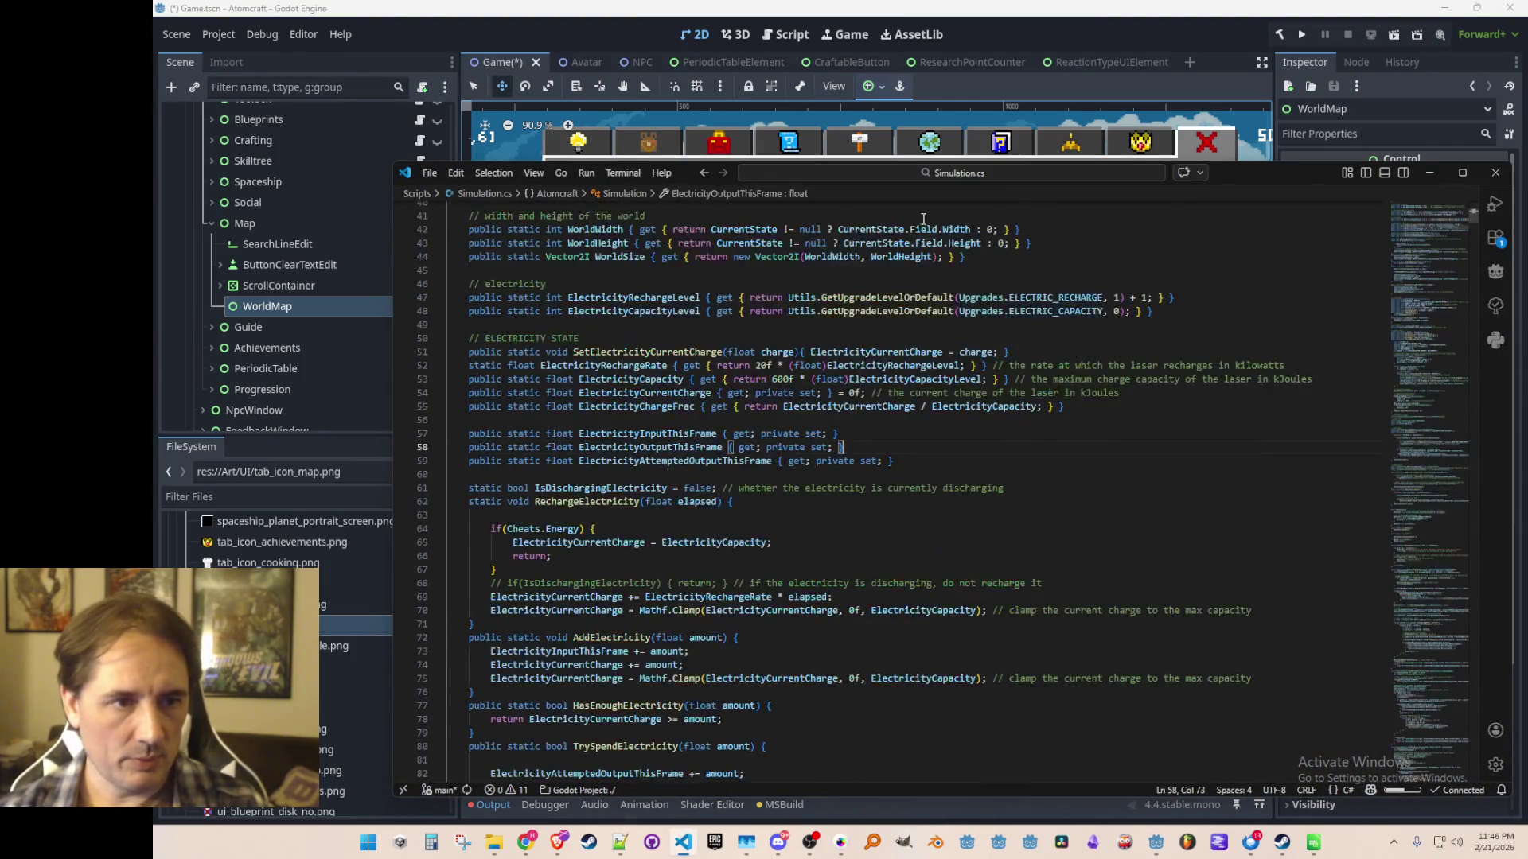
key(ctrl+f)
text(Chunk)
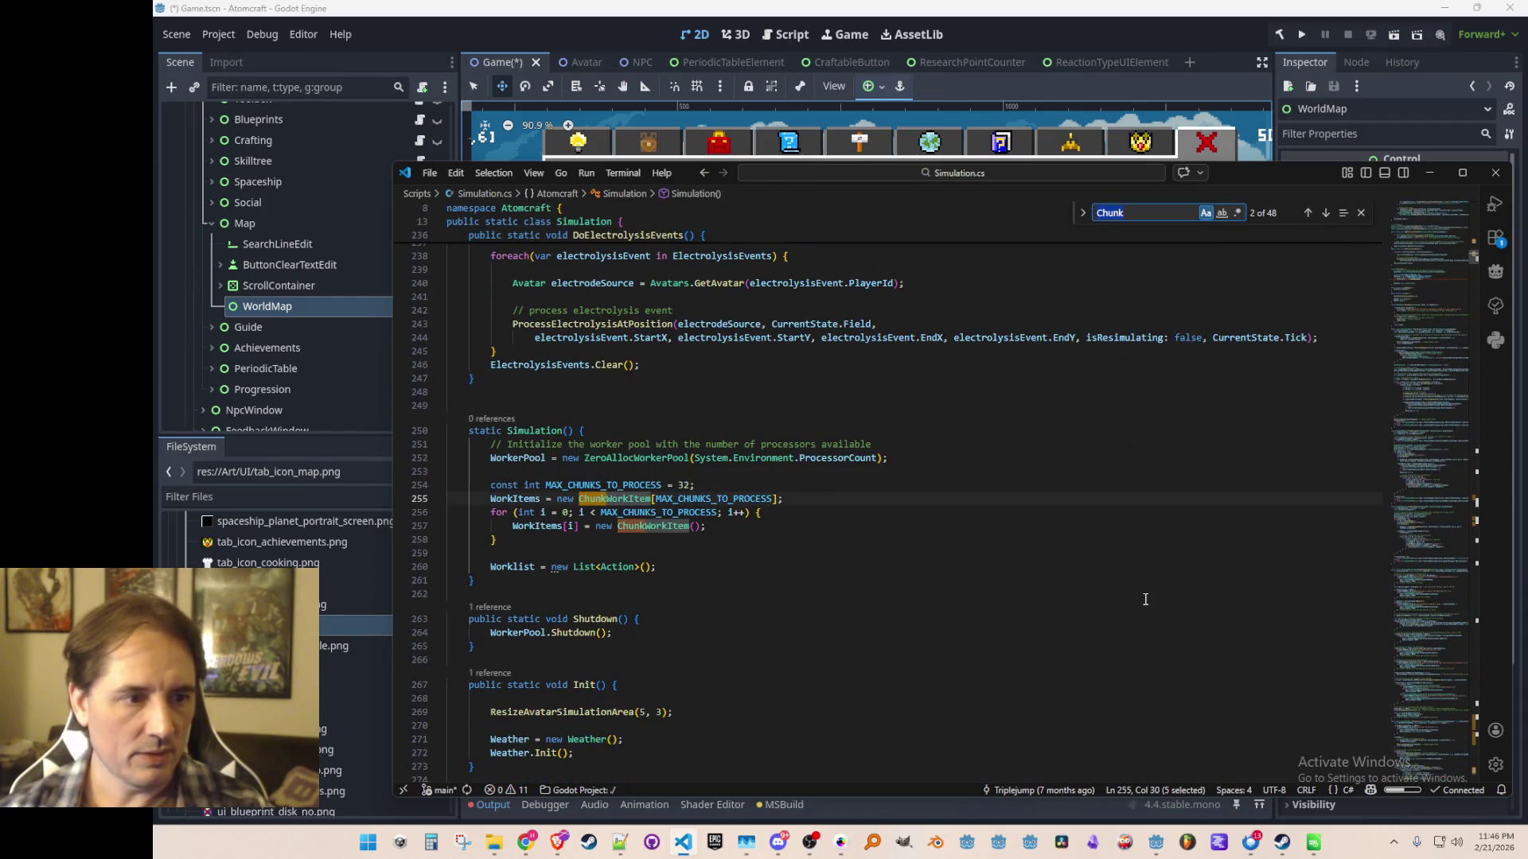
key(Escape)
Search for 'CHUNK_SI' to locate CHUNK_WIDTH = 64, then minimize VS Code.
key(Left)
key(Up)
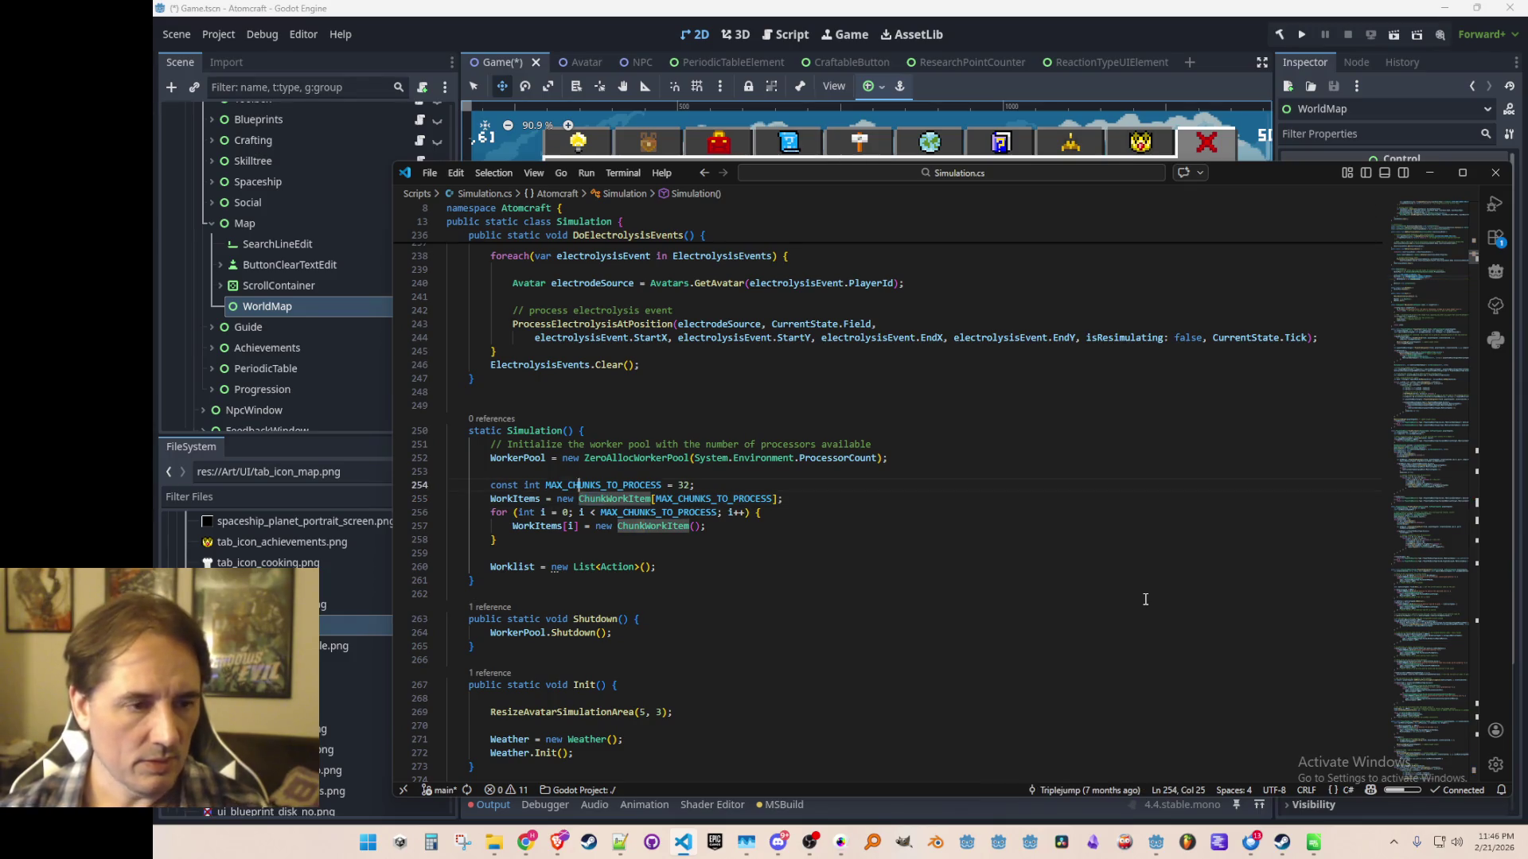
key(ctrl+f)
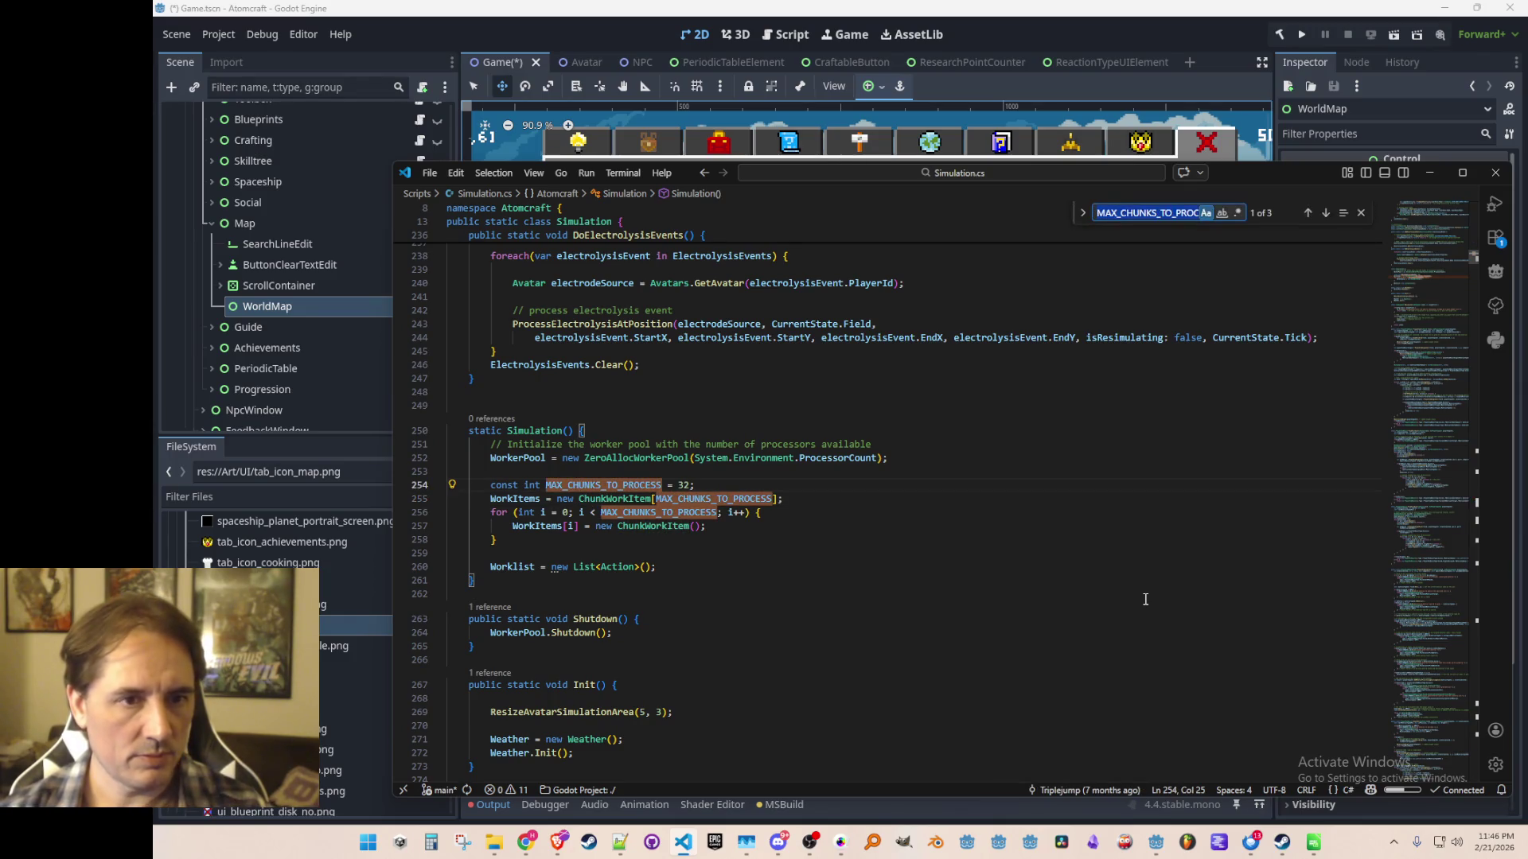
text(CHUNK_SI)
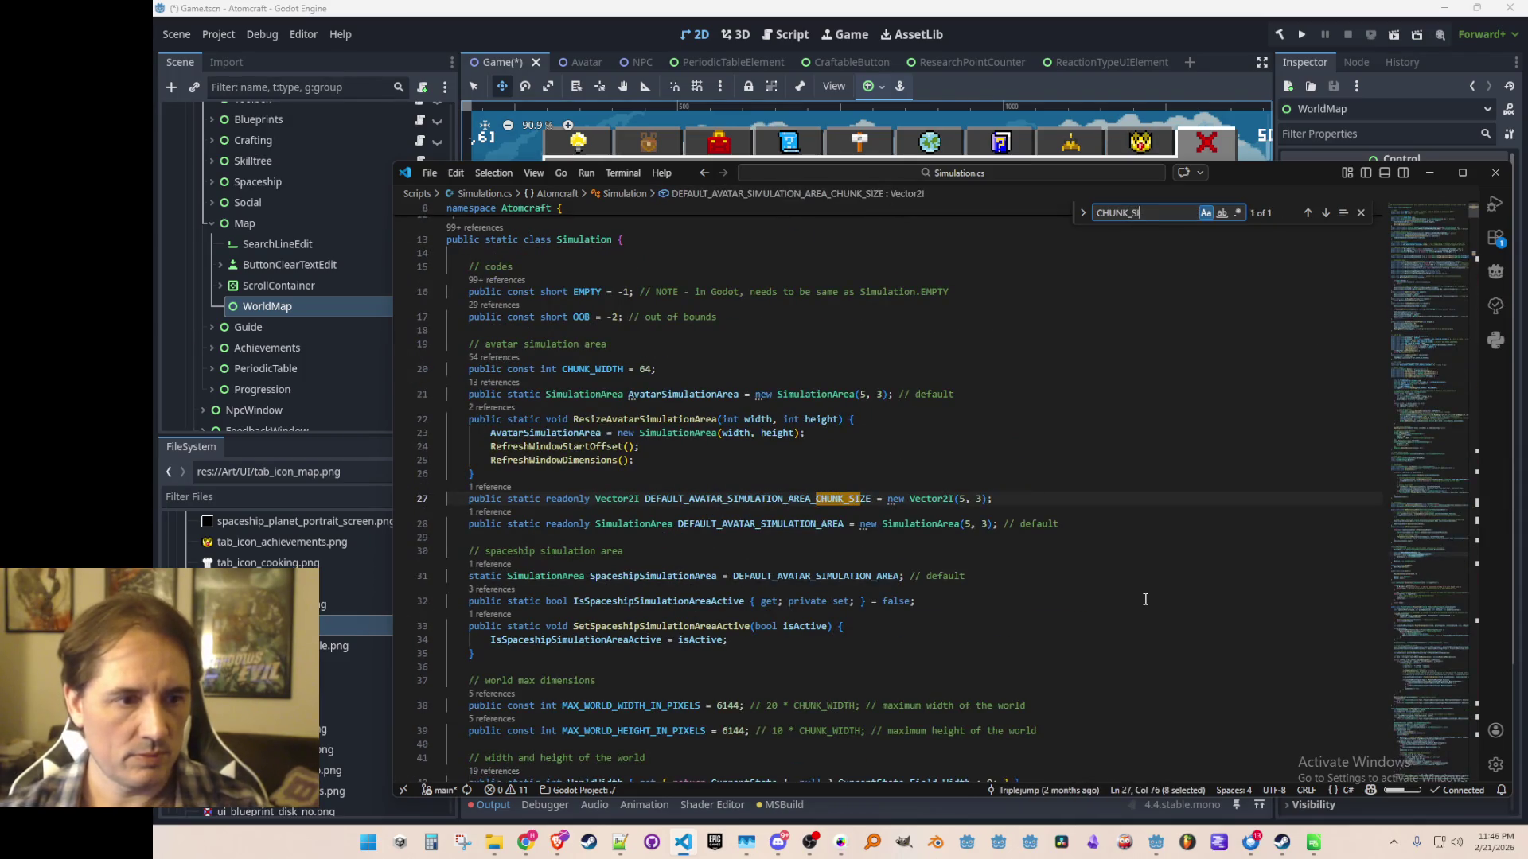
key(Escape)
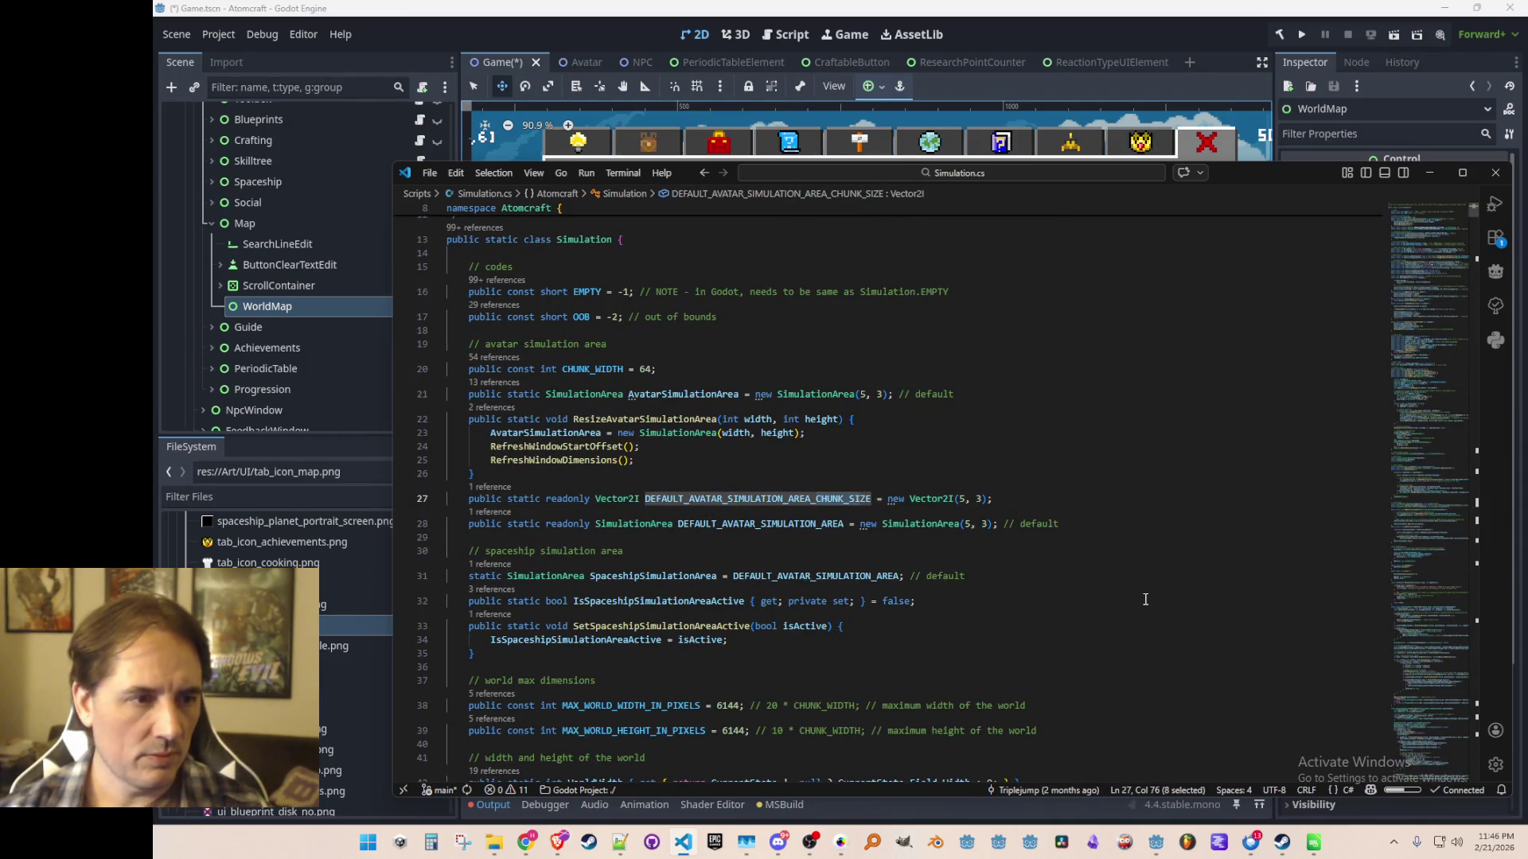
key(Up)
key(Up)
key(Up)
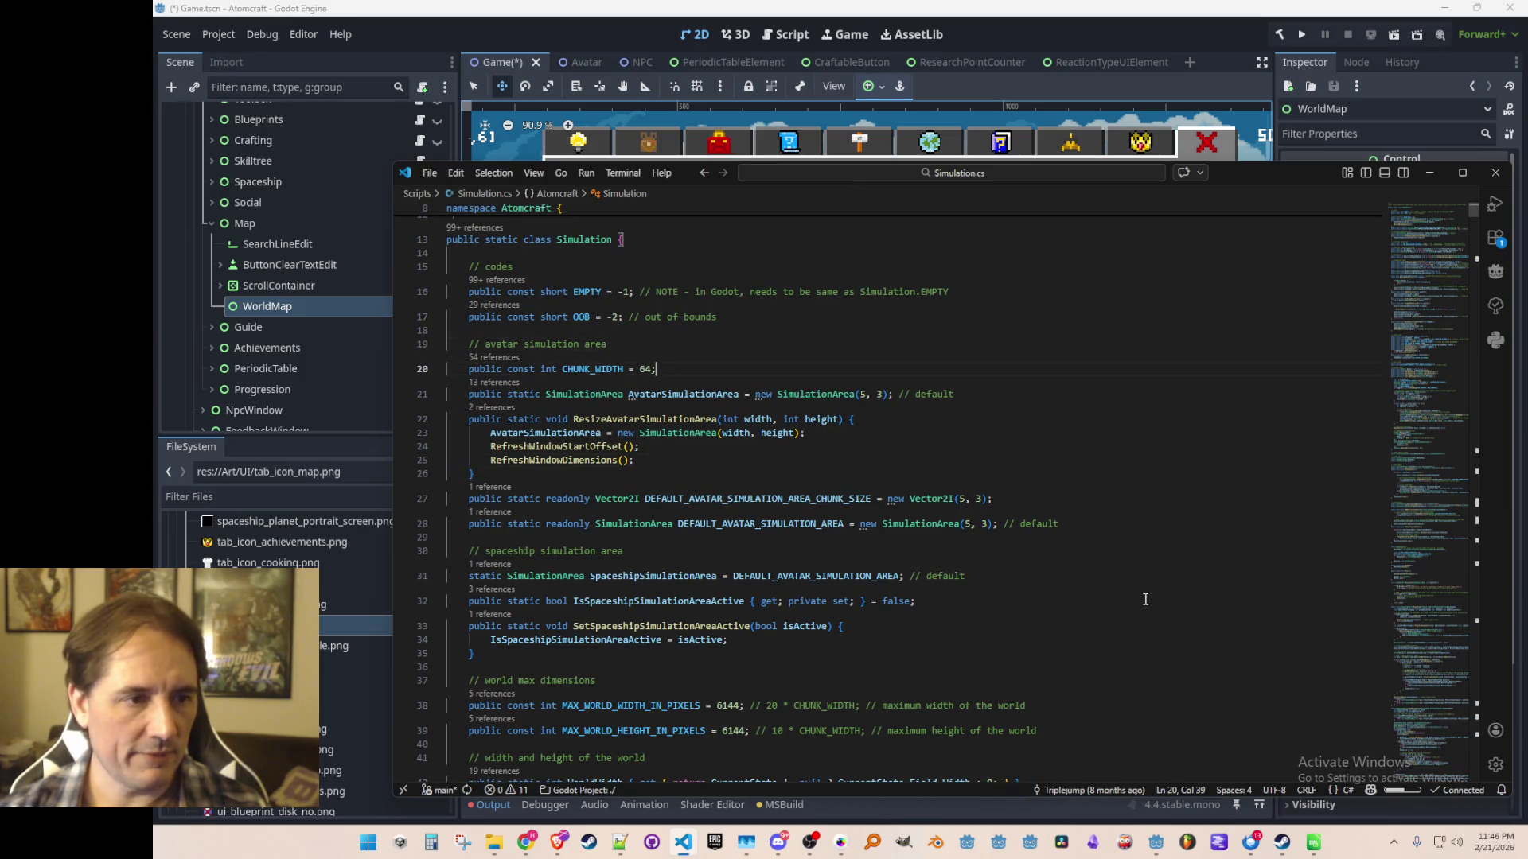
key(Home)
key(Home)
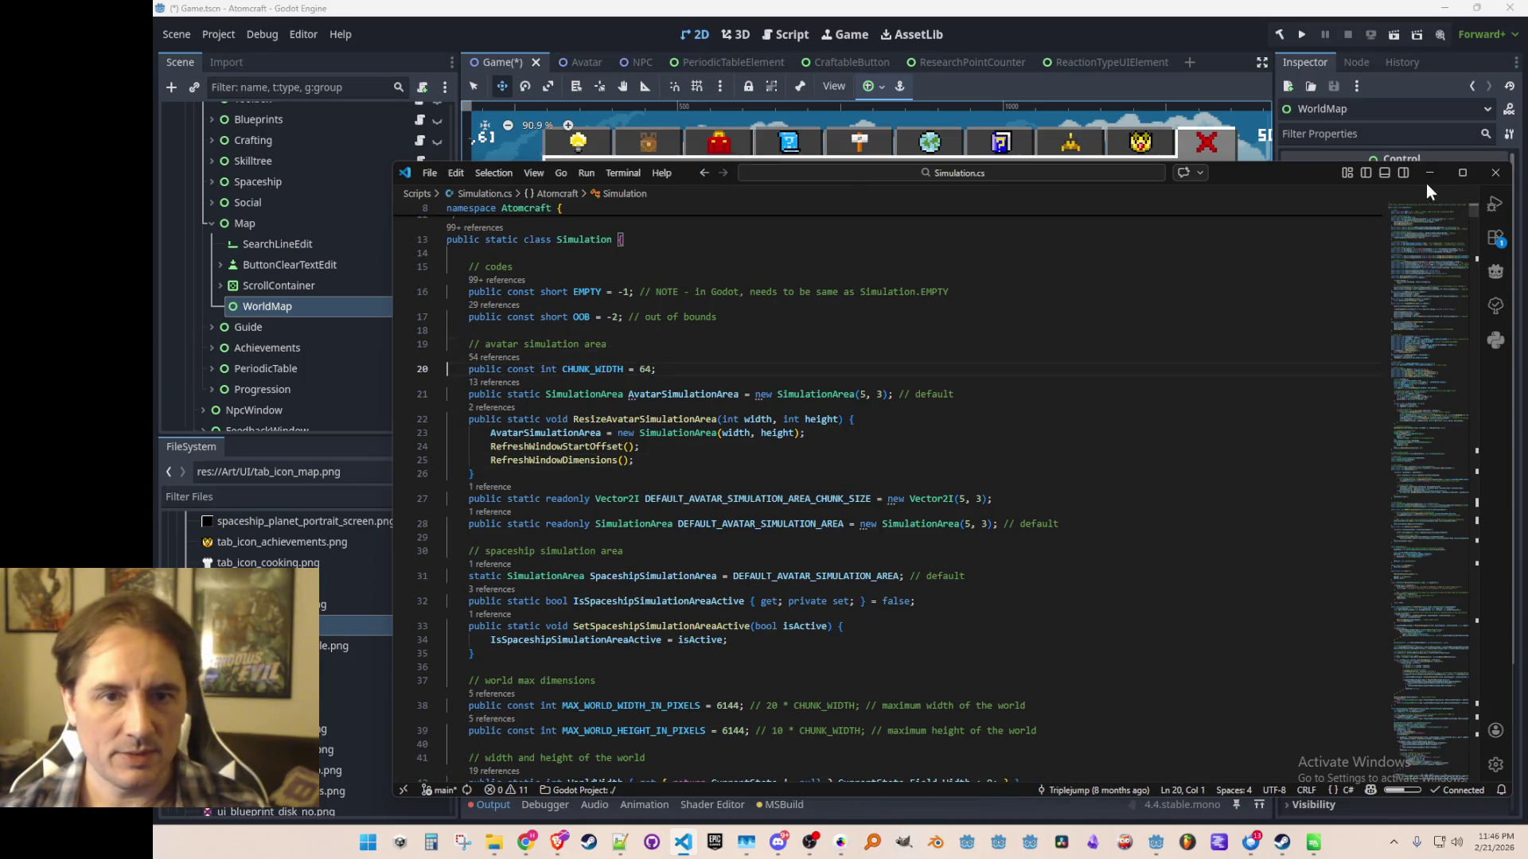
click(1429, 174)
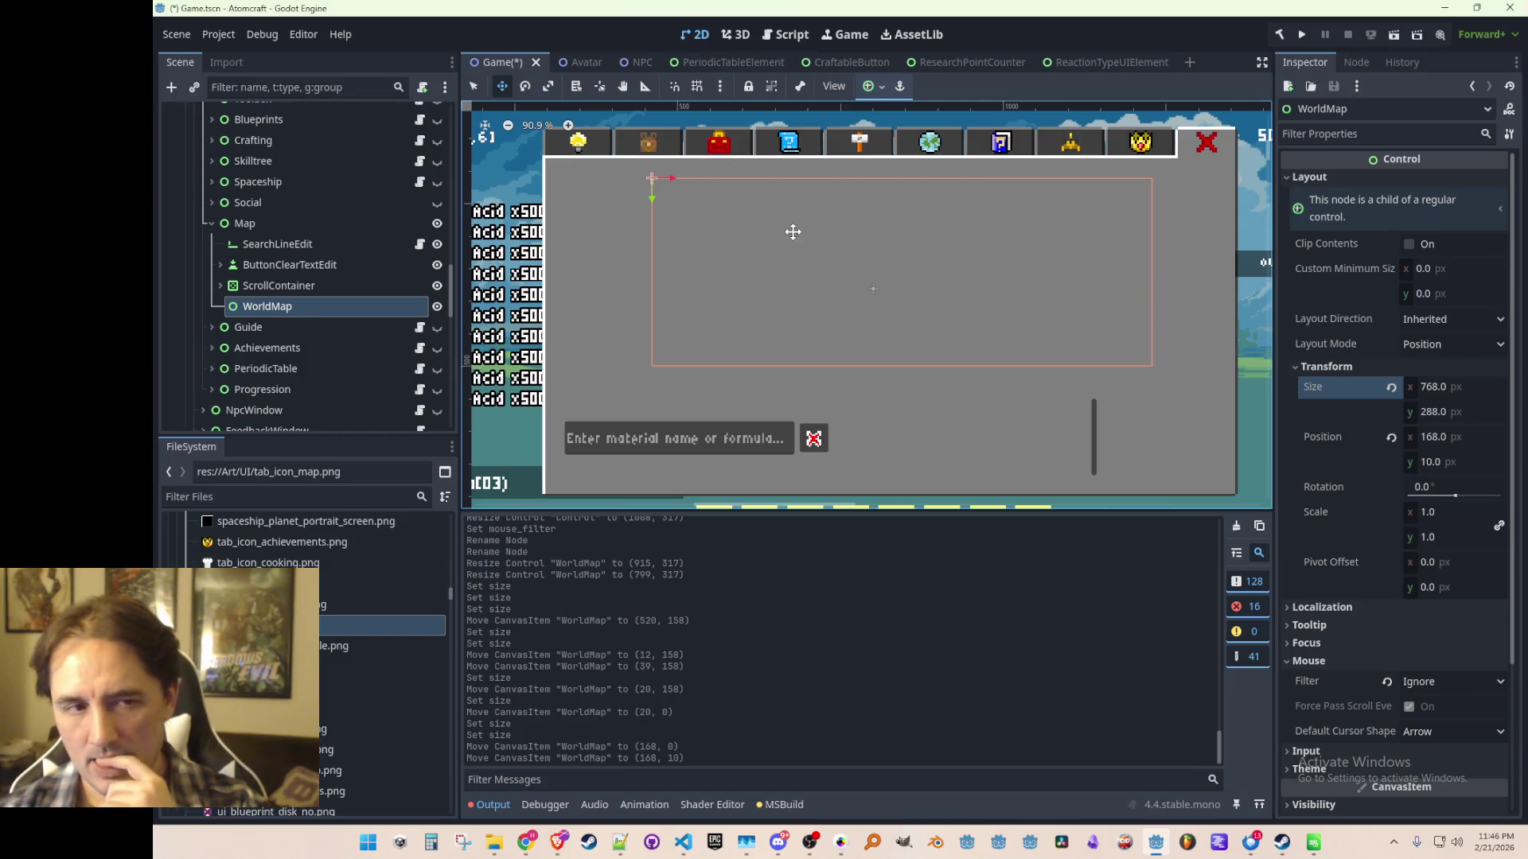
scroll(795, 234, down, 6)
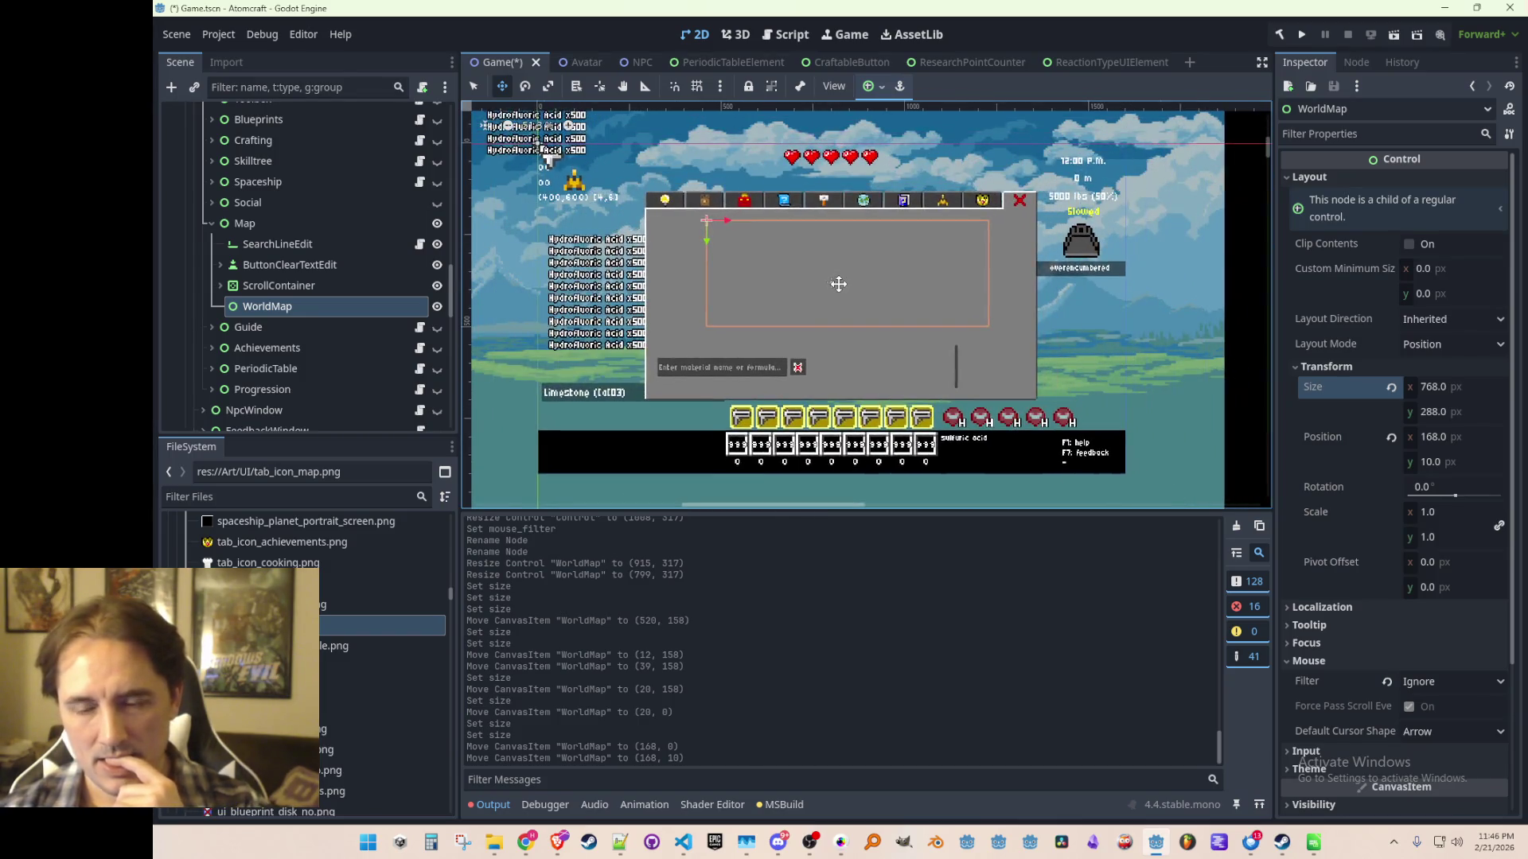
scroll(851, 279, up, 3)
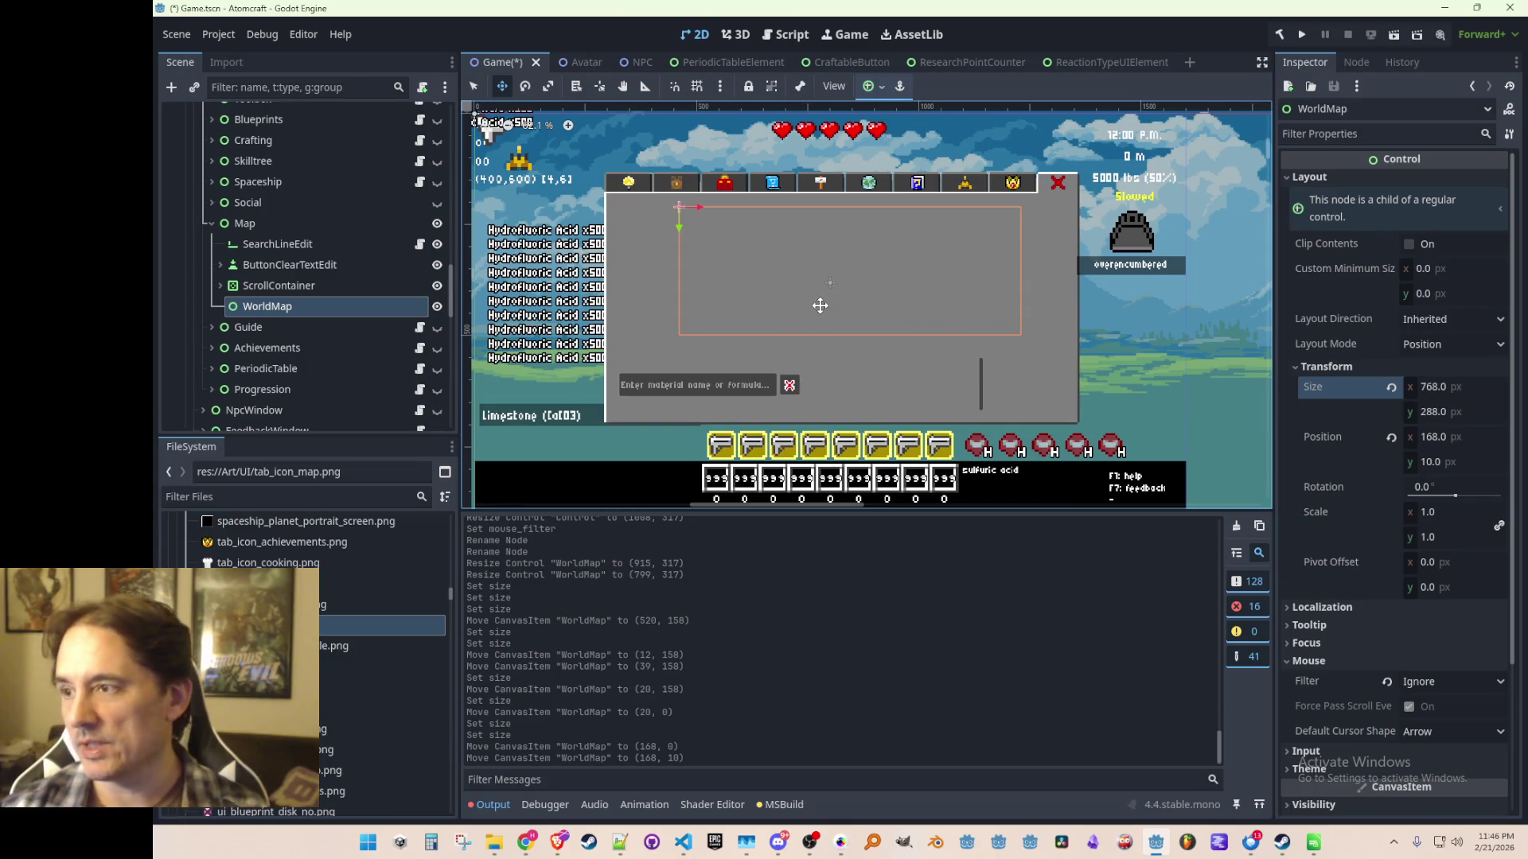
scroll(819, 303, left, 1)
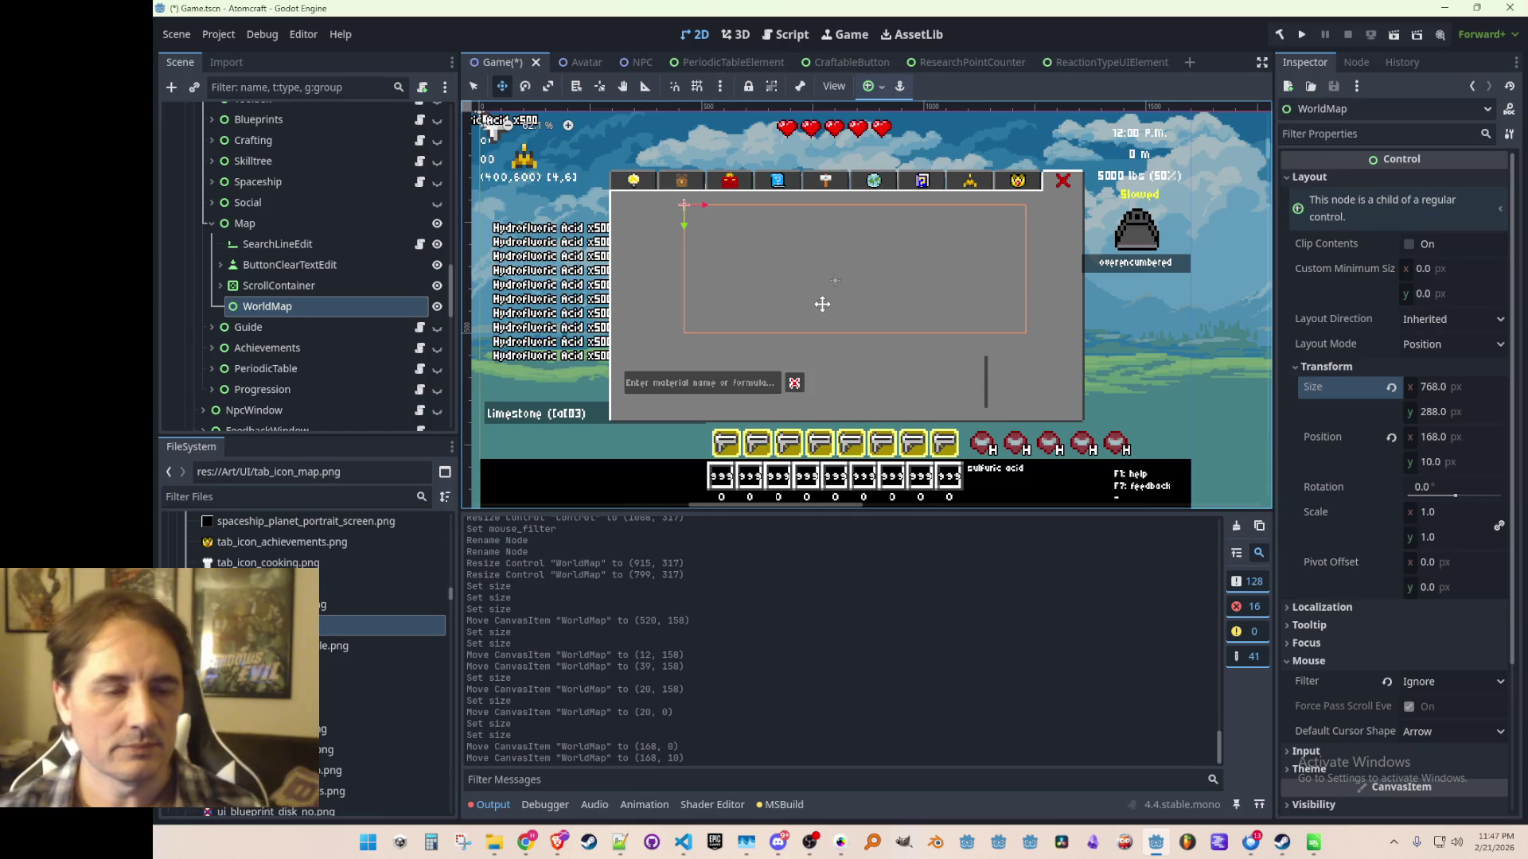
Add a TextureRect child node under WorldMap.
click(326, 290)
click(321, 304)
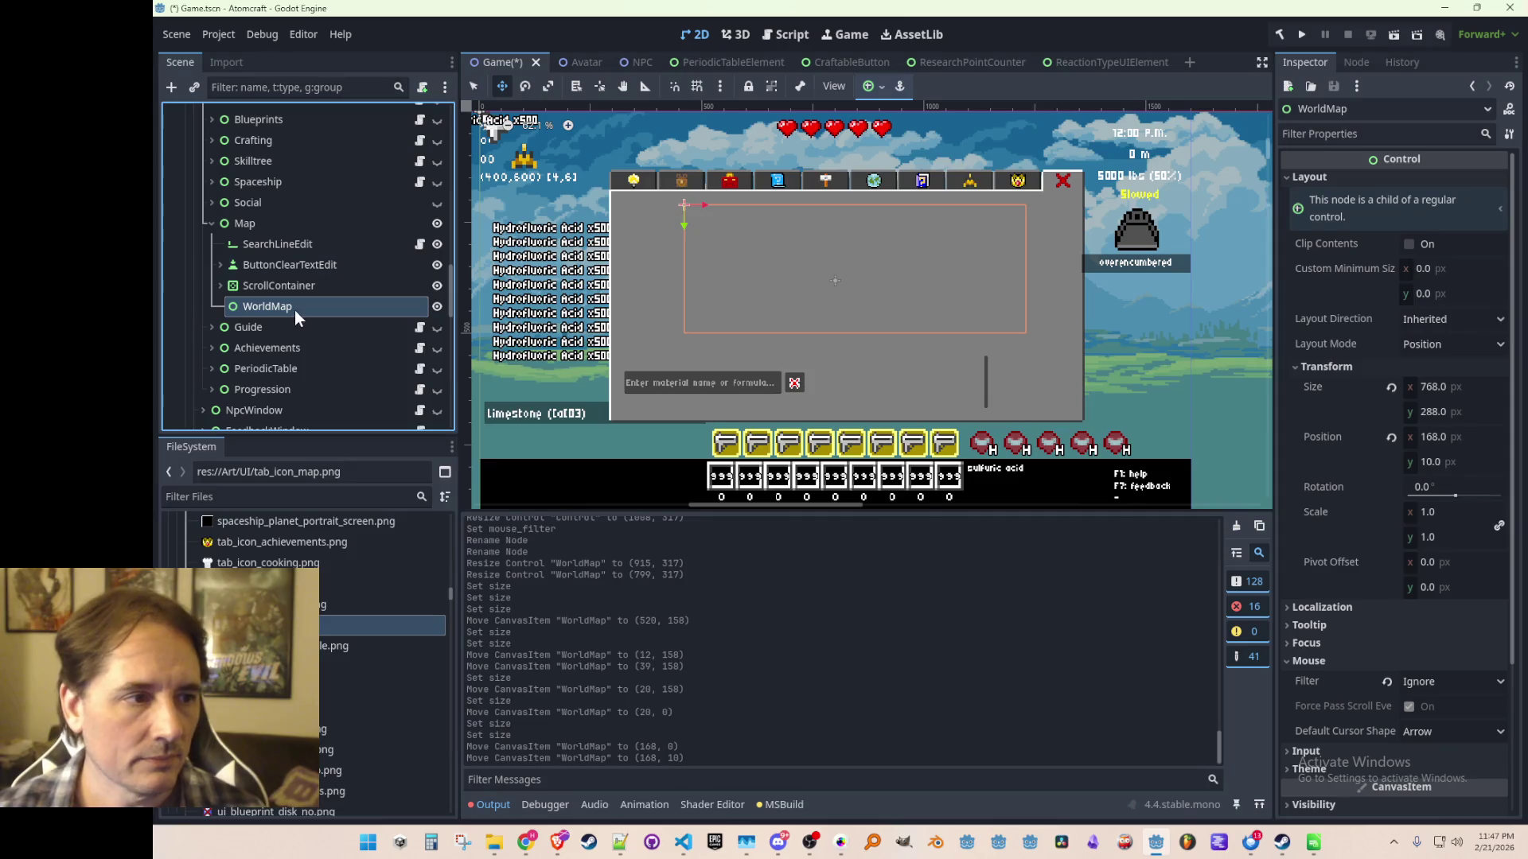
right_click(296, 312)
click(369, 311)
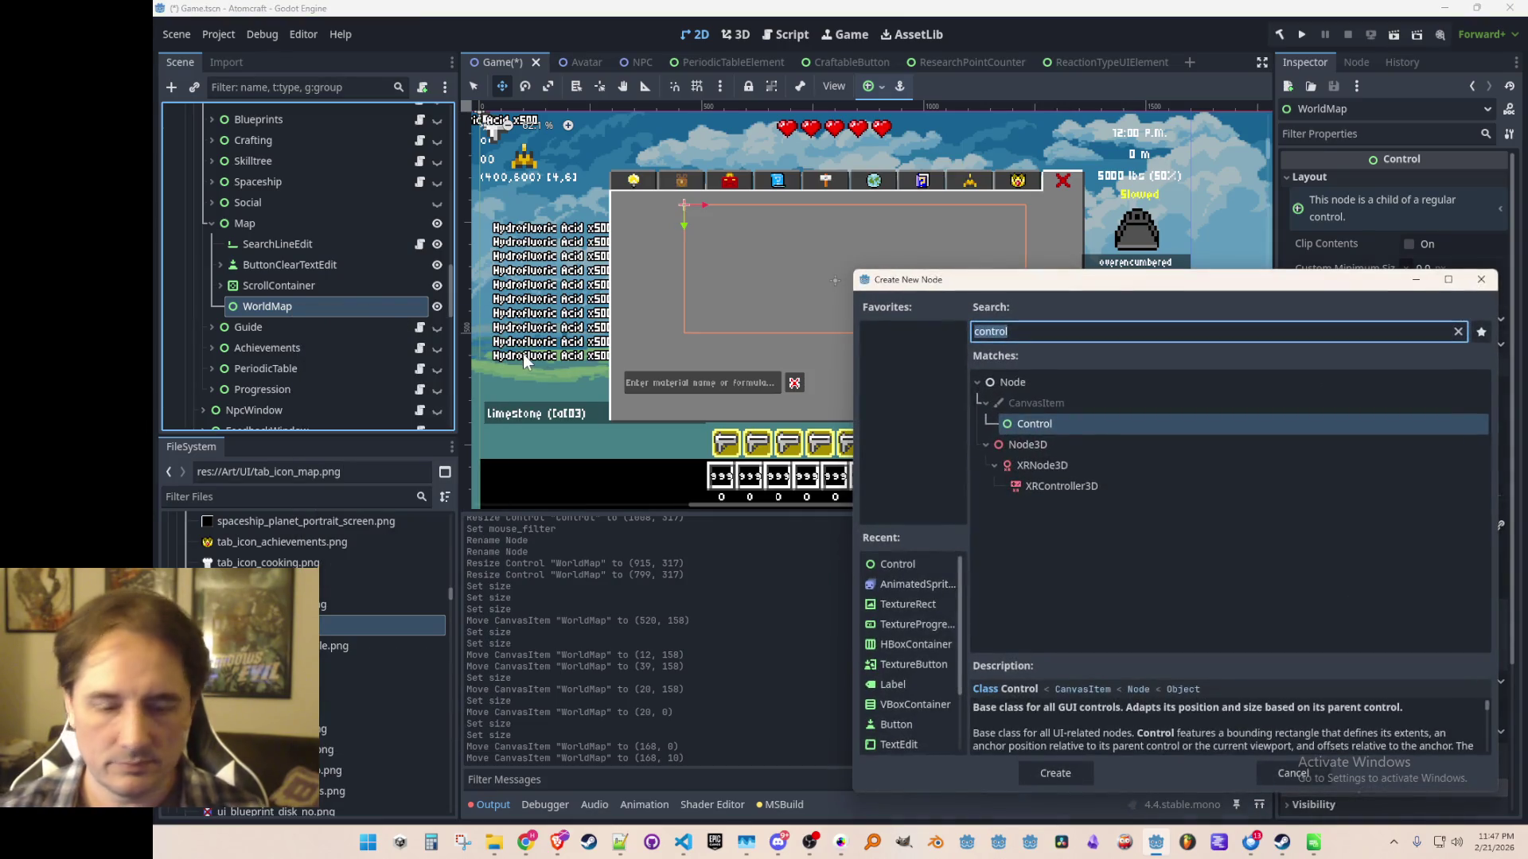
text(texture)
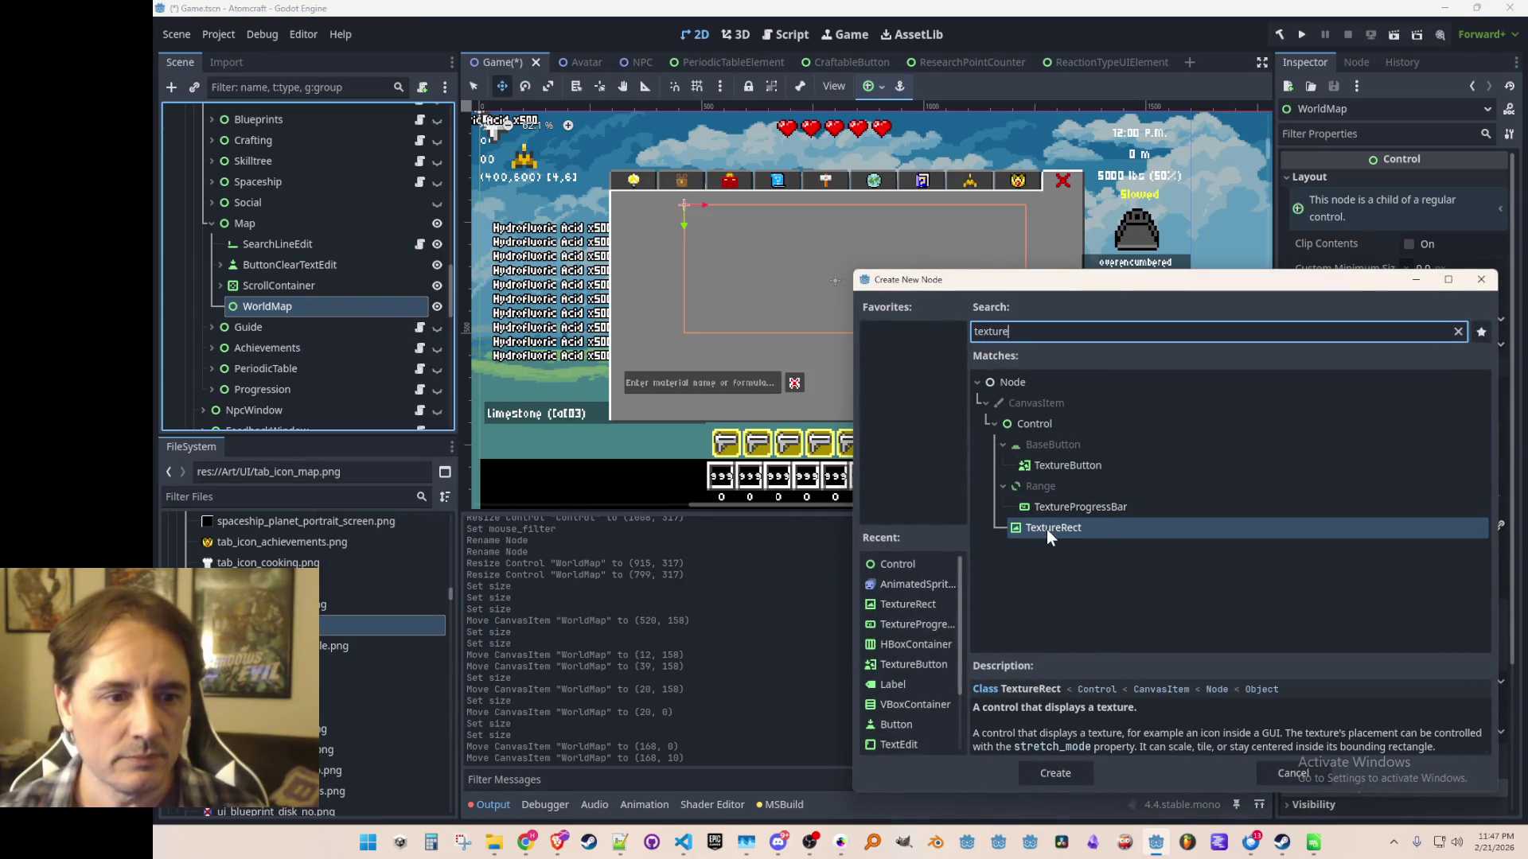
double_click(1047, 528)
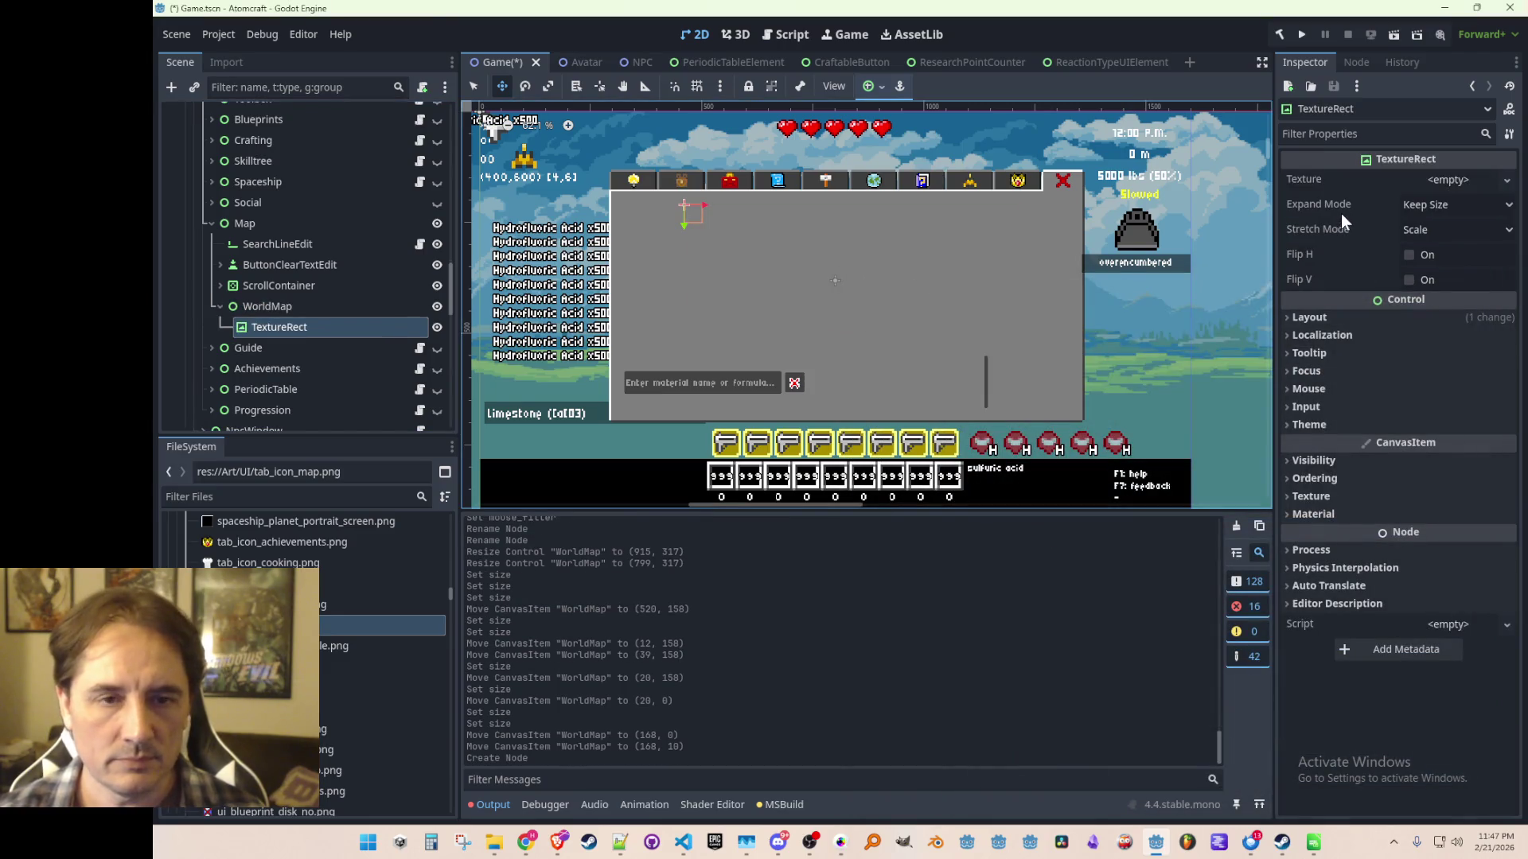
Quick Load white.png as the TextureRect's texture and compare its layout with WorldMap's.
click(1449, 180)
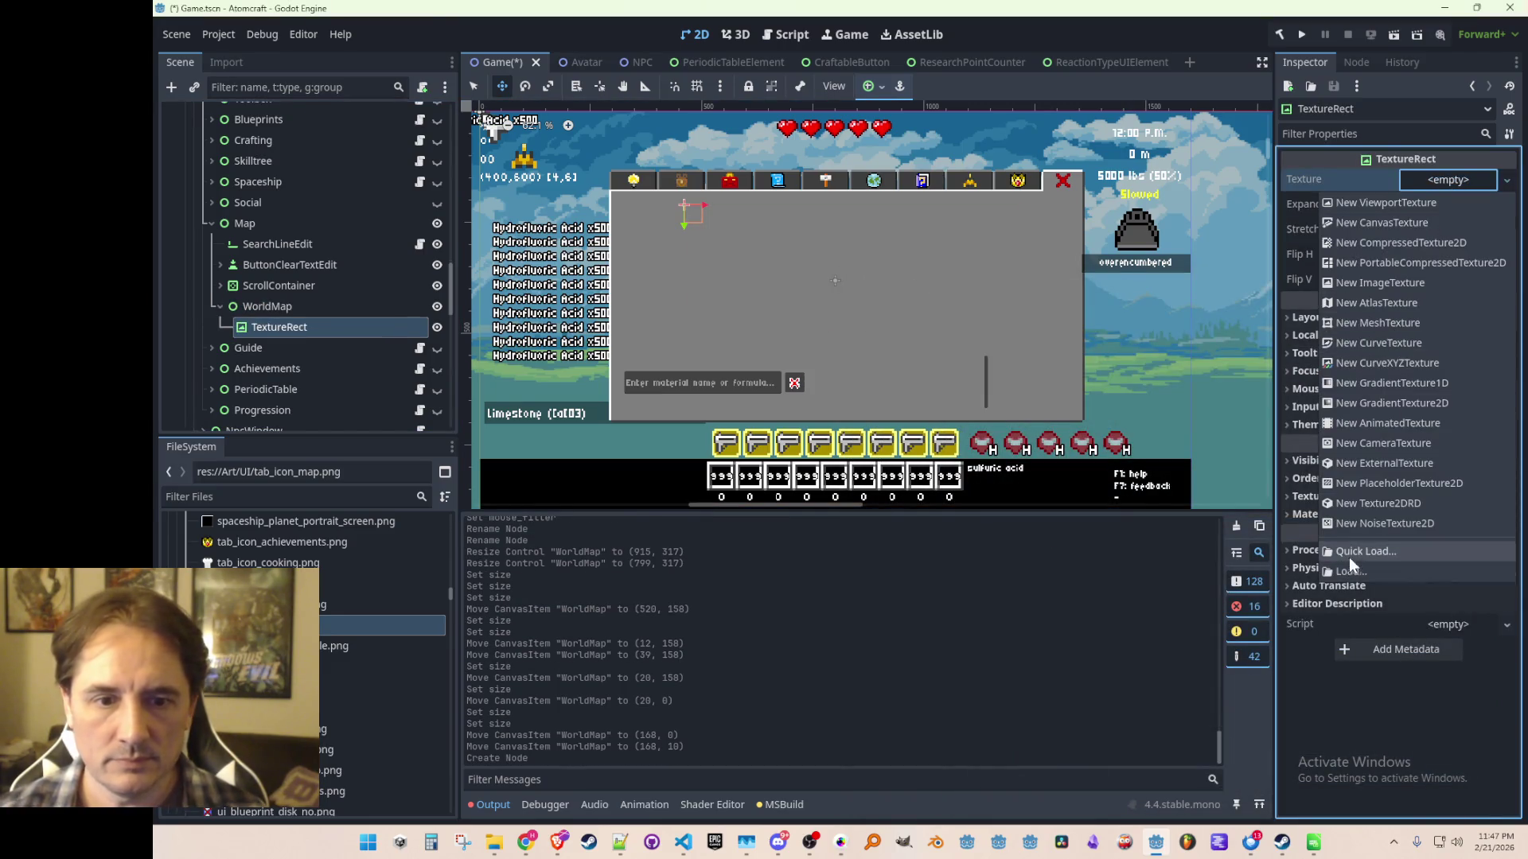
click(1347, 552)
text(white)
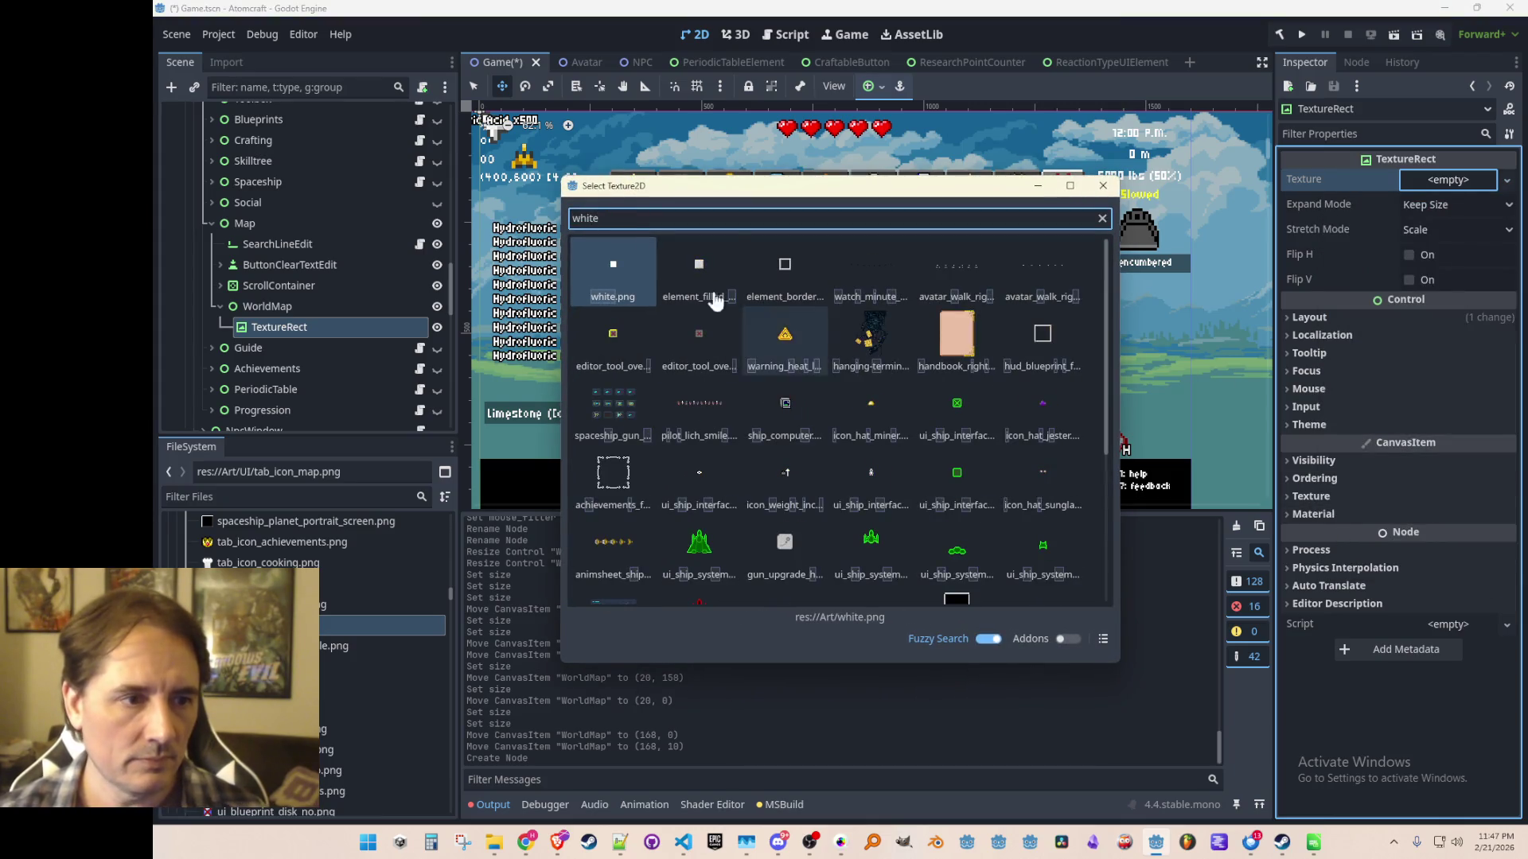
key(Return)
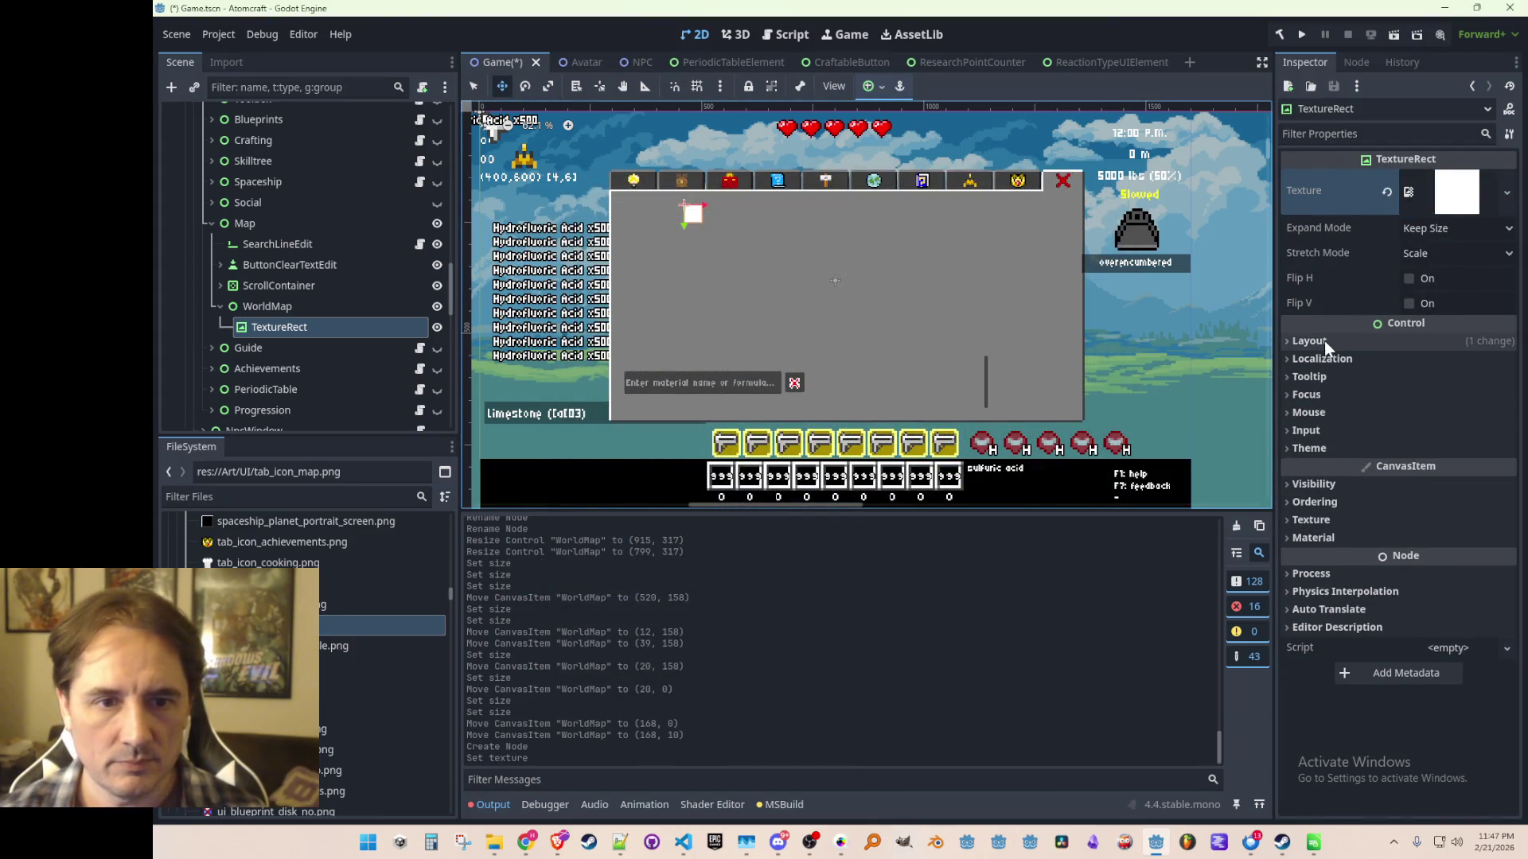
click(1341, 341)
click(314, 308)
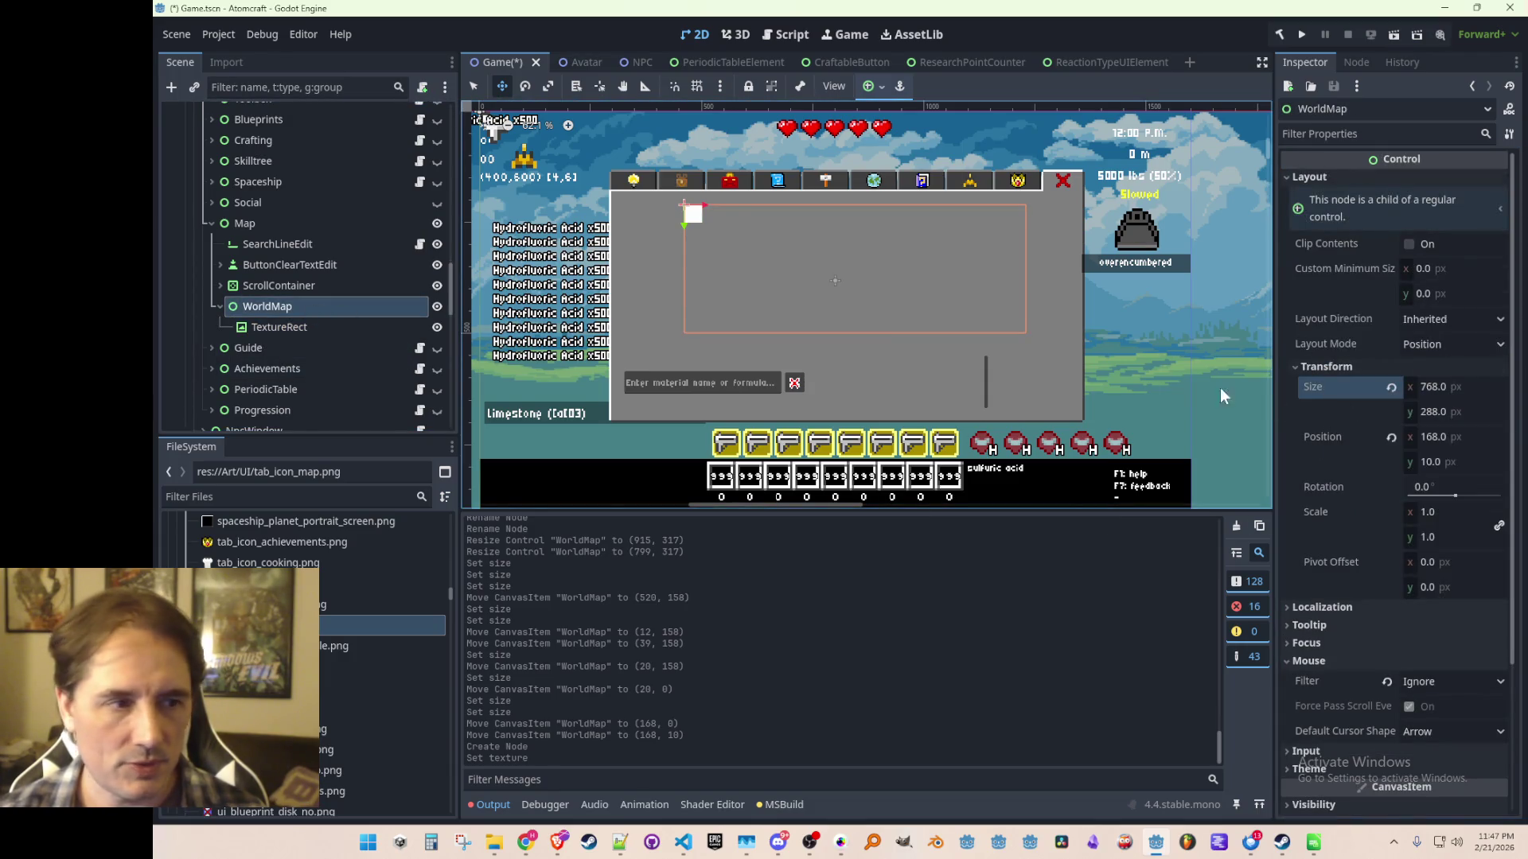
click(279, 327)
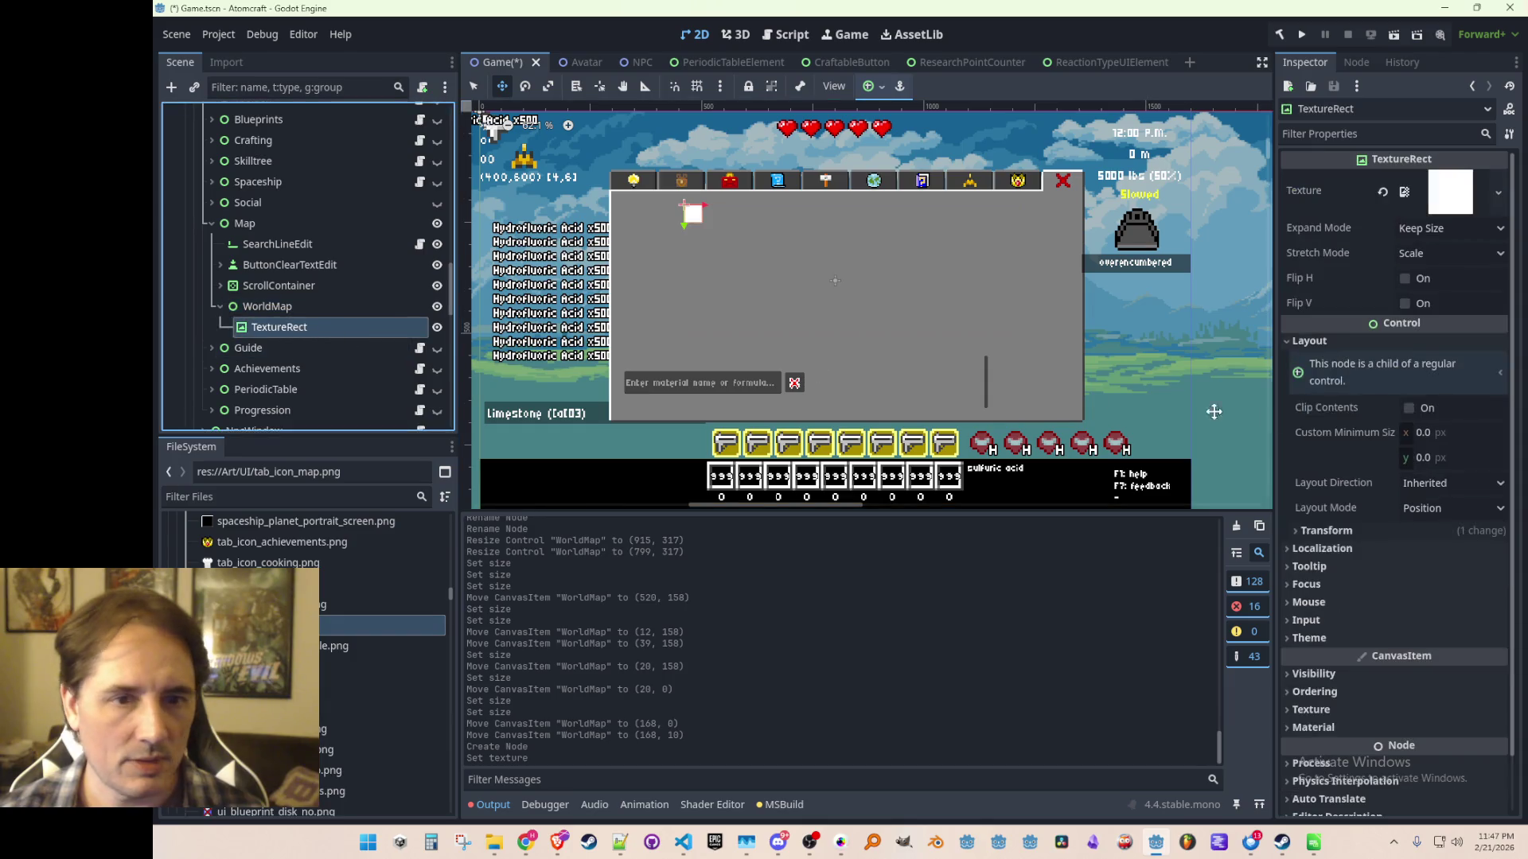
Paste WorldMap's 768×288 size into the TextureRect's Transform Size.
click(1343, 530)
scroll(1363, 431, down, 3)
right_click(1320, 304)
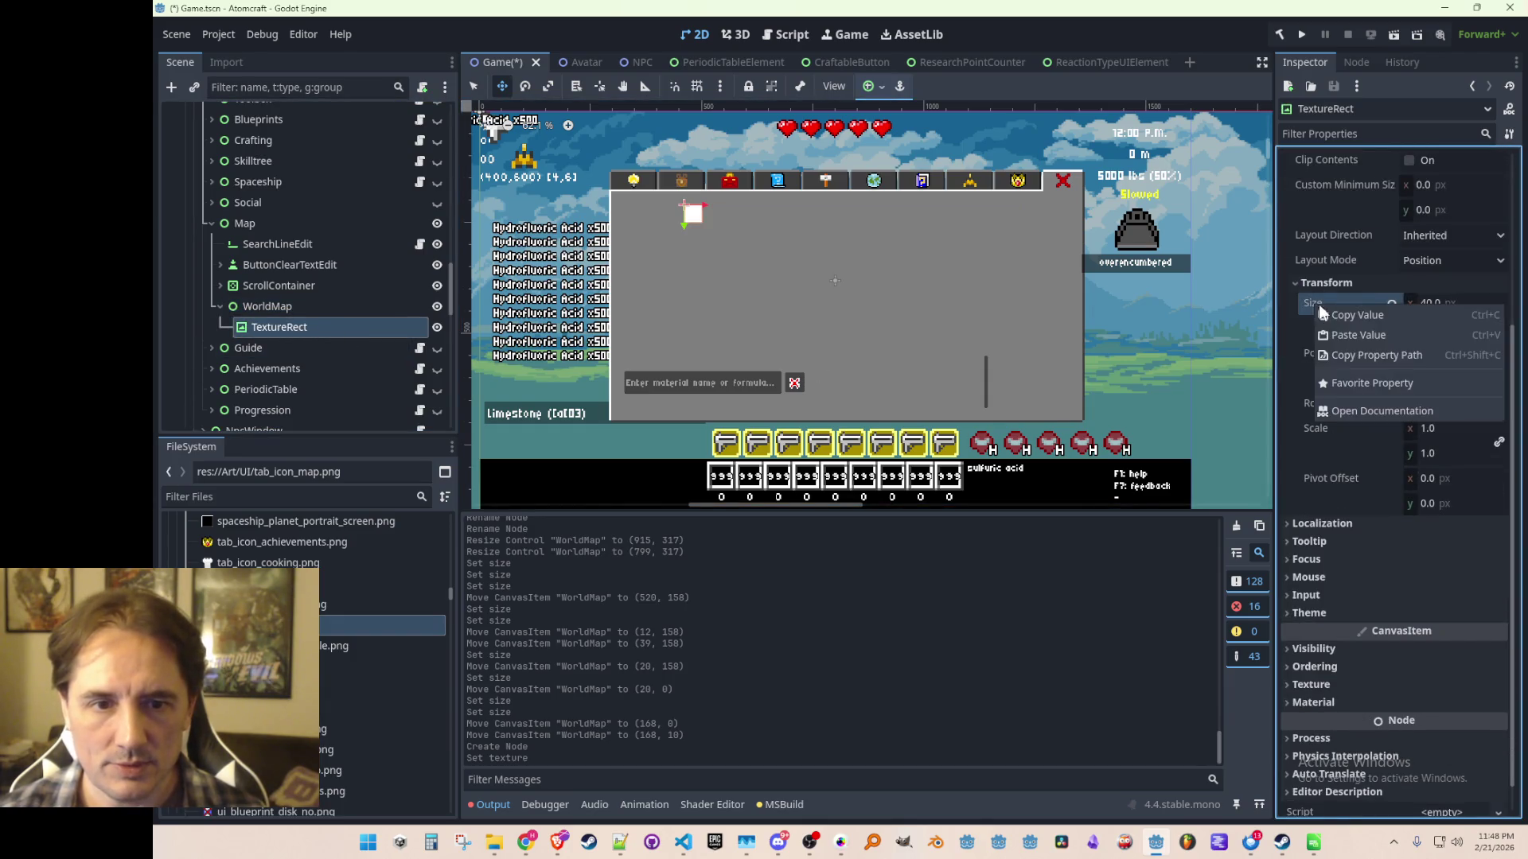
click(1369, 335)
scroll(1361, 358, up, 3)
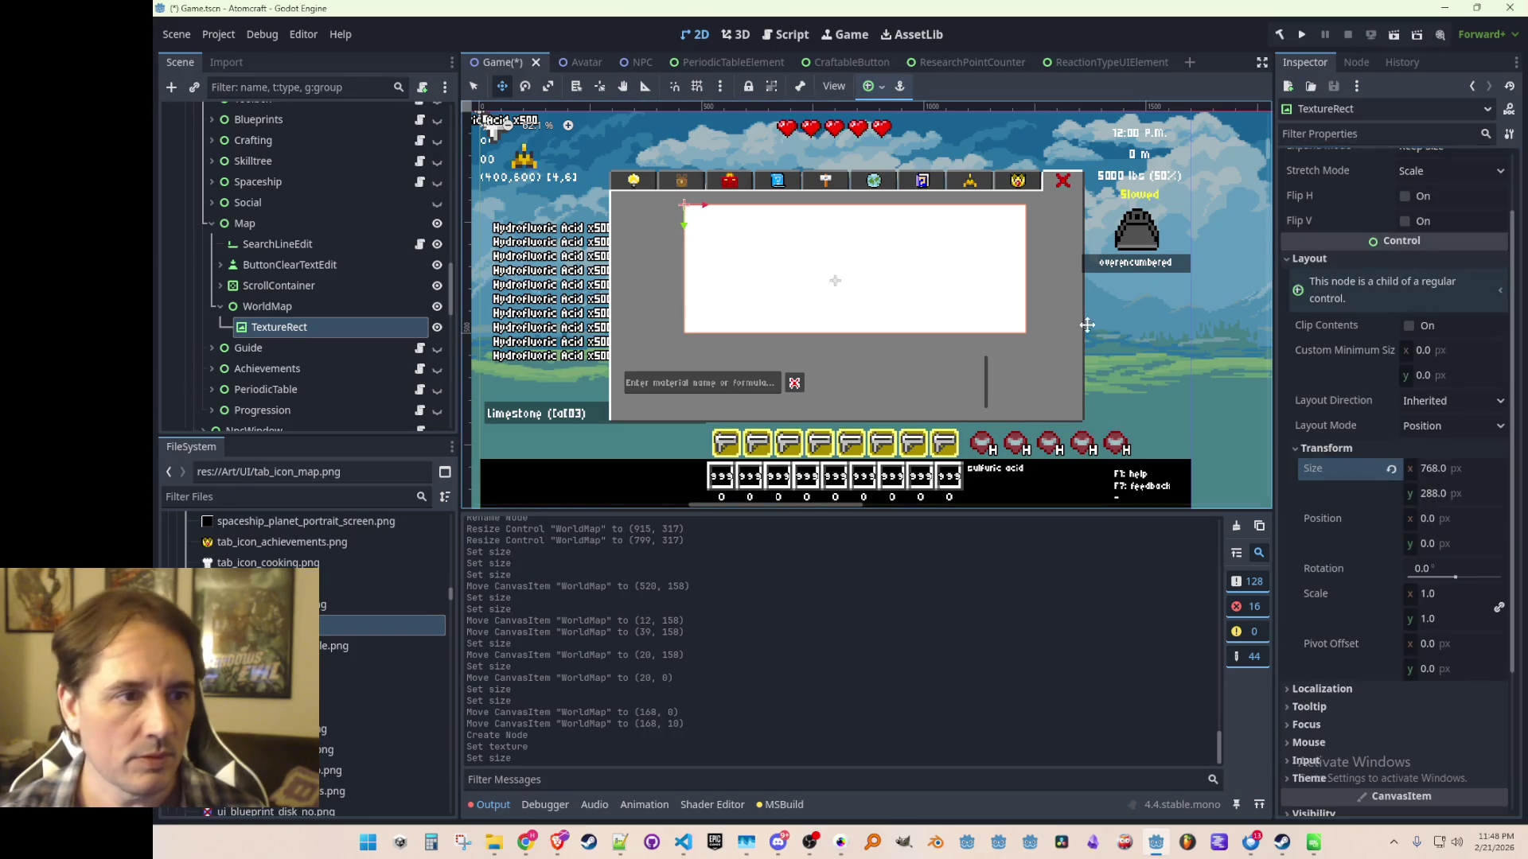
Nudge WorldMap slightly left on the canvas and save the scene.
click(307, 307)
scroll(704, 255, up, 1)
drag(713, 209, 704, 206)
scroll(706, 276, down, 1)
scroll(706, 276, up, 1)
key(ctrl+s)
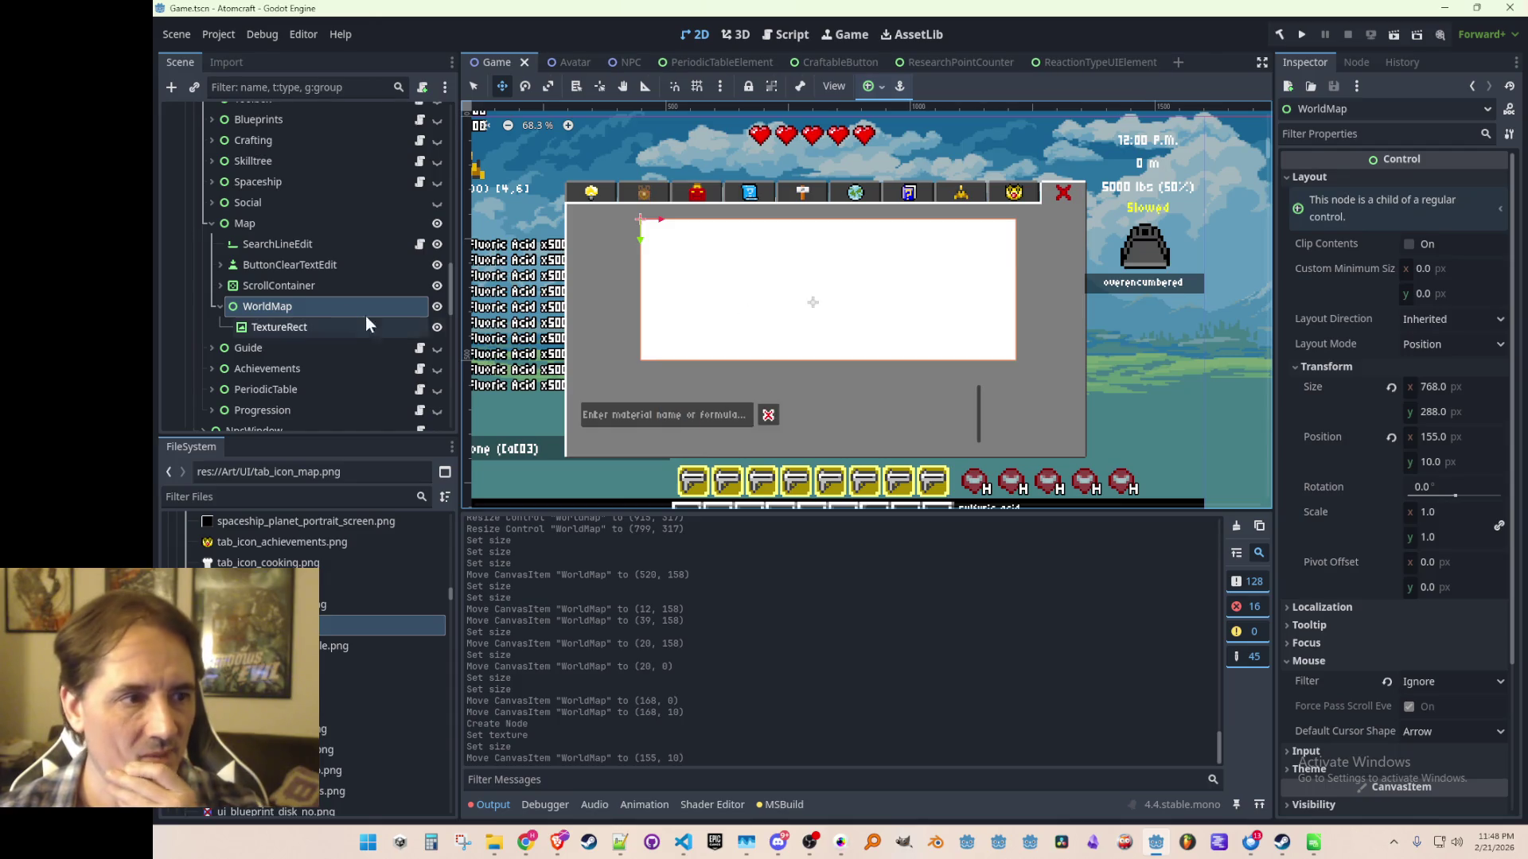
Check the Map node's size and position, then reselect WorldMap.
click(318, 224)
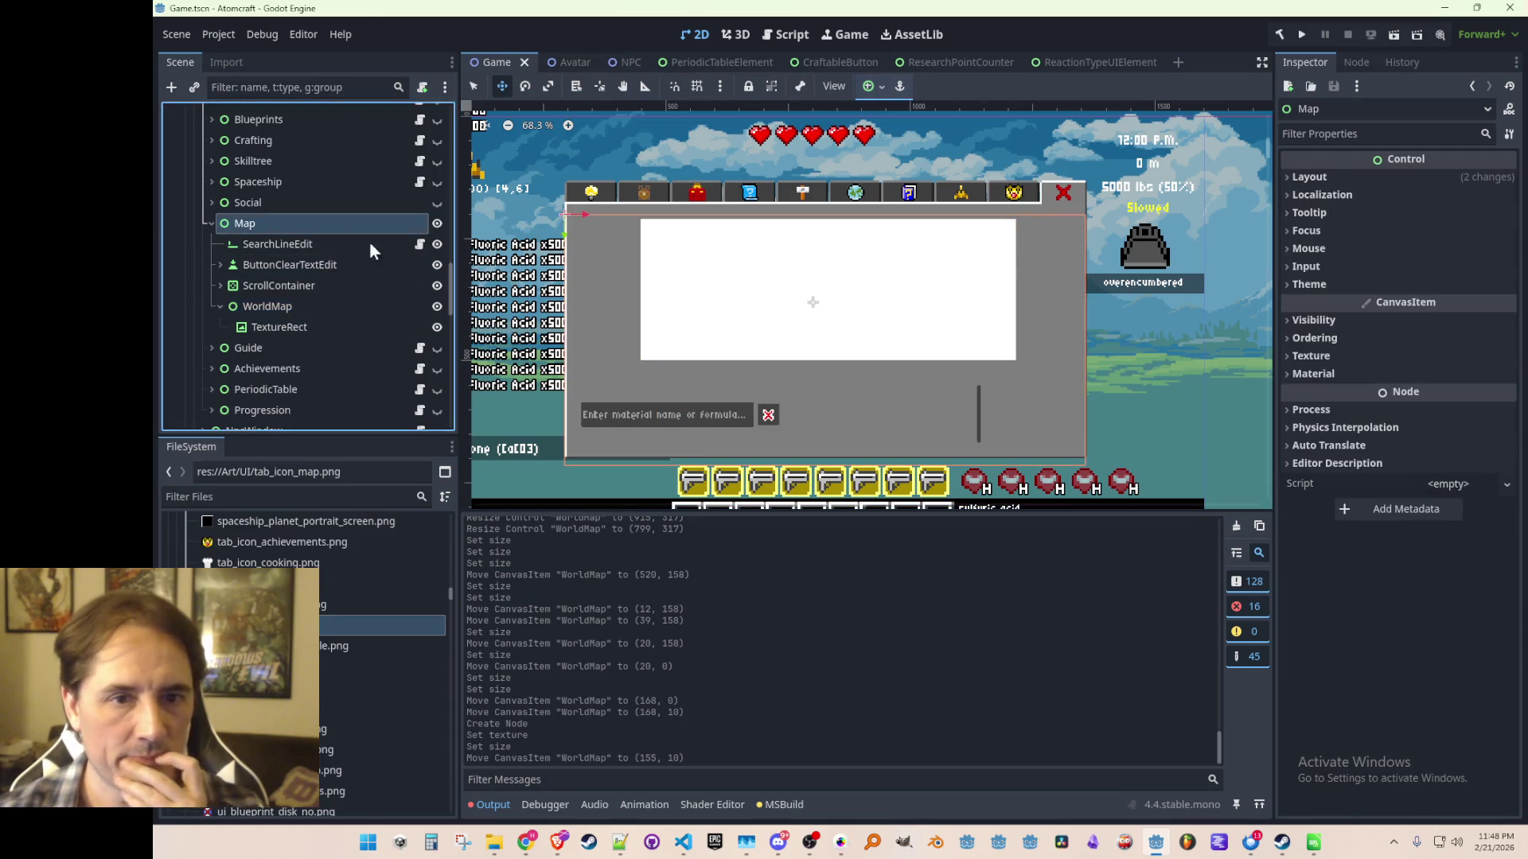
click(1320, 175)
click(1327, 350)
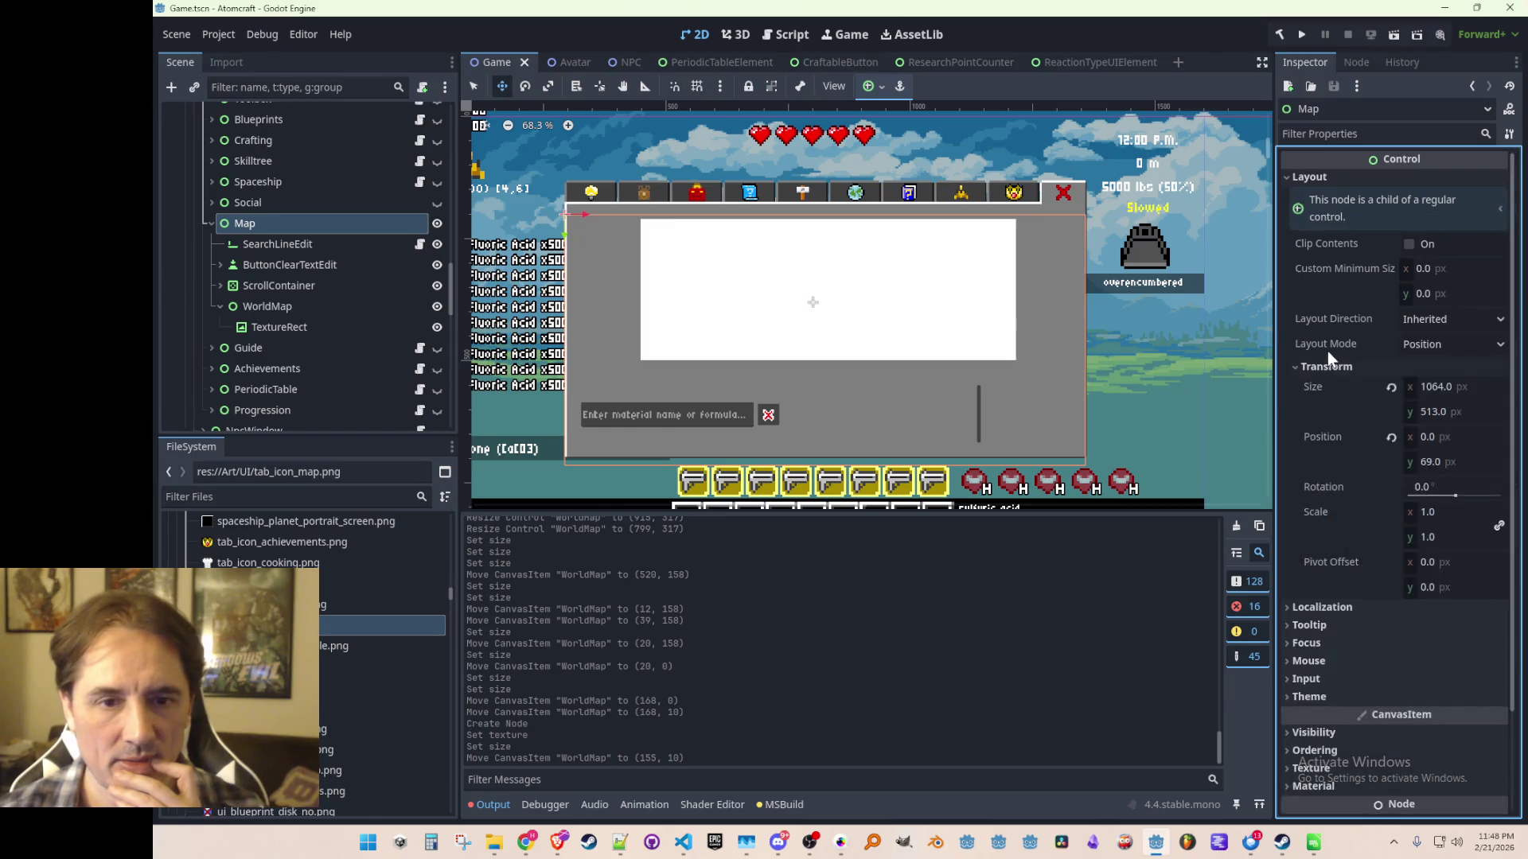
scroll(864, 350, down, 1)
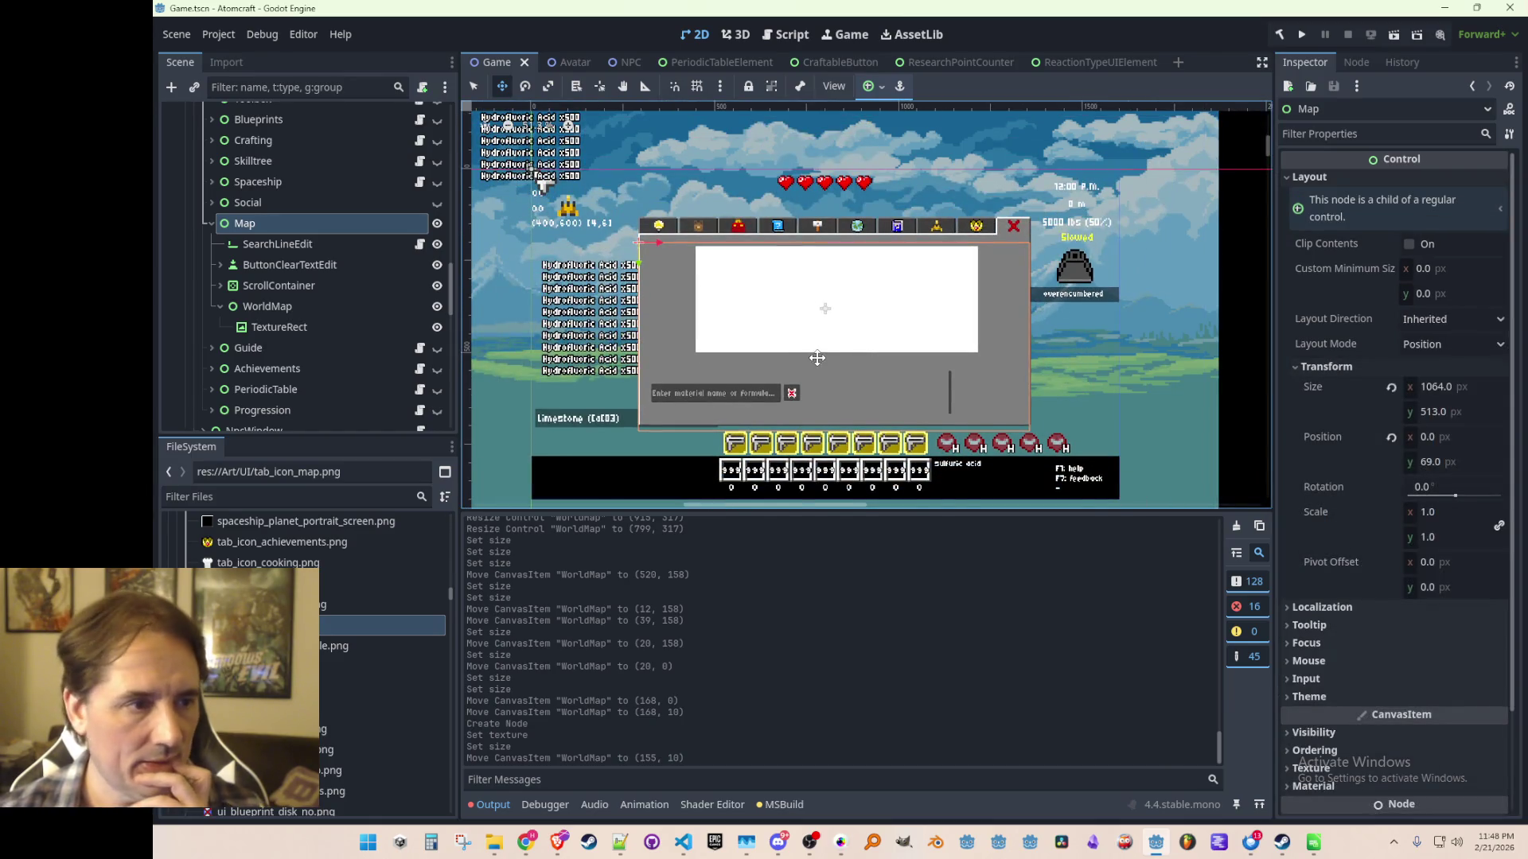
click(283, 311)
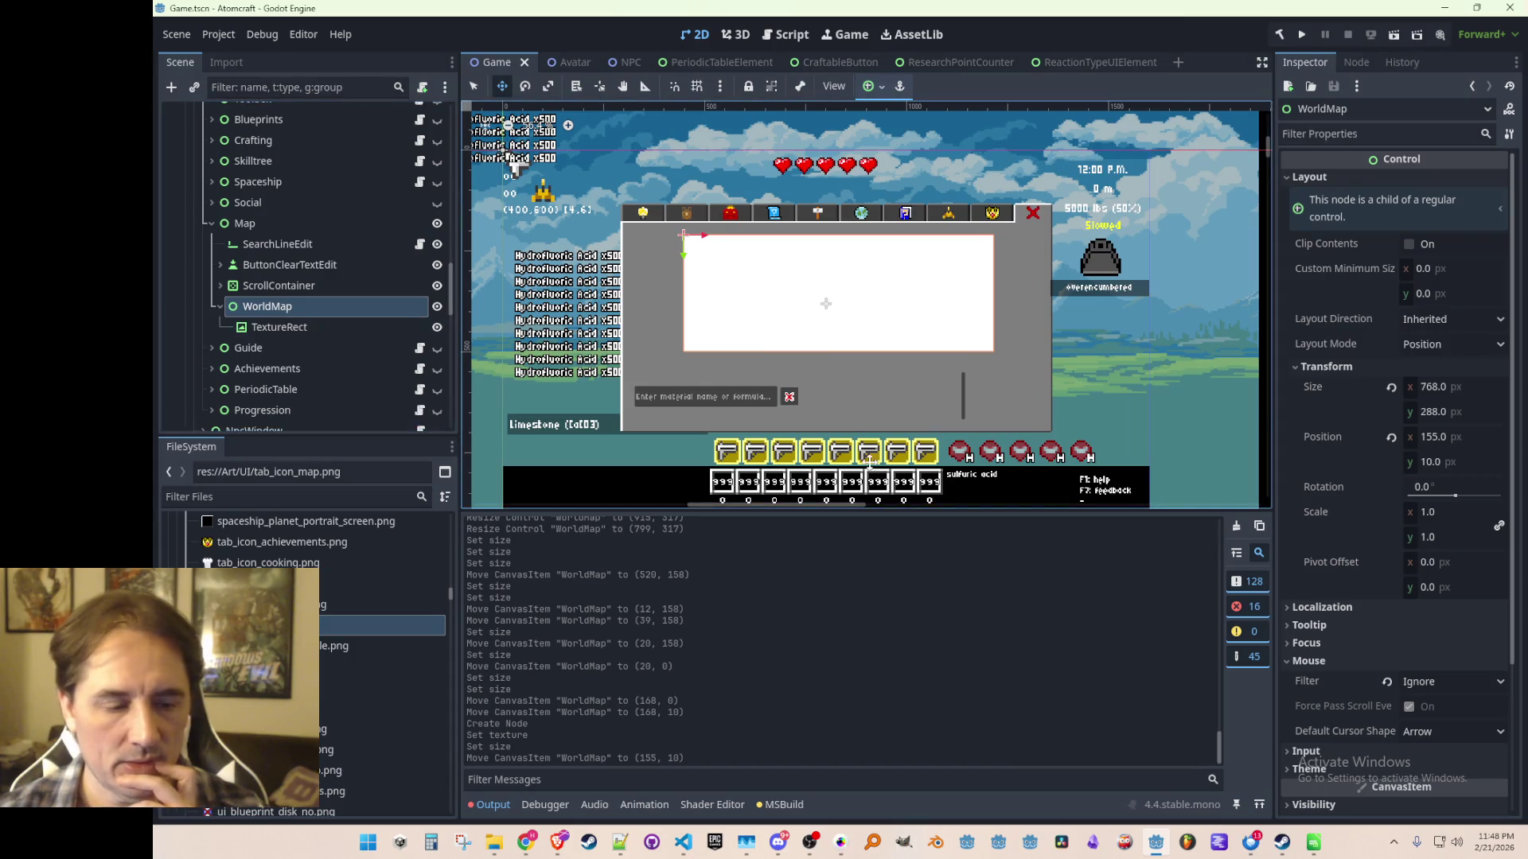
click(425, 847)
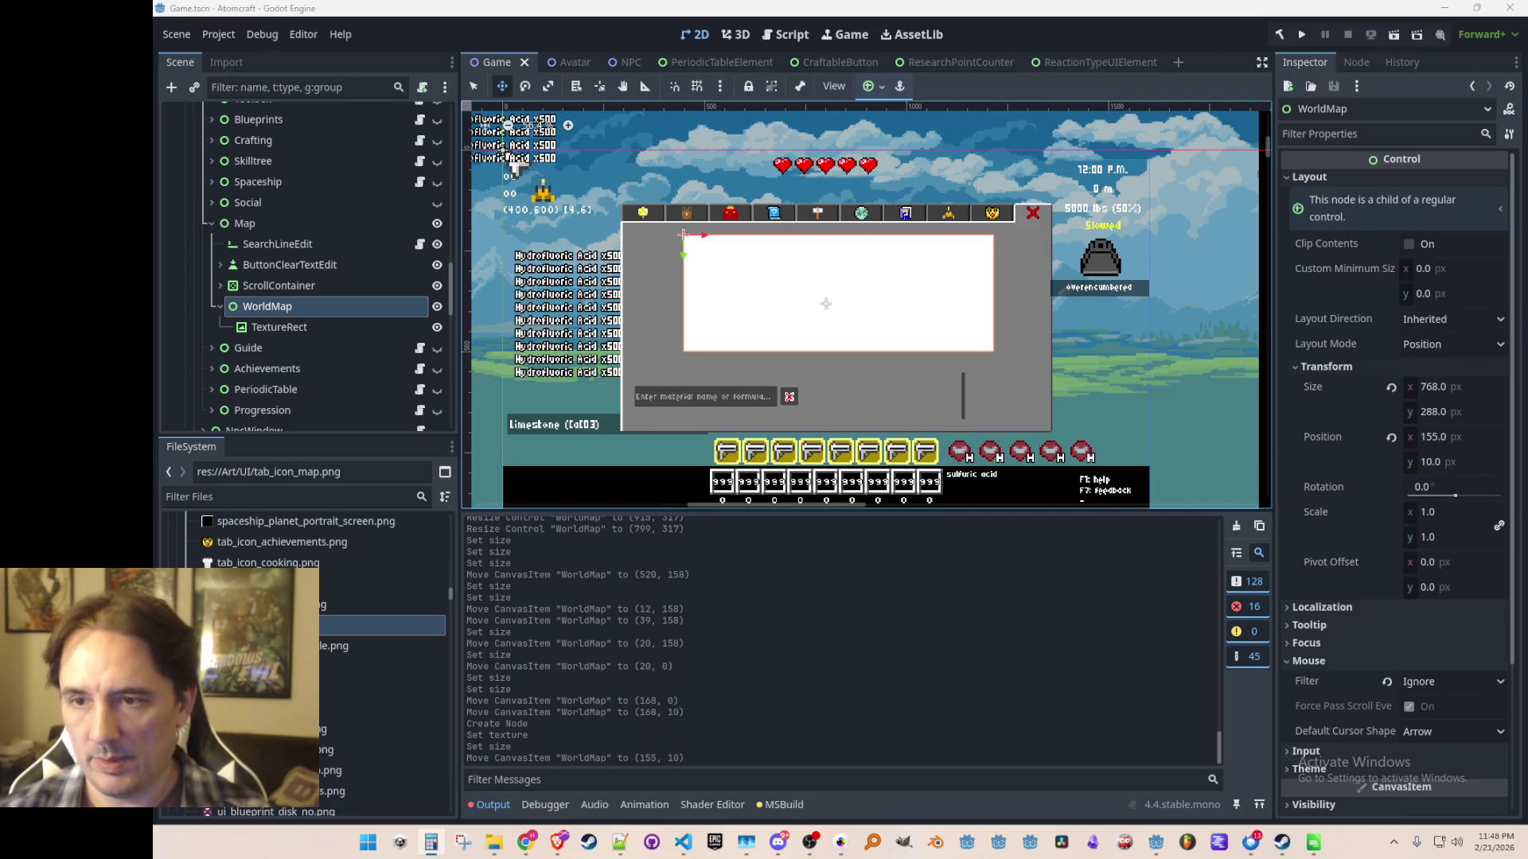
Set WorldMap's Position x to 148 and save the scene.
click(1447, 437)
text(148)
key(Return)
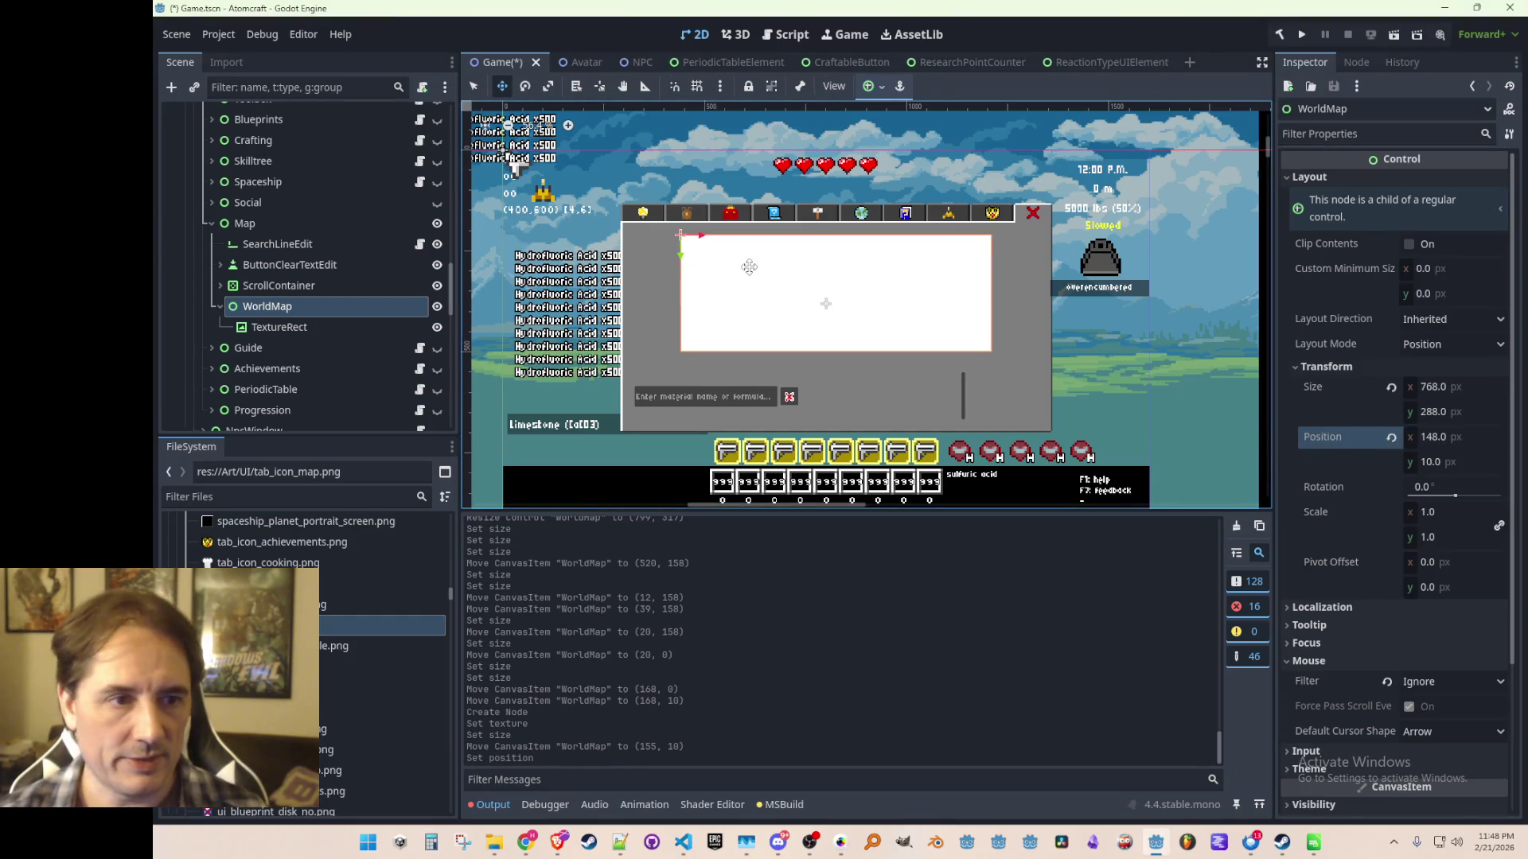
scroll(756, 318, up, 5)
scroll(777, 337, down, 5)
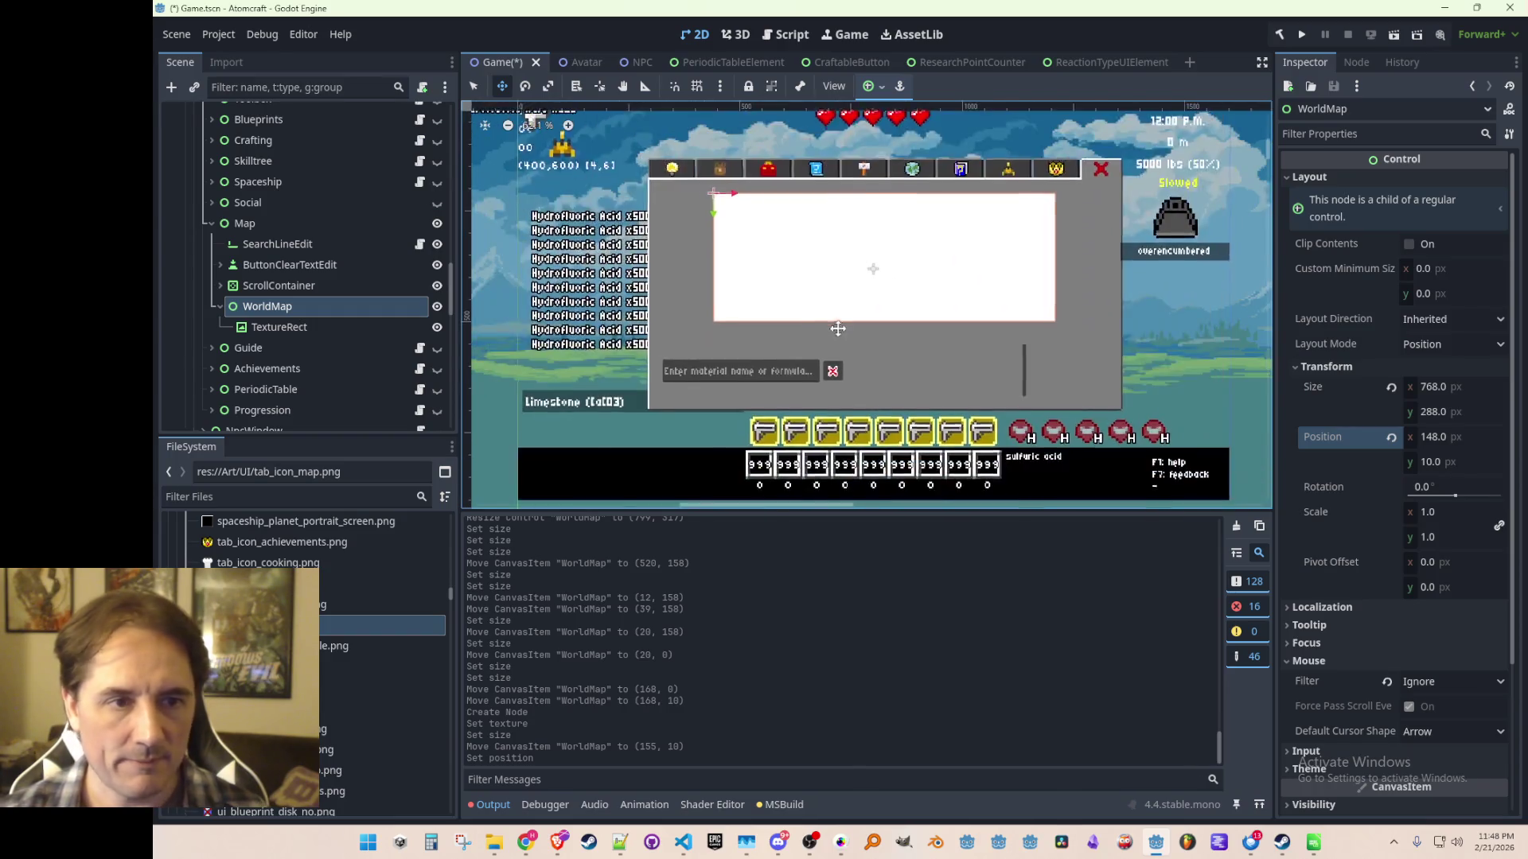
scroll(824, 301, up, 1)
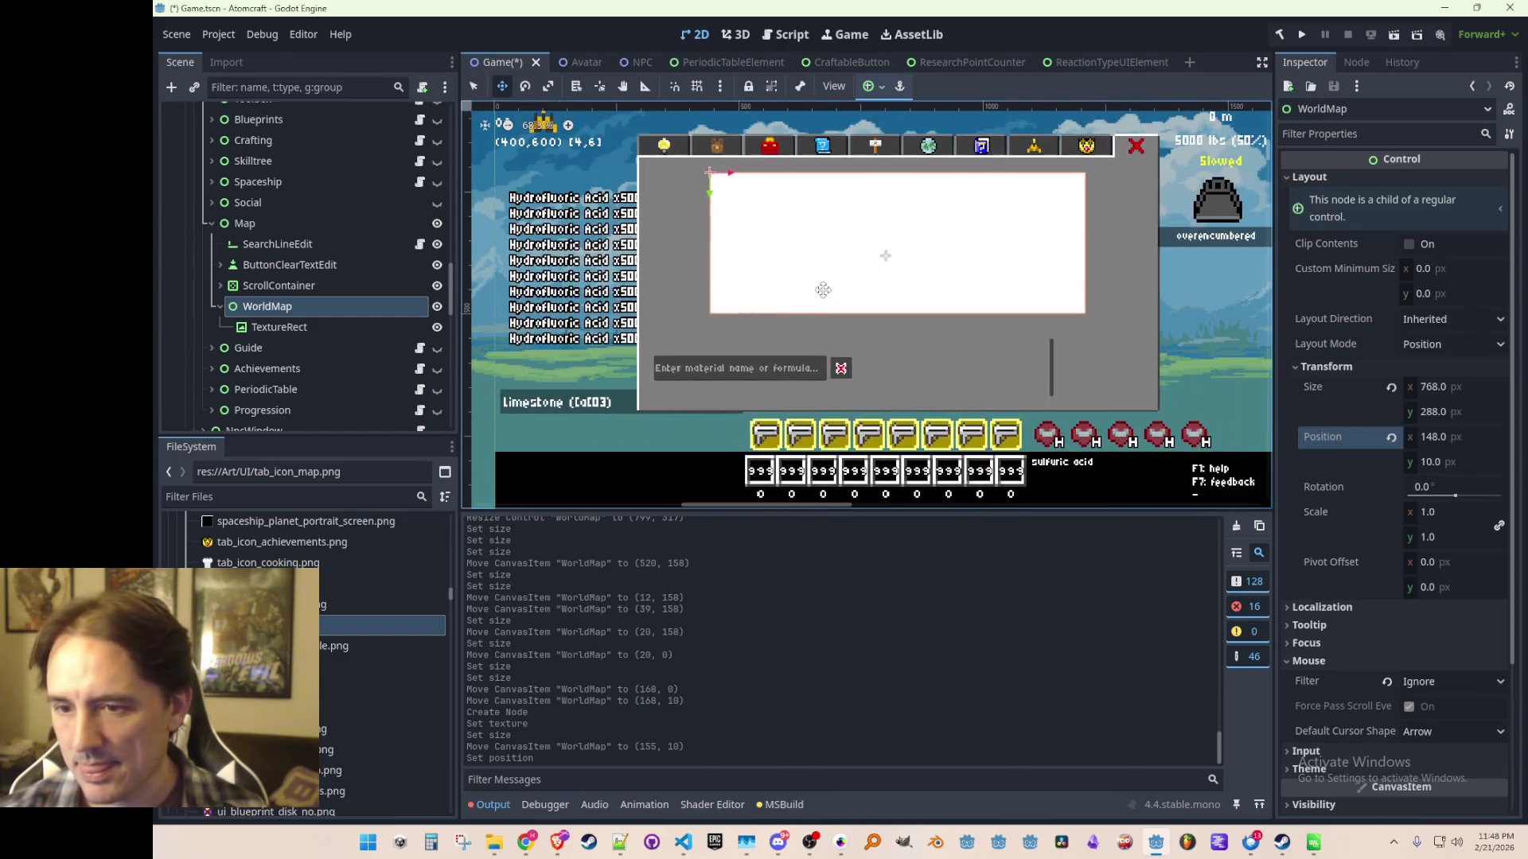
key(ctrl+s)
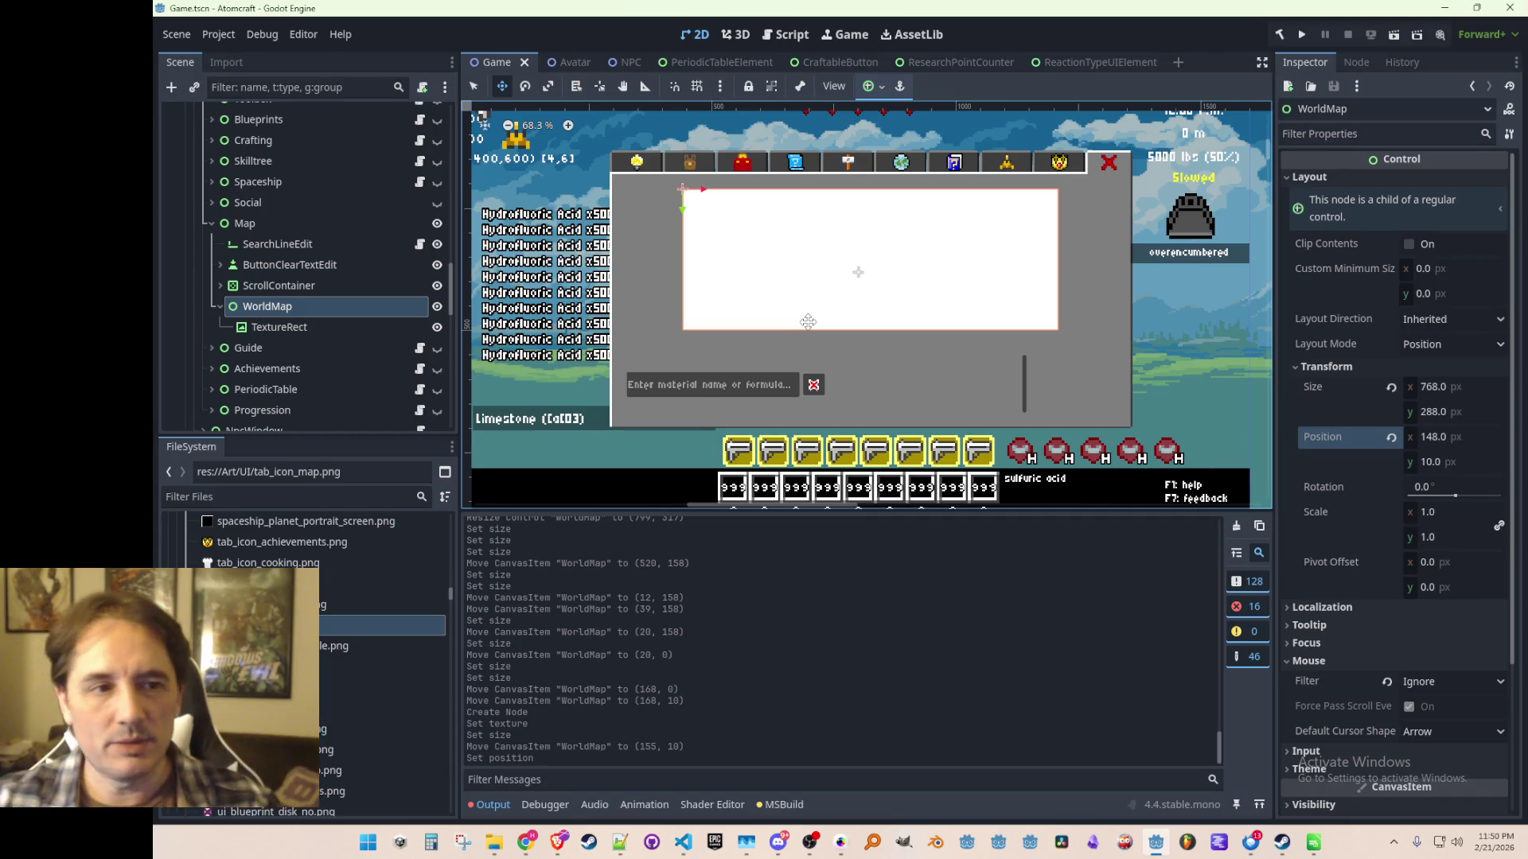
scroll(333, 301, down, 2)
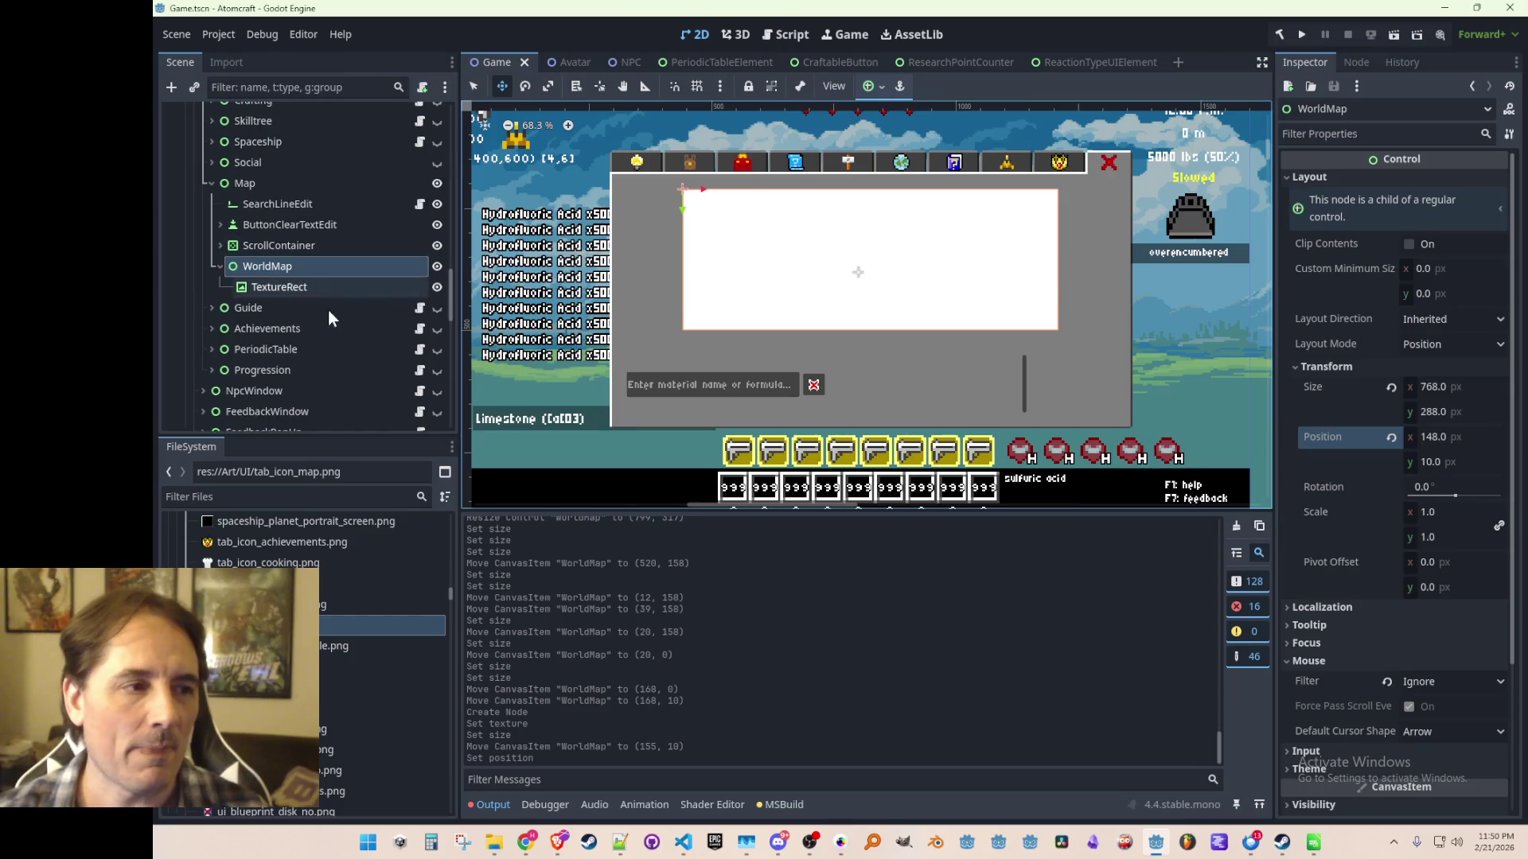
Duplicate TextureRect as TextureRect2 and tint the original TextureRect's Modulate colour cyan.
click(321, 288)
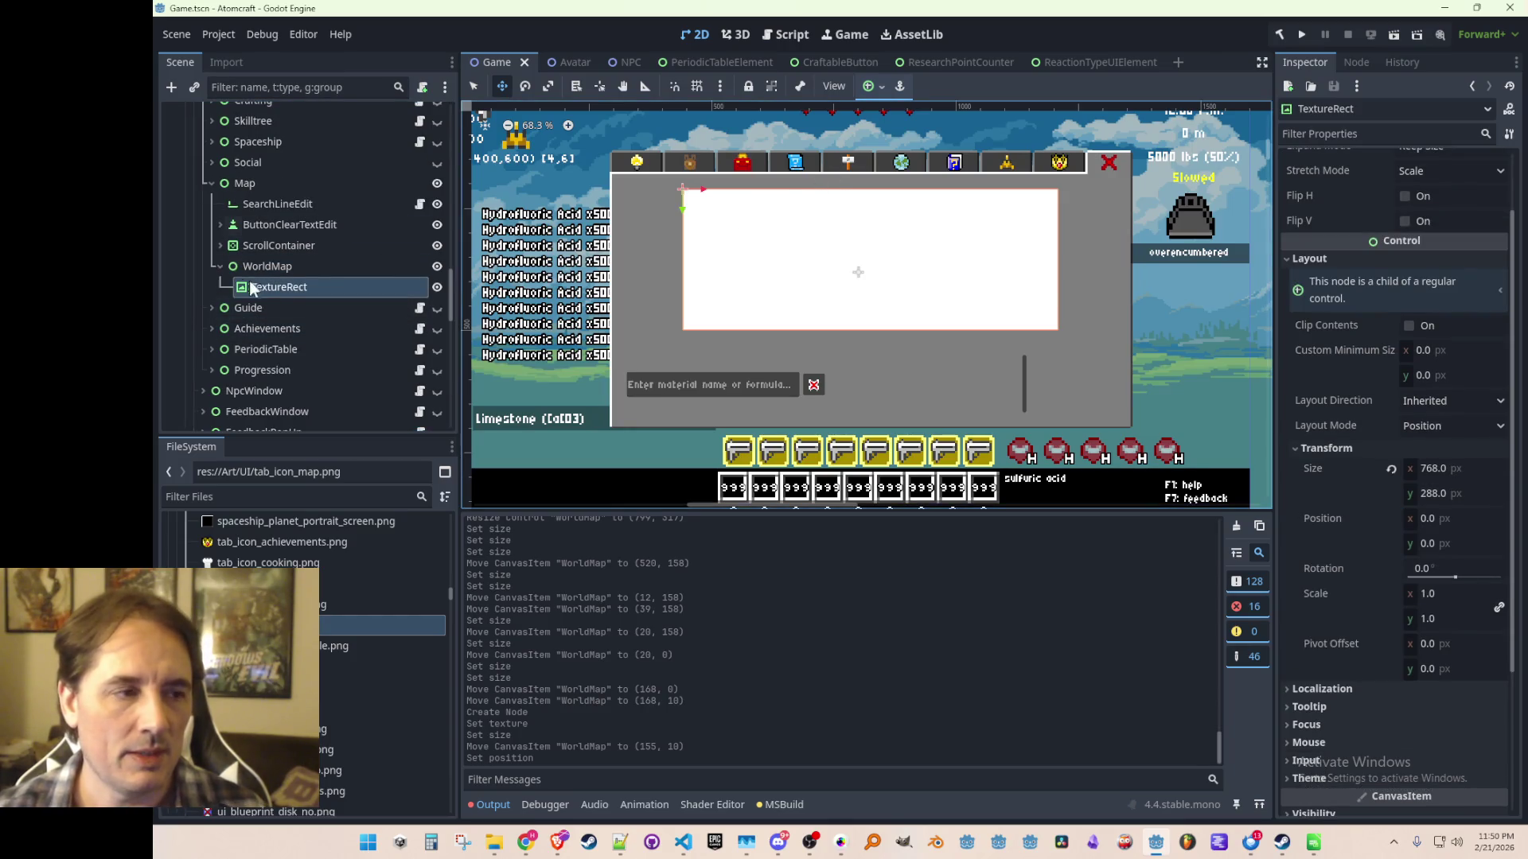
key(ctrl+d)
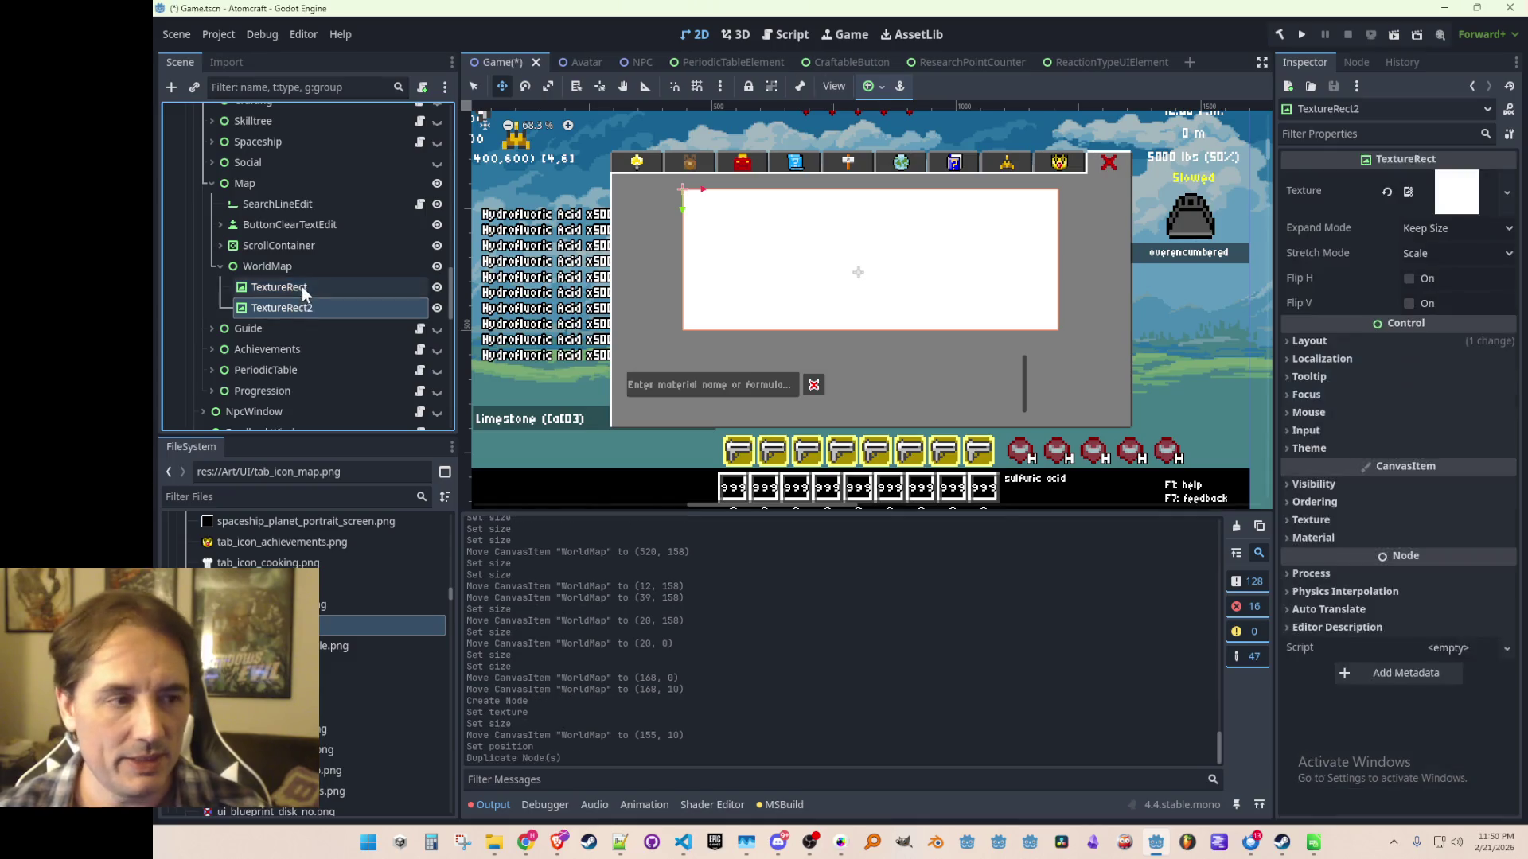
click(307, 288)
scroll(1325, 519, down, 5)
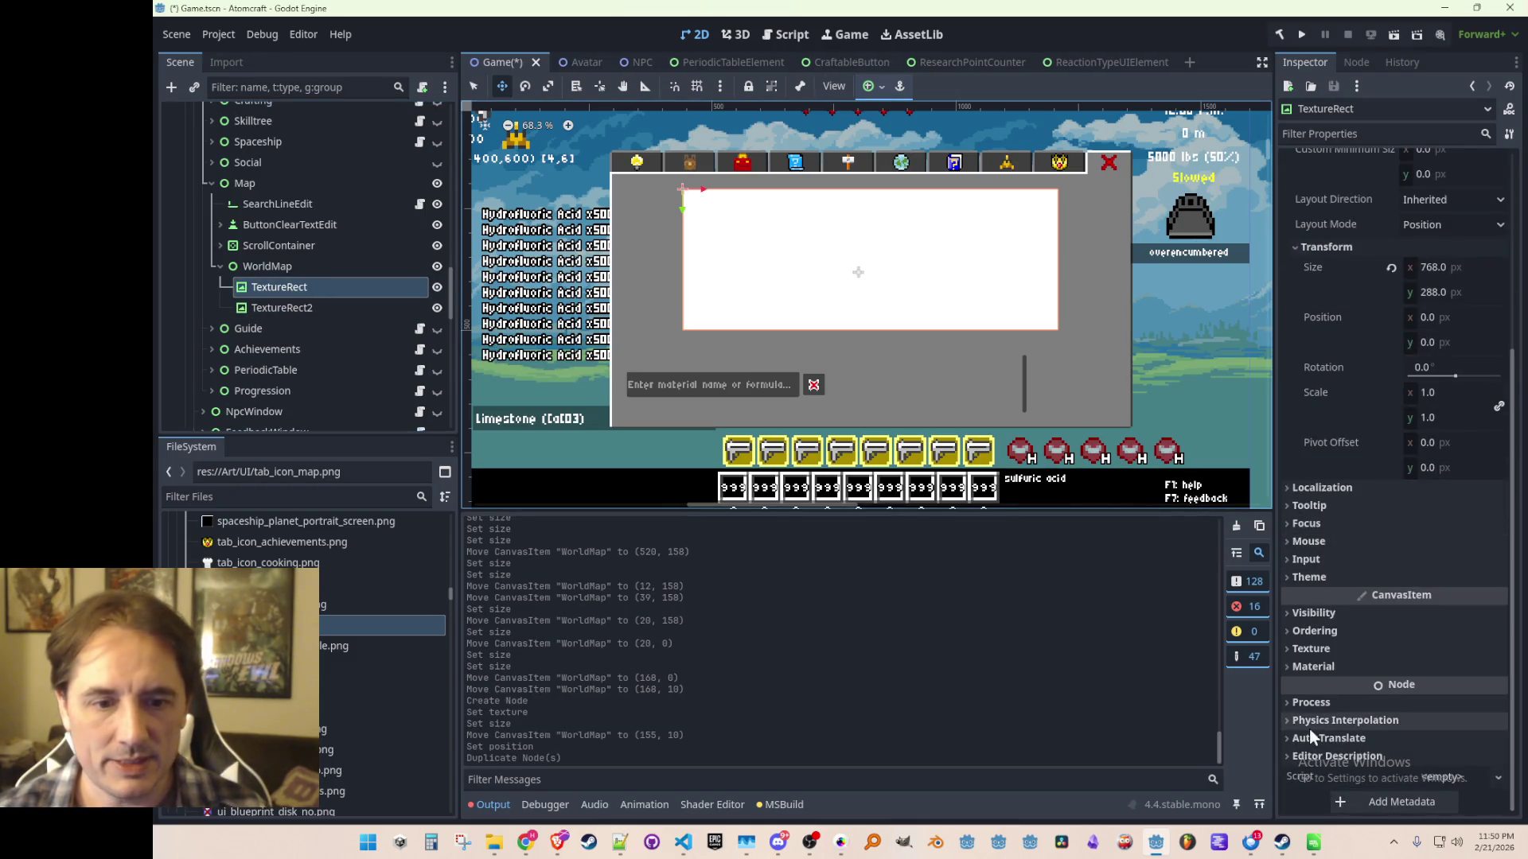
click(1315, 615)
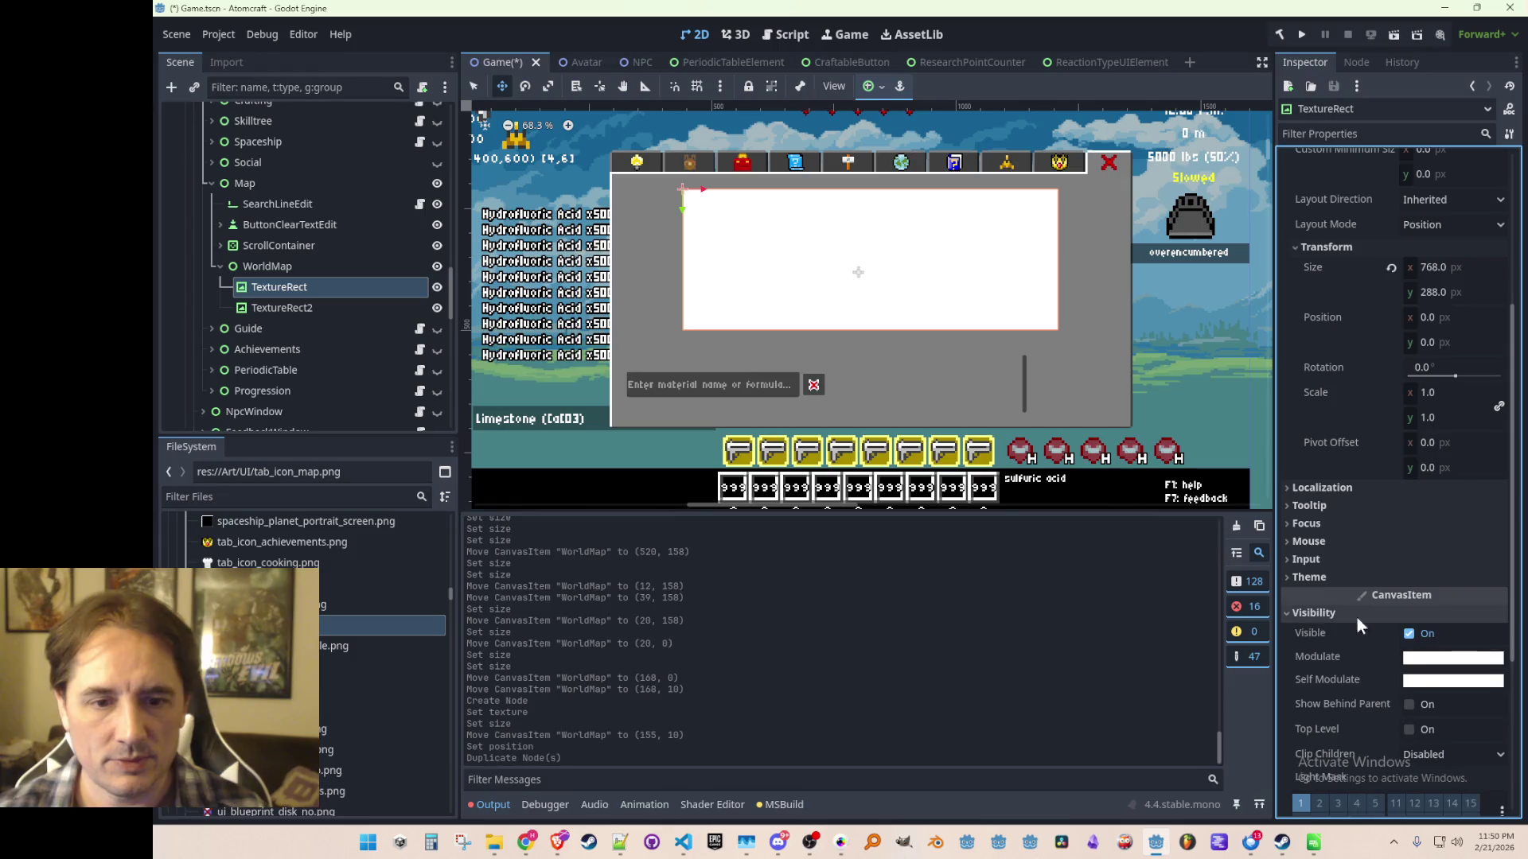
click(1429, 659)
drag(1400, 479, 1349, 479)
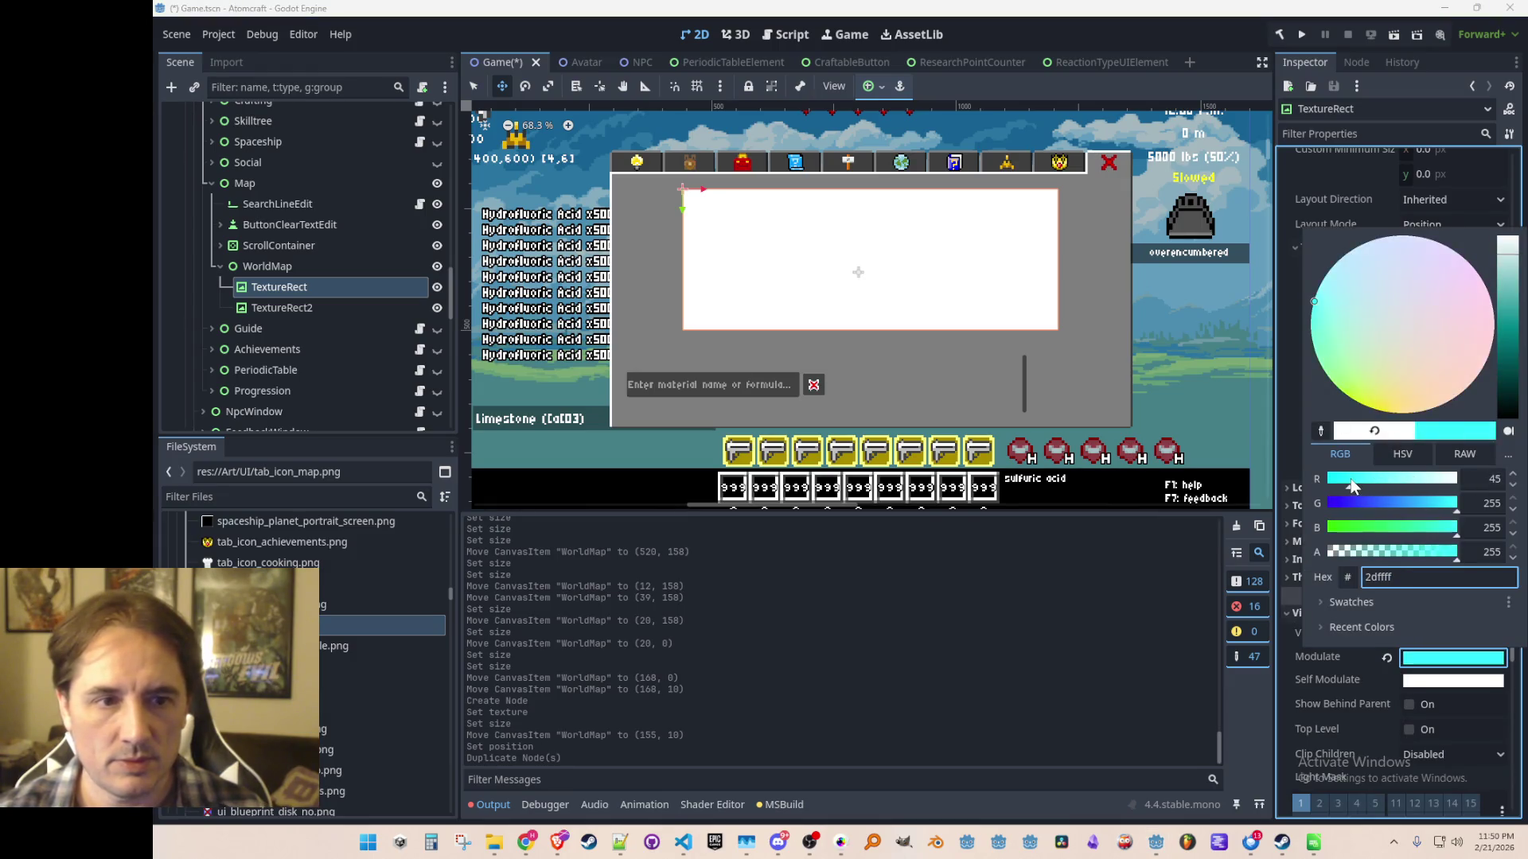
click(1196, 27)
Set TextureRect2's size to 24×24 and save the scene.
click(315, 307)
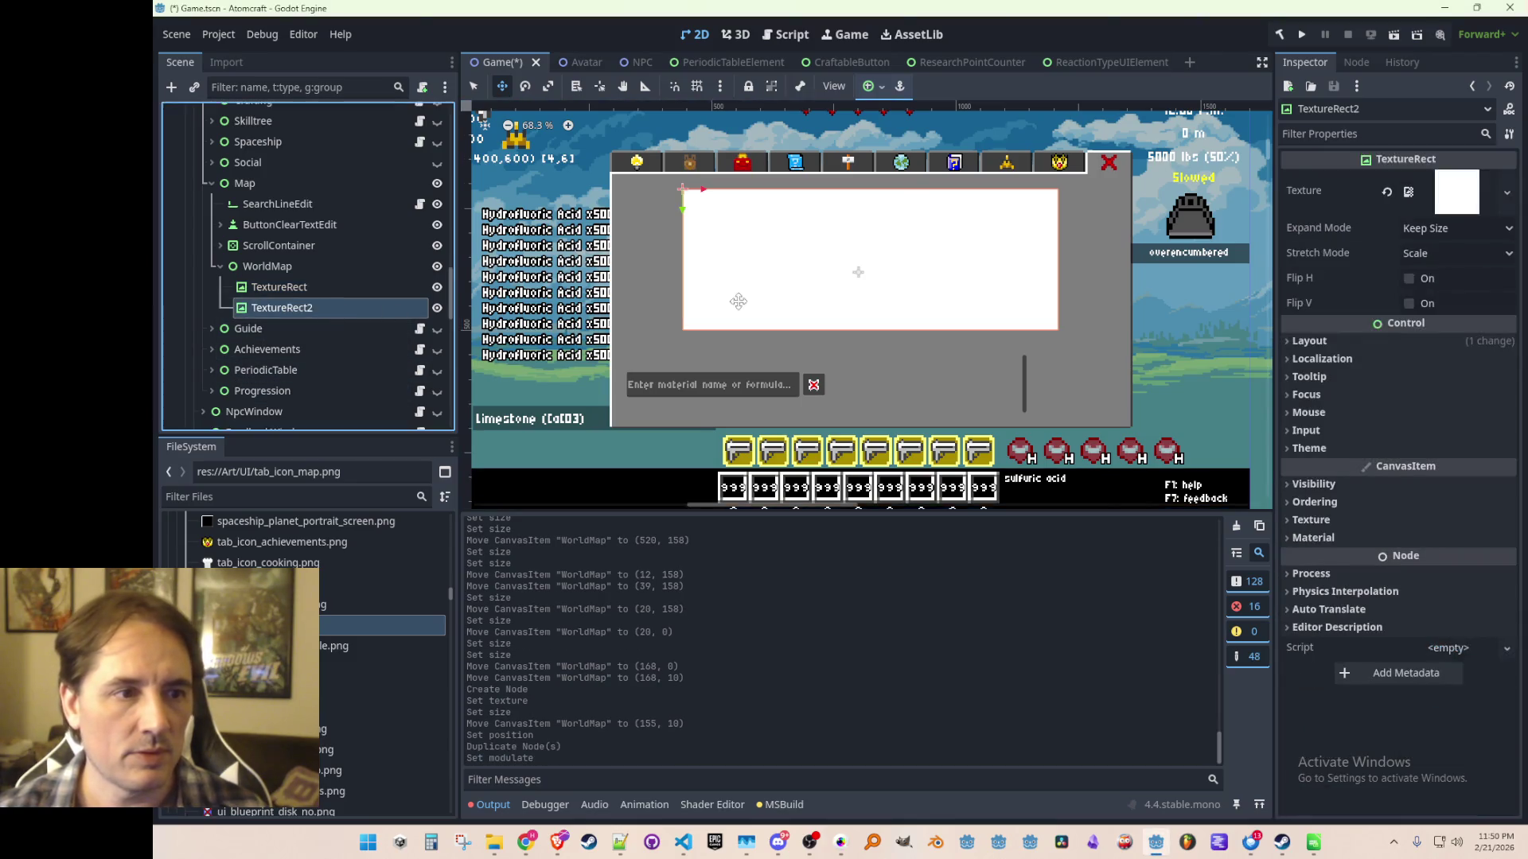
click(1315, 342)
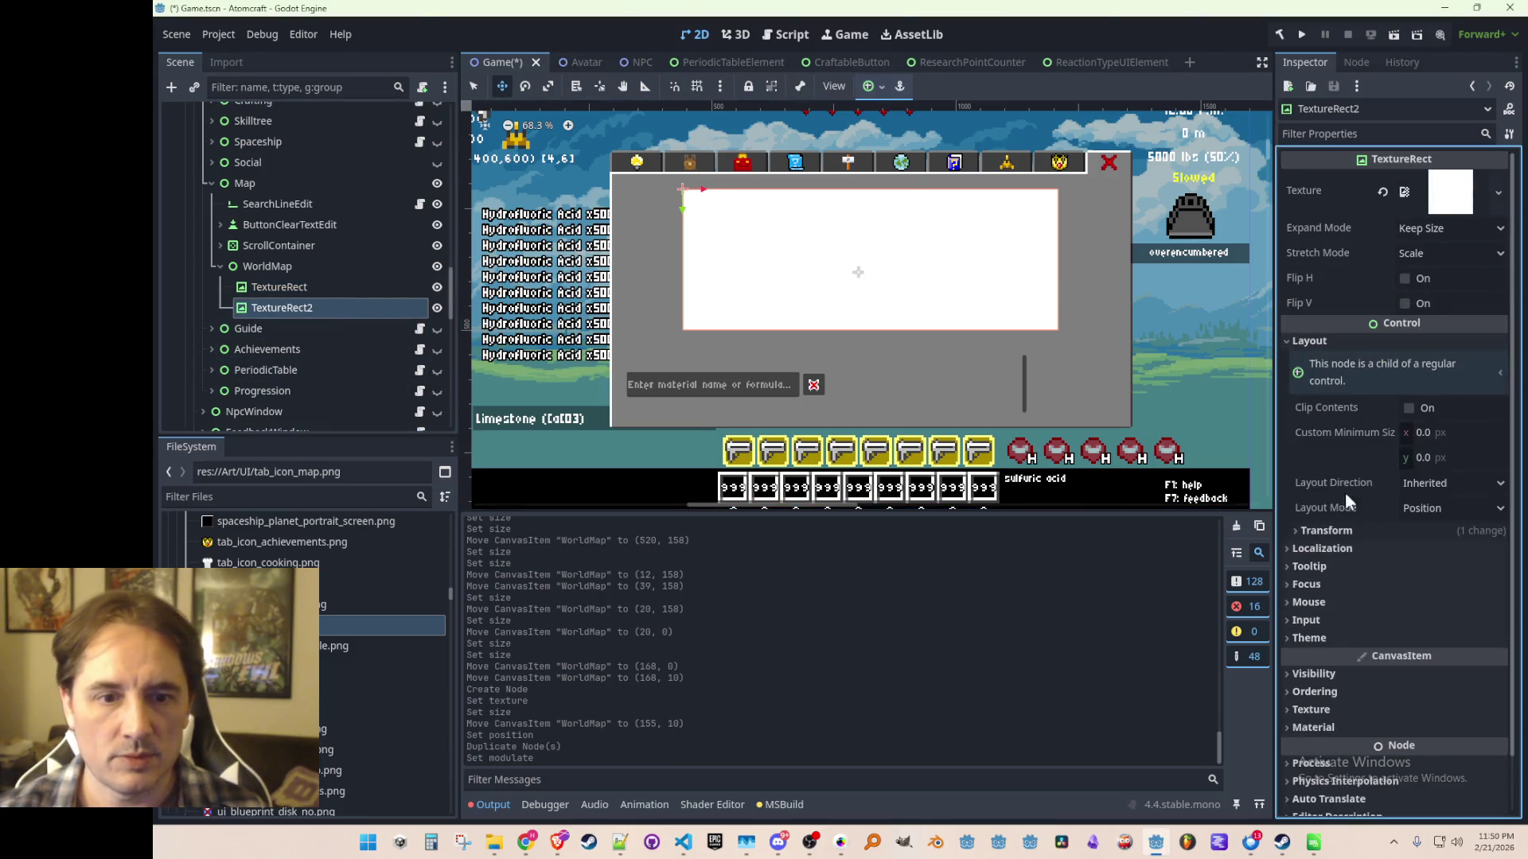
click(1329, 536)
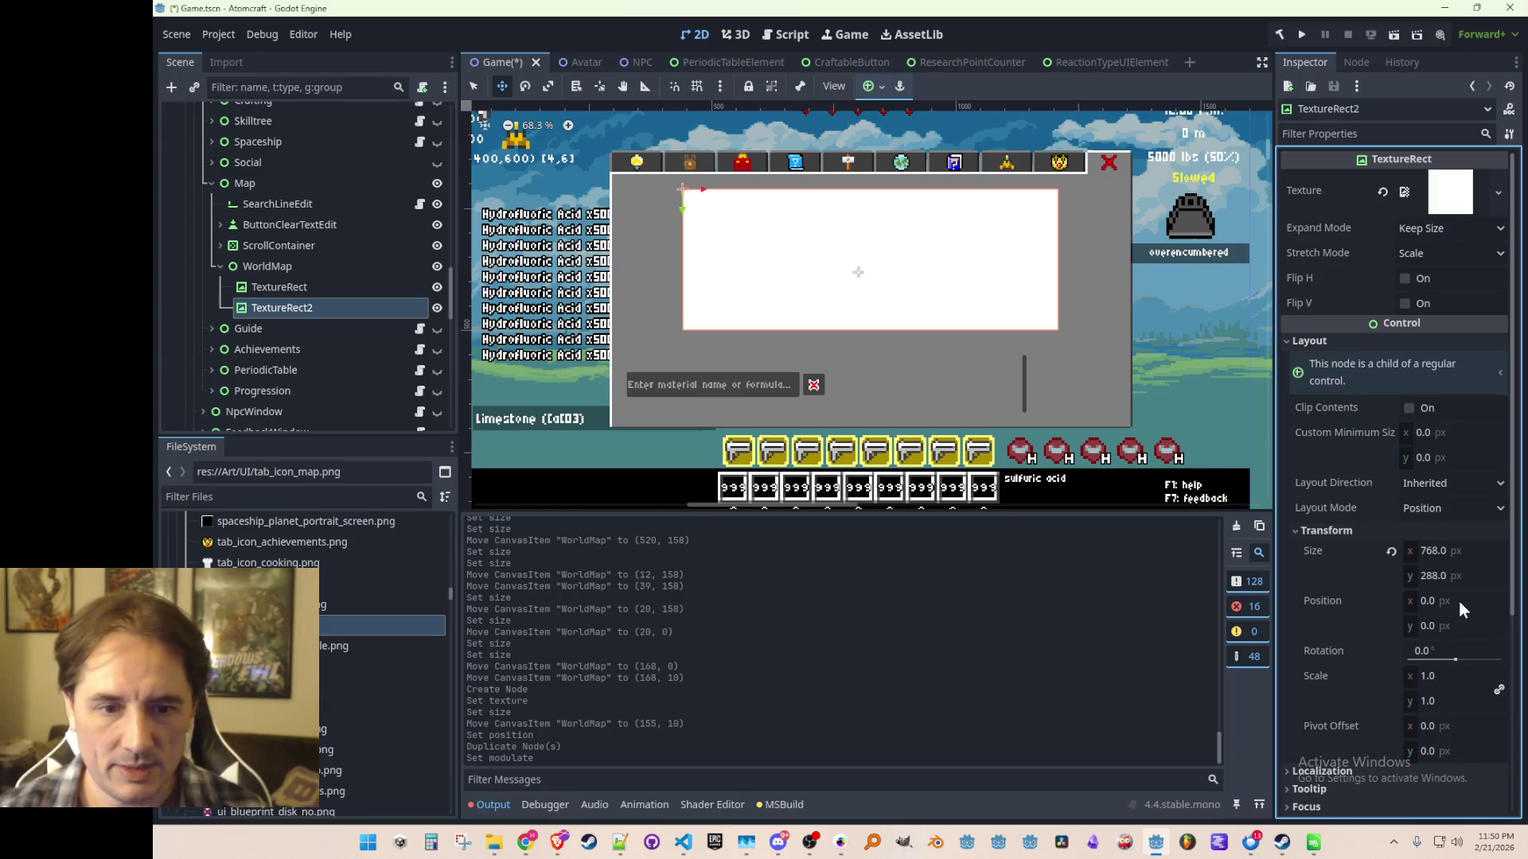
click(1456, 551)
text(24)
key(Tab)
text(24)
key(Tab)
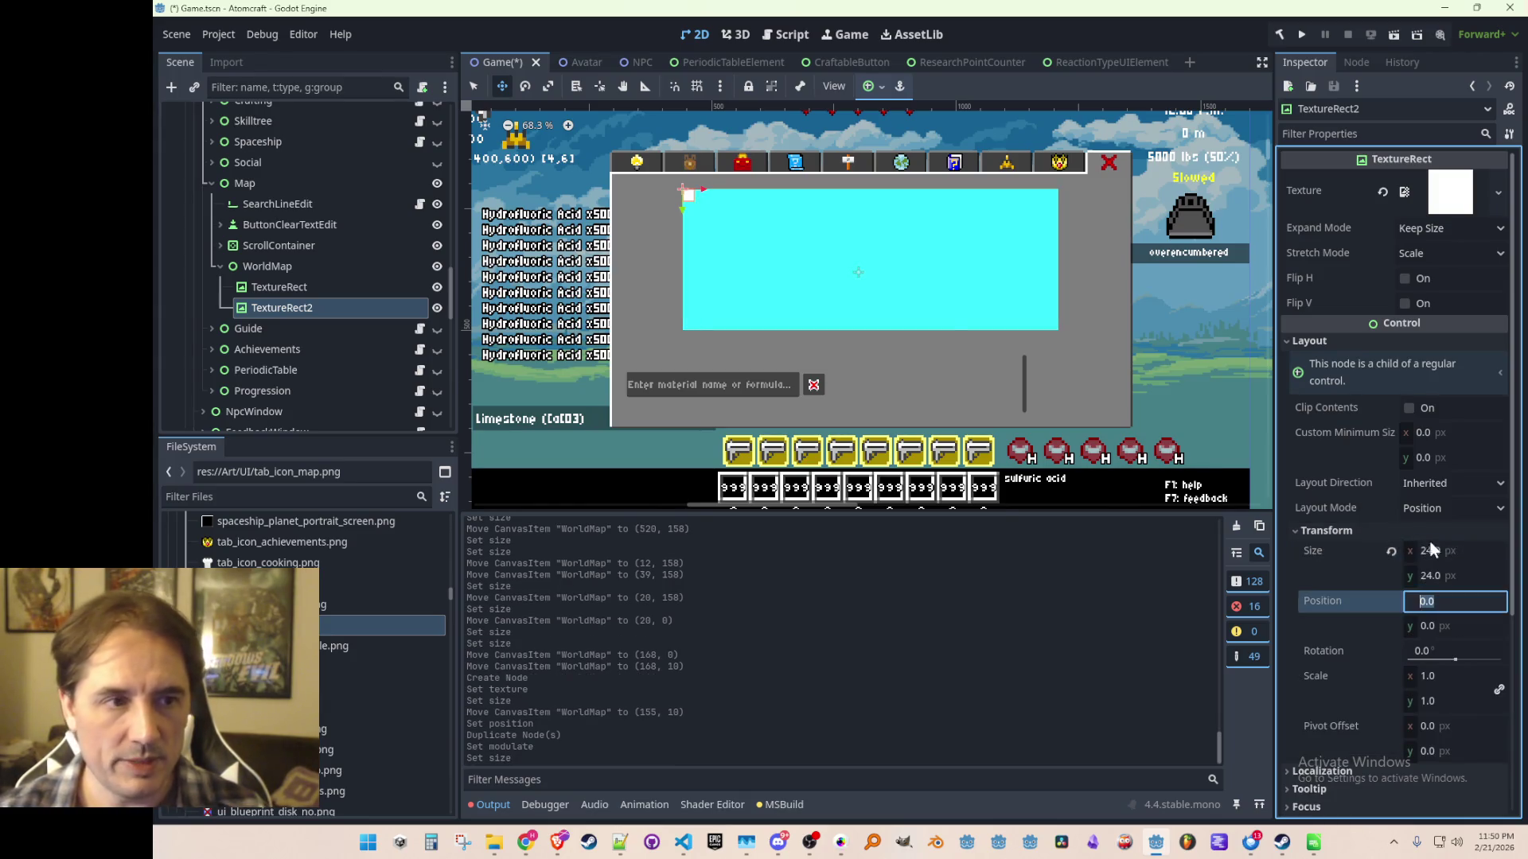
key(ctrl+s)
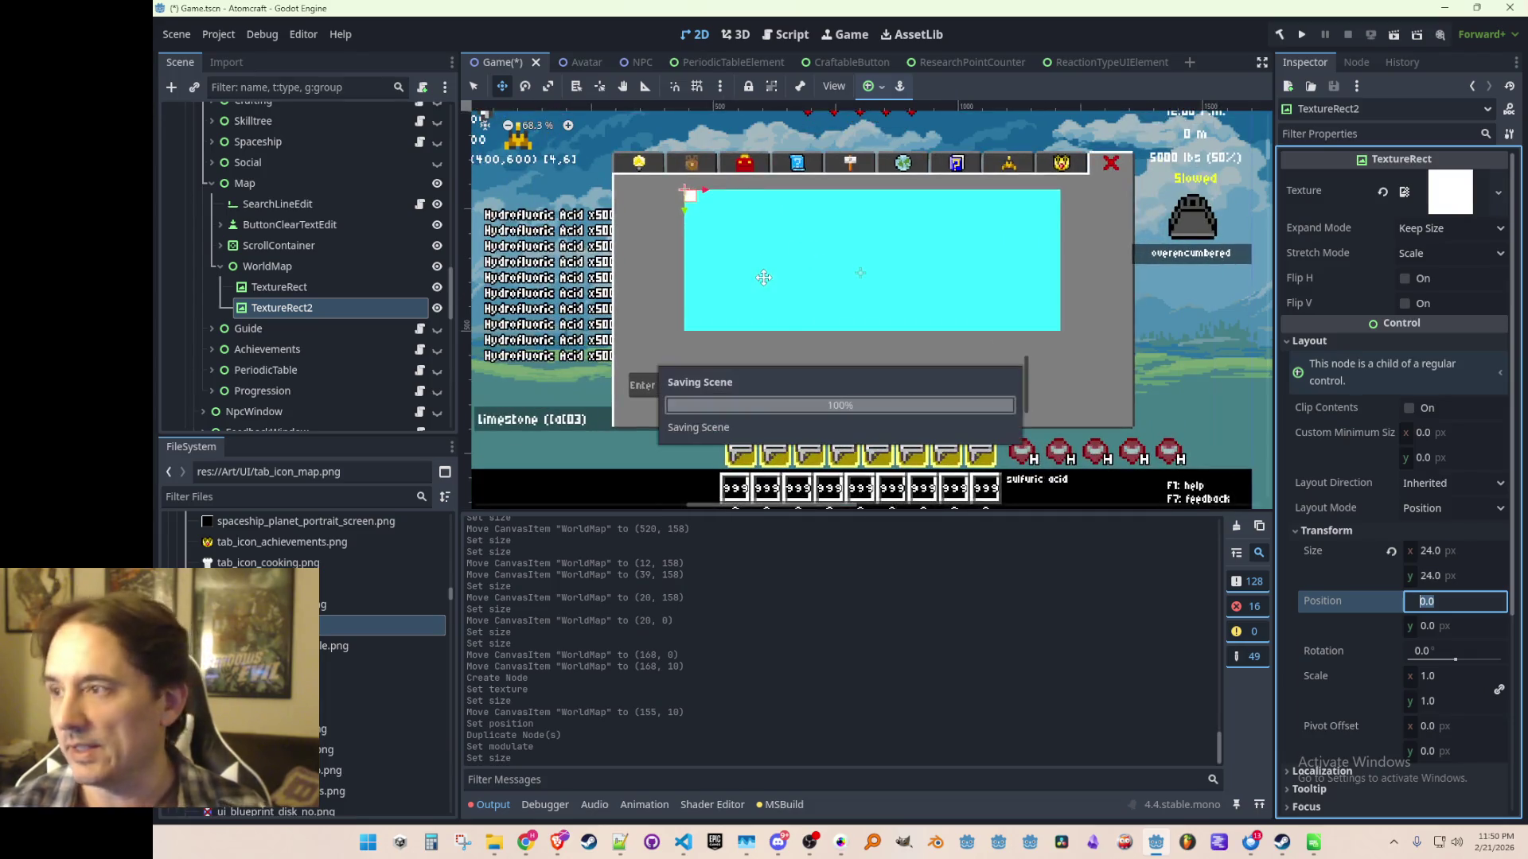
Try dragging the white marker away from the corner, then undo it back to 0, 0.
scroll(781, 246, up, 4)
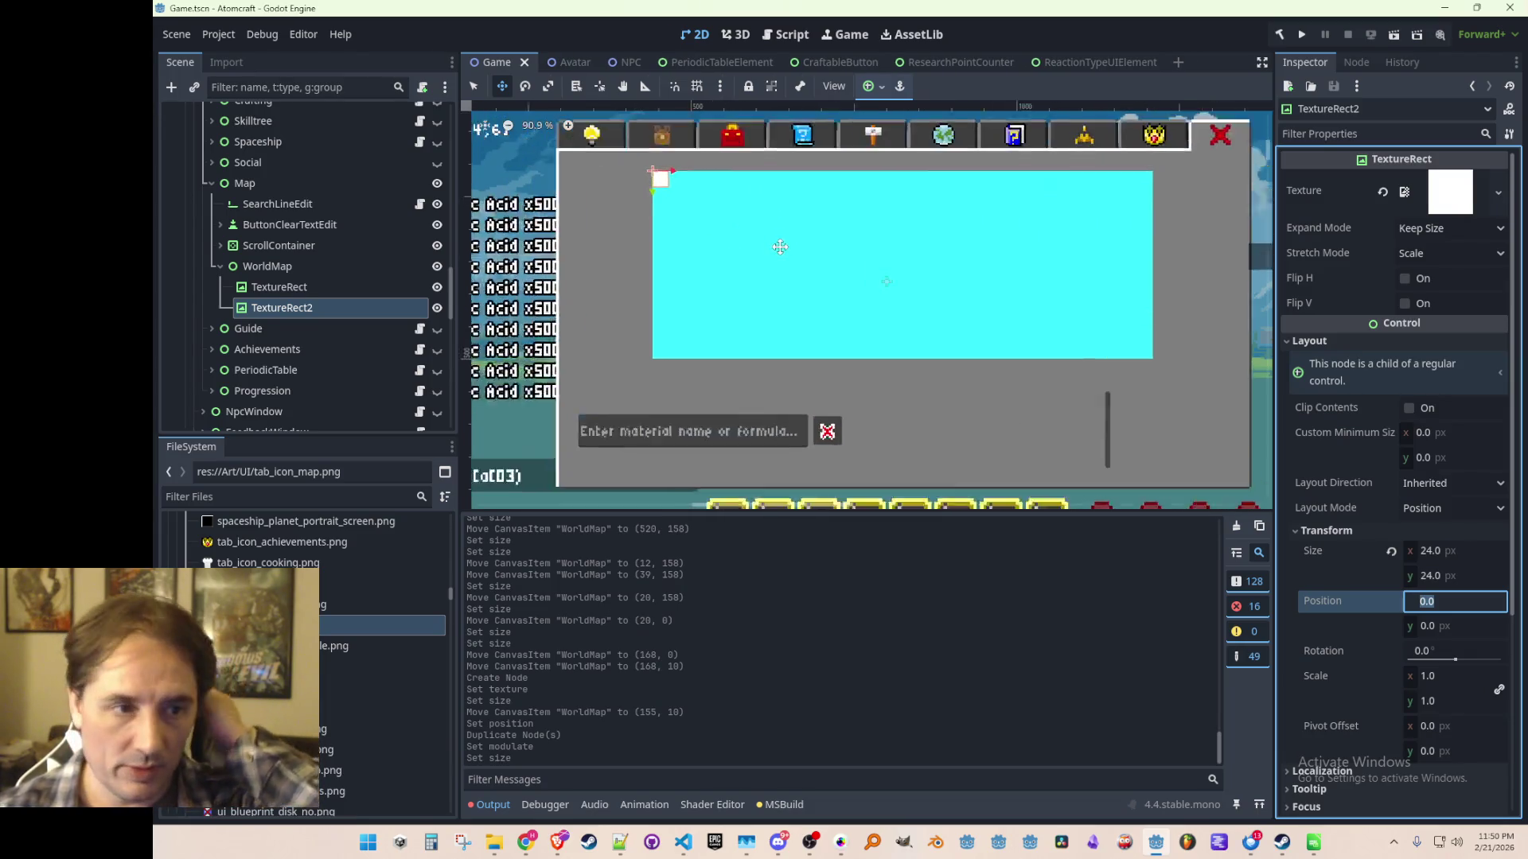
scroll(755, 253, down, 12)
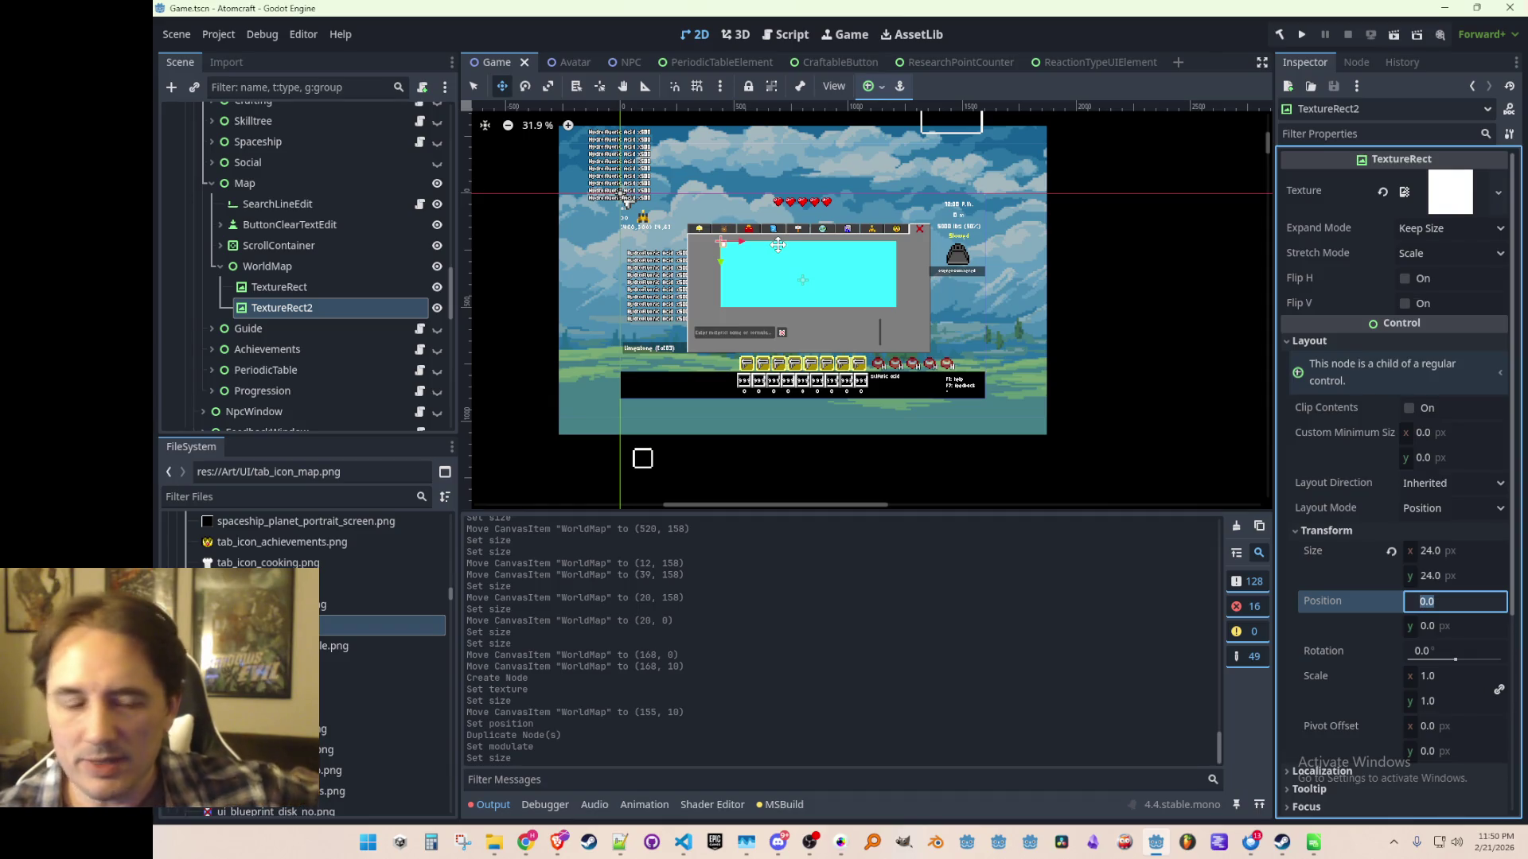
scroll(777, 244, up, 12)
scroll(875, 278, up, 1)
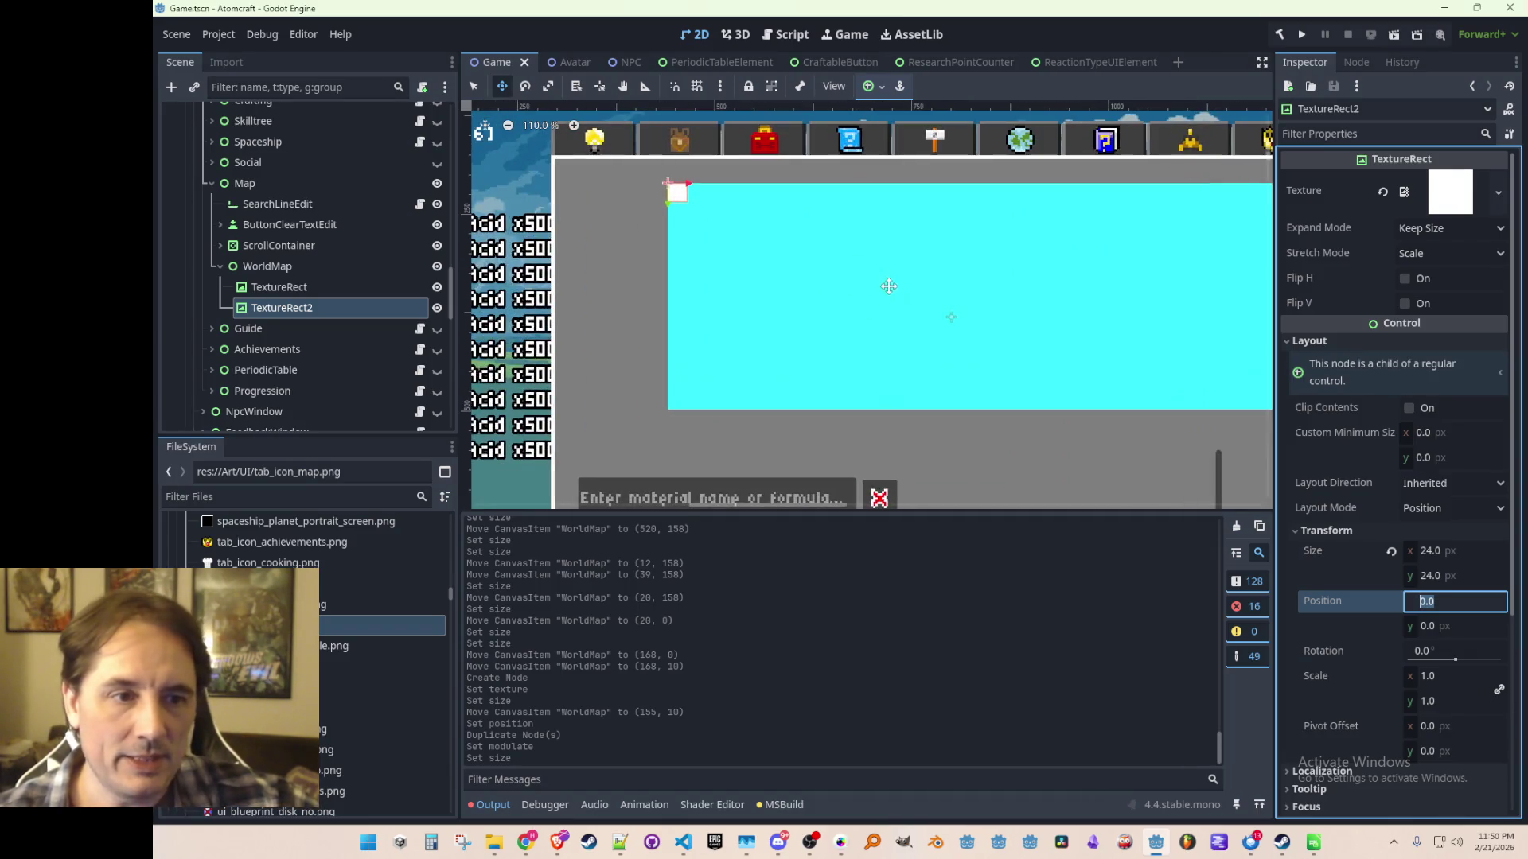
scroll(871, 283, up, 4)
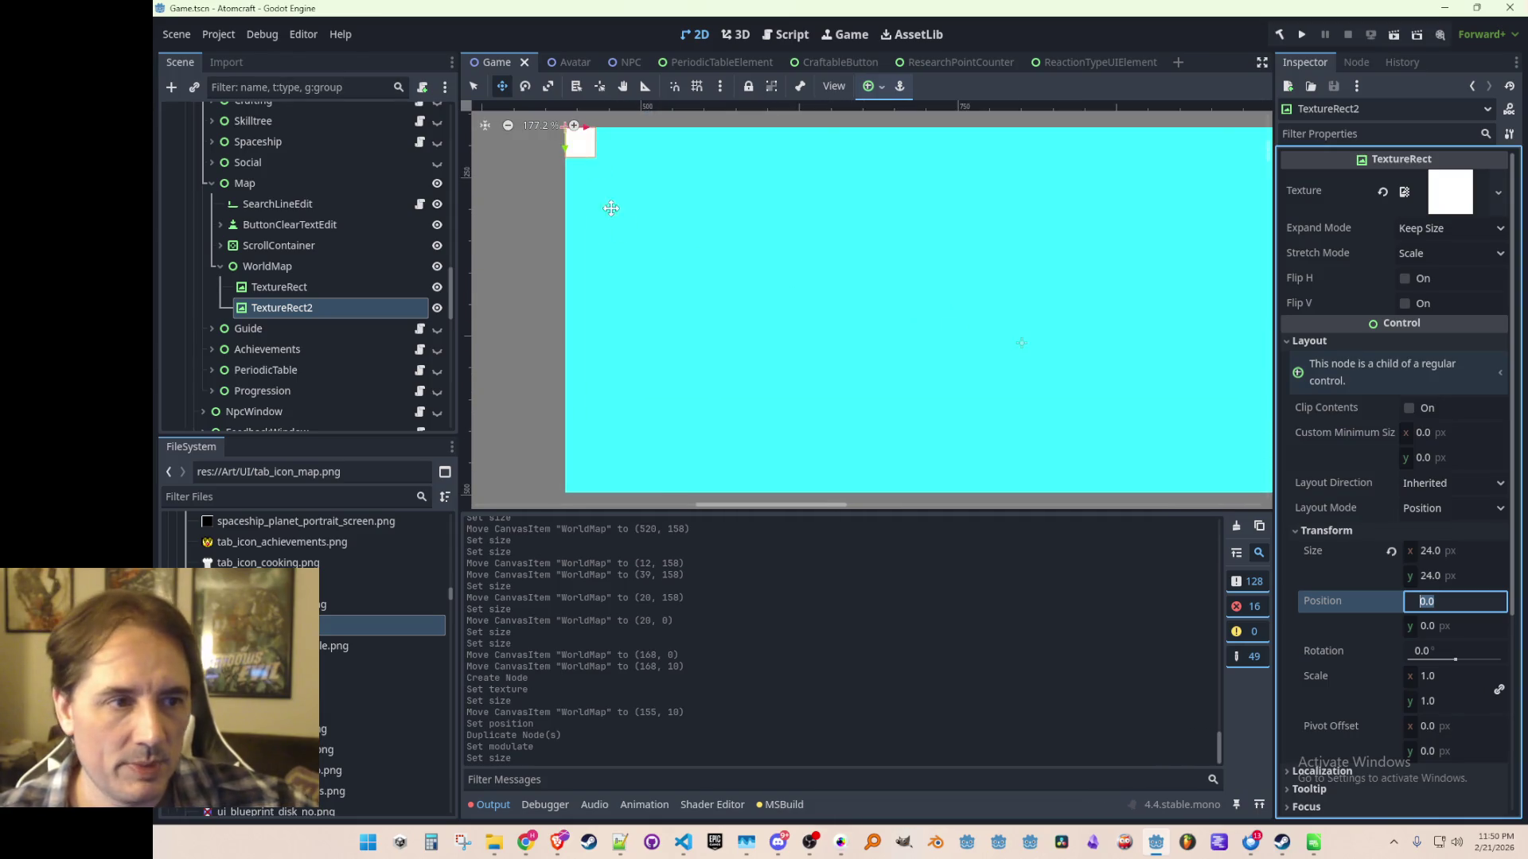
scroll(728, 301, down, 7)
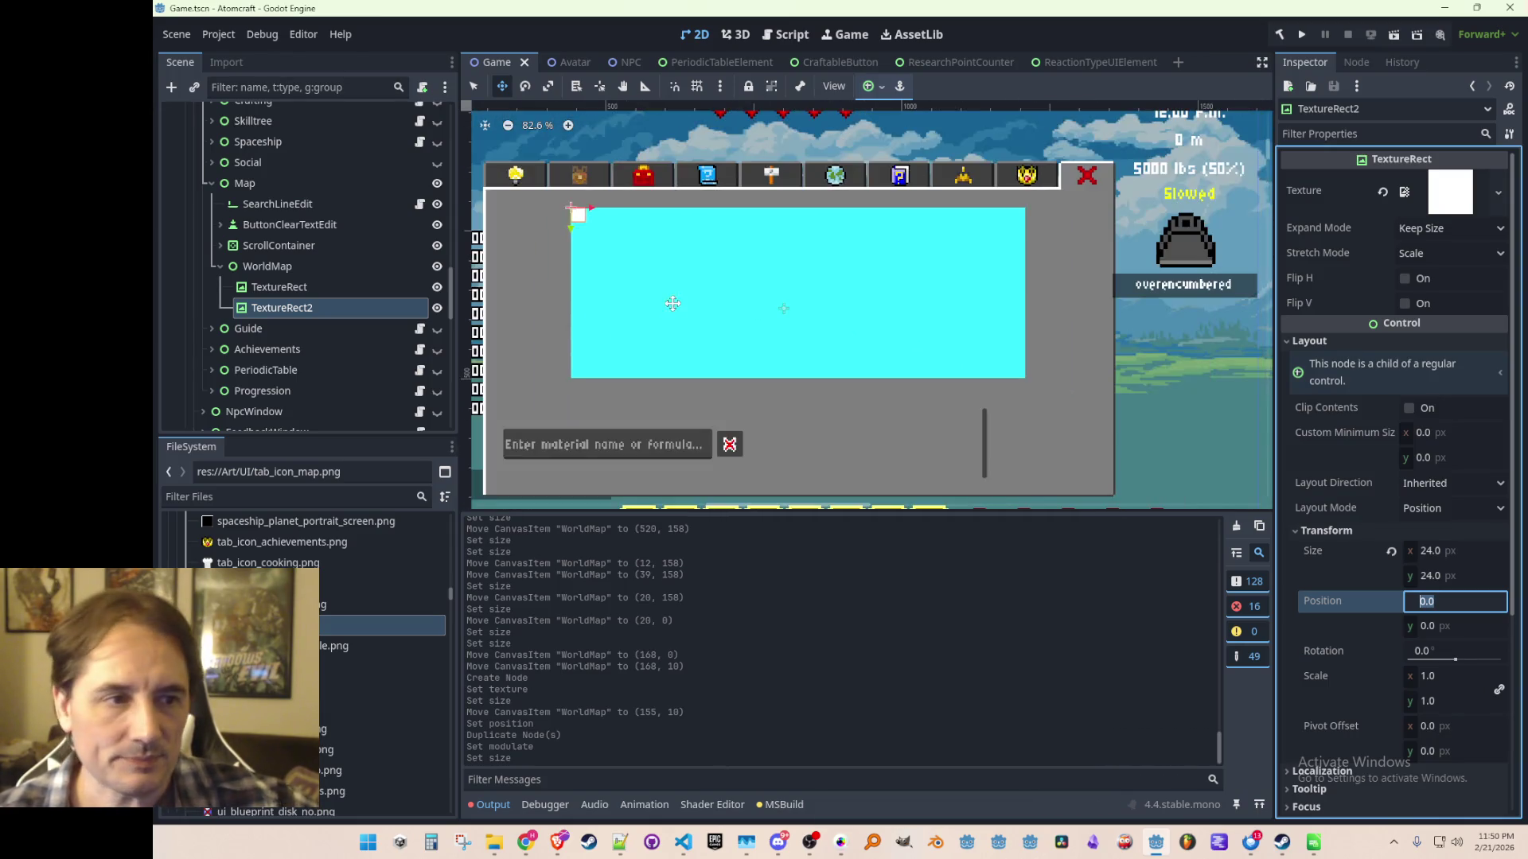
mouse_move(628, 248)
mouse_down()
mouse_move(823, 307)
mouse_move(583, 220)
mouse_up()
key(ctrl+z)
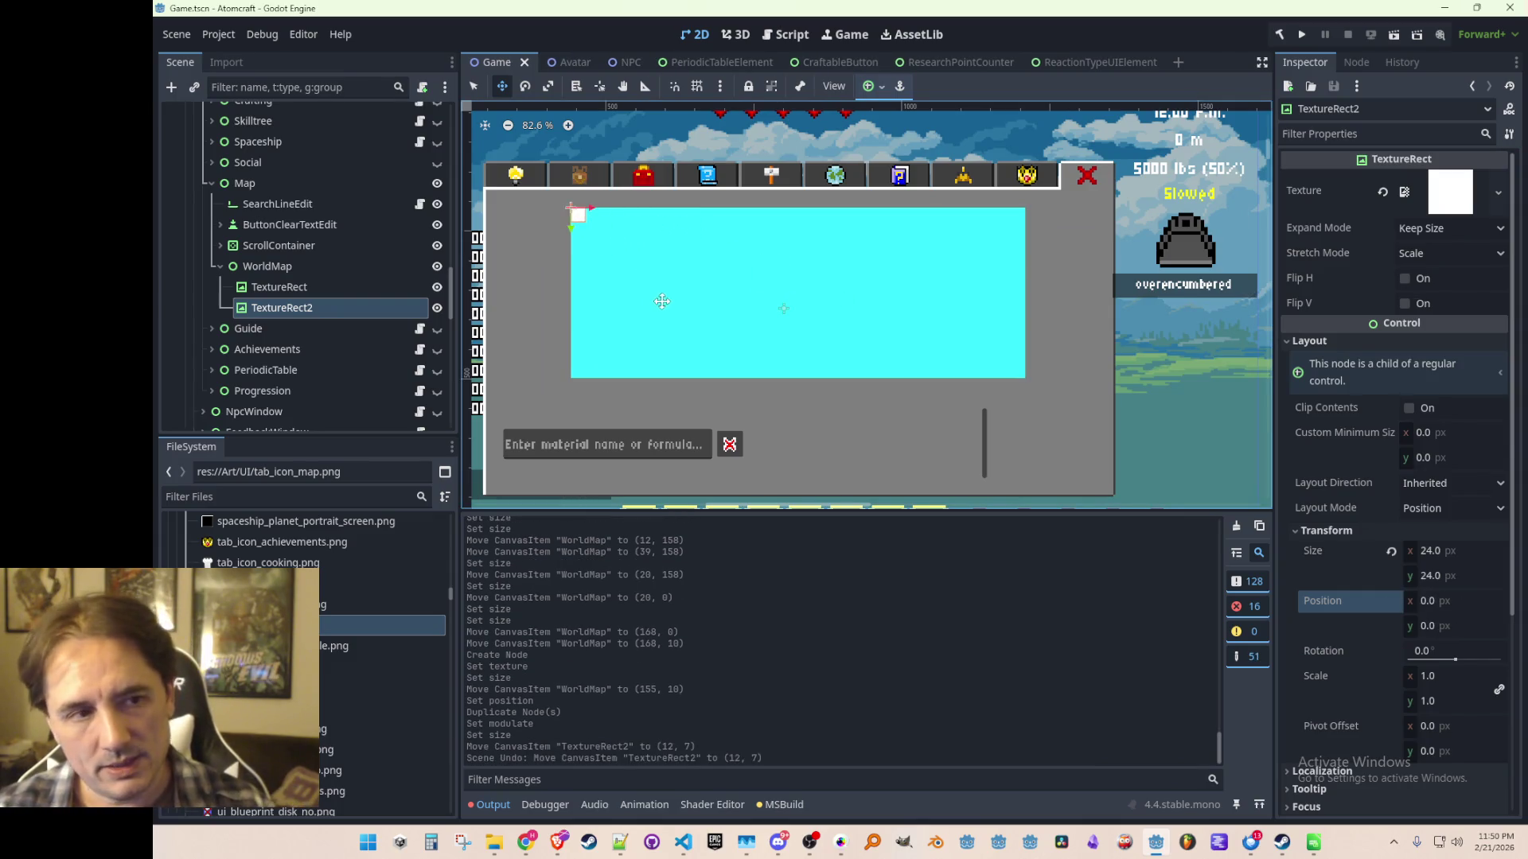
Save the scene and bring Simulation.cs in VS Code to the front.
scroll(661, 299, down, 1)
key(ctrl+s)
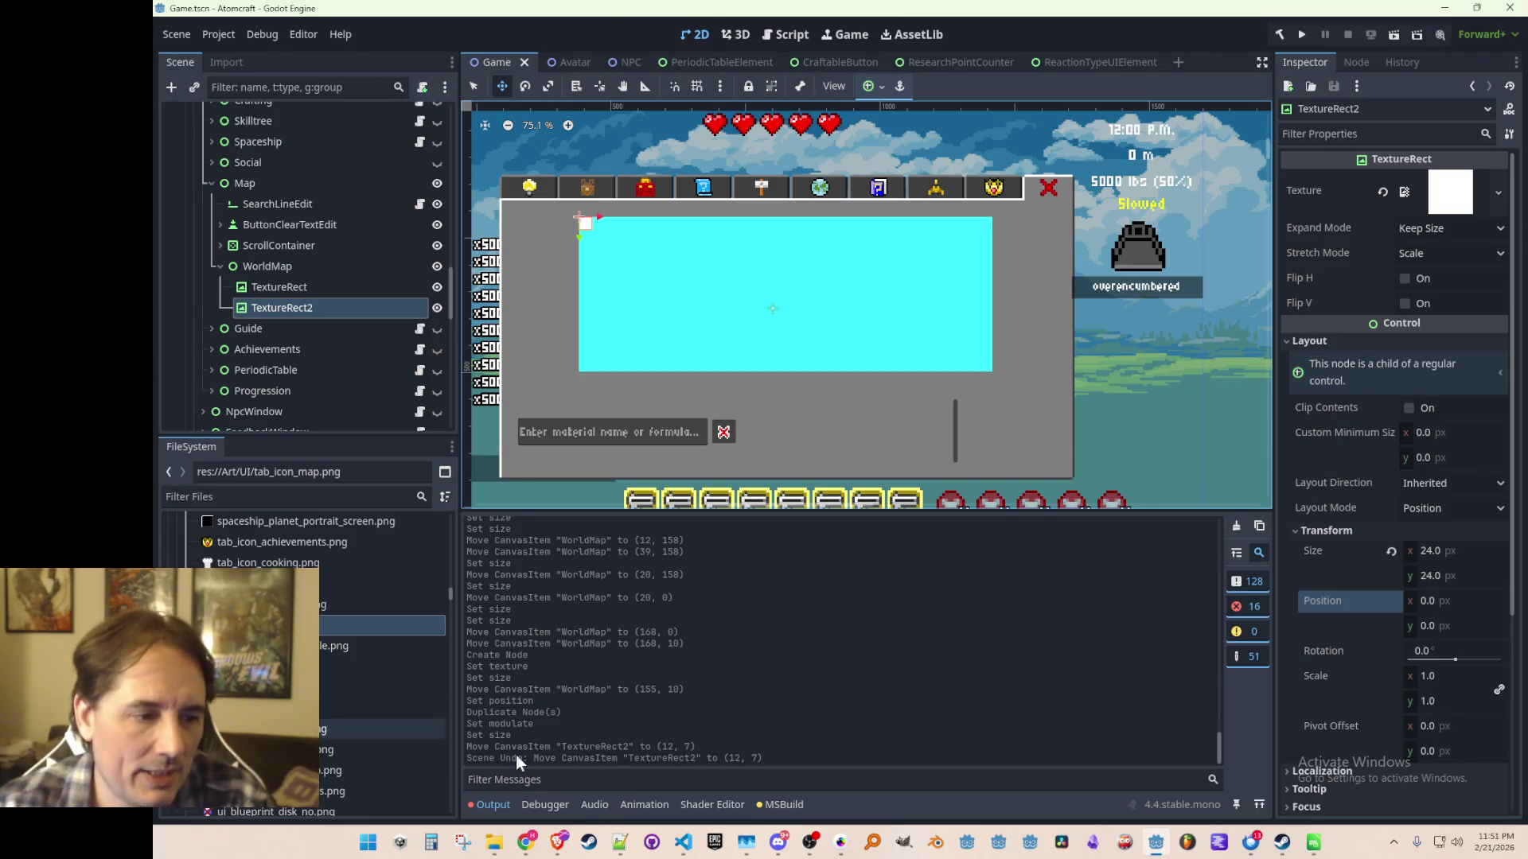
click(430, 842)
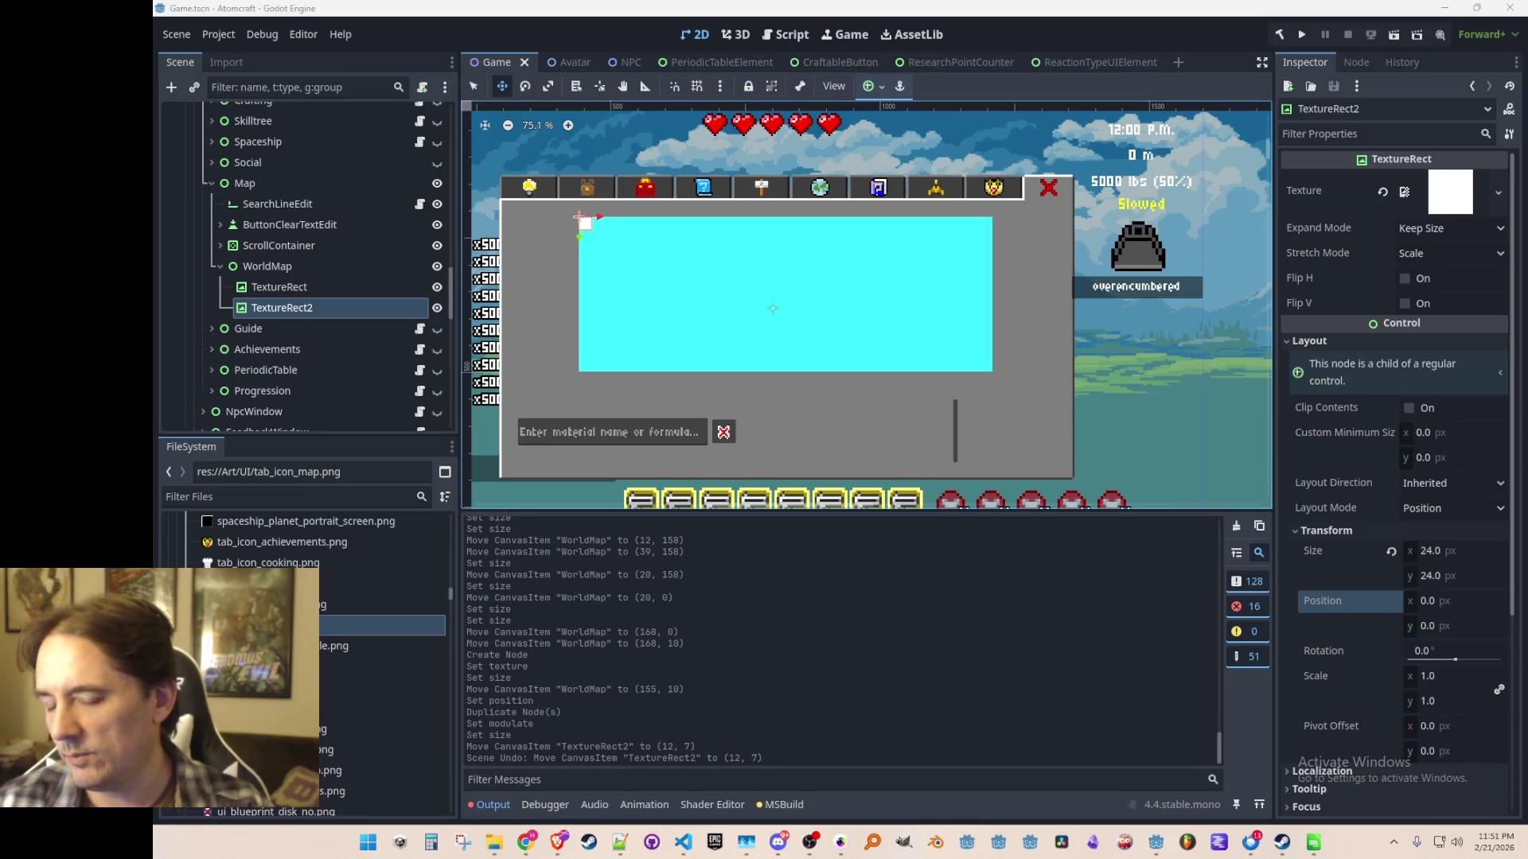
scroll(801, 335, down, 1)
scroll(844, 319, up, 1)
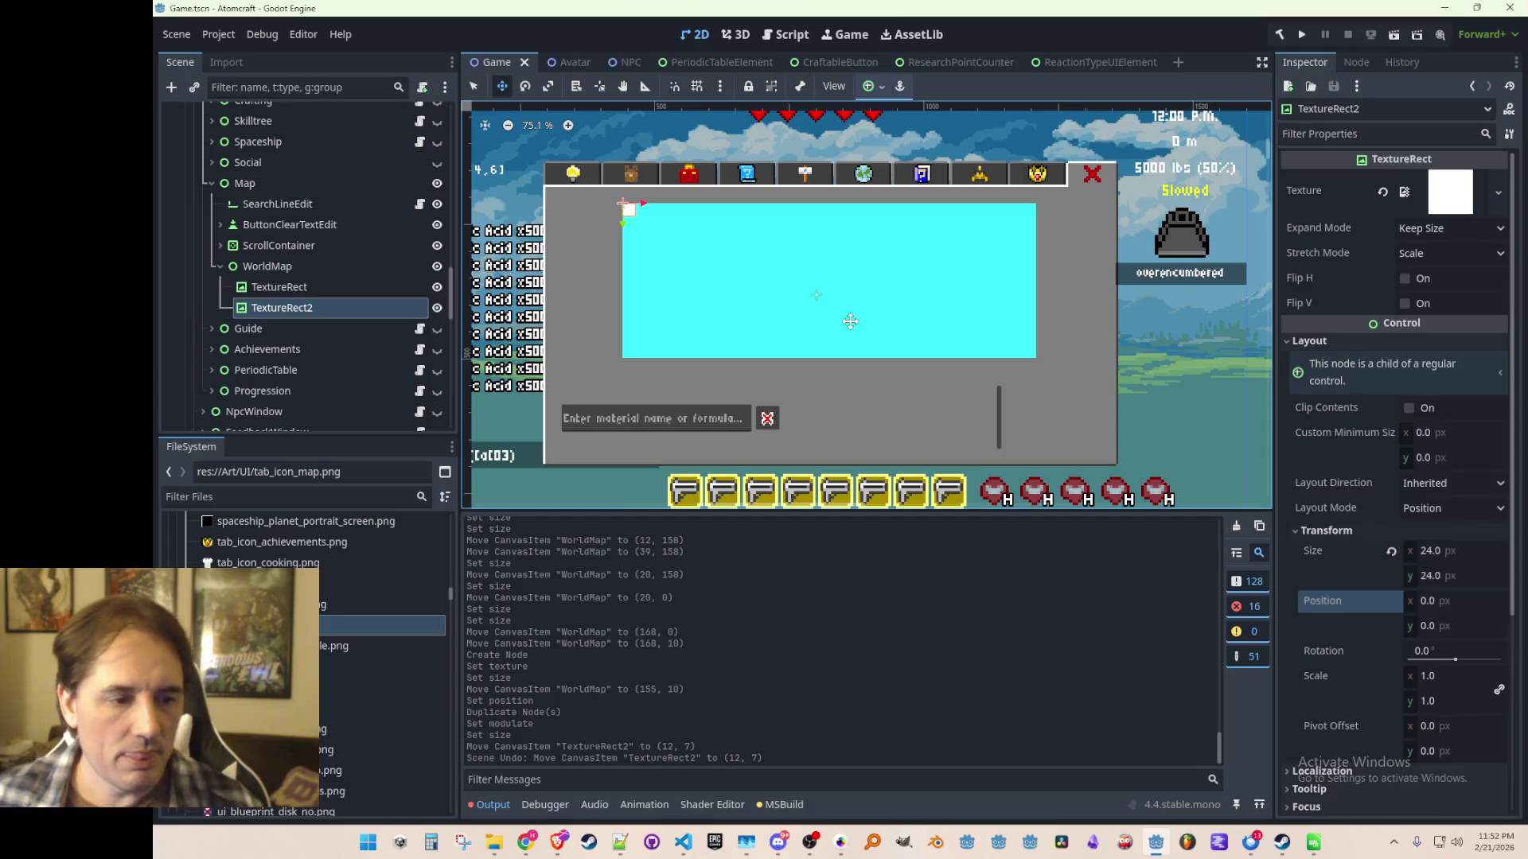
click(686, 848)
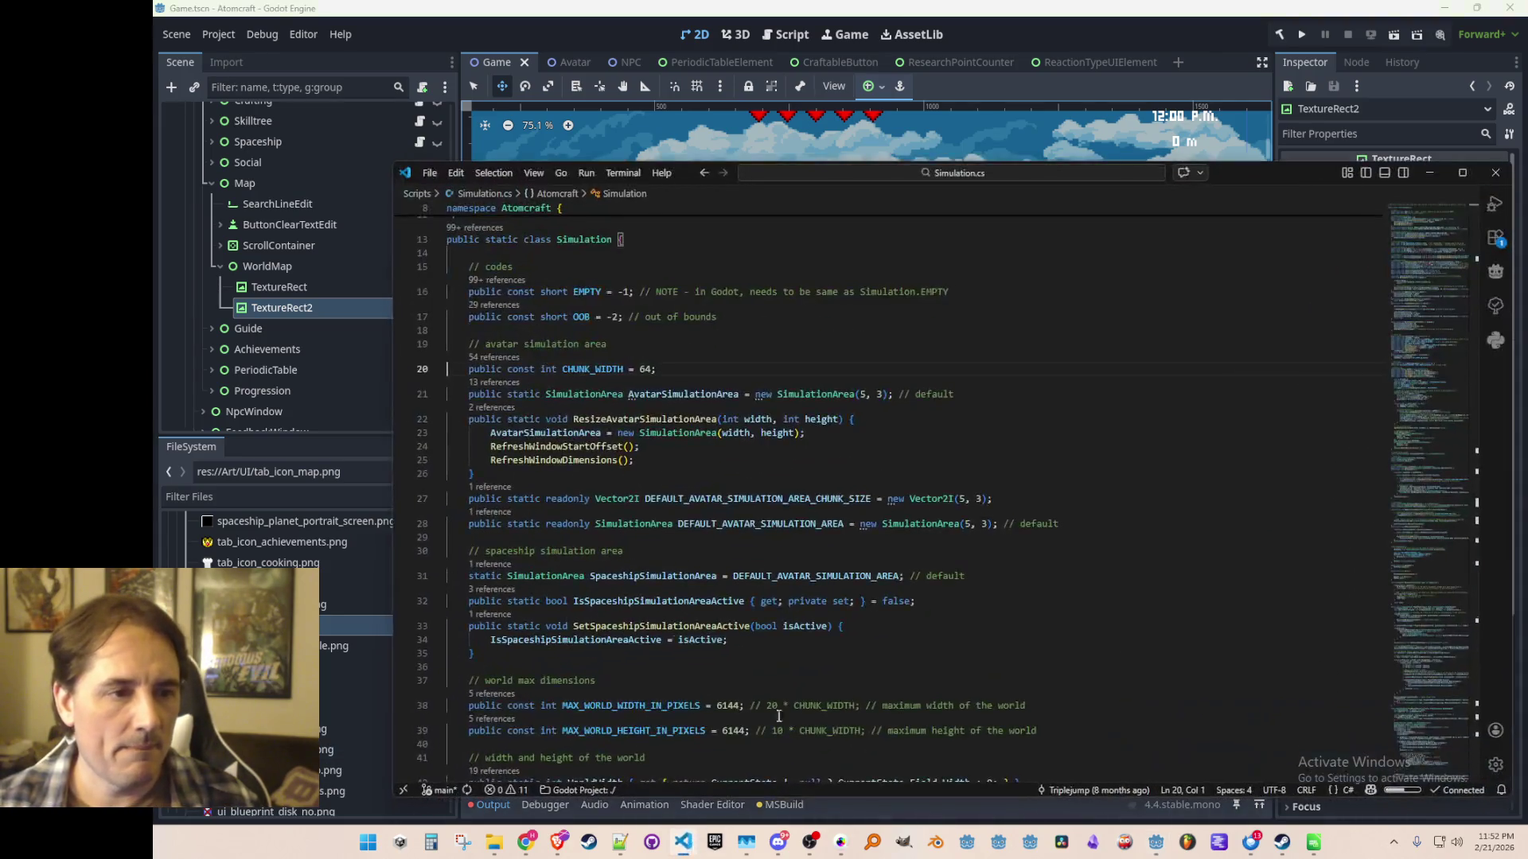
Move to the end of the CHUNK_WIDTH line in Simulation.cs and switch back to Godot.
key(End)
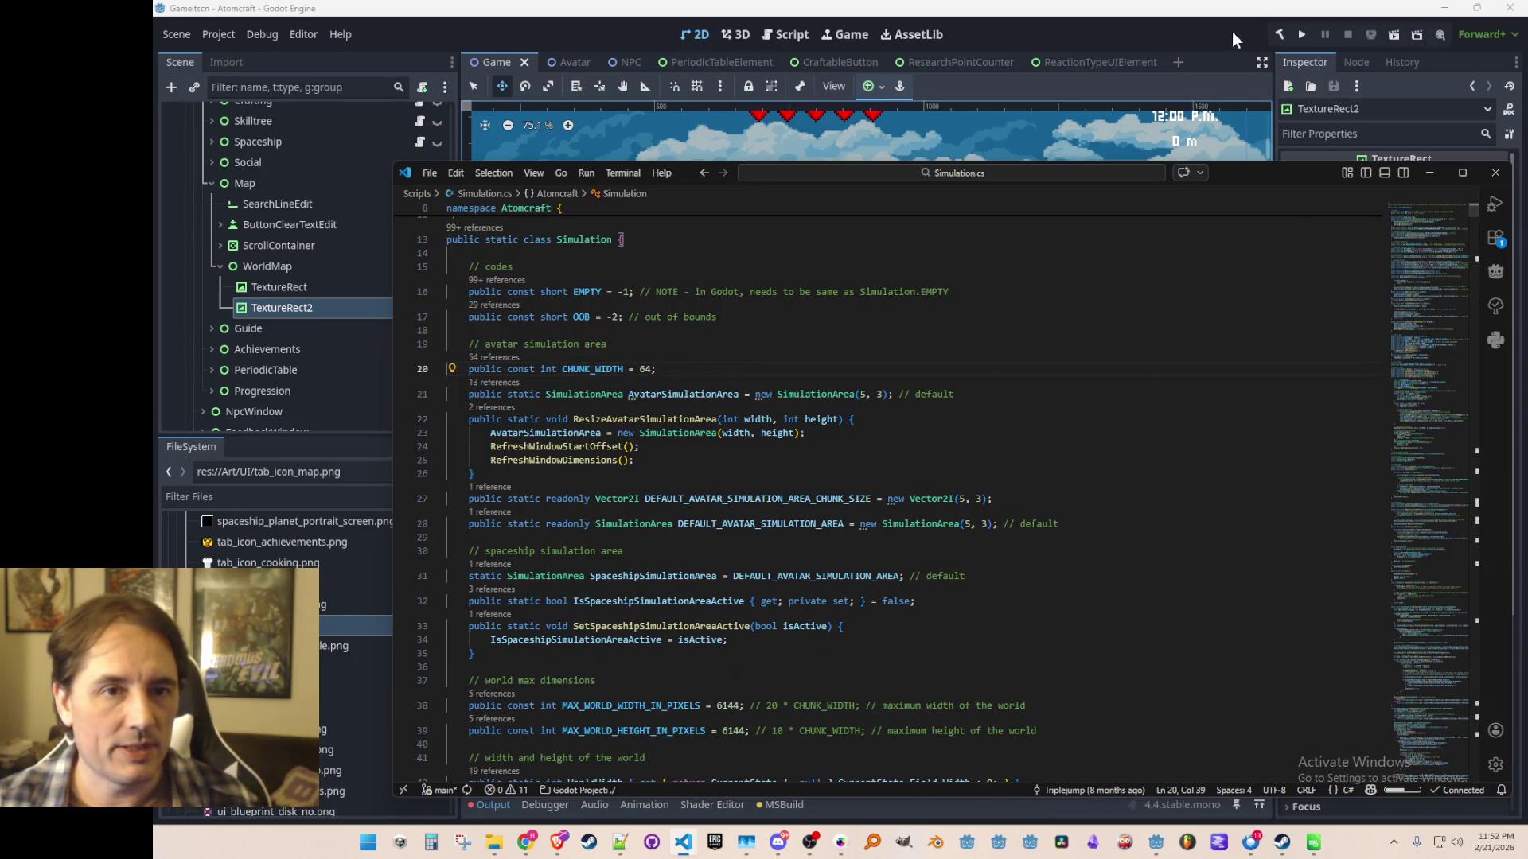
click(1231, 31)
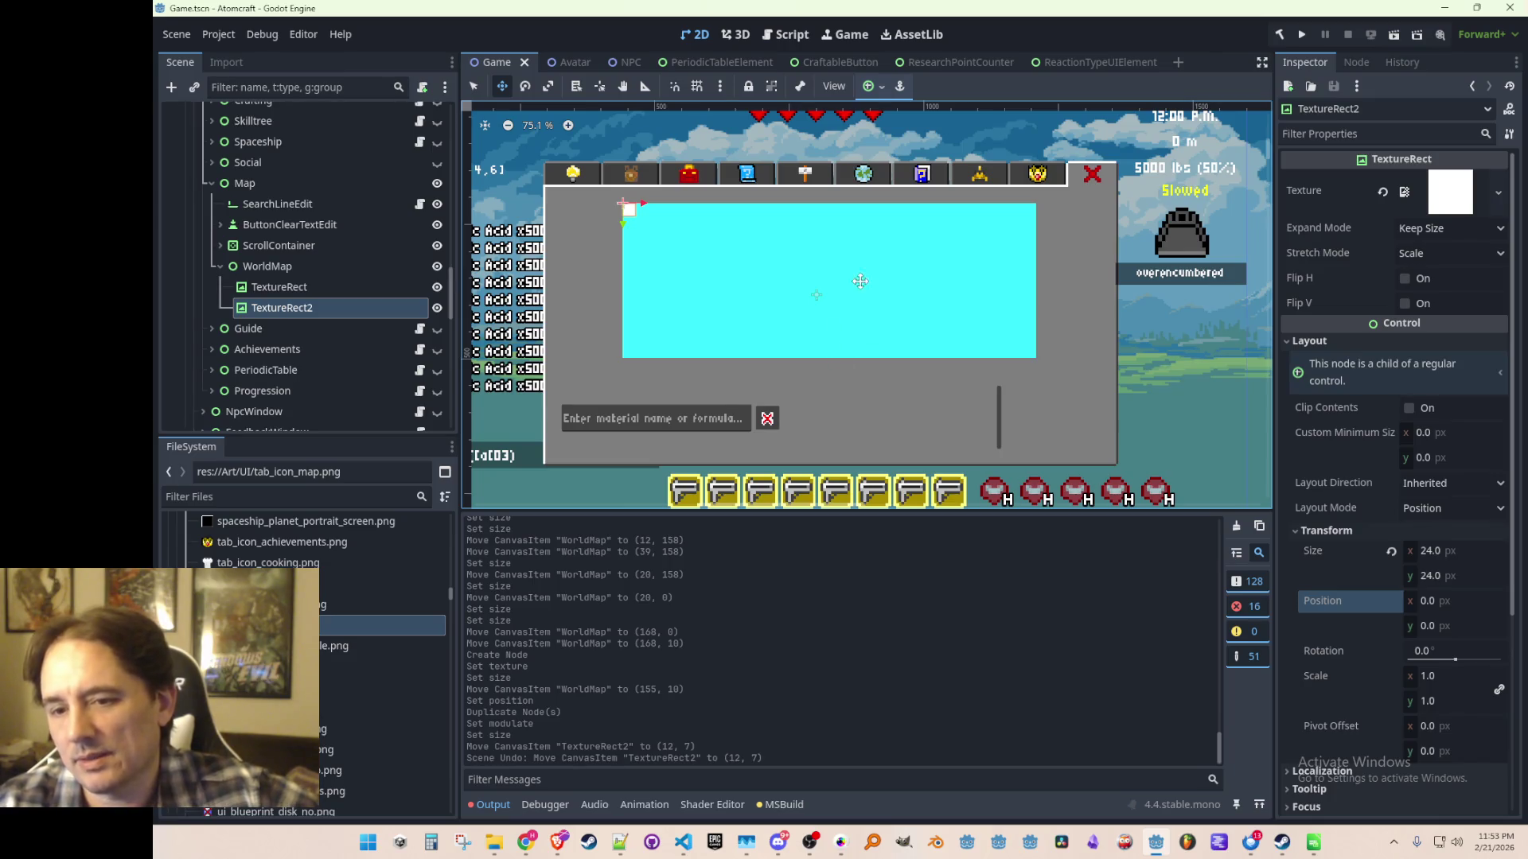
scroll(860, 284, down, 2)
scroll(860, 284, up, 1)
scroll(860, 284, down, 1)
scroll(860, 284, up, 1)
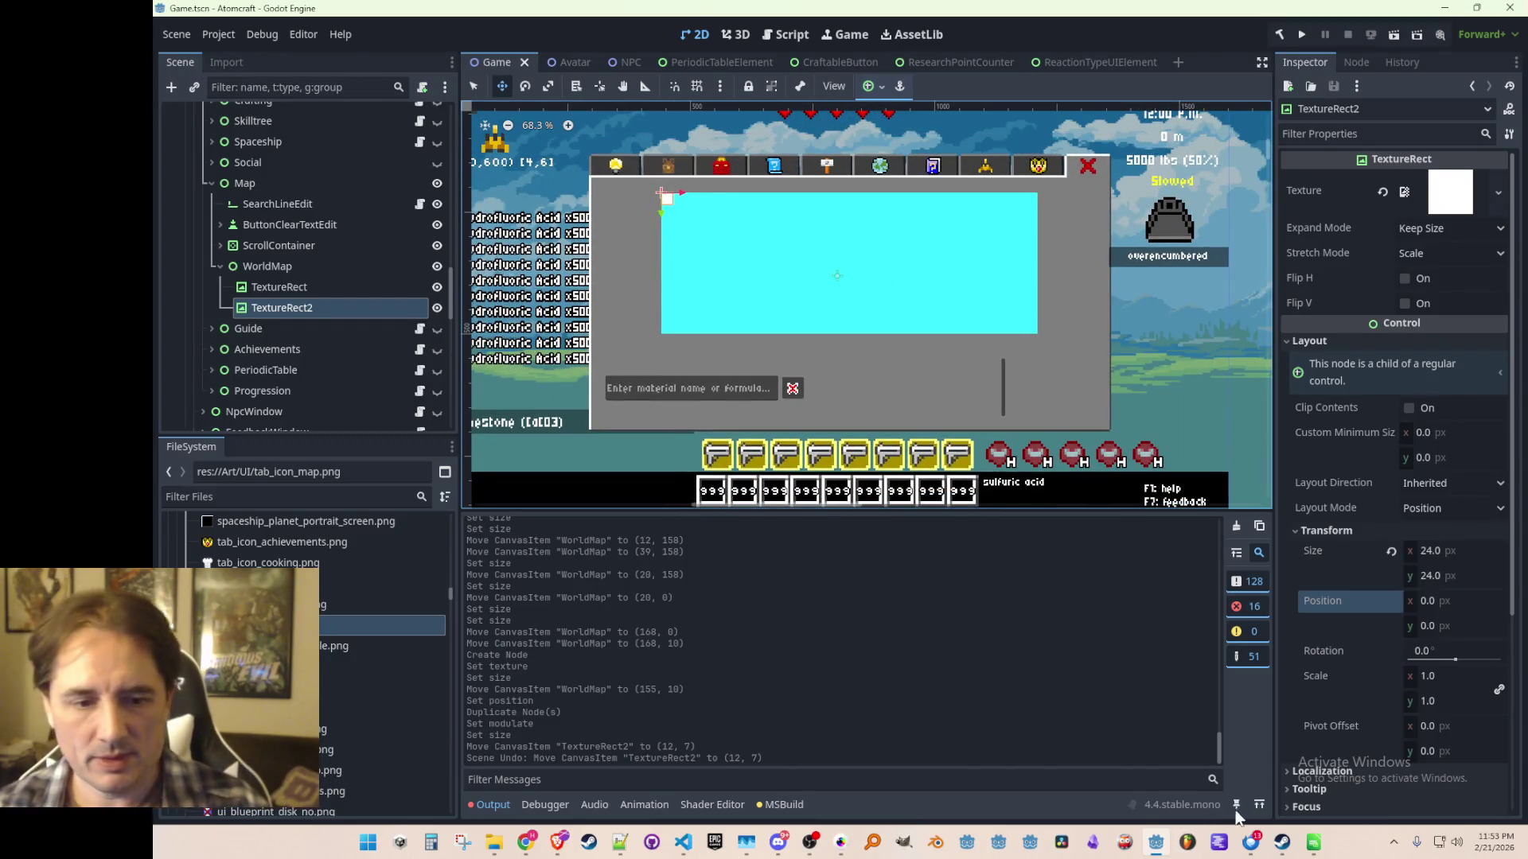
Bring up the Atomcraft Demo store page, then minimize it to reveal the Godot editor.
click(1282, 842)
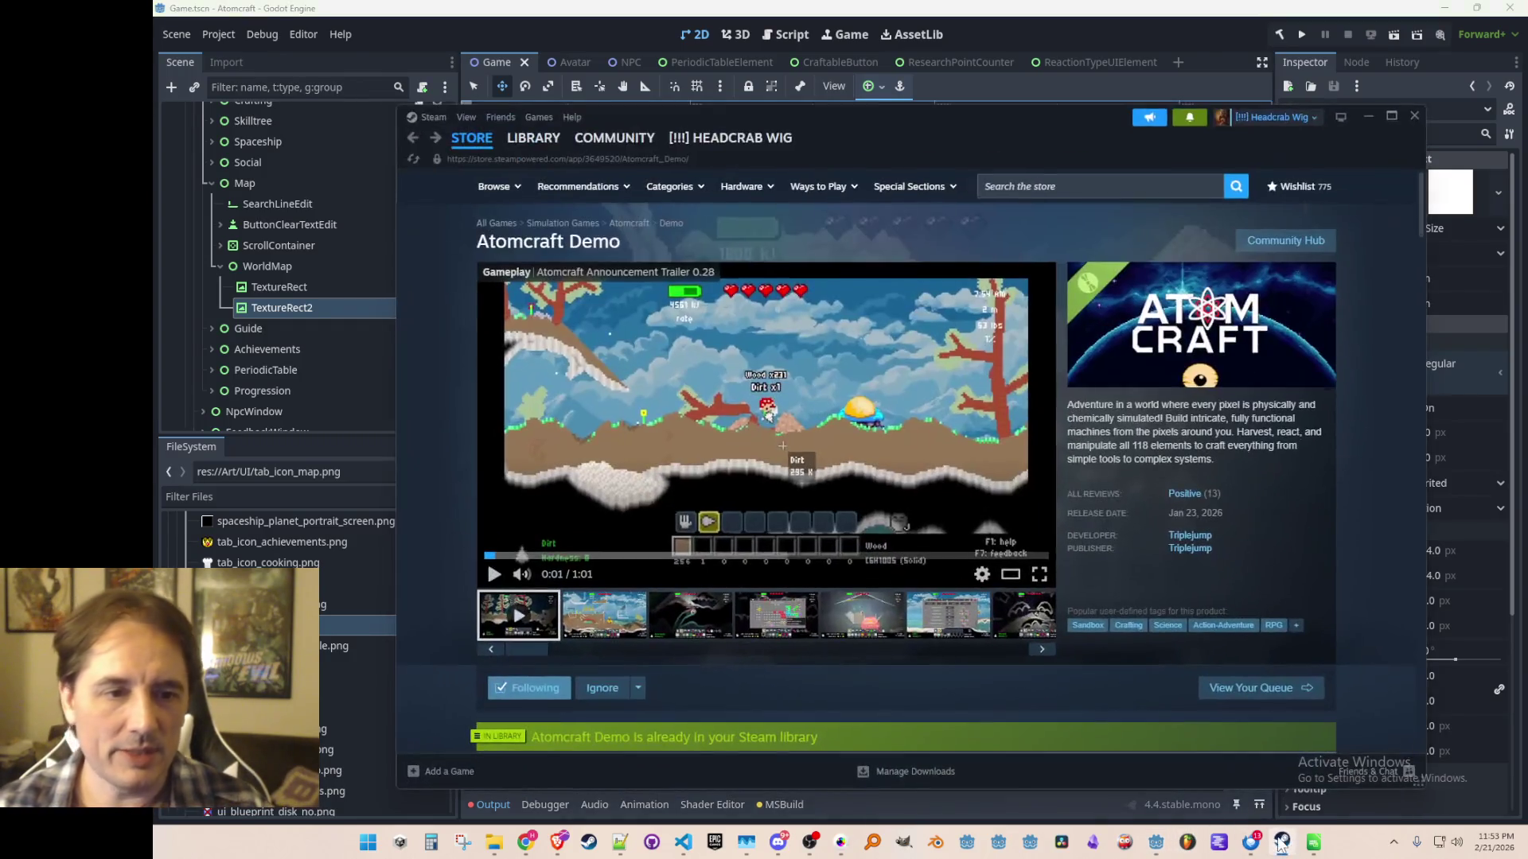
right_click(1382, 425)
click(1404, 516)
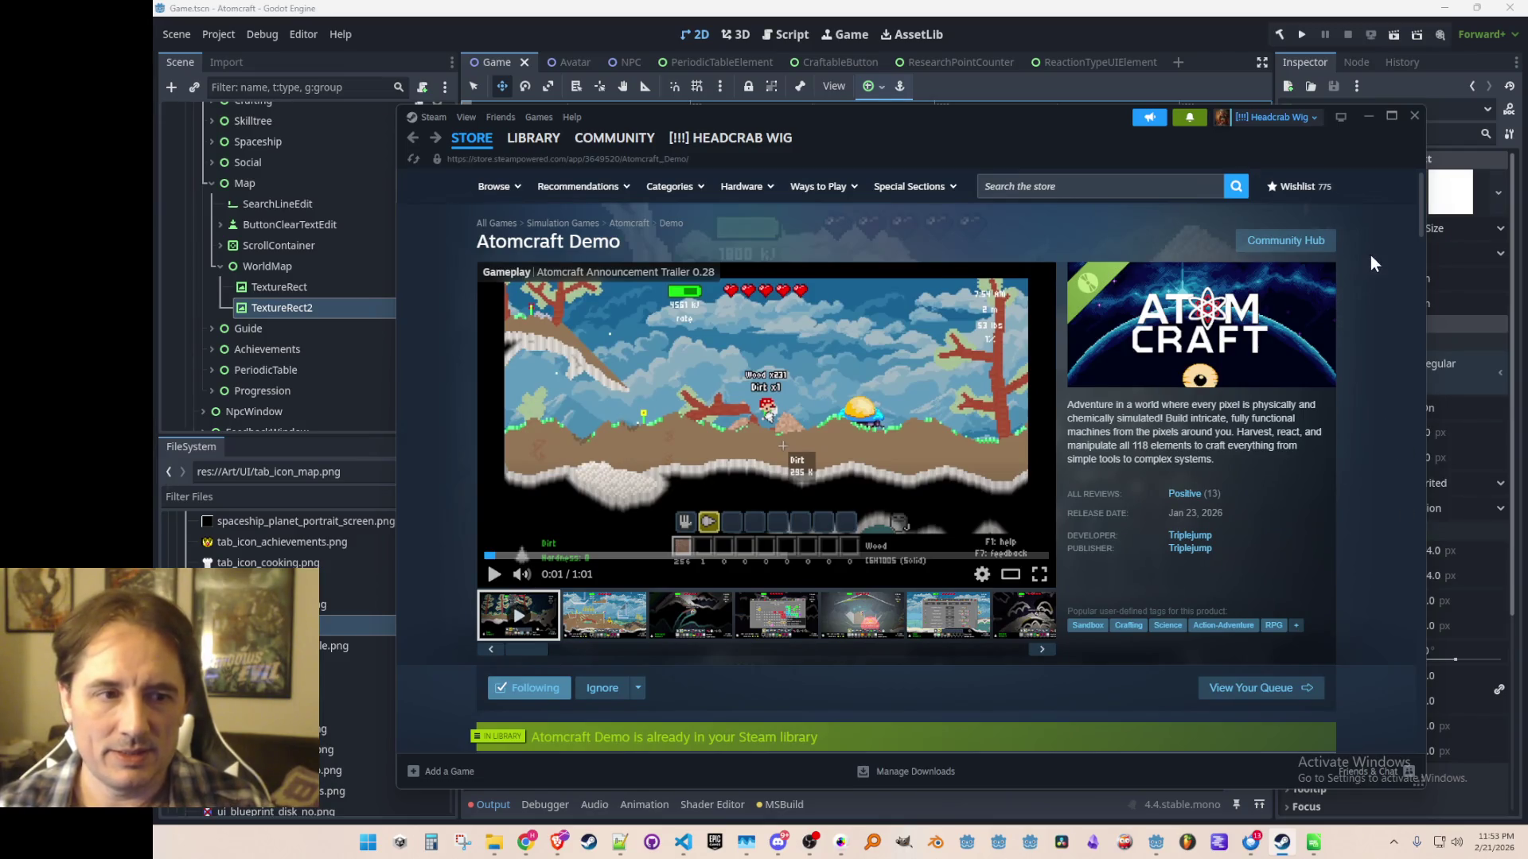
click(1372, 123)
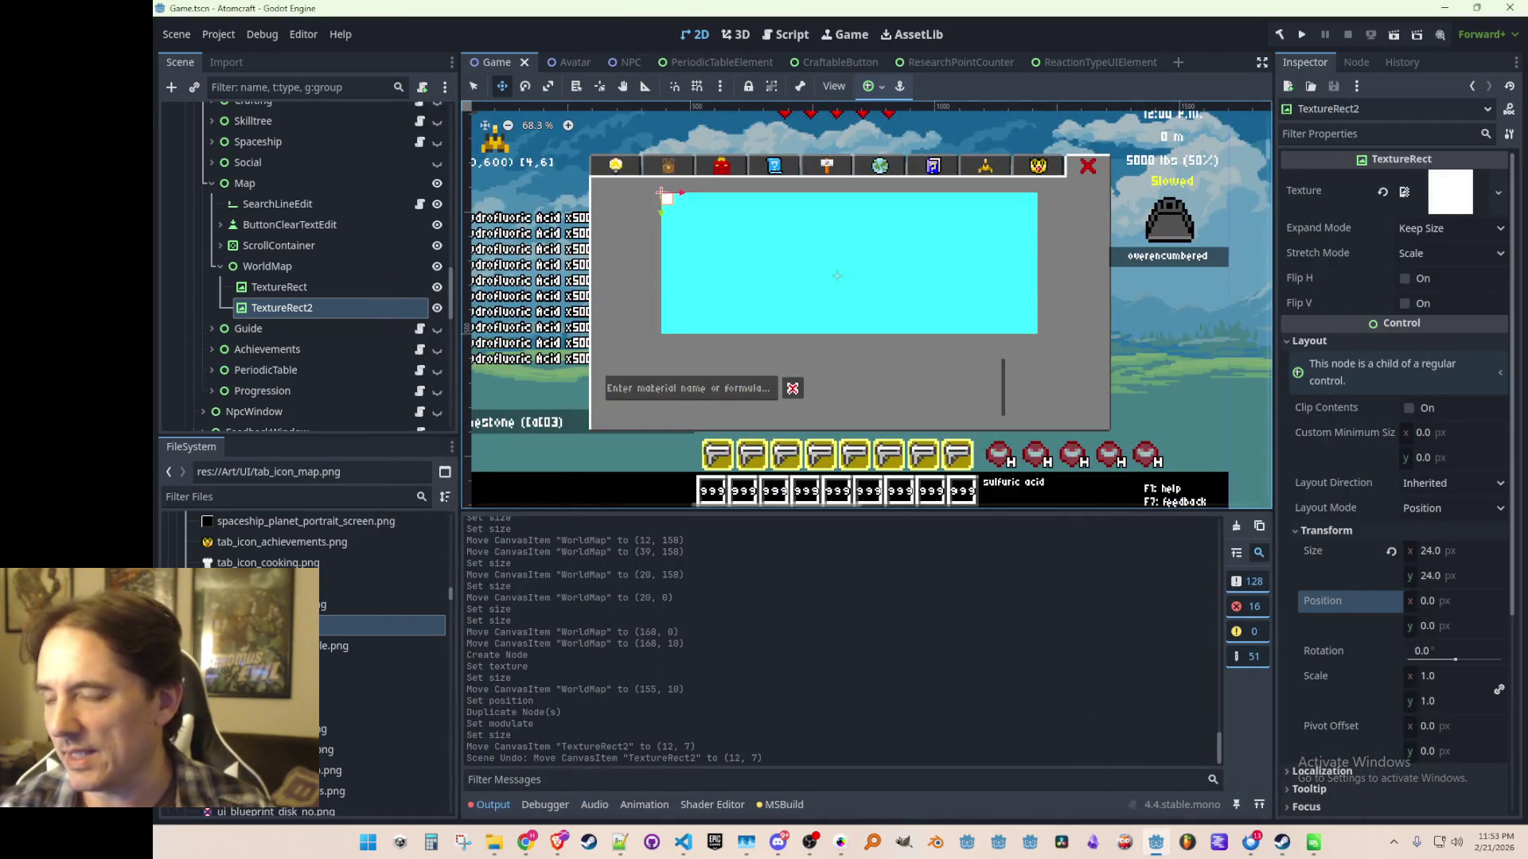
click(526, 842)
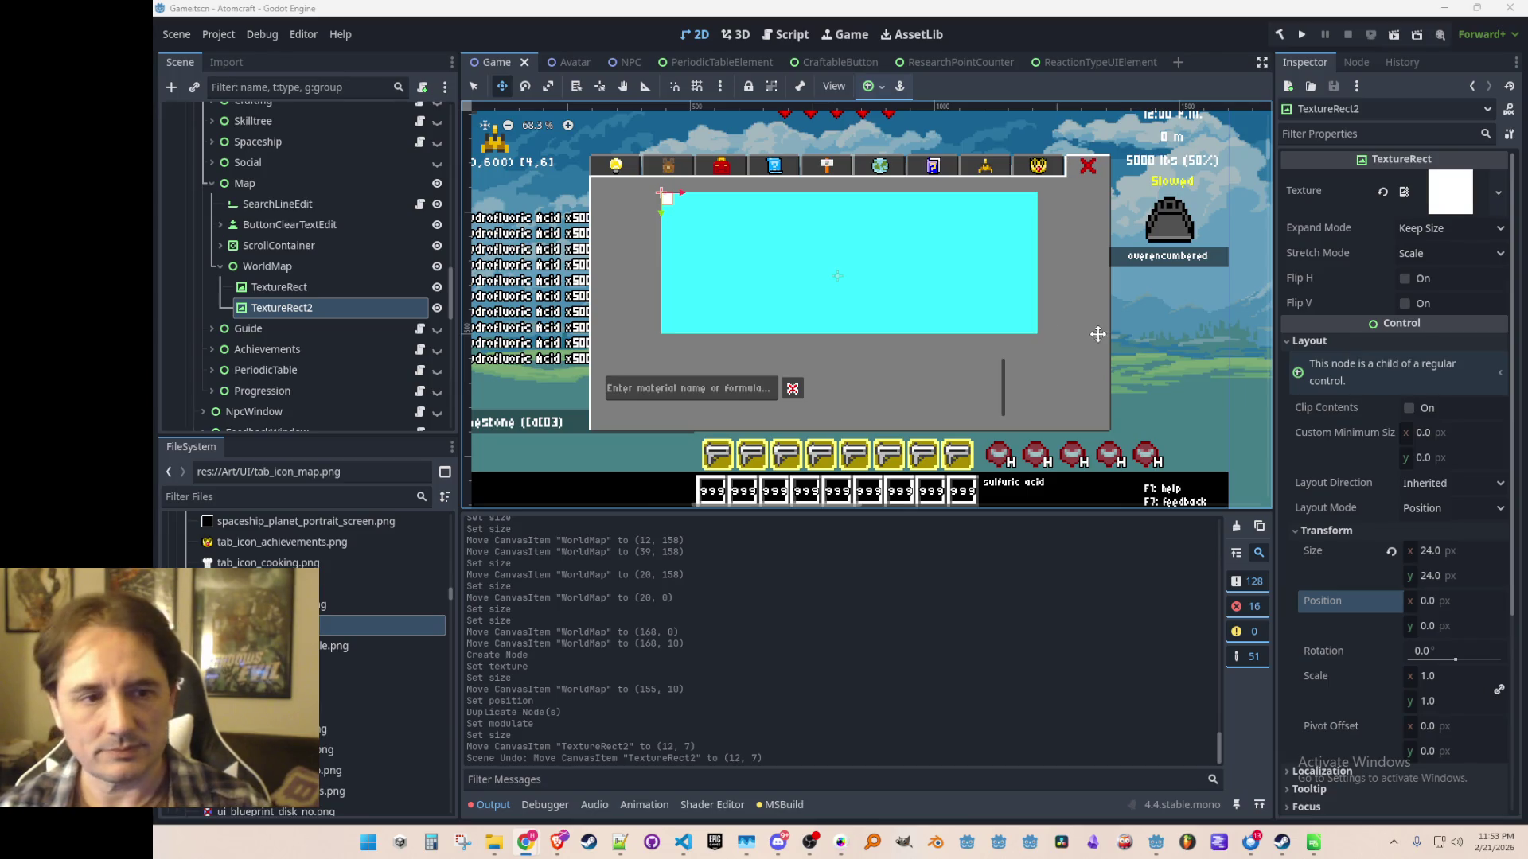
scroll(867, 334, up, 2)
scroll(867, 334, up, 3)
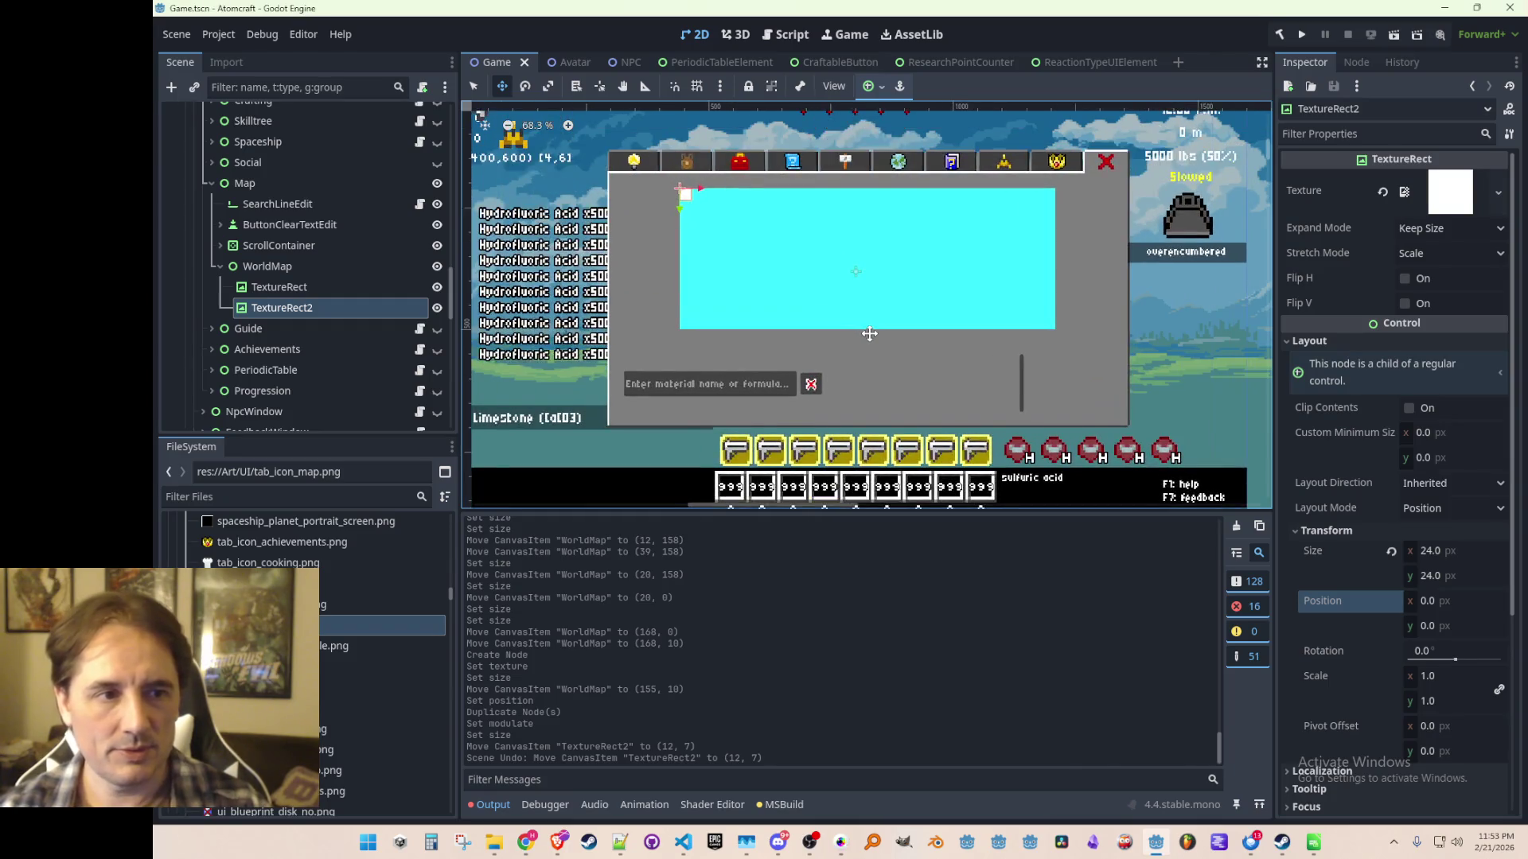
scroll(675, 187, up, 1)
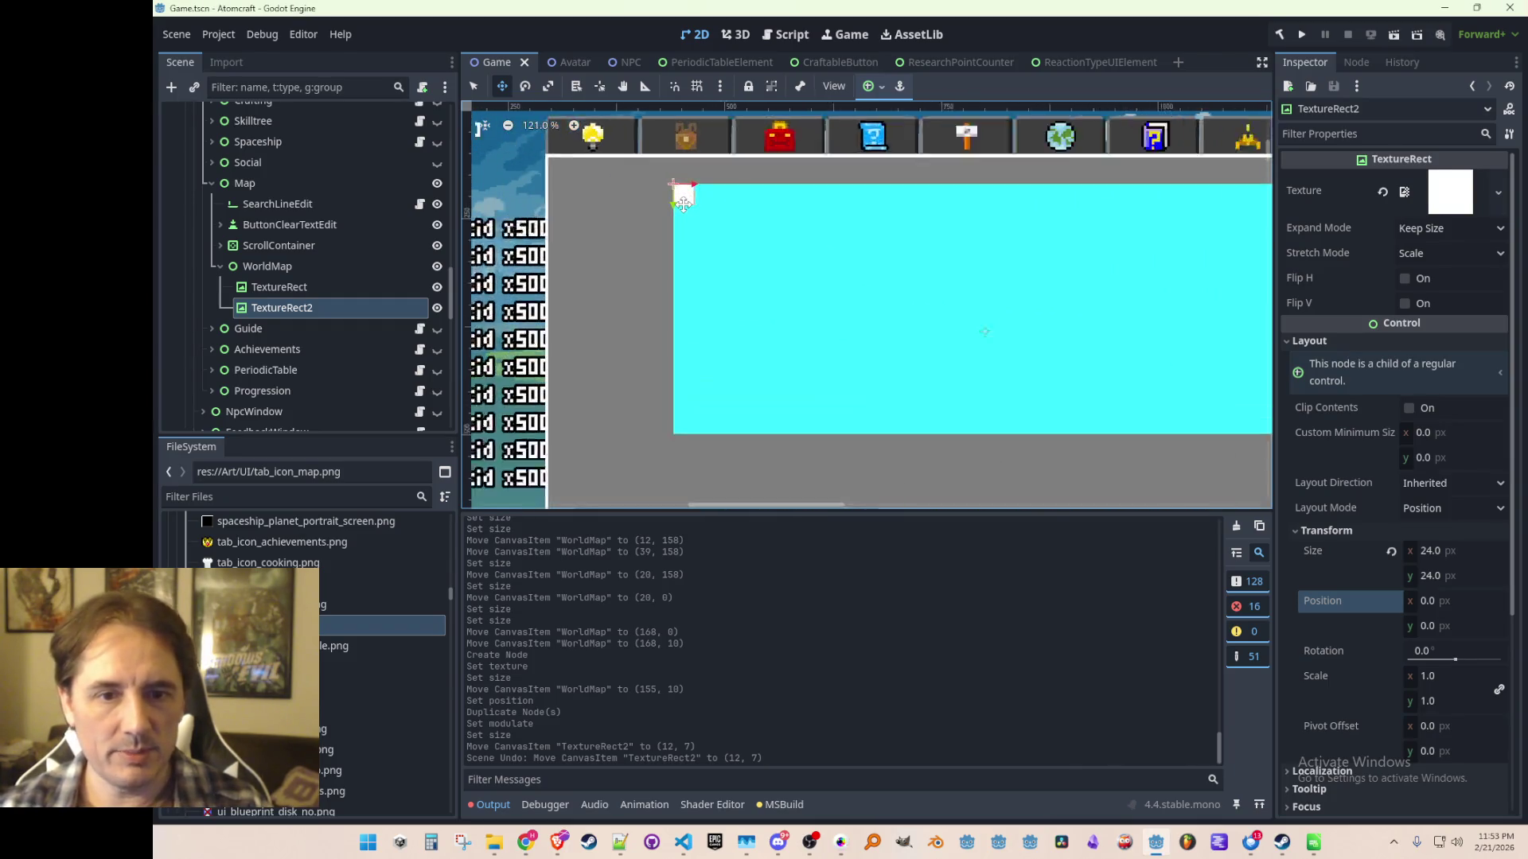
scroll(675, 187, up, 3)
scroll(681, 203, down, 1)
scroll(685, 213, up, 5)
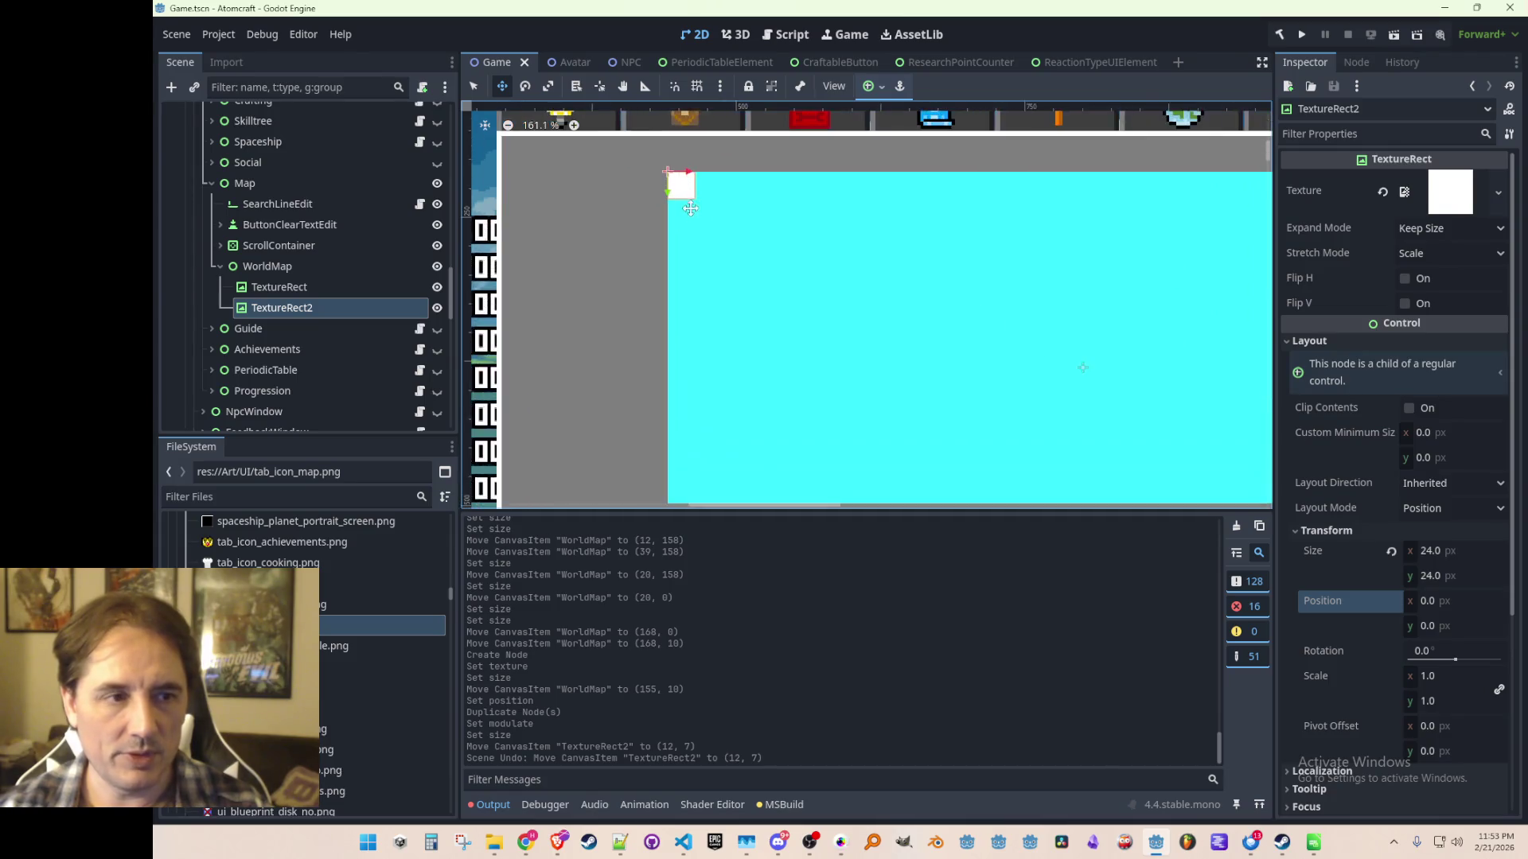
scroll(921, 281, down, 9)
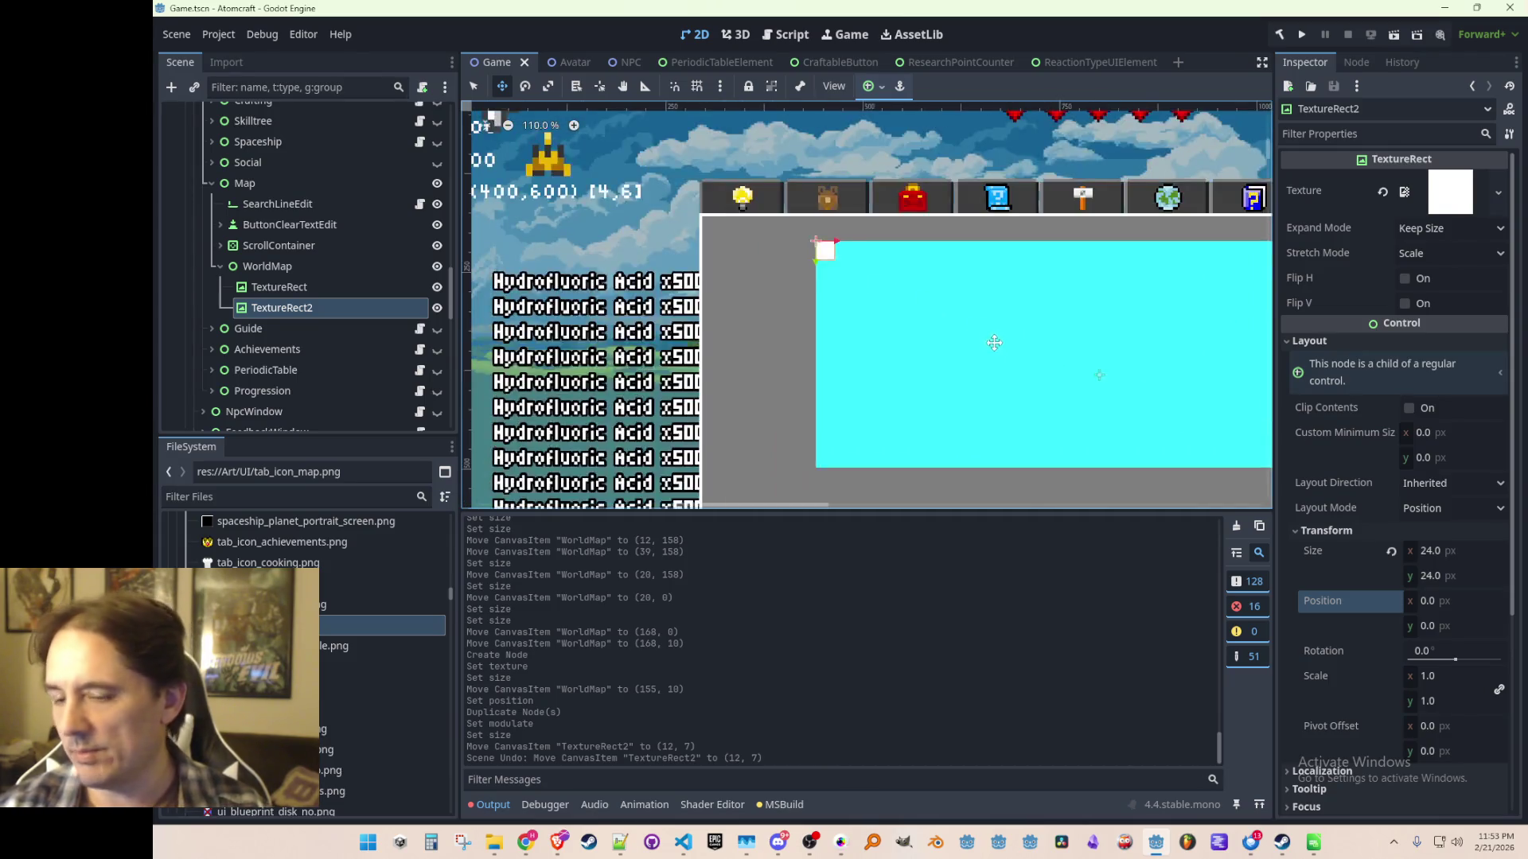
scroll(835, 330, down, 2)
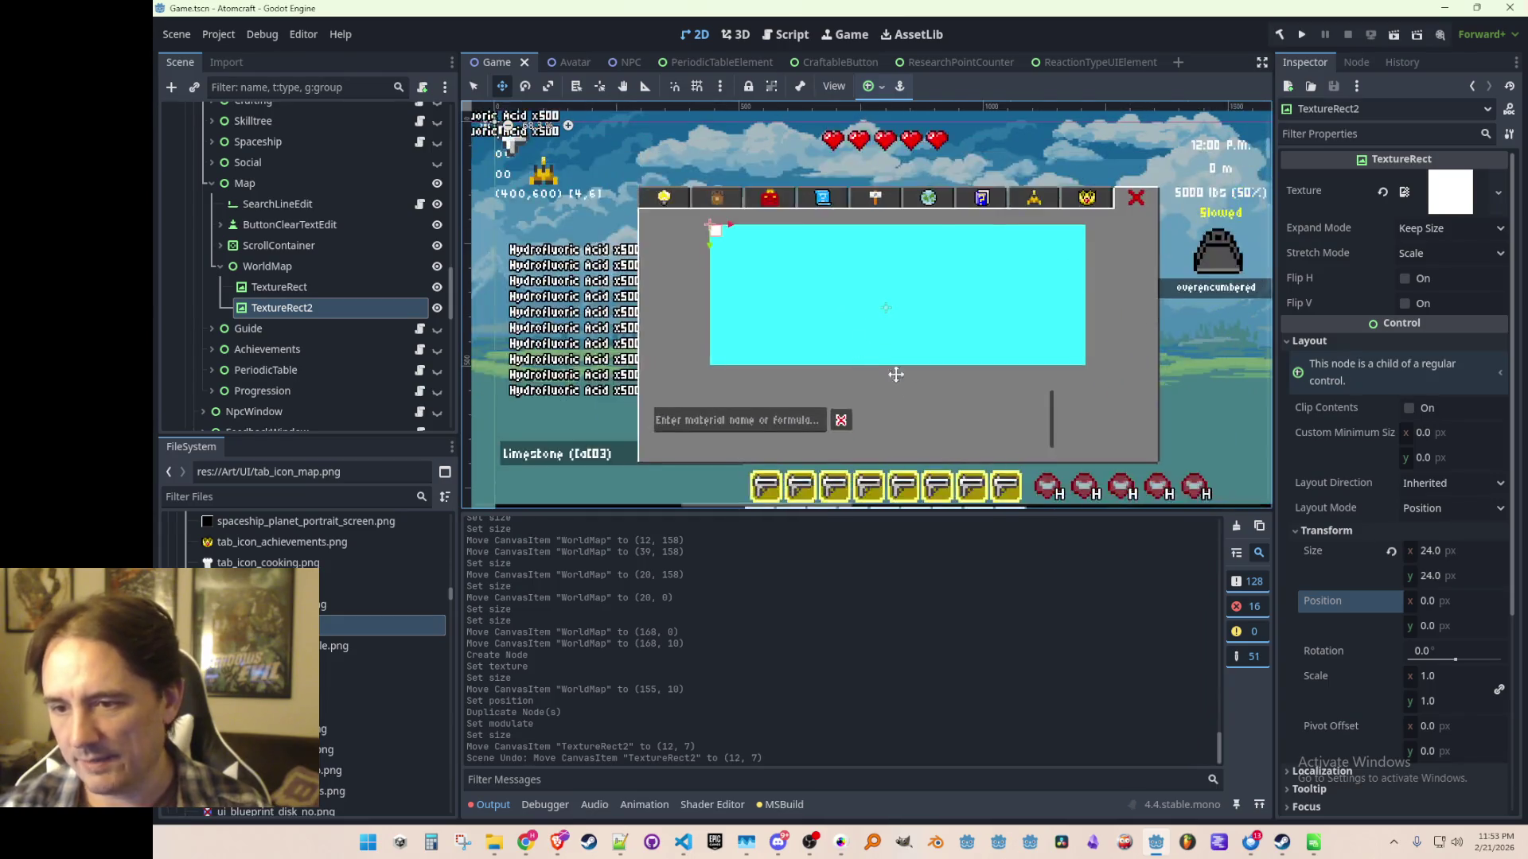
scroll(831, 358, up, 3)
scroll(829, 377, up, 2)
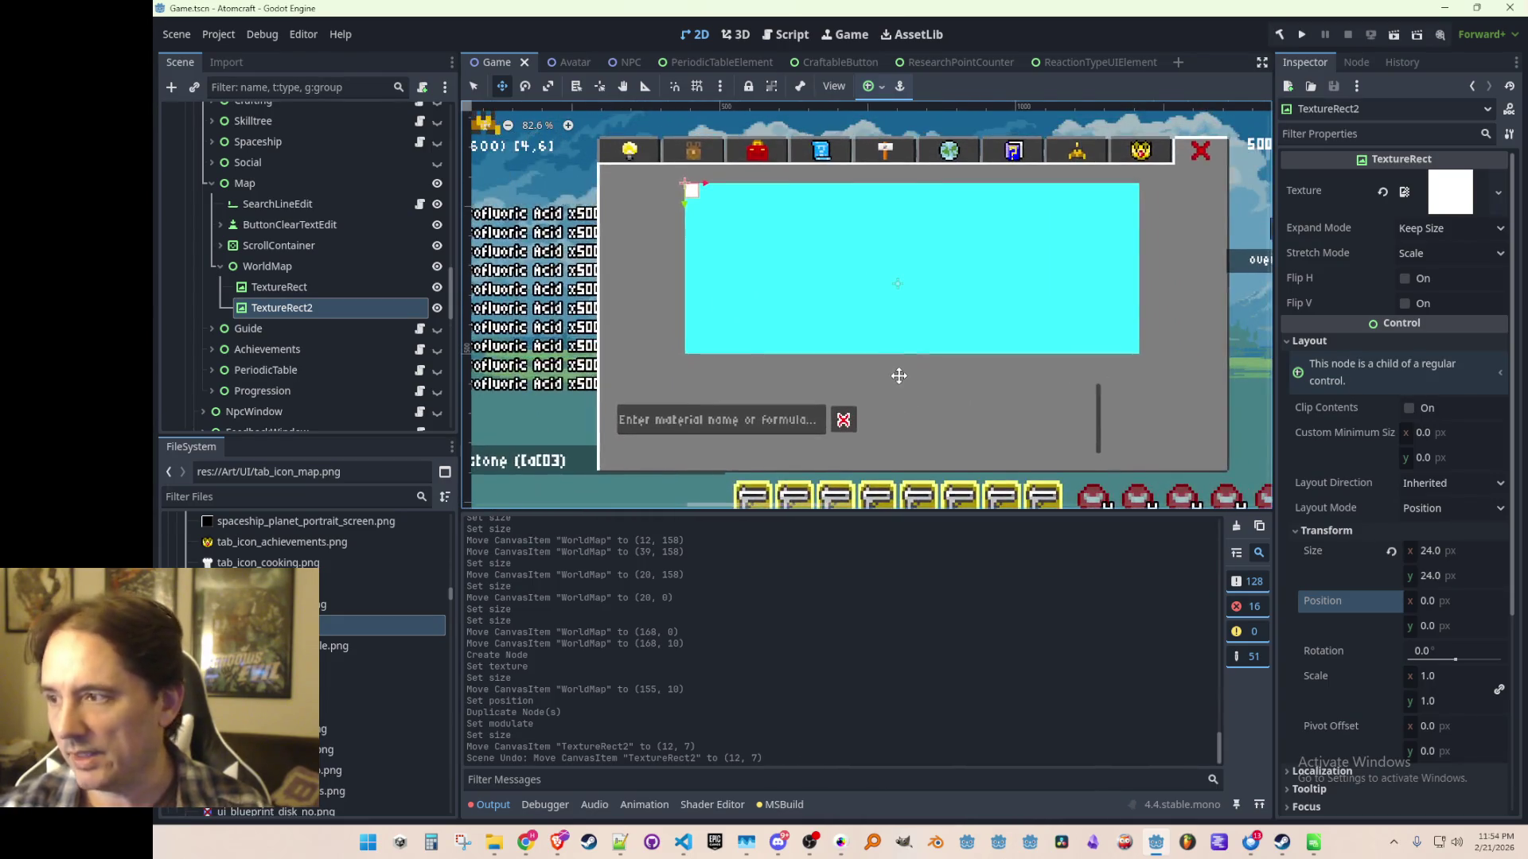
scroll(891, 358, down, 1)
scroll(907, 347, up, 1)
scroll(907, 347, down, 4)
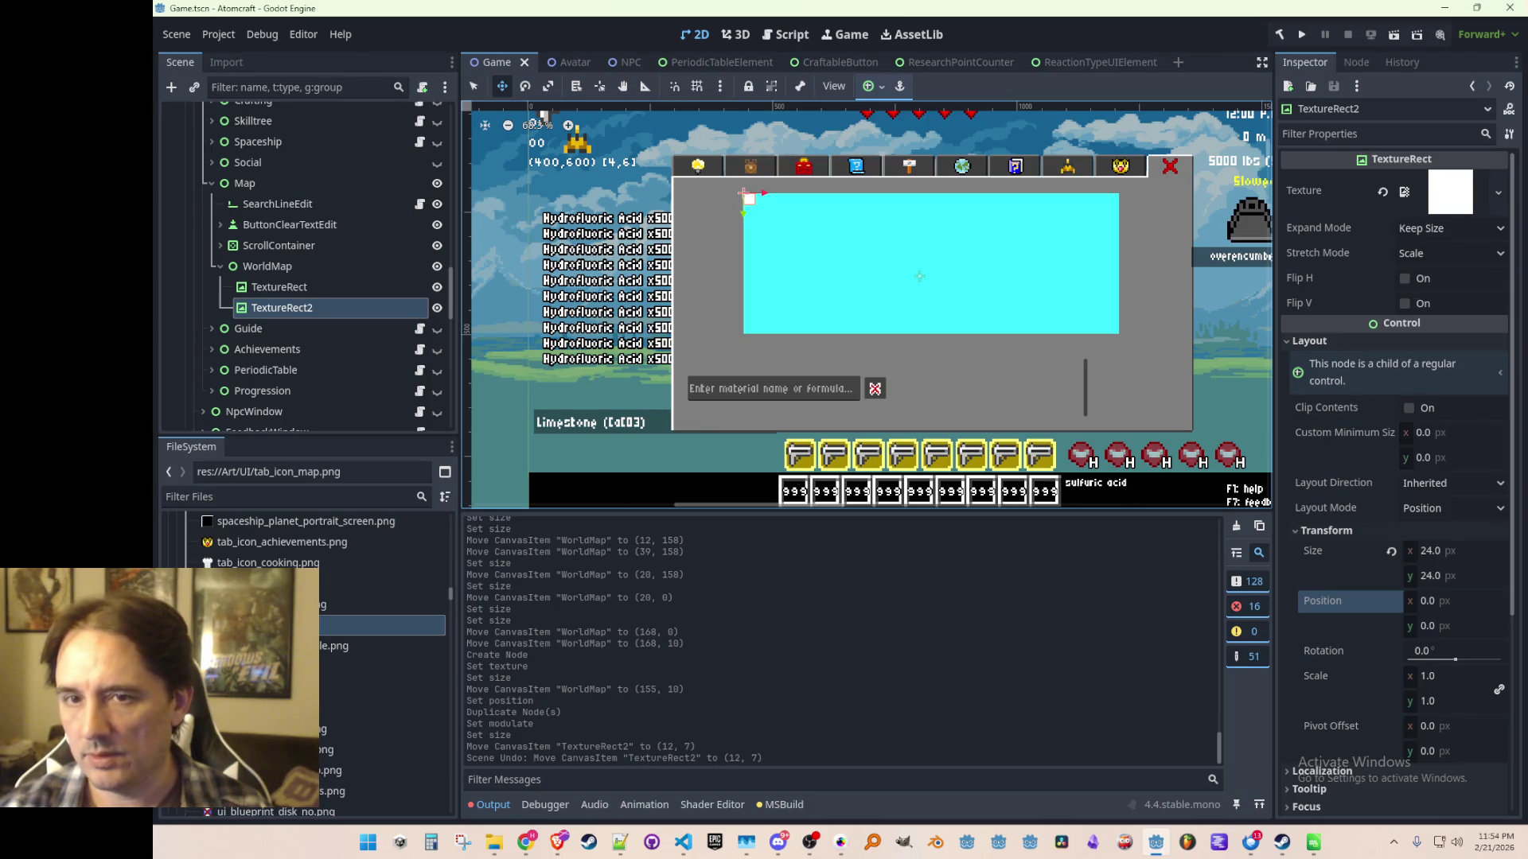
scroll(921, 364, down, 1)
scroll(989, 266, up, 1)
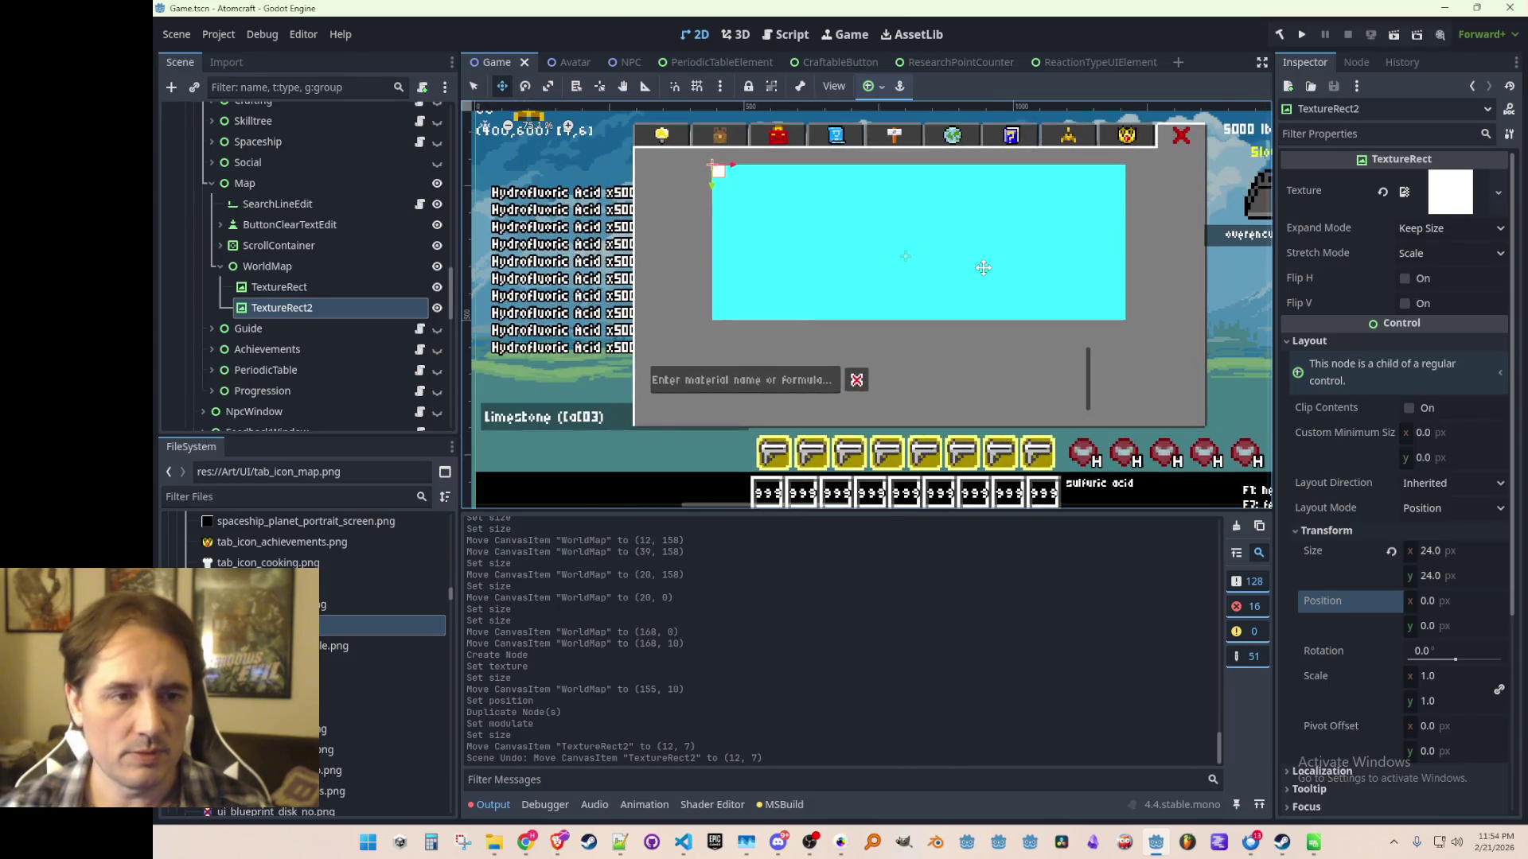
scroll(998, 293, up, 1)
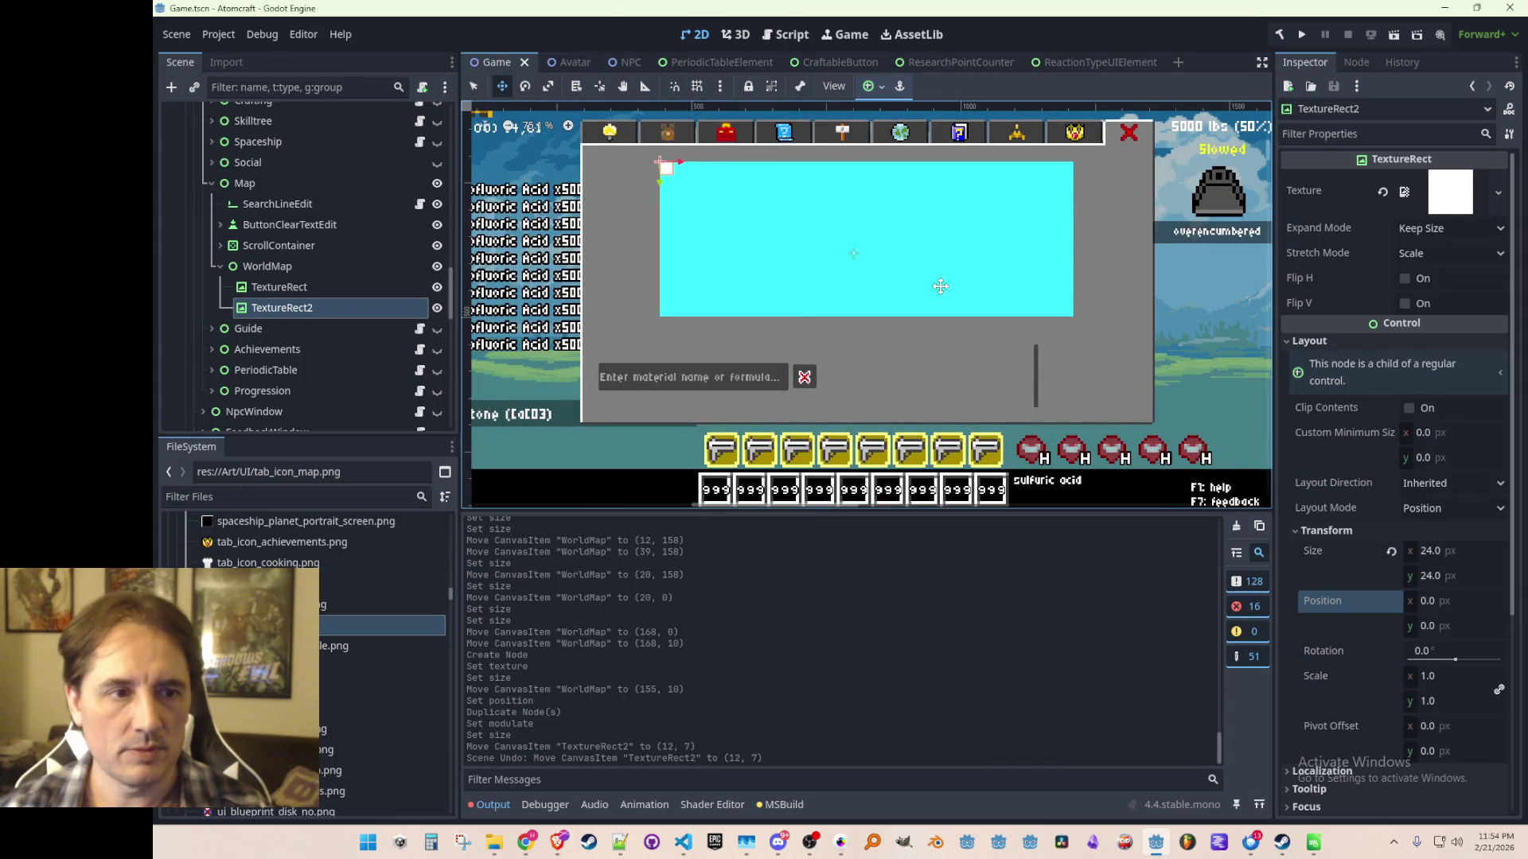
scroll(940, 286, down, 2)
scroll(891, 283, up, 3)
scroll(871, 283, down, 2)
scroll(863, 274, up, 2)
scroll(855, 271, down, 1)
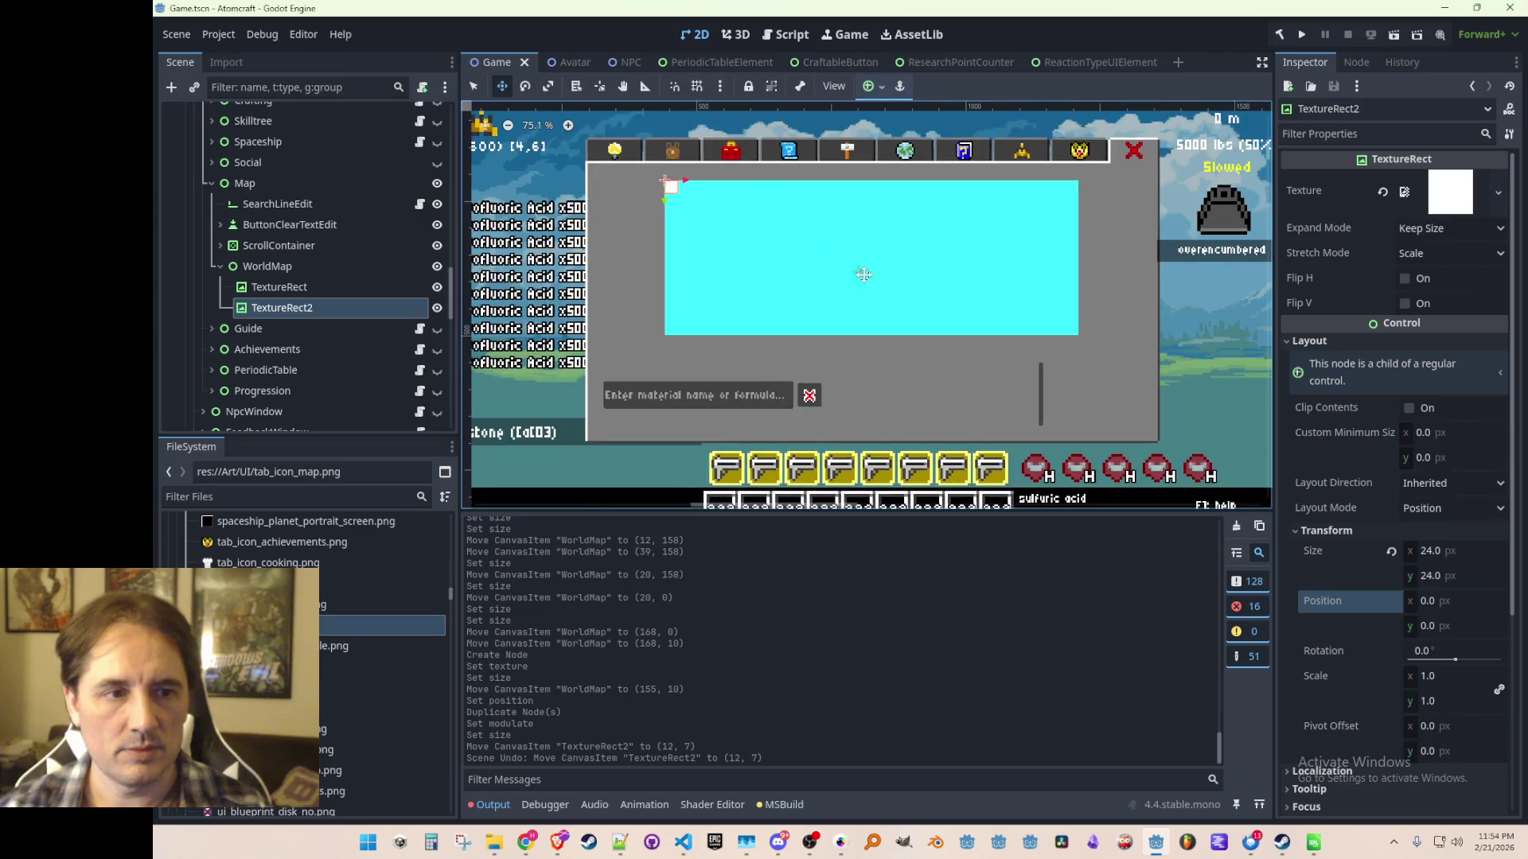
scroll(858, 272, right, 2)
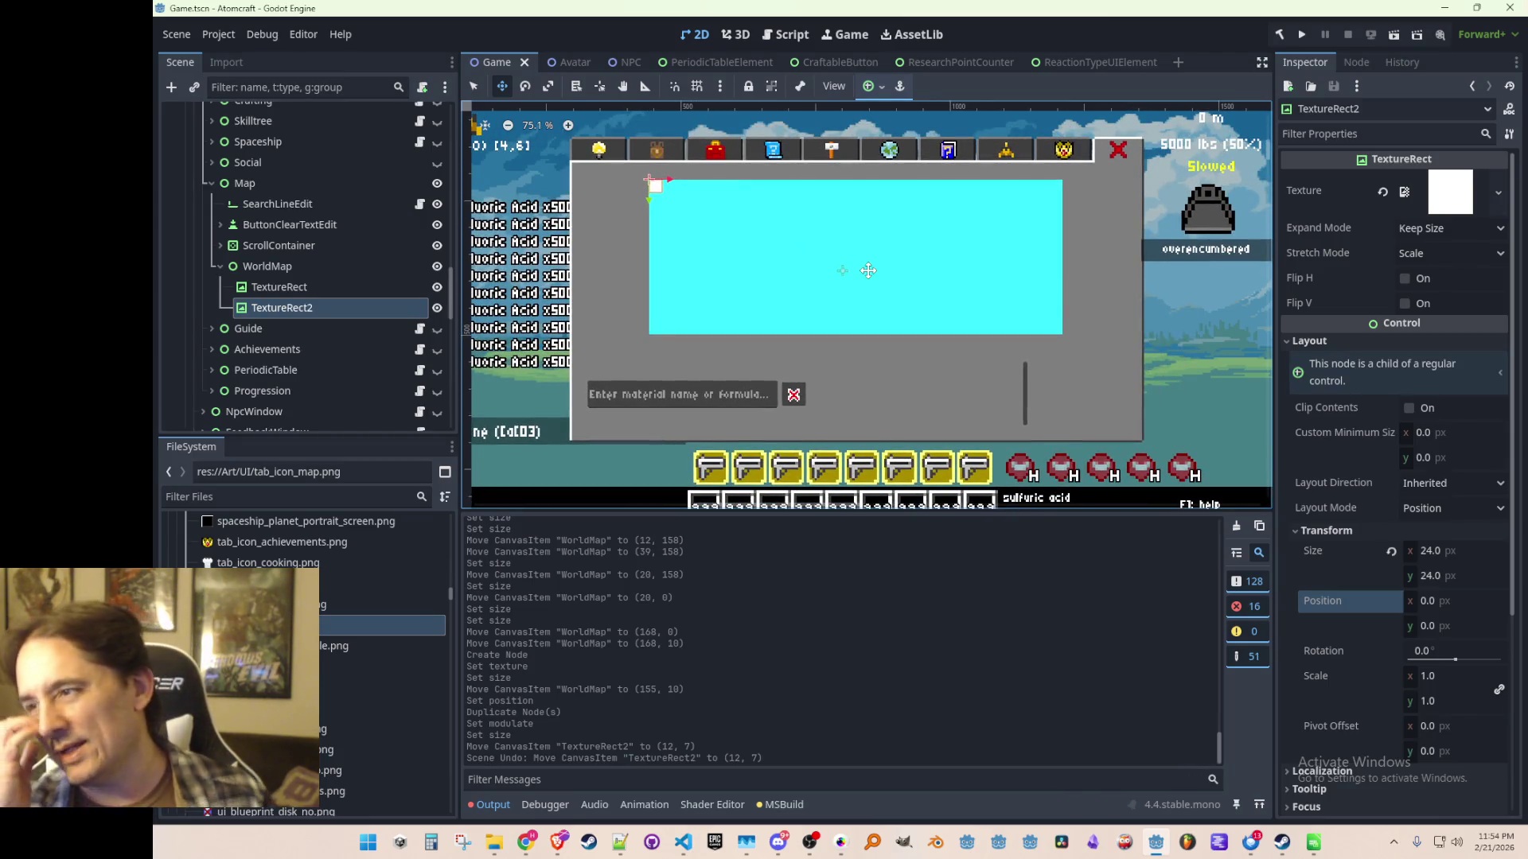
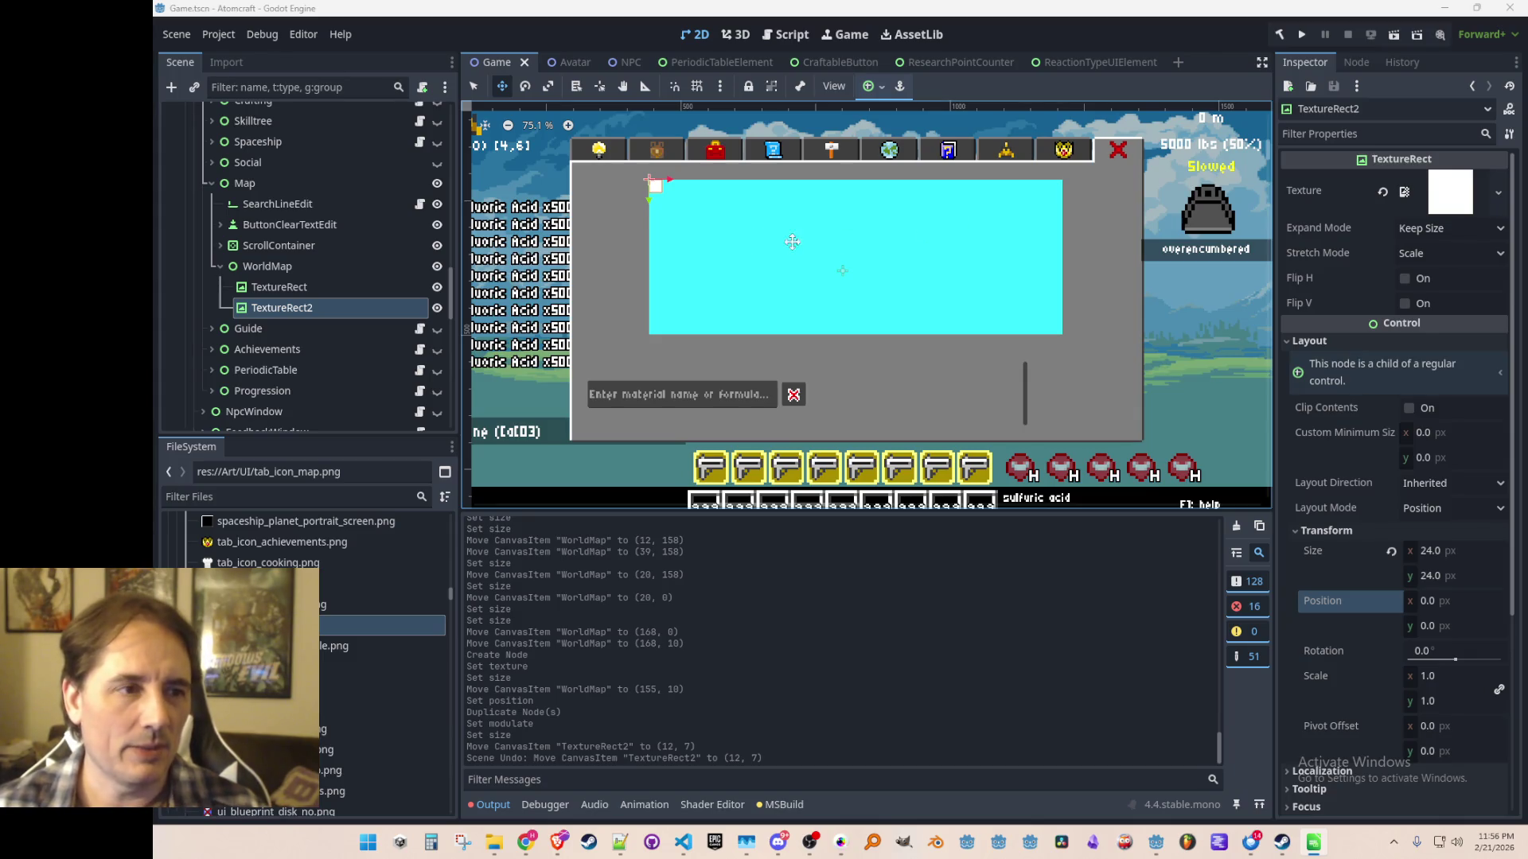
Select the cyan TextureRect, undoing and then redoing its last size change.
scroll(817, 242, up, 2)
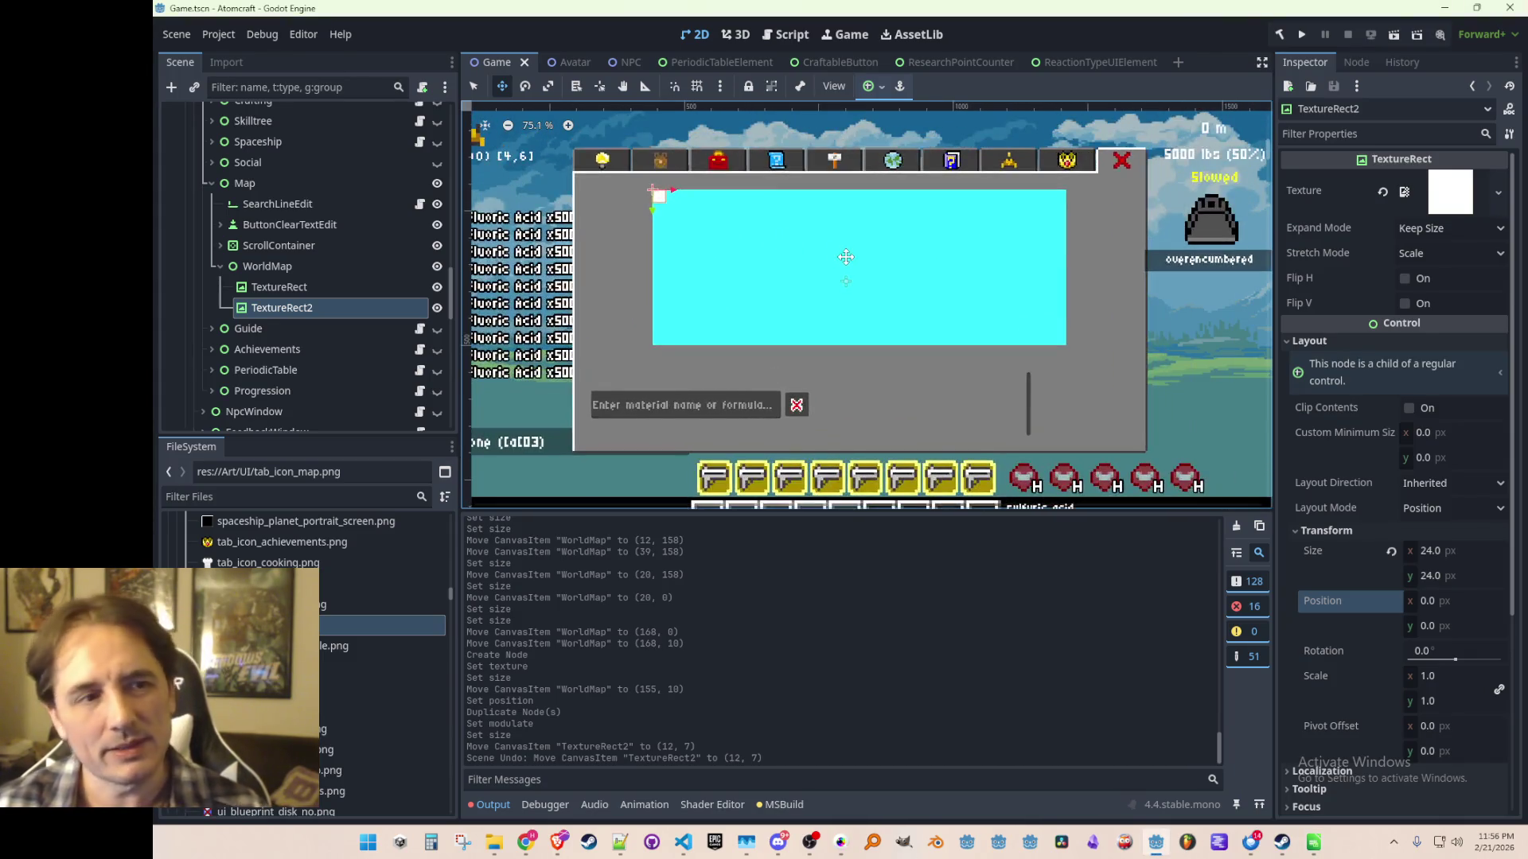
scroll(819, 261, up, 1)
scroll(814, 254, down, 1)
scroll(798, 255, up, 1)
scroll(794, 256, down, 1)
scroll(796, 247, up, 1)
scroll(796, 245, down, 1)
scroll(797, 244, up, 1)
scroll(788, 253, down, 1)
scroll(787, 253, up, 1)
scroll(778, 263, down, 3)
scroll(778, 262, up, 2)
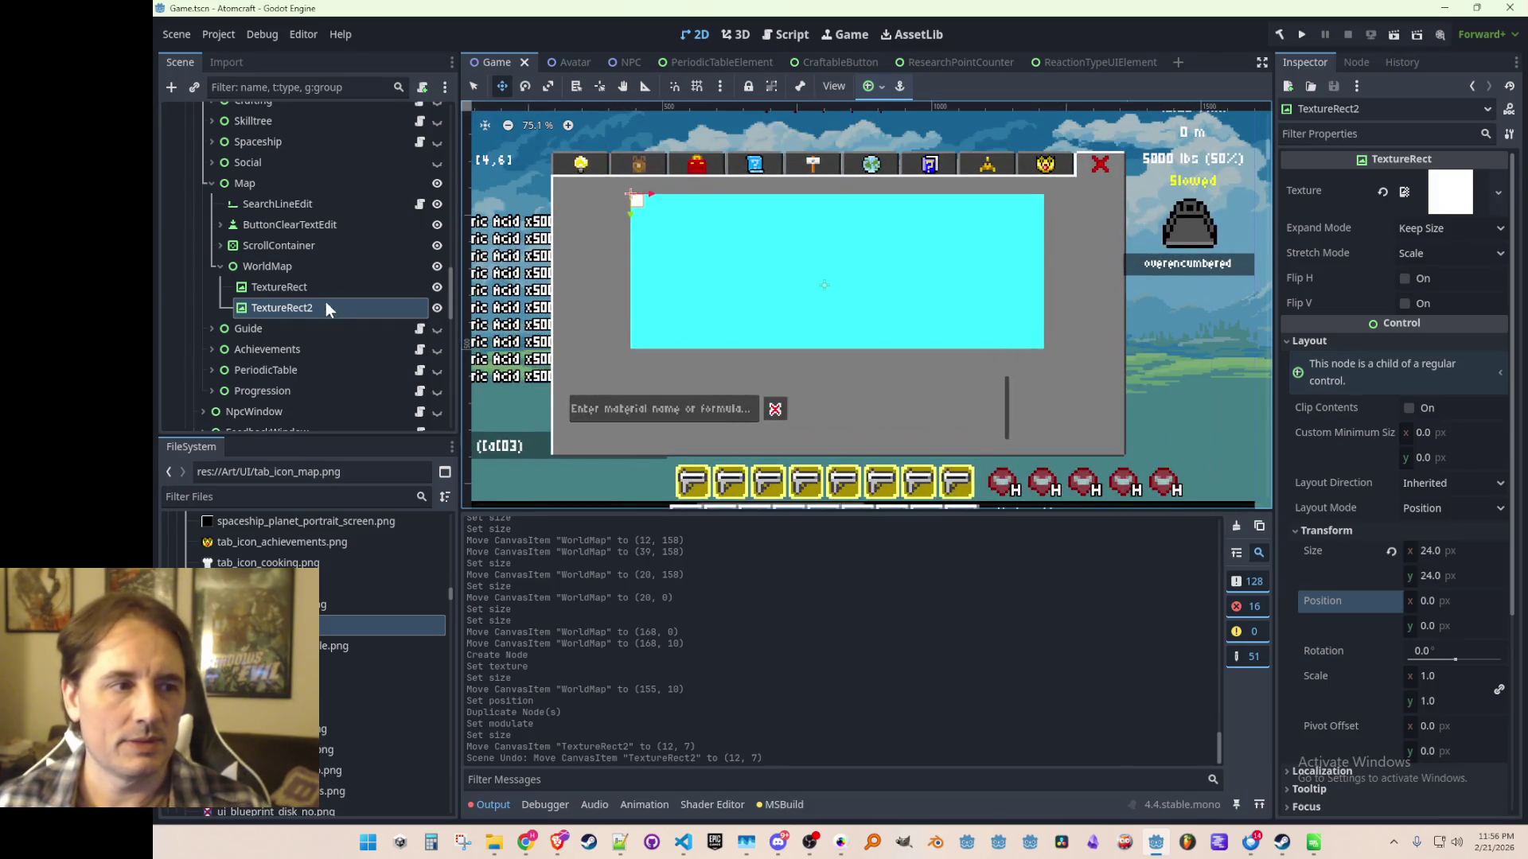
scroll(398, 284, up, 1)
click(398, 285)
key(ctrl+z)
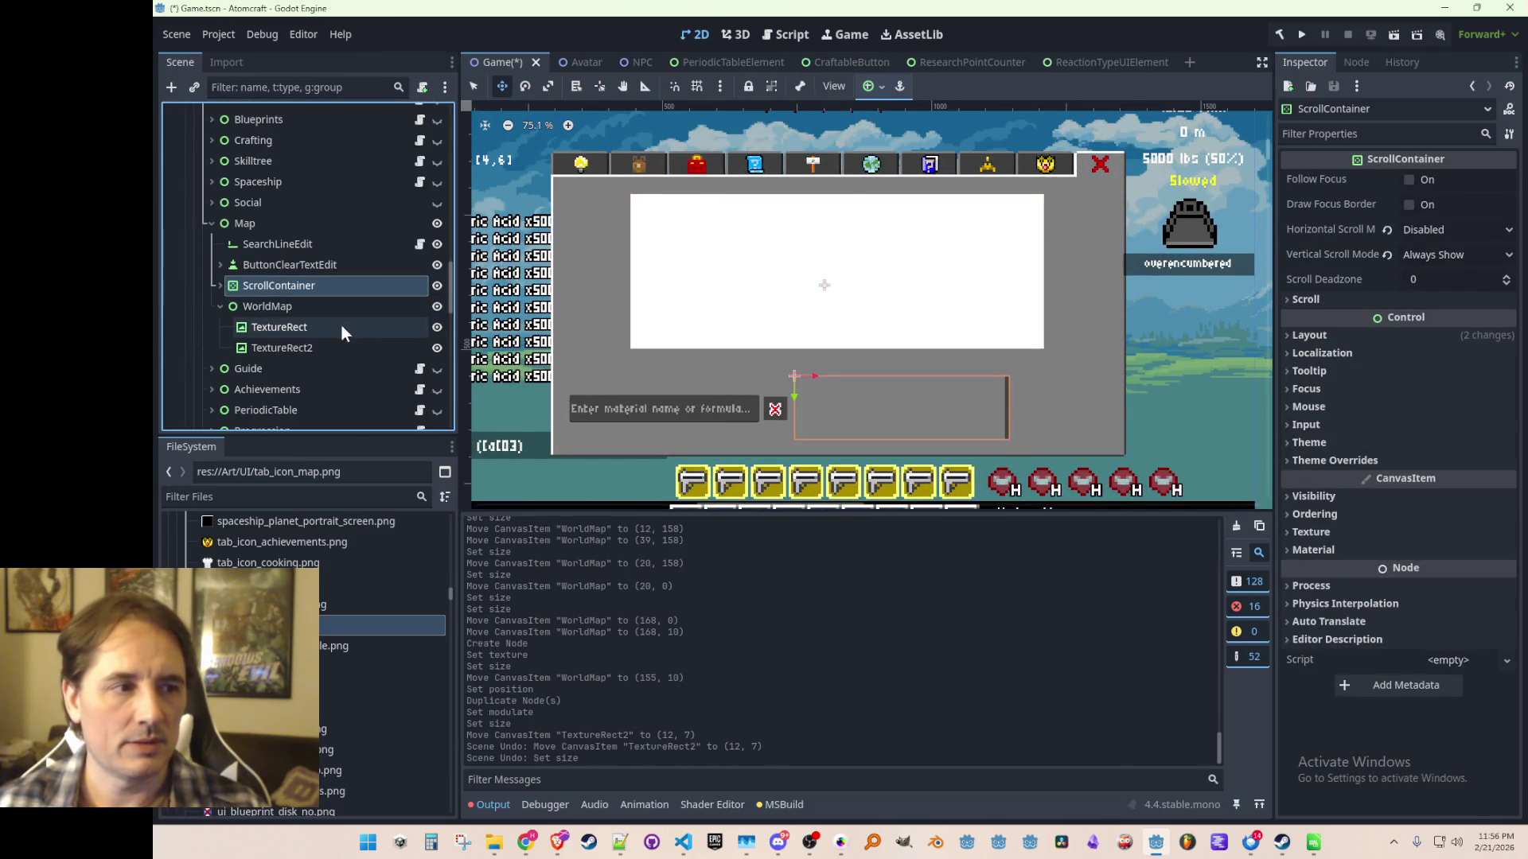
click(341, 323)
key(ctrl+shift+z)
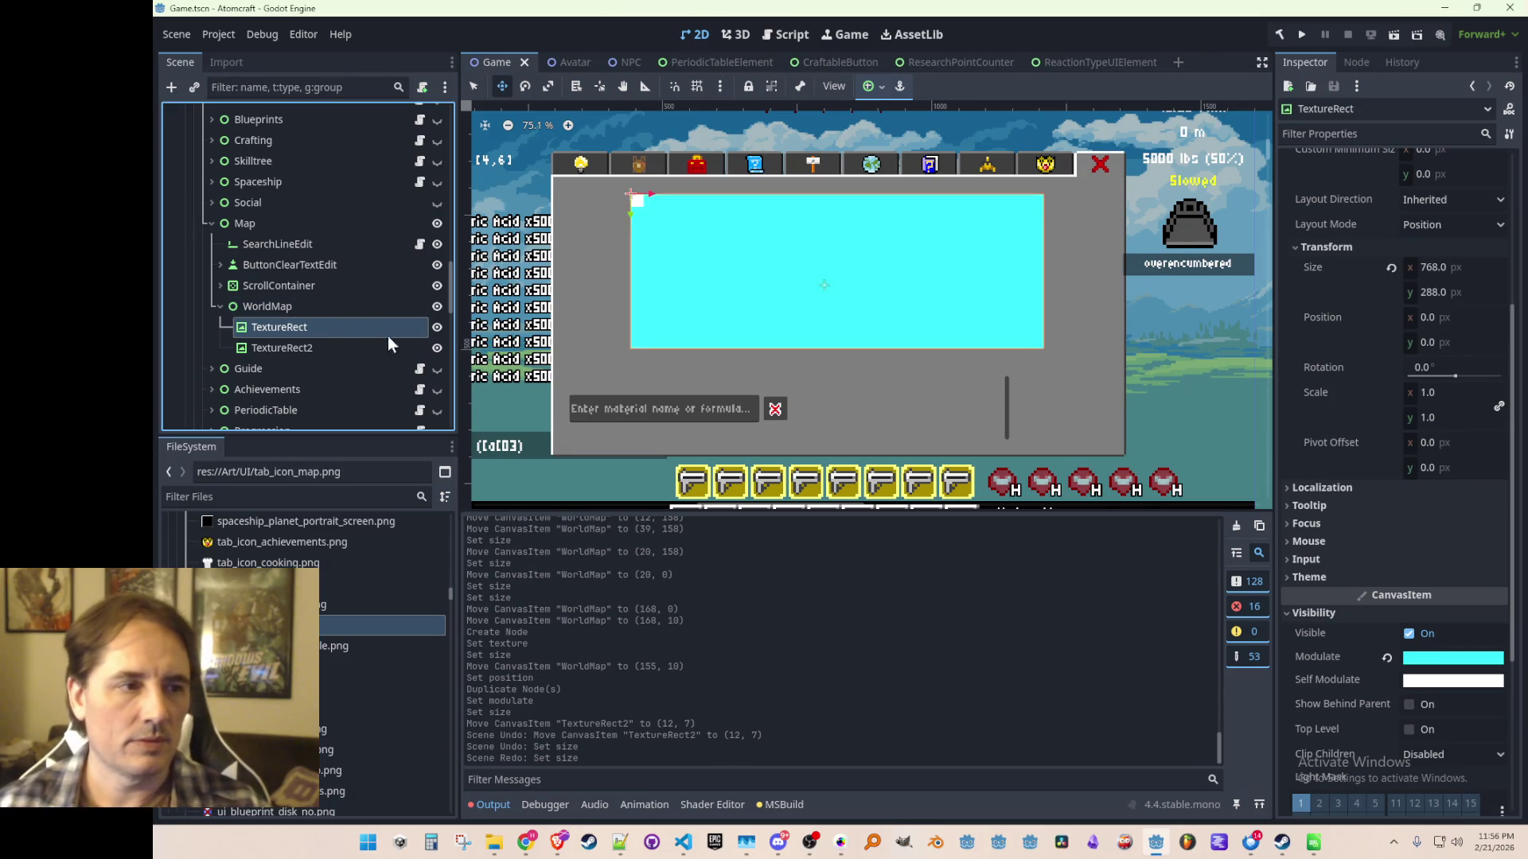
Hide the cyan 768×288 TextureRect so only the 24×24 TextureRect2 tile shows, and start renaming it.
click(437, 327)
click(331, 348)
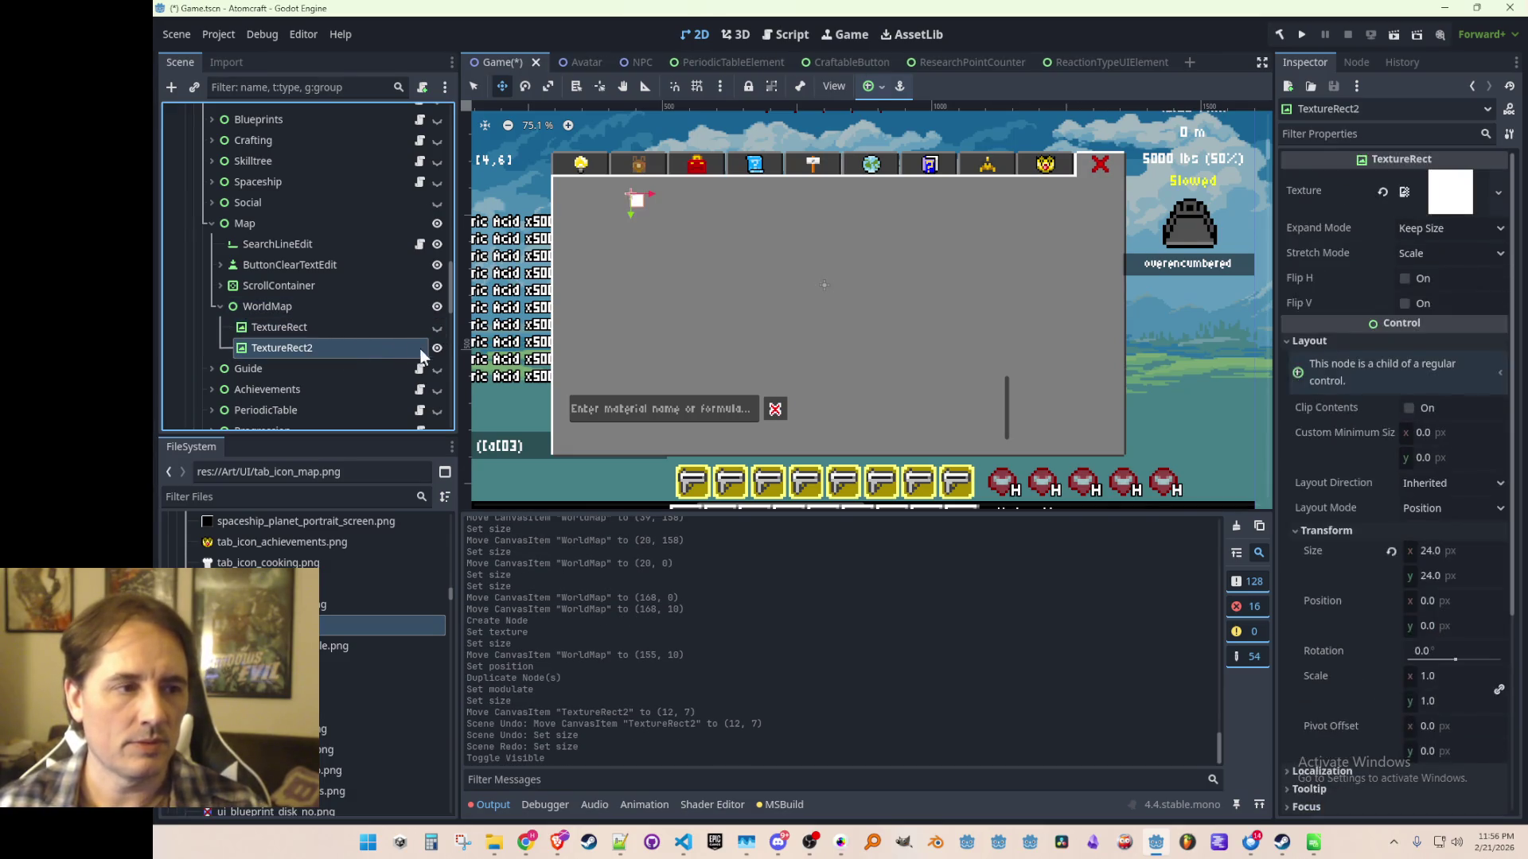
click(374, 333)
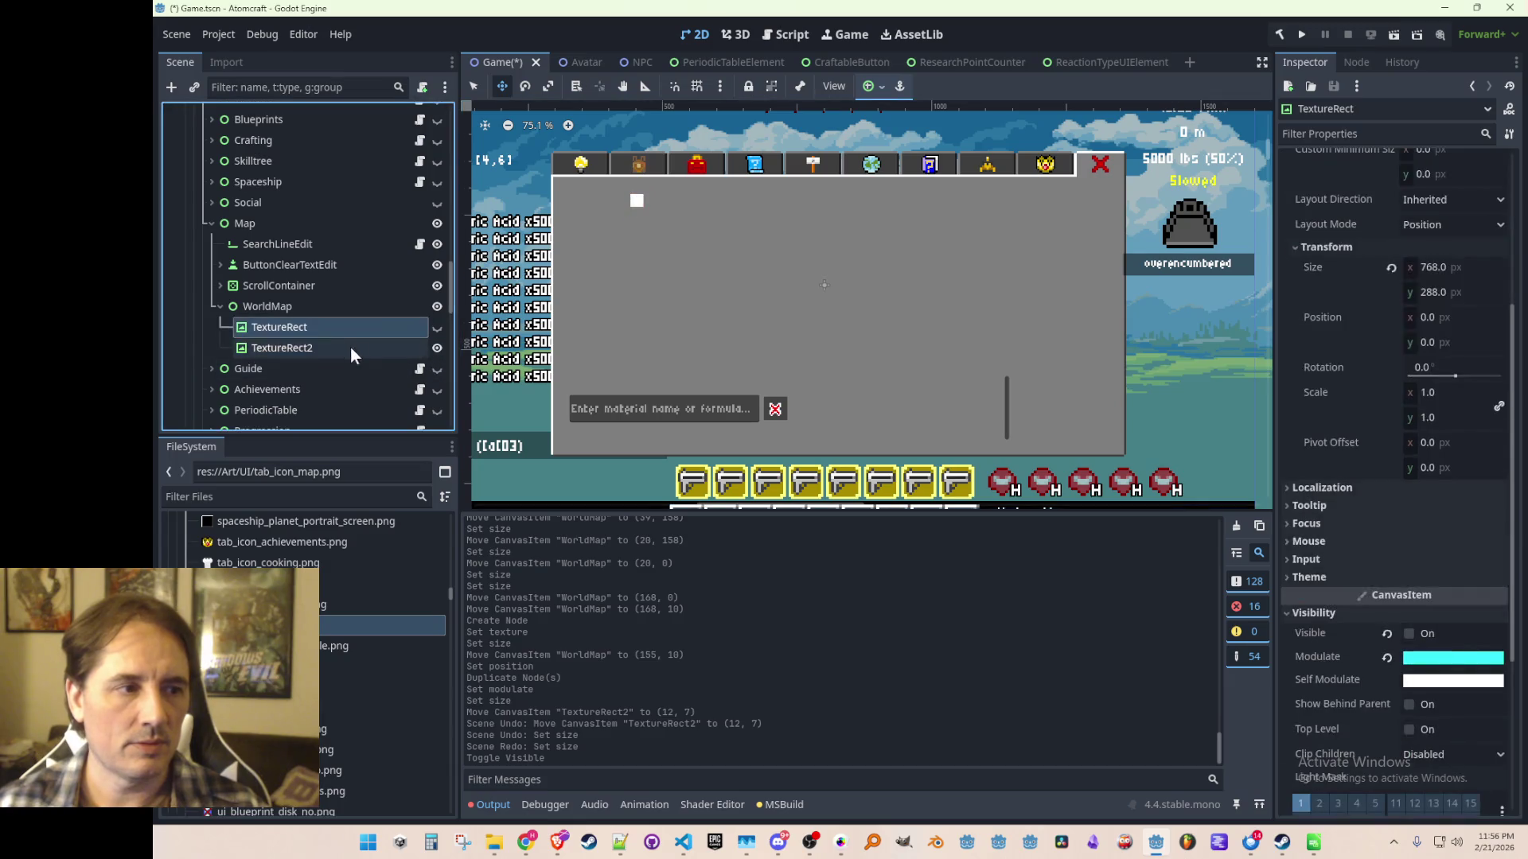
scroll(320, 326, down, 1)
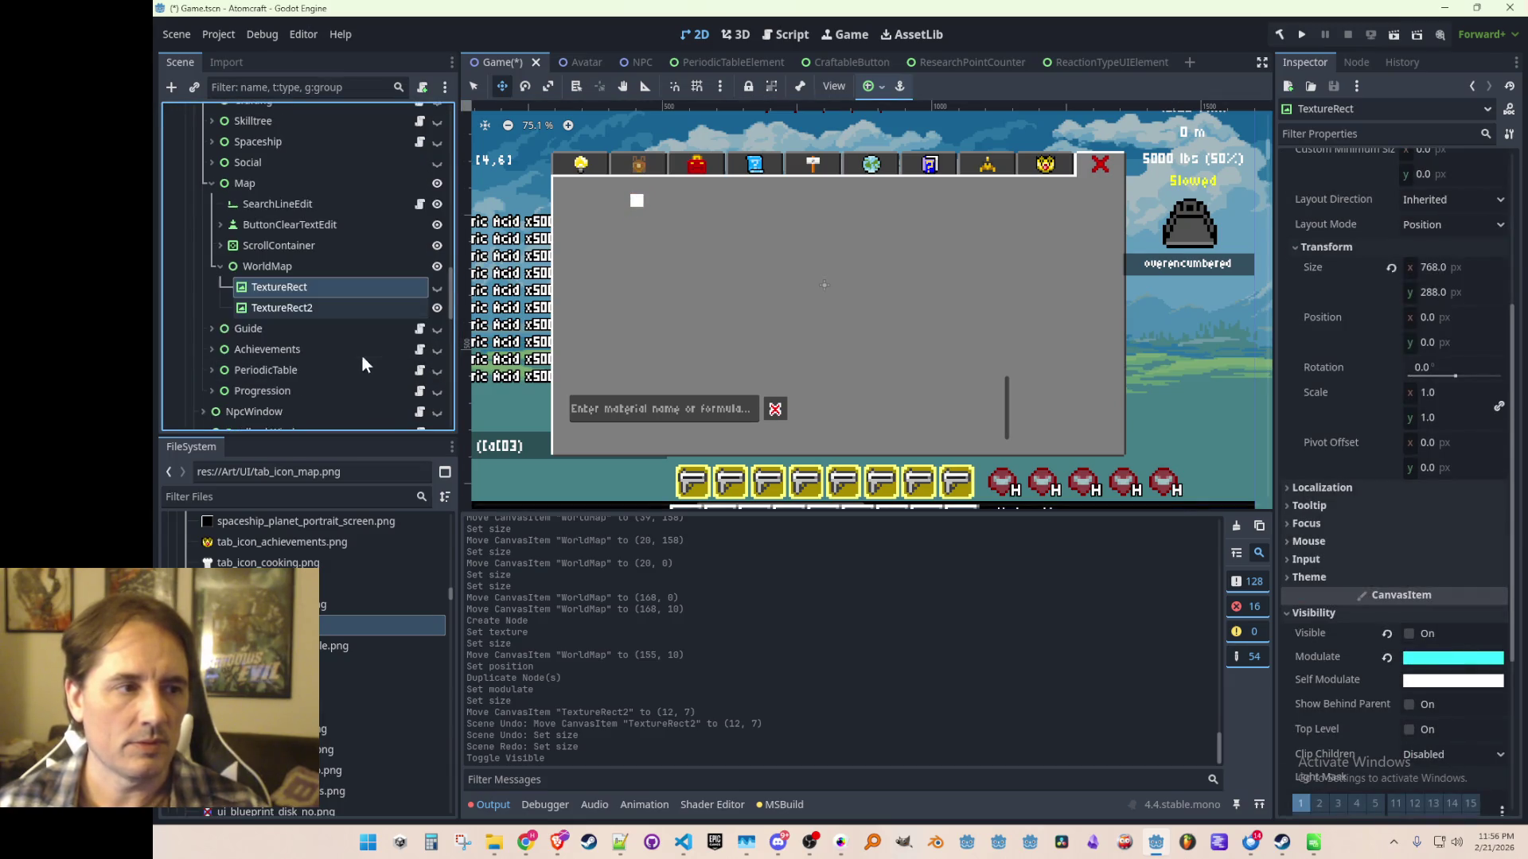
double_click(322, 307)
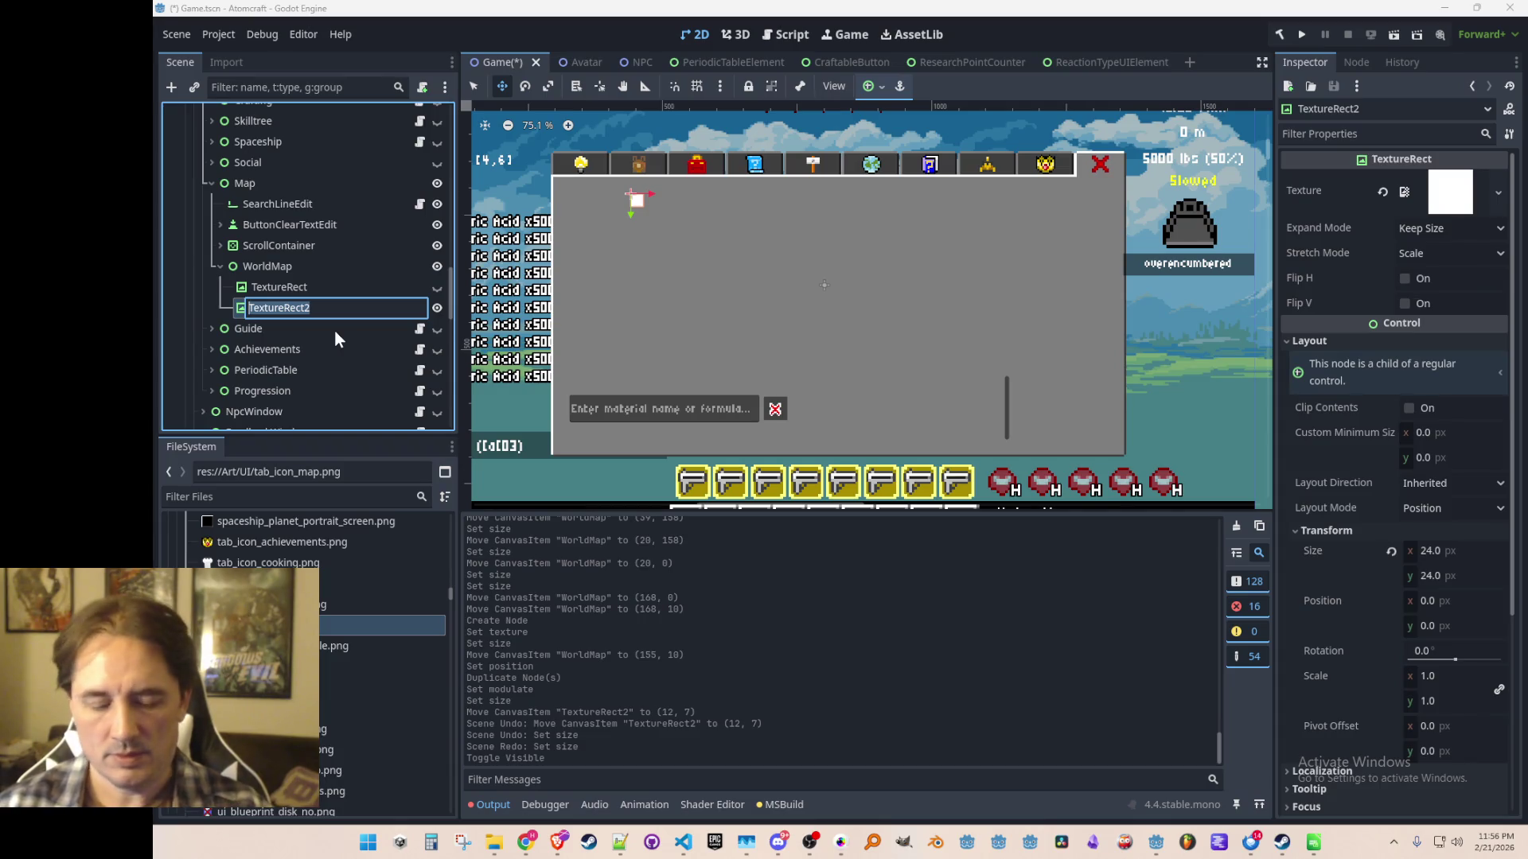
Rename the small TextureRect2 tile to Room_0_0.
text(Room)
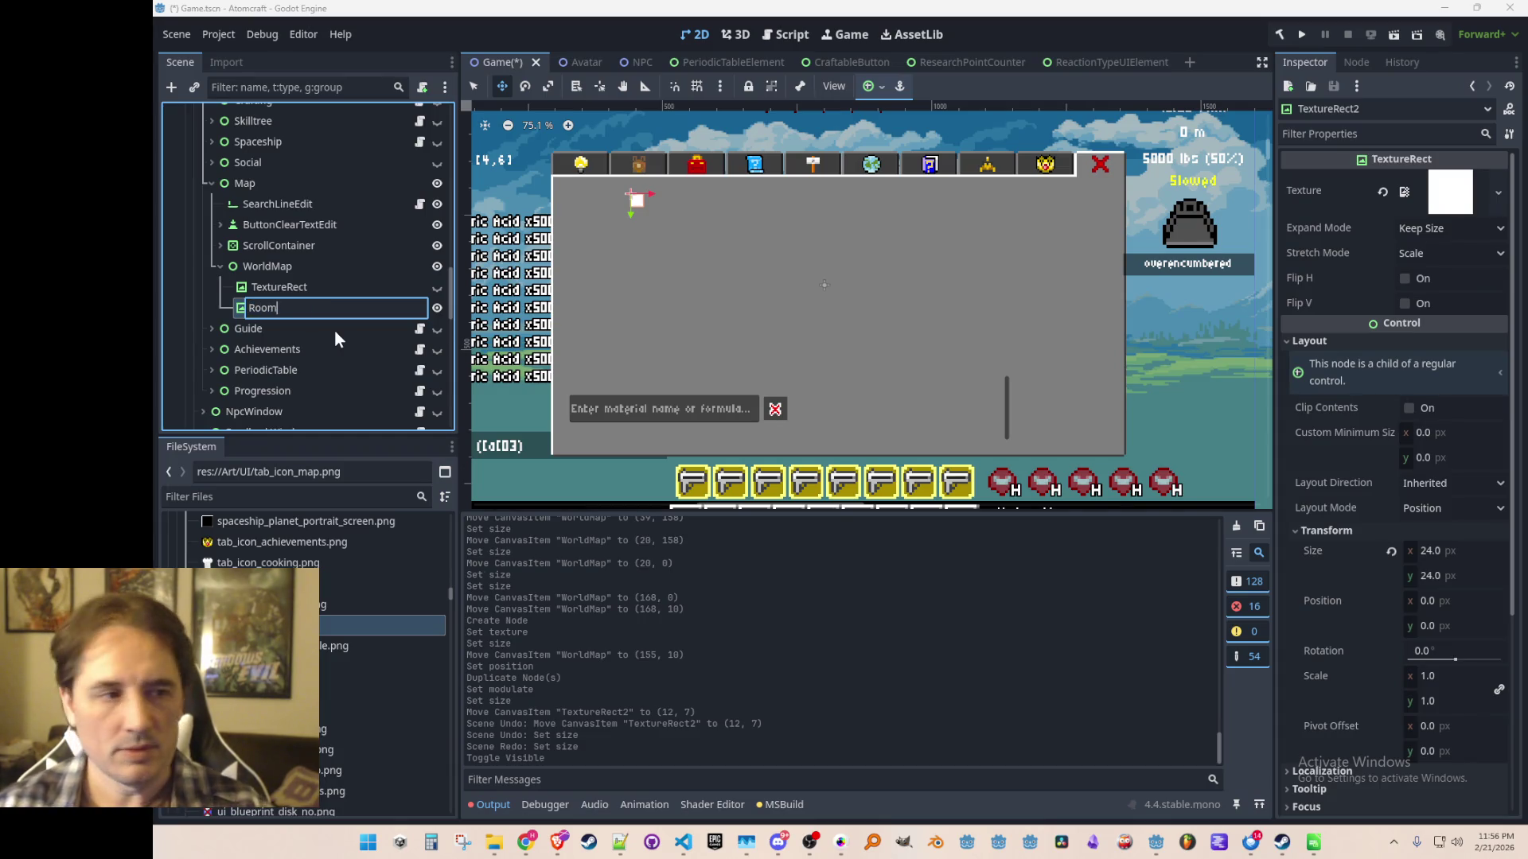
text(_0_0)
key(Return)
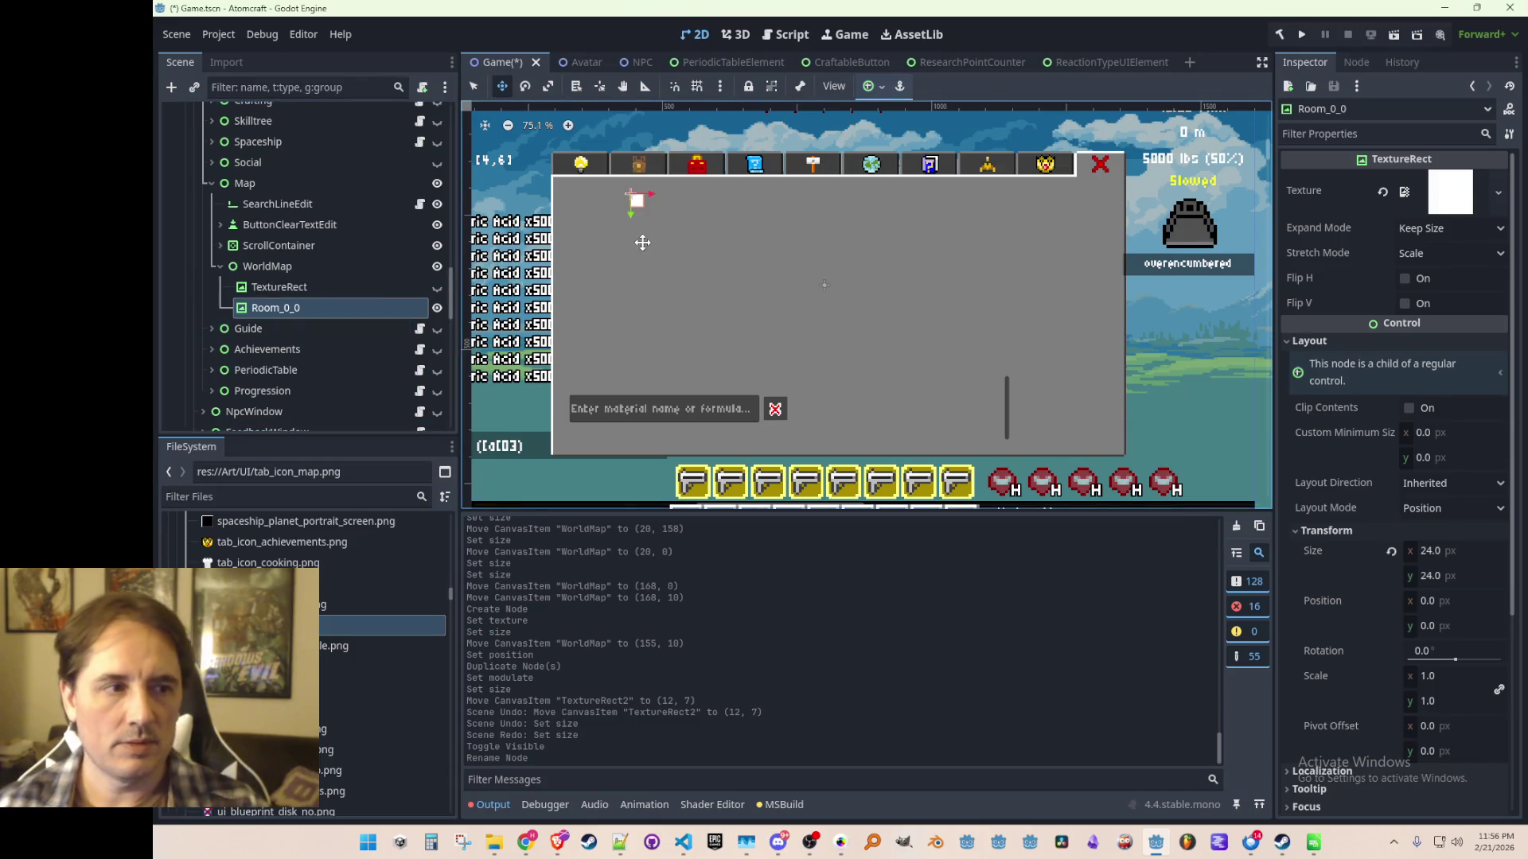
scroll(659, 235, up, 2)
scroll(605, 262, up, 2)
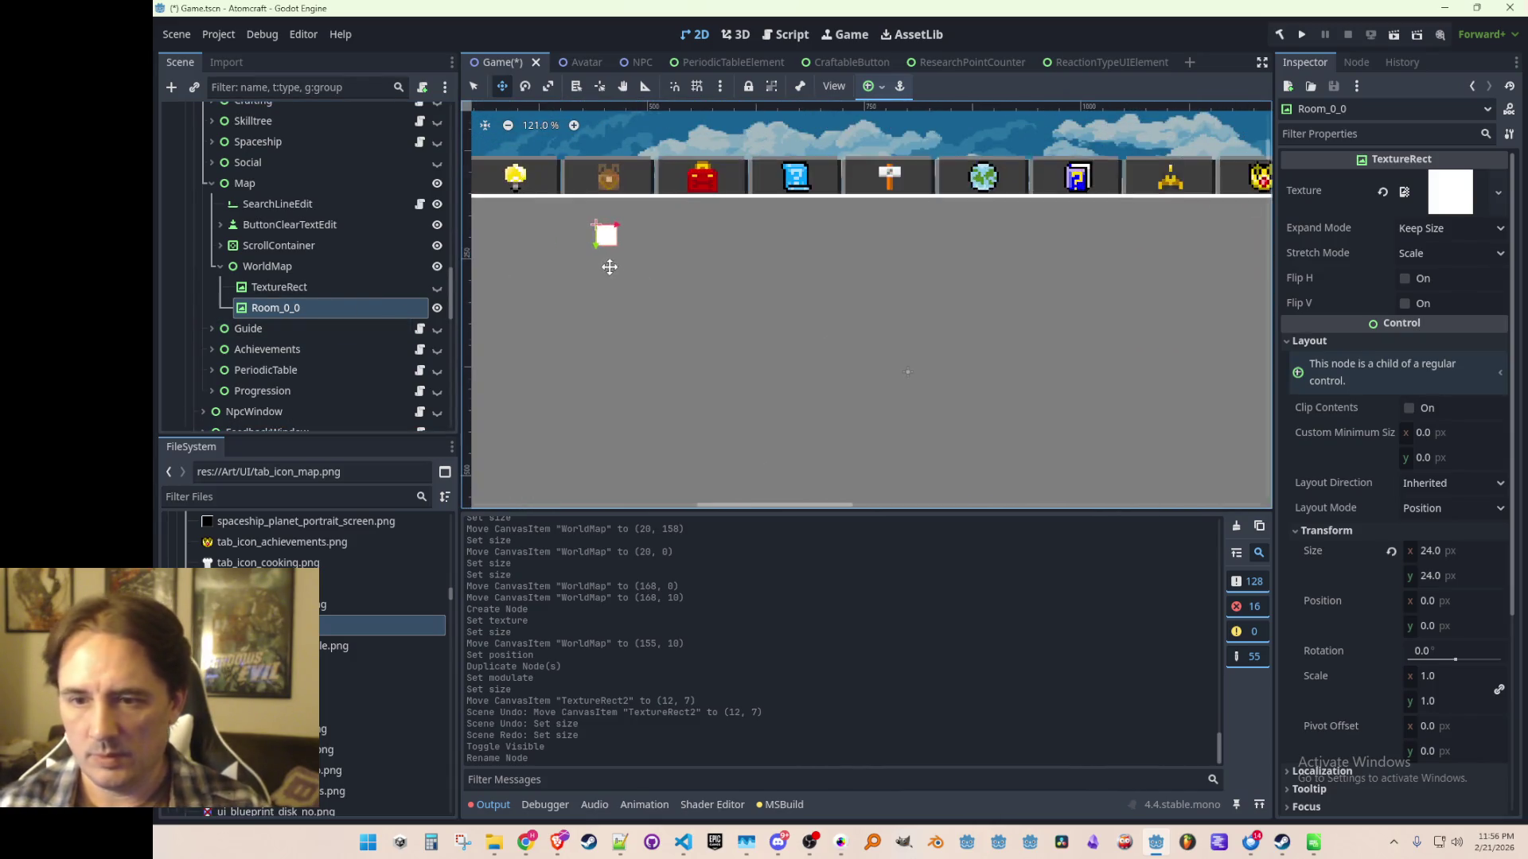
scroll(624, 247, up, 3)
Duplicate Room_0_0 and place the copy Room_0_1 directly beneath it.
key(ctrl+d)
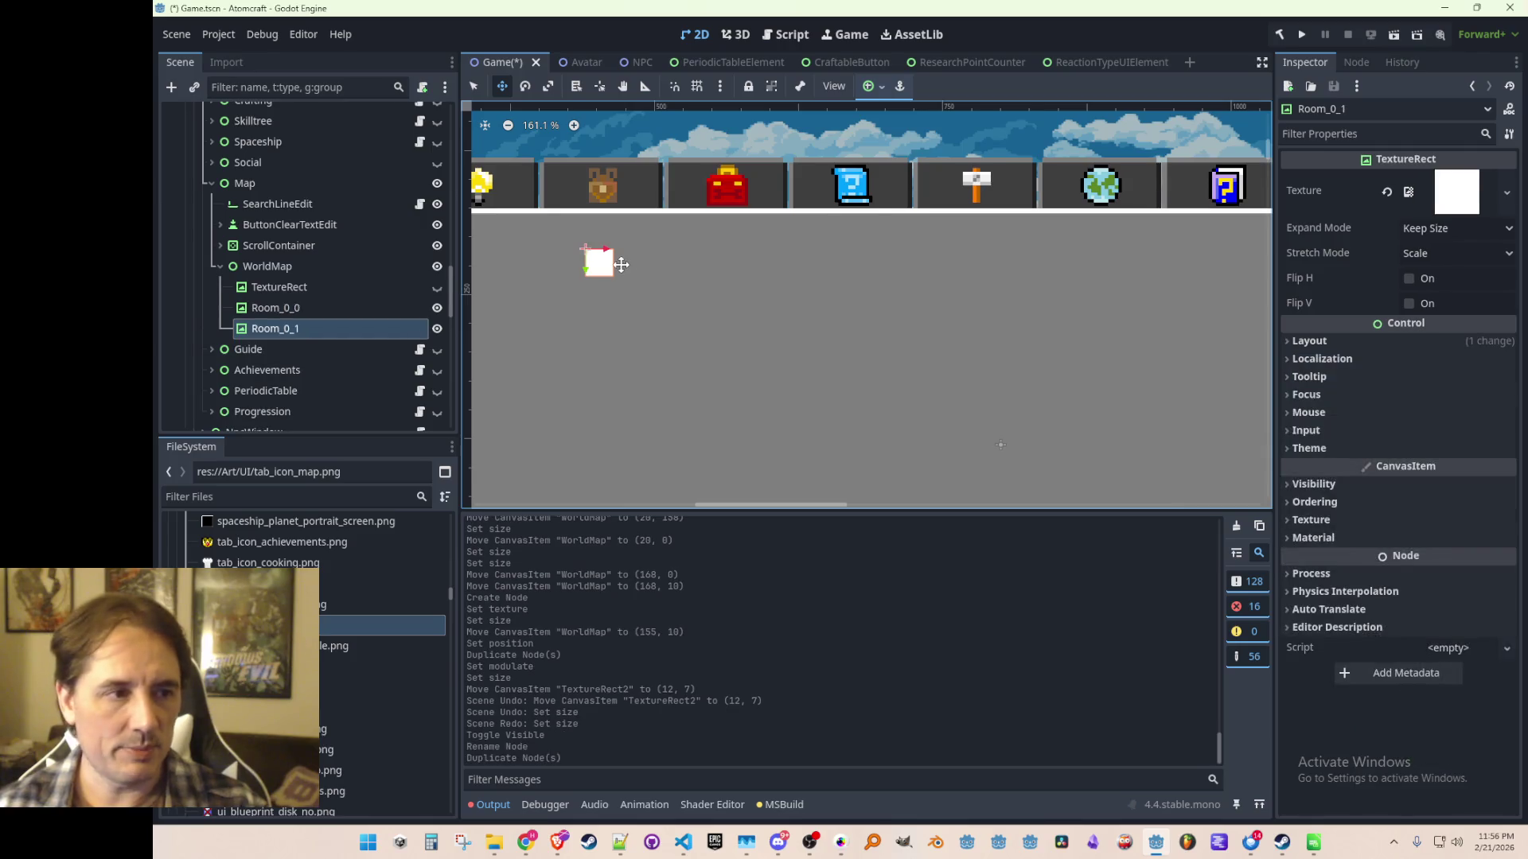
scroll(611, 260, up, 2)
drag(598, 252, 652, 251)
scroll(653, 252, up, 5)
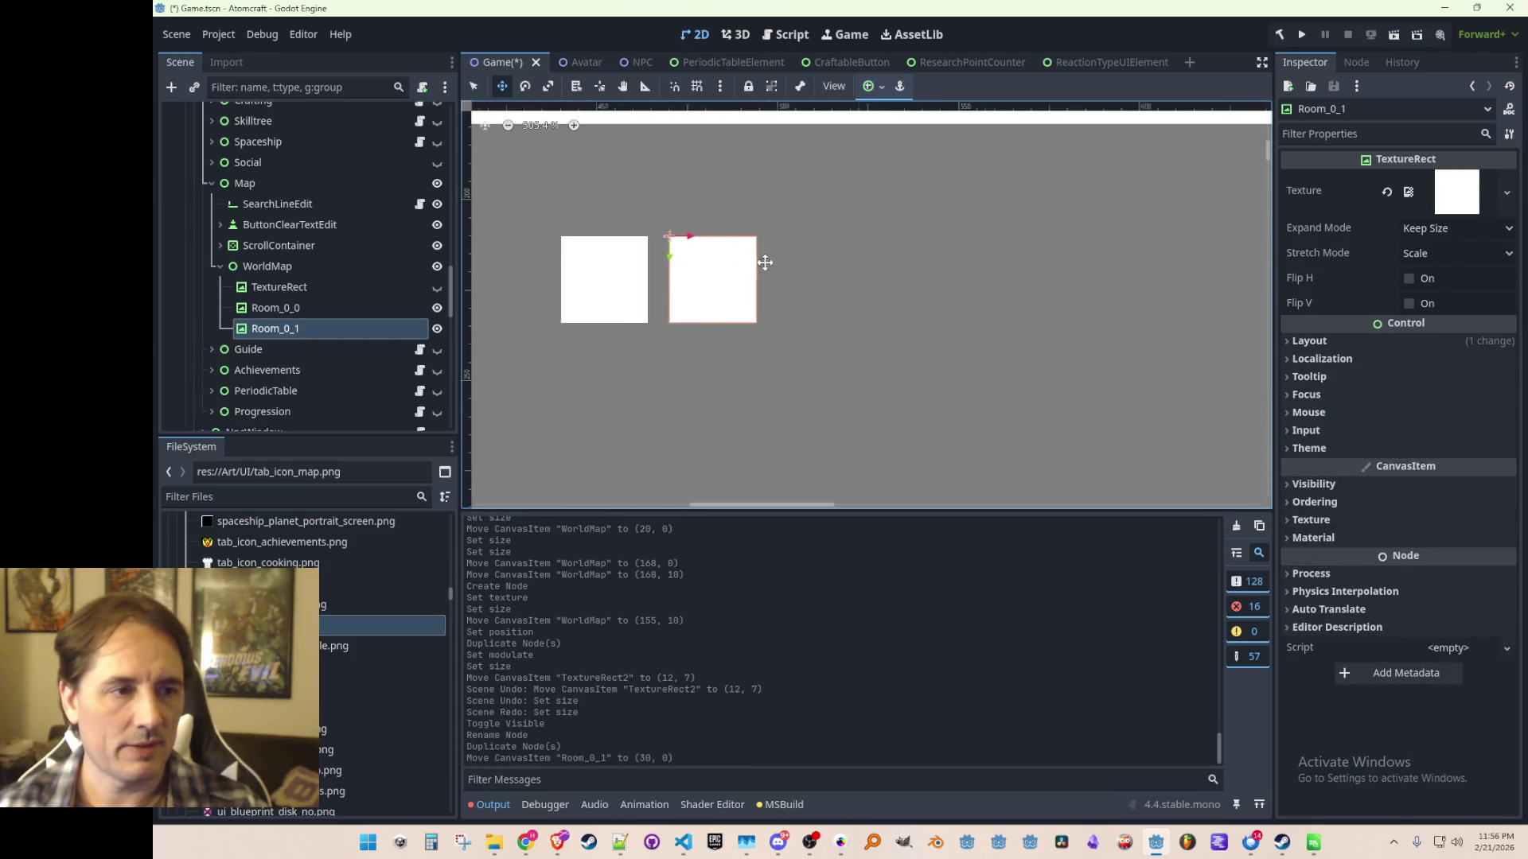
drag(789, 242, 756, 242)
scroll(927, 342, down, 4)
scroll(954, 350, down, 4)
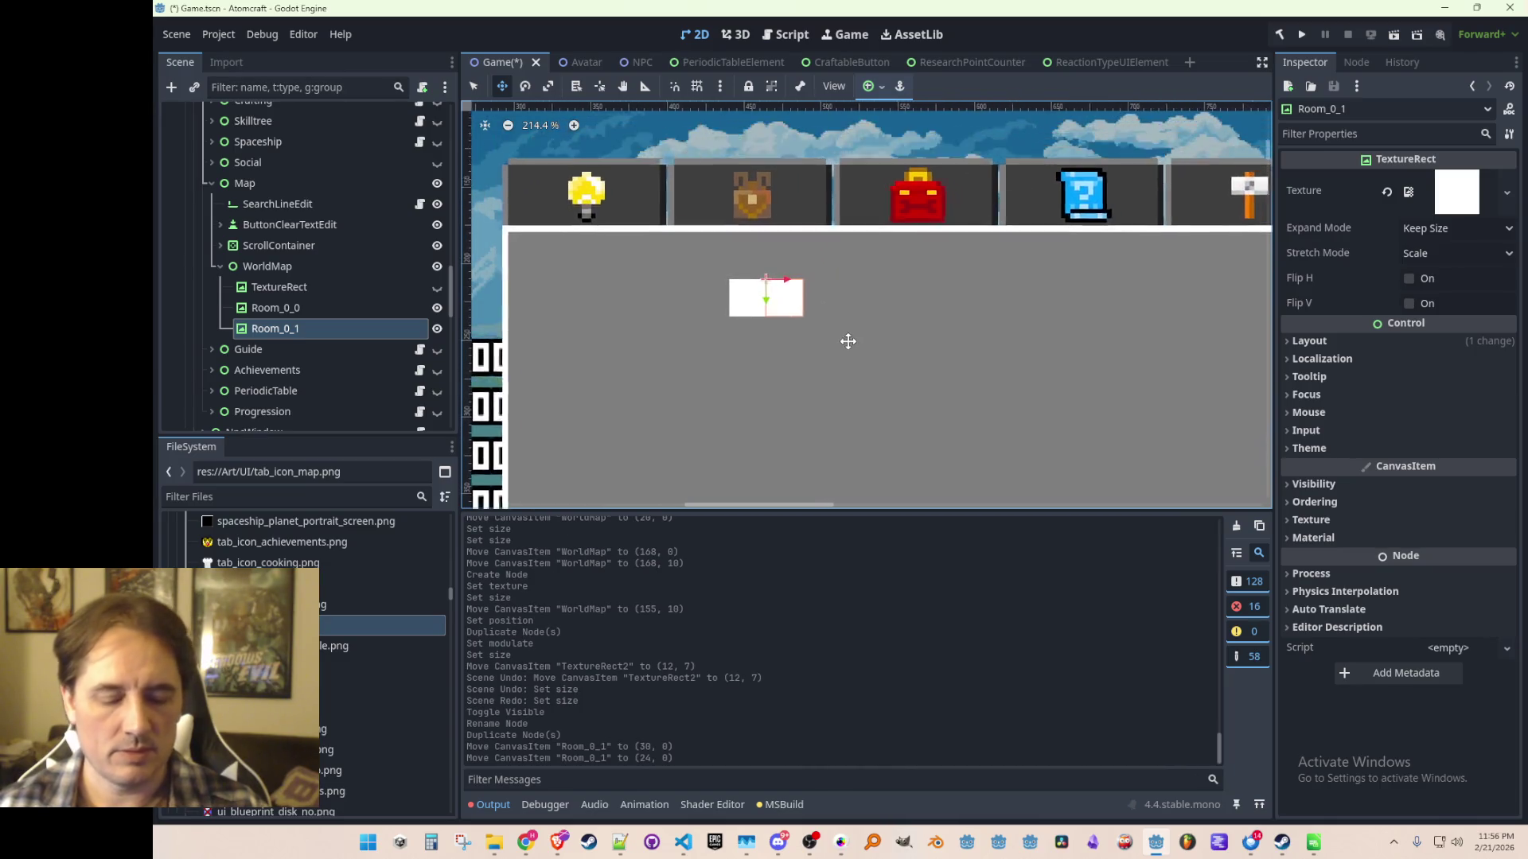
scroll(848, 338, up, 1)
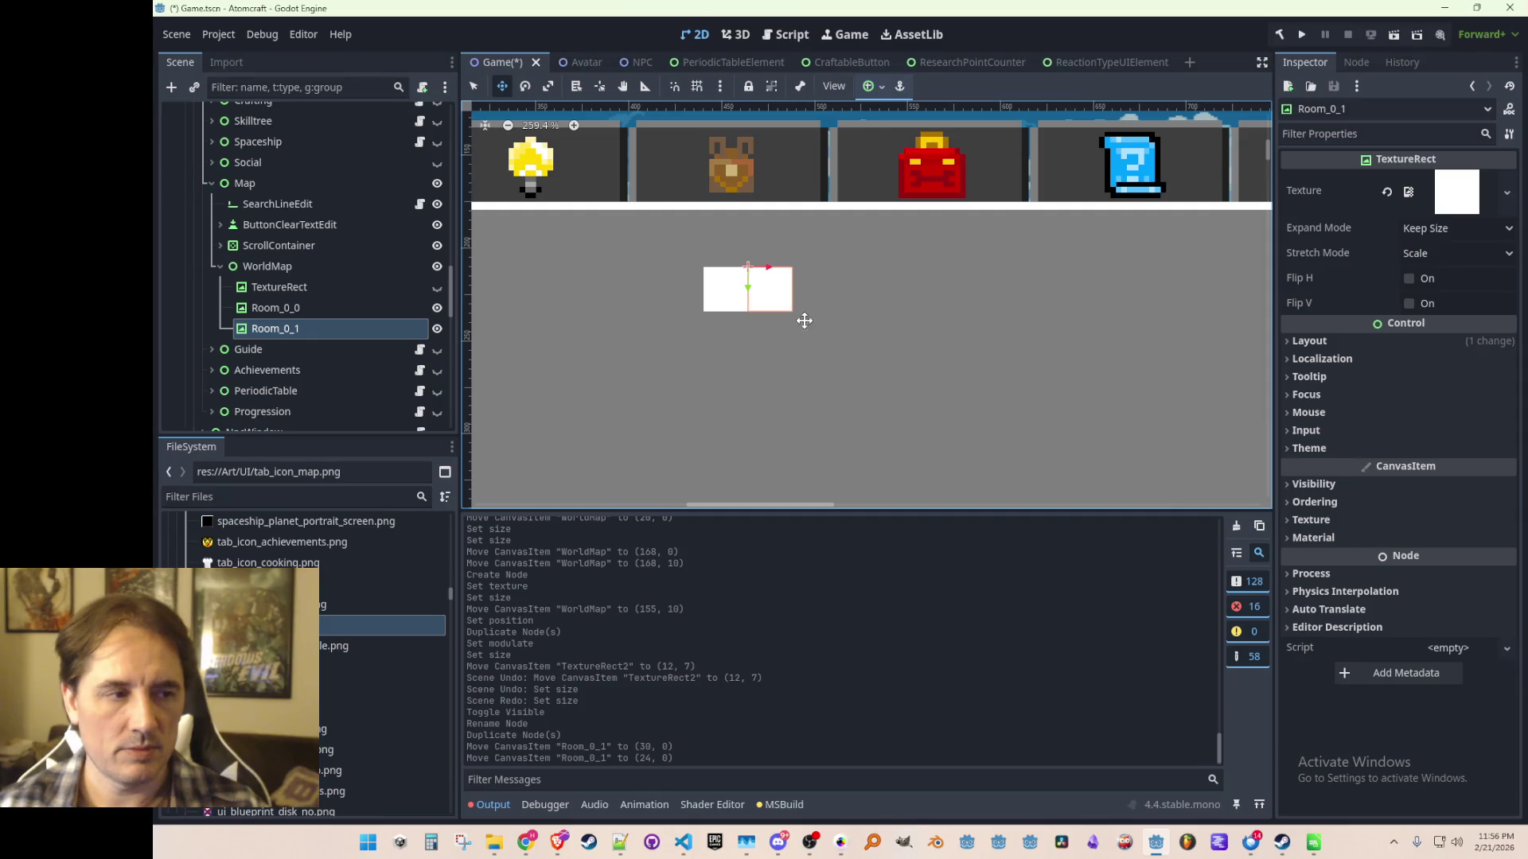
scroll(856, 294, up, 3)
drag(868, 203, 800, 273)
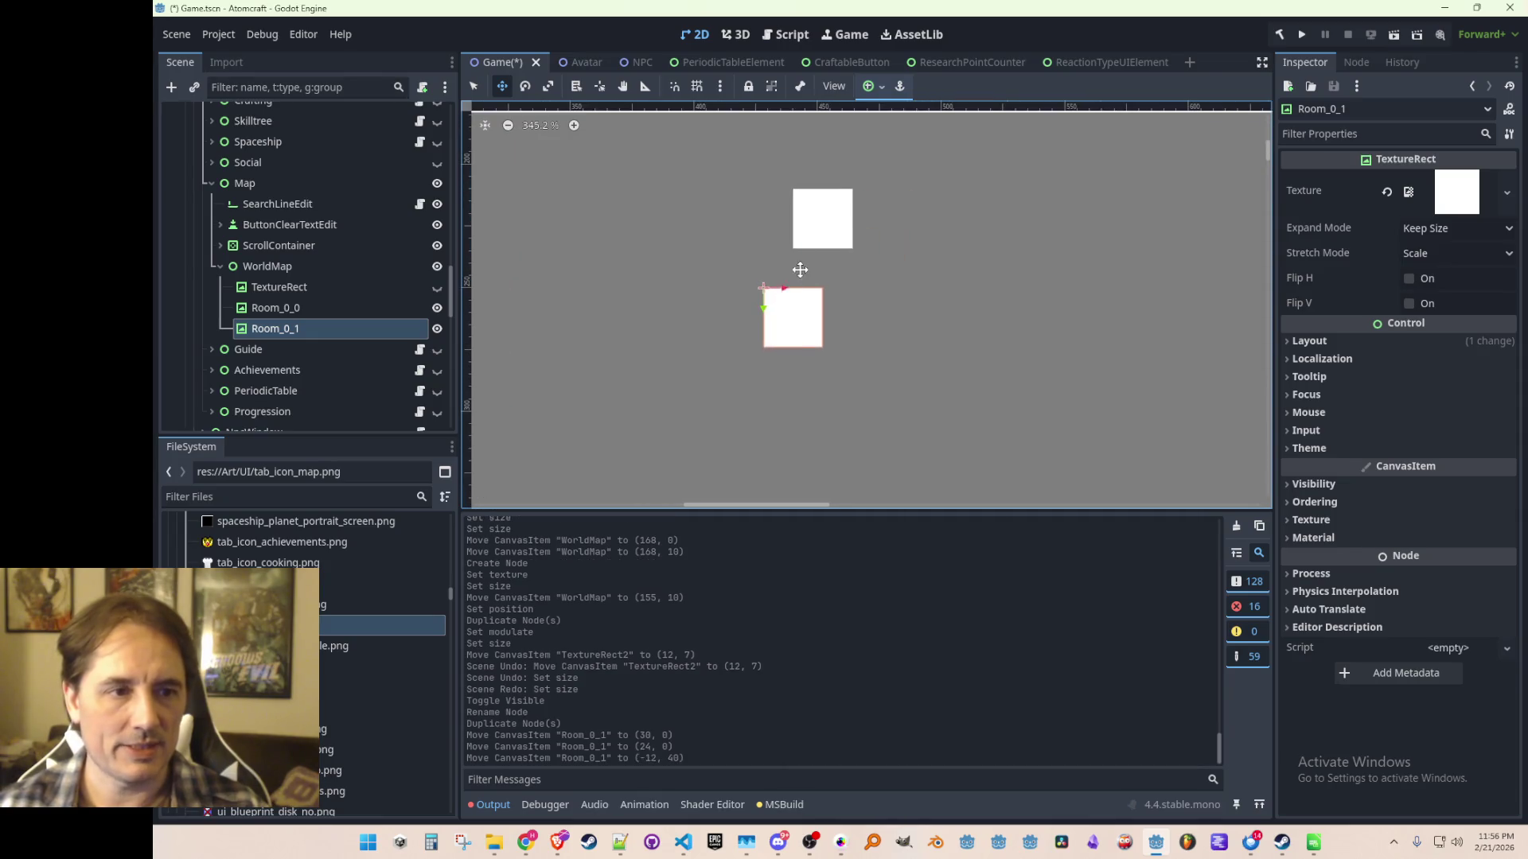
scroll(800, 273, up, 6)
mouse_move(740, 330)
mouse_down()
mouse_move(800, 245)
mouse_move(785, 314)
mouse_up()
scroll(800, 254, down, 6)
Add Room_0_2 and Room_0_3 below, checking their size and position values in the Inspector.
key(ctrl+d)
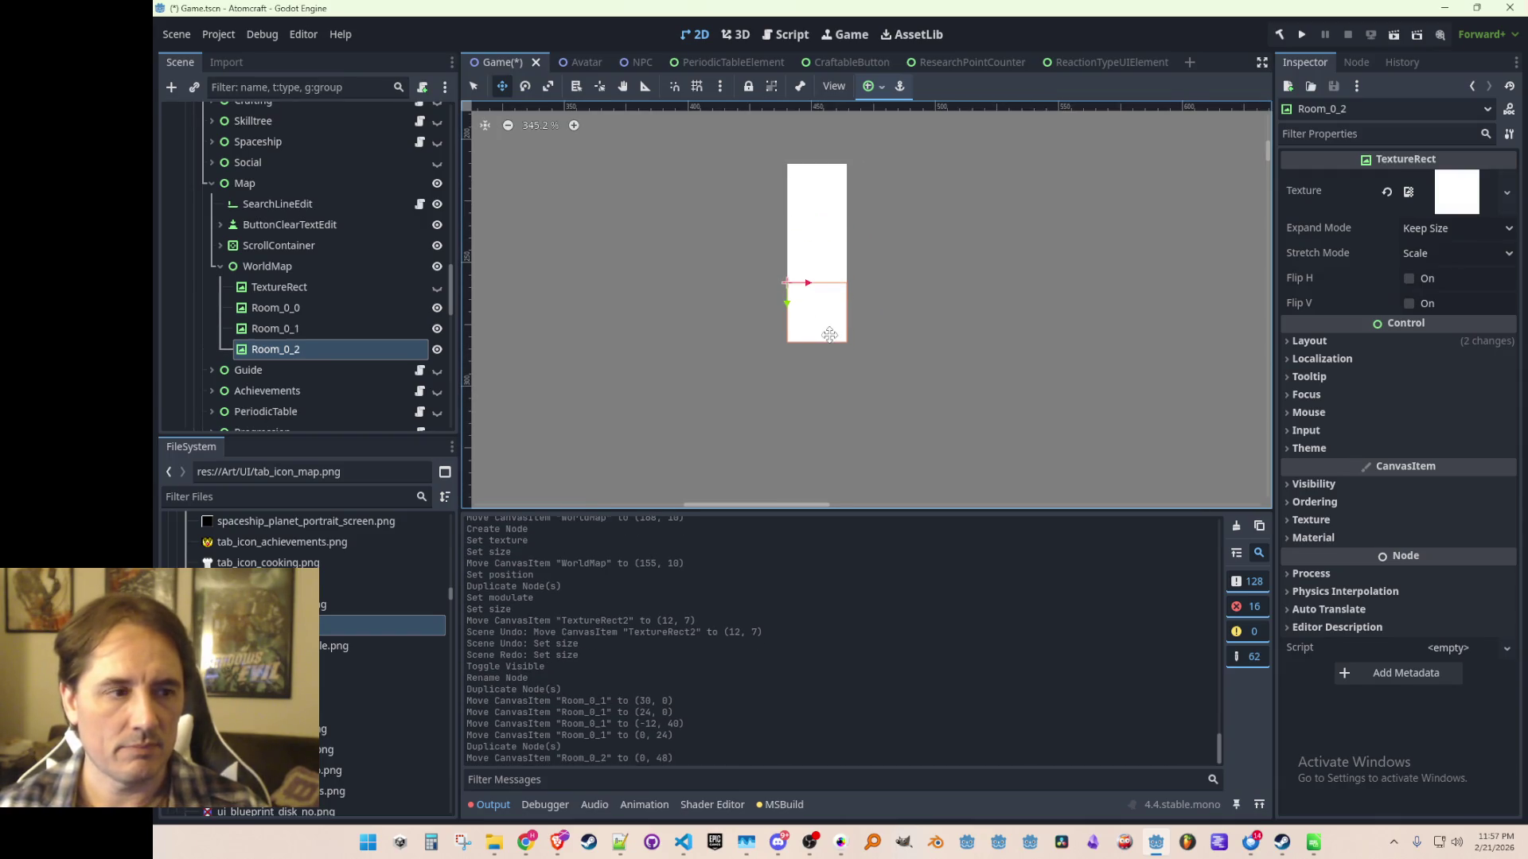
click(1333, 341)
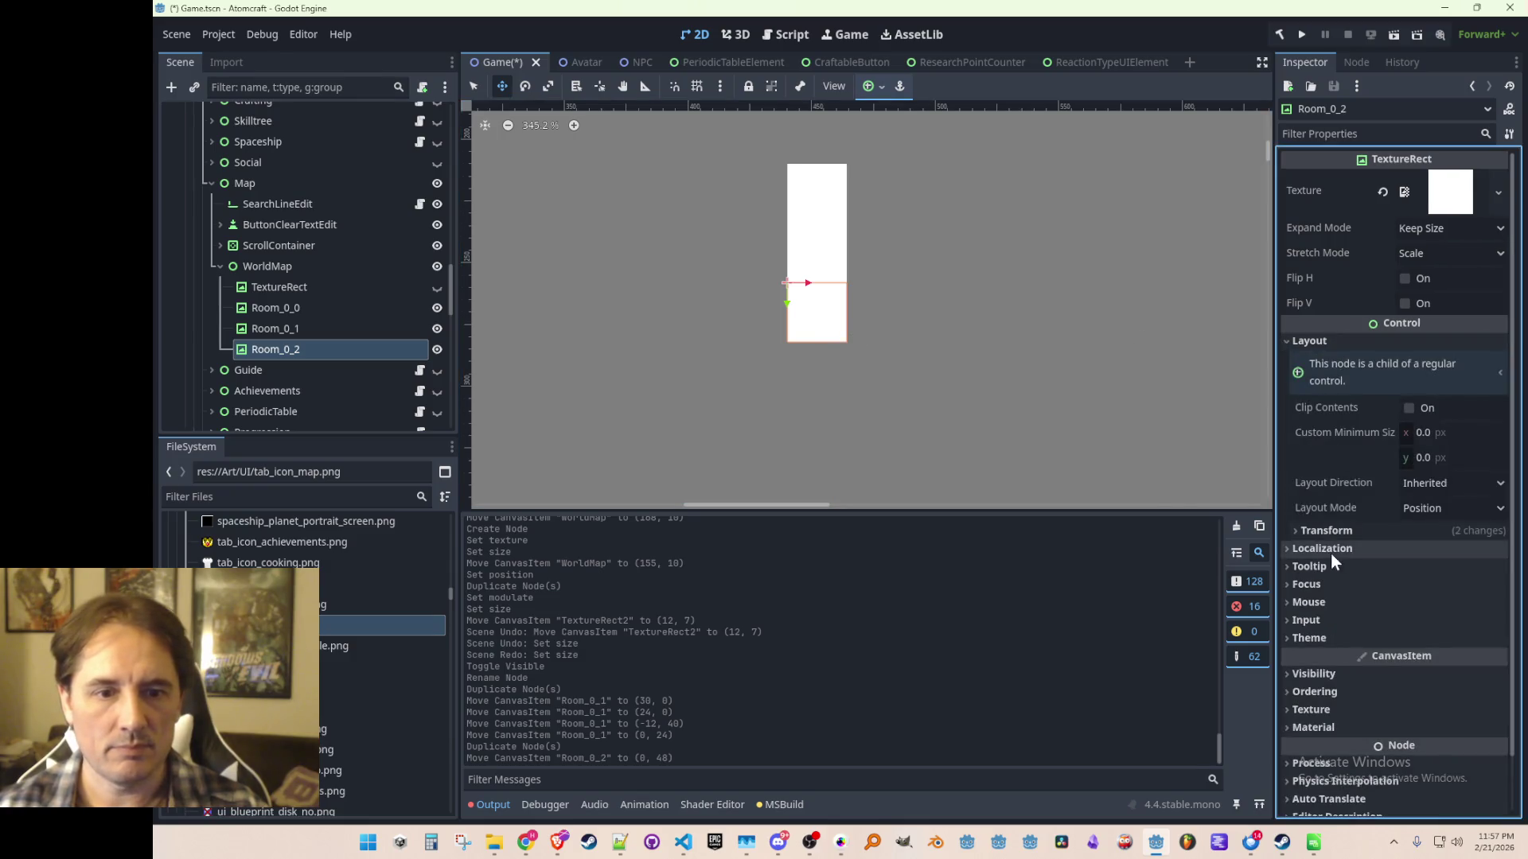
click(1322, 530)
scroll(842, 345, up, 3)
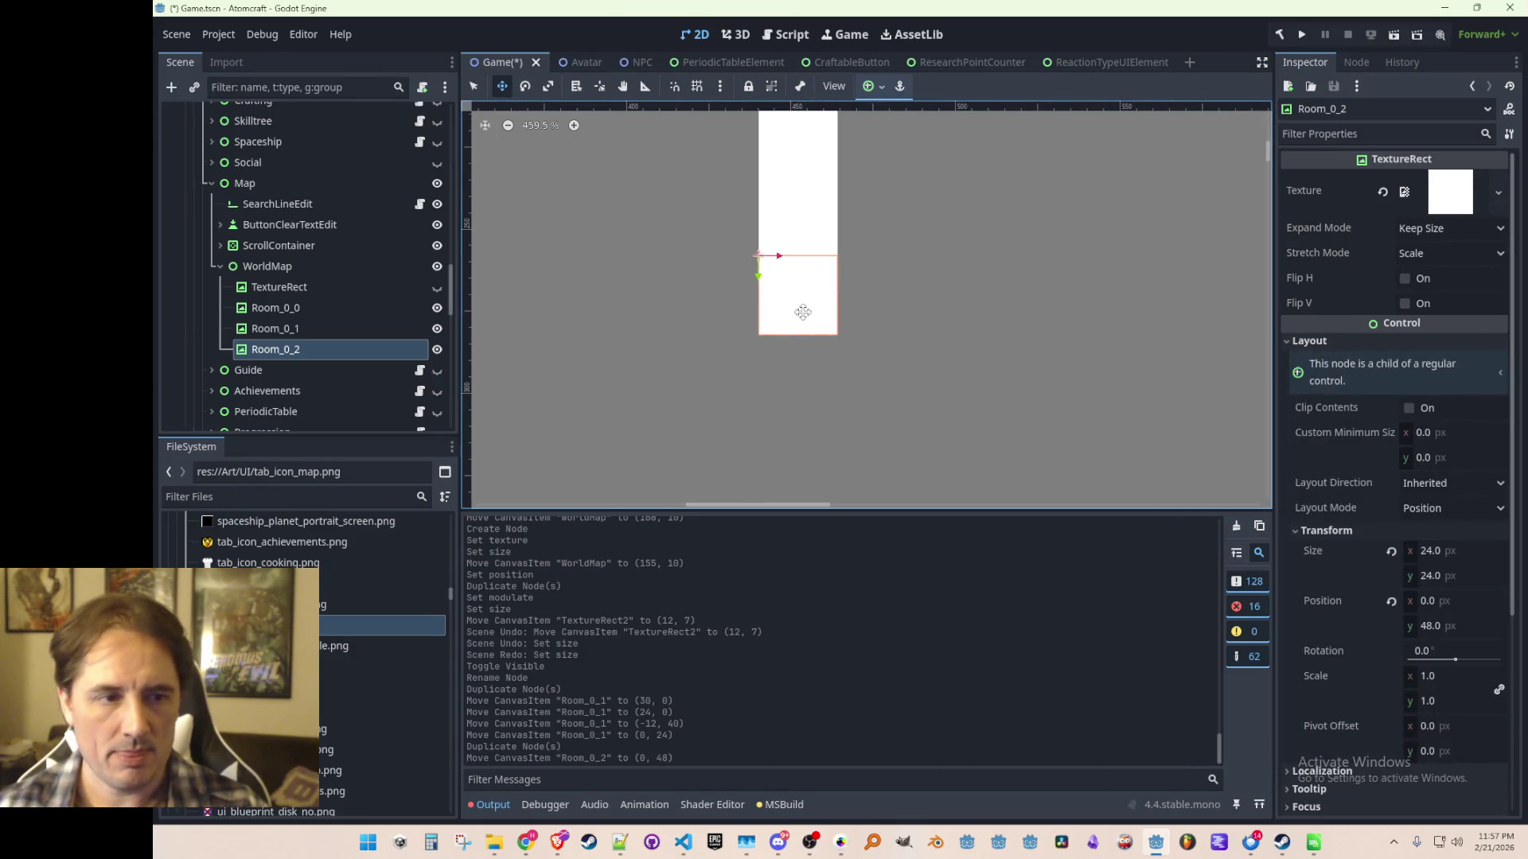
key(ctrl+d)
drag(764, 273, 767, 351)
click(1312, 341)
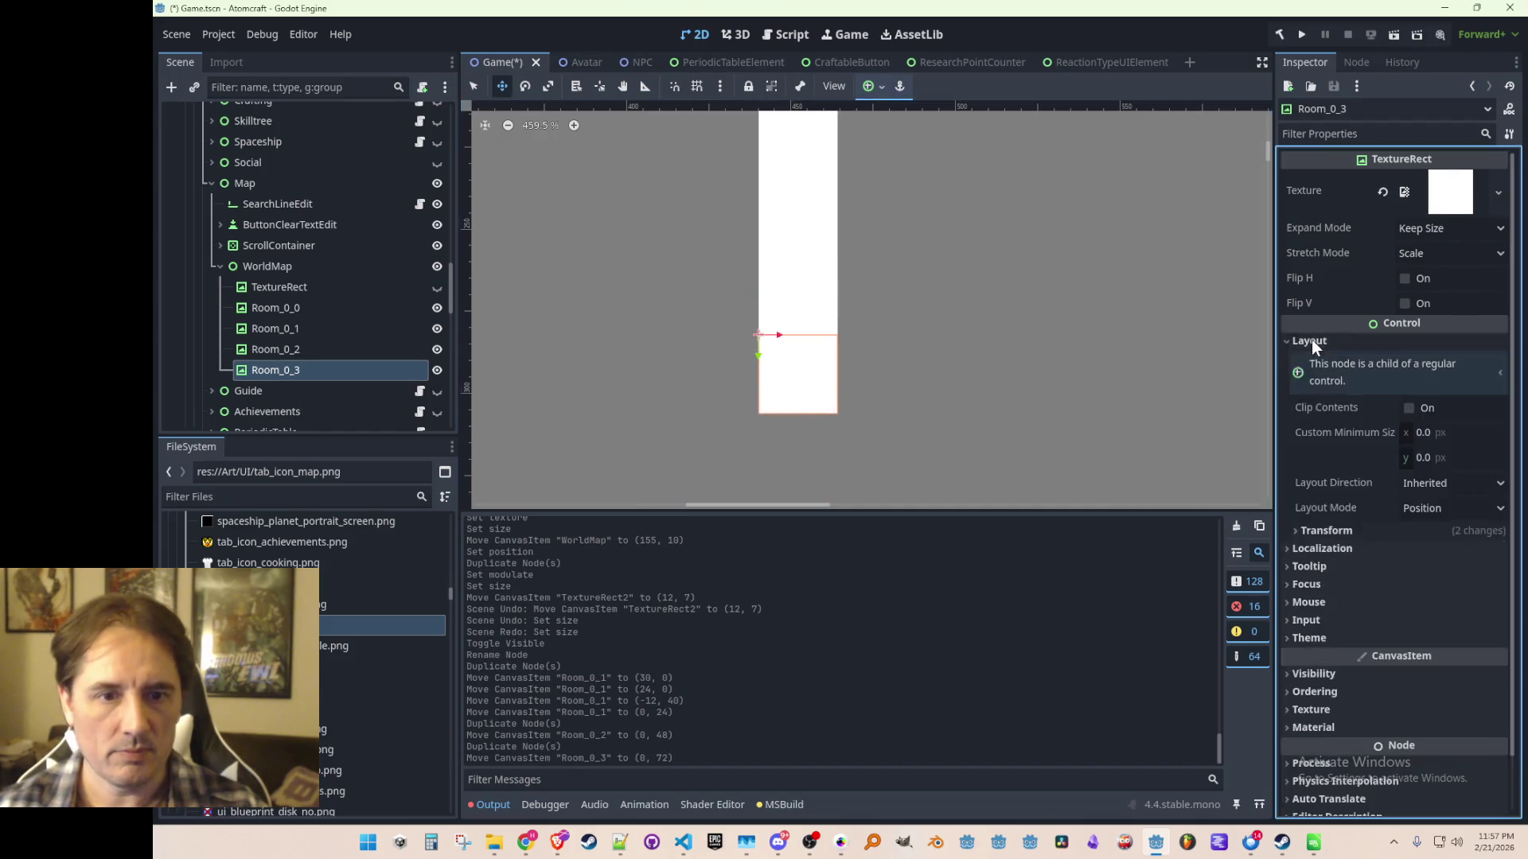
click(1313, 530)
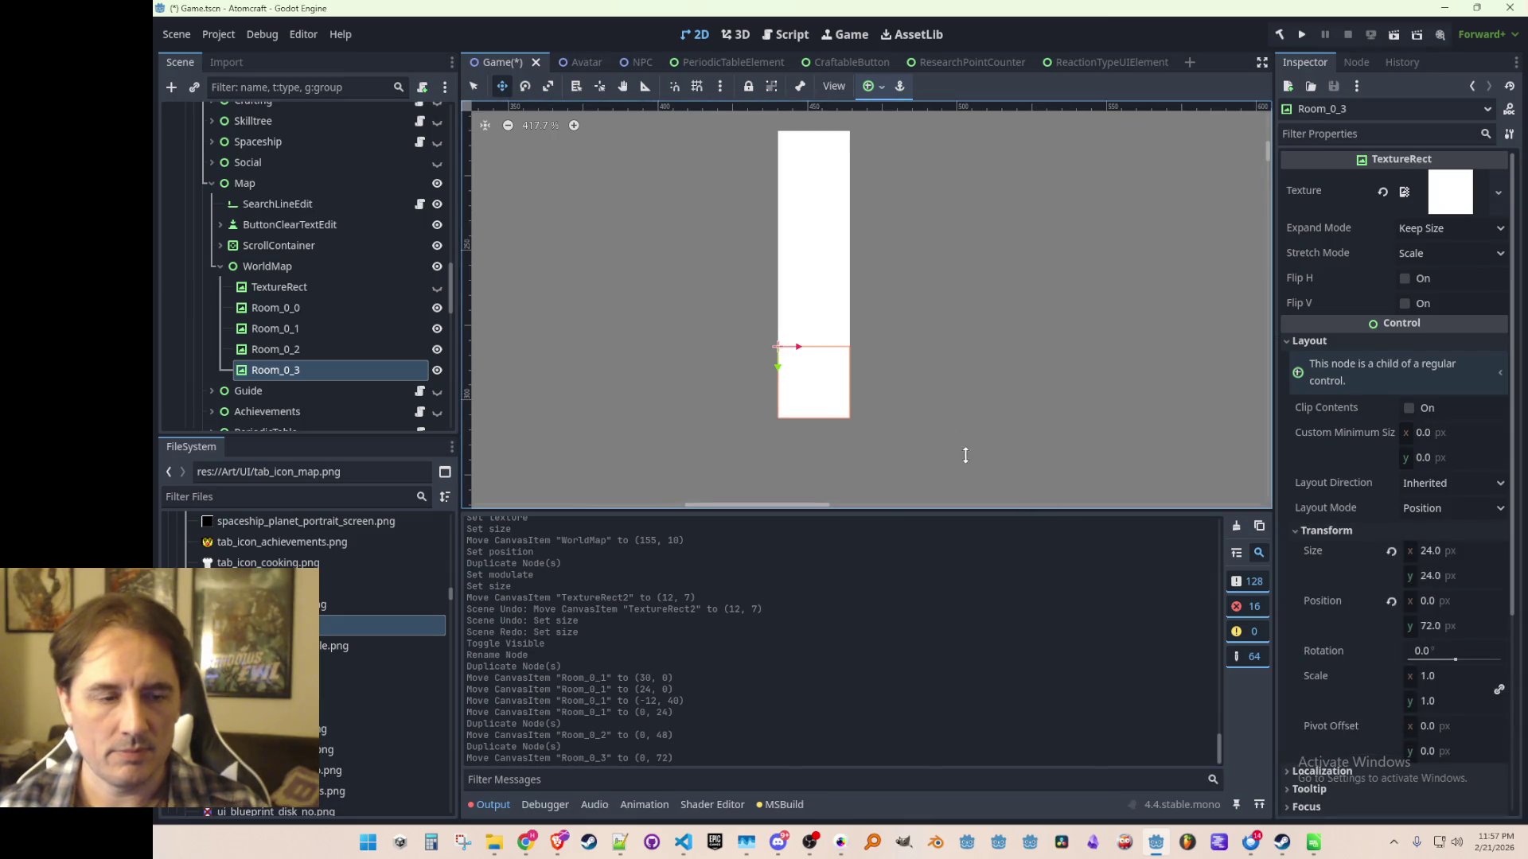
scroll(969, 397, down, 5)
scroll(829, 313, down, 2)
scroll(795, 314, up, 3)
click(379, 350)
click(380, 368)
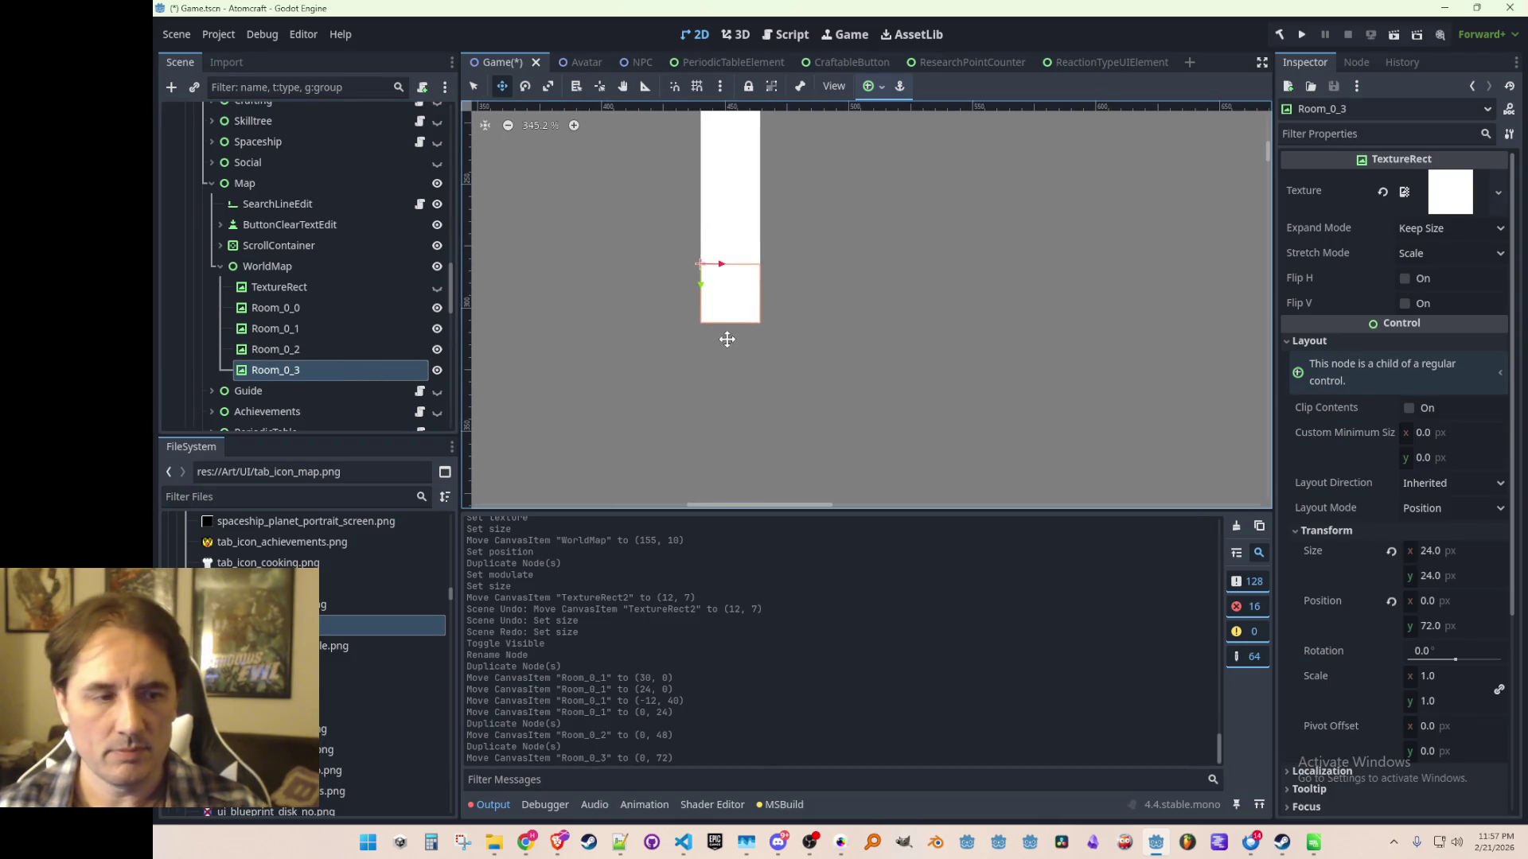
Duplicate tiles Room_0_4 through Room_0_7, stacking each 24 px under the previous one.
key(ctrl+d)
mouse_move(714, 291)
mouse_down()
mouse_move(709, 358)
mouse_move(692, 300)
mouse_up()
scroll(707, 356, up, 11)
scroll(692, 302, down, 2)
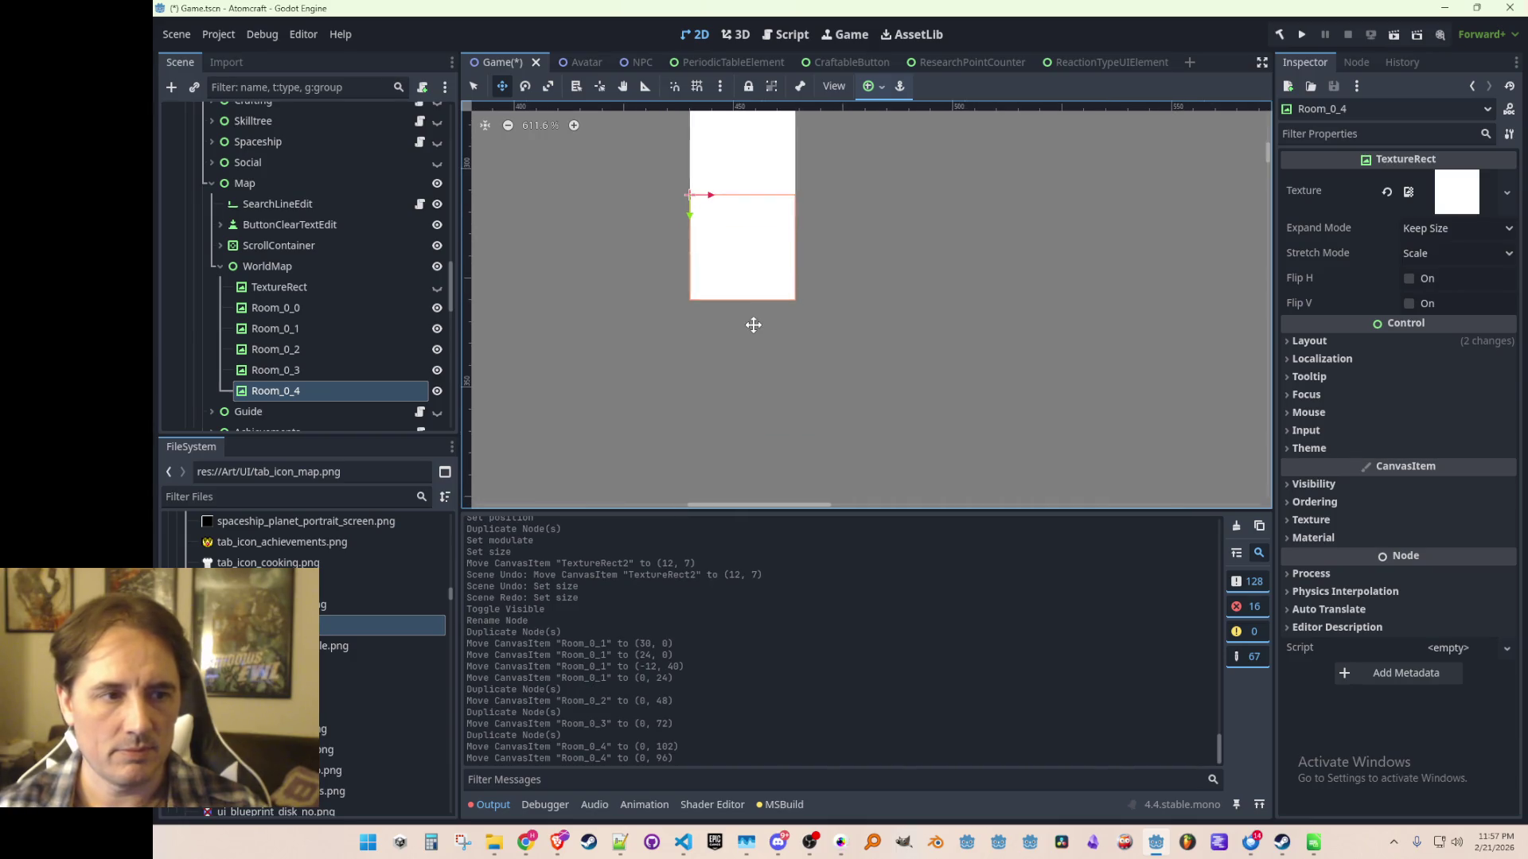
key(ctrl+d)
mouse_move(699, 216)
mouse_down()
mouse_move(699, 341)
mouse_move(696, 317)
mouse_move(728, 367)
mouse_move(719, 289)
mouse_move(738, 379)
mouse_move(740, 360)
mouse_up()
scroll(729, 385, down, 2)
scroll(755, 311, down, 1)
key(ctrl+d)
scroll(726, 374, up, 3)
scroll(762, 354, down, 6)
key(ctrl+d)
scroll(744, 286, up, 4)
scroll(799, 391, down, 5)
scroll(798, 390, down, 5)
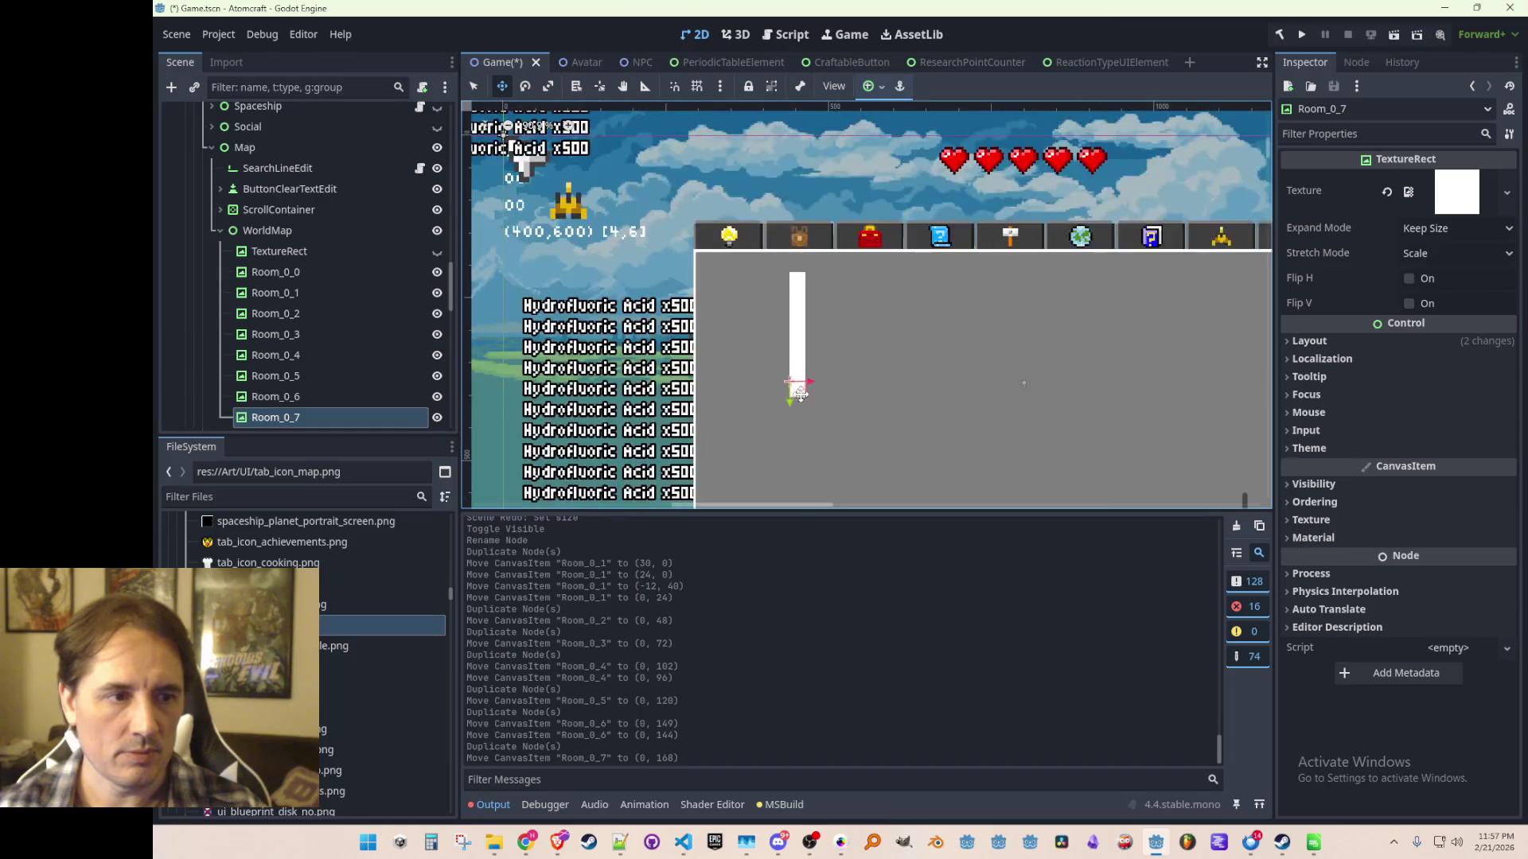
click(360, 270)
scroll(355, 318, down, 2)
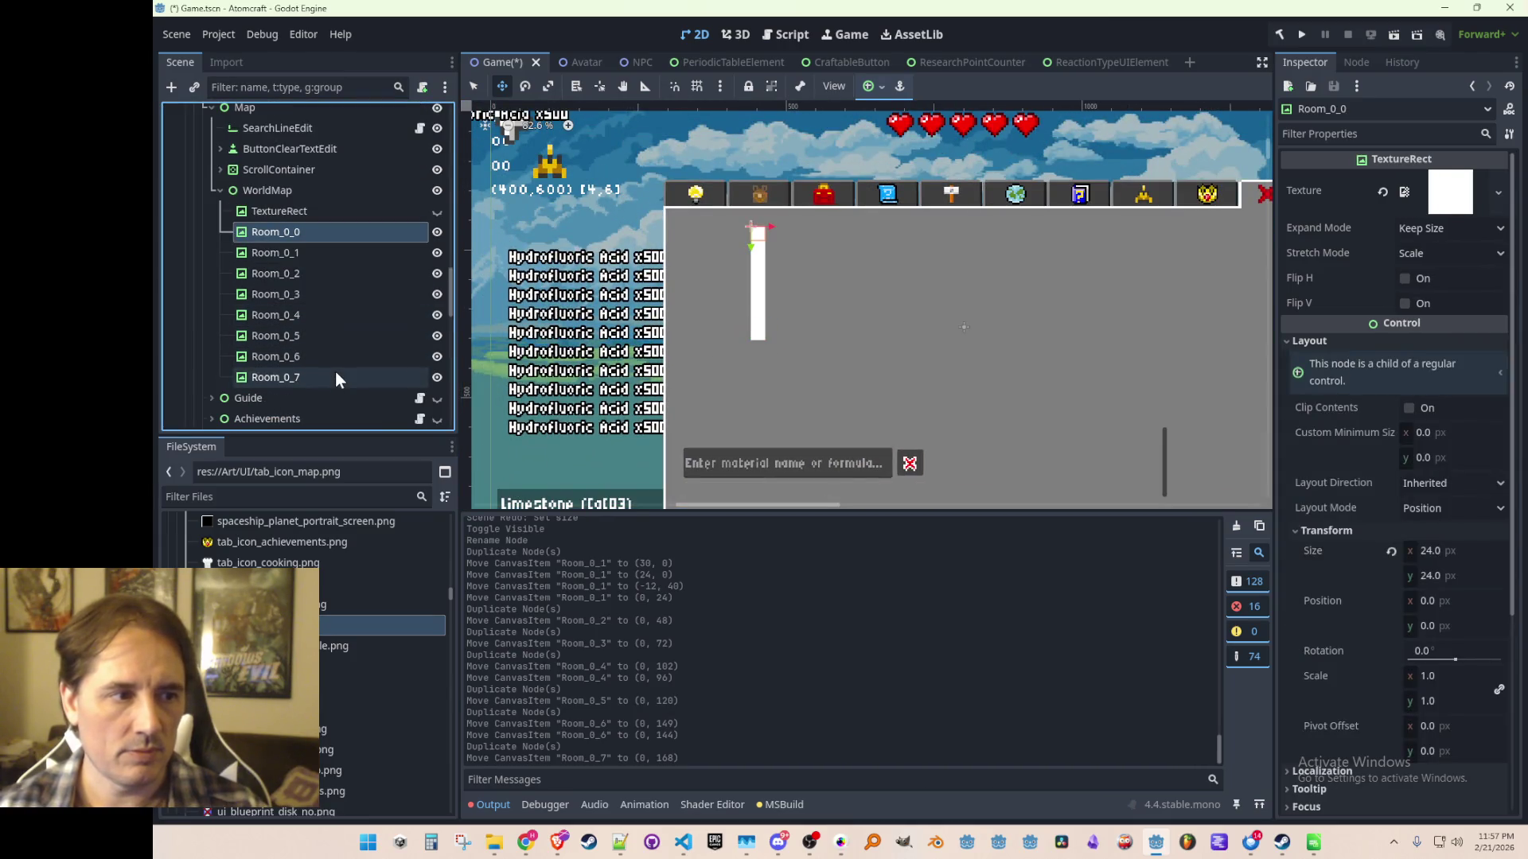
shift+click(342, 377)
drag(723, 341, 751, 347)
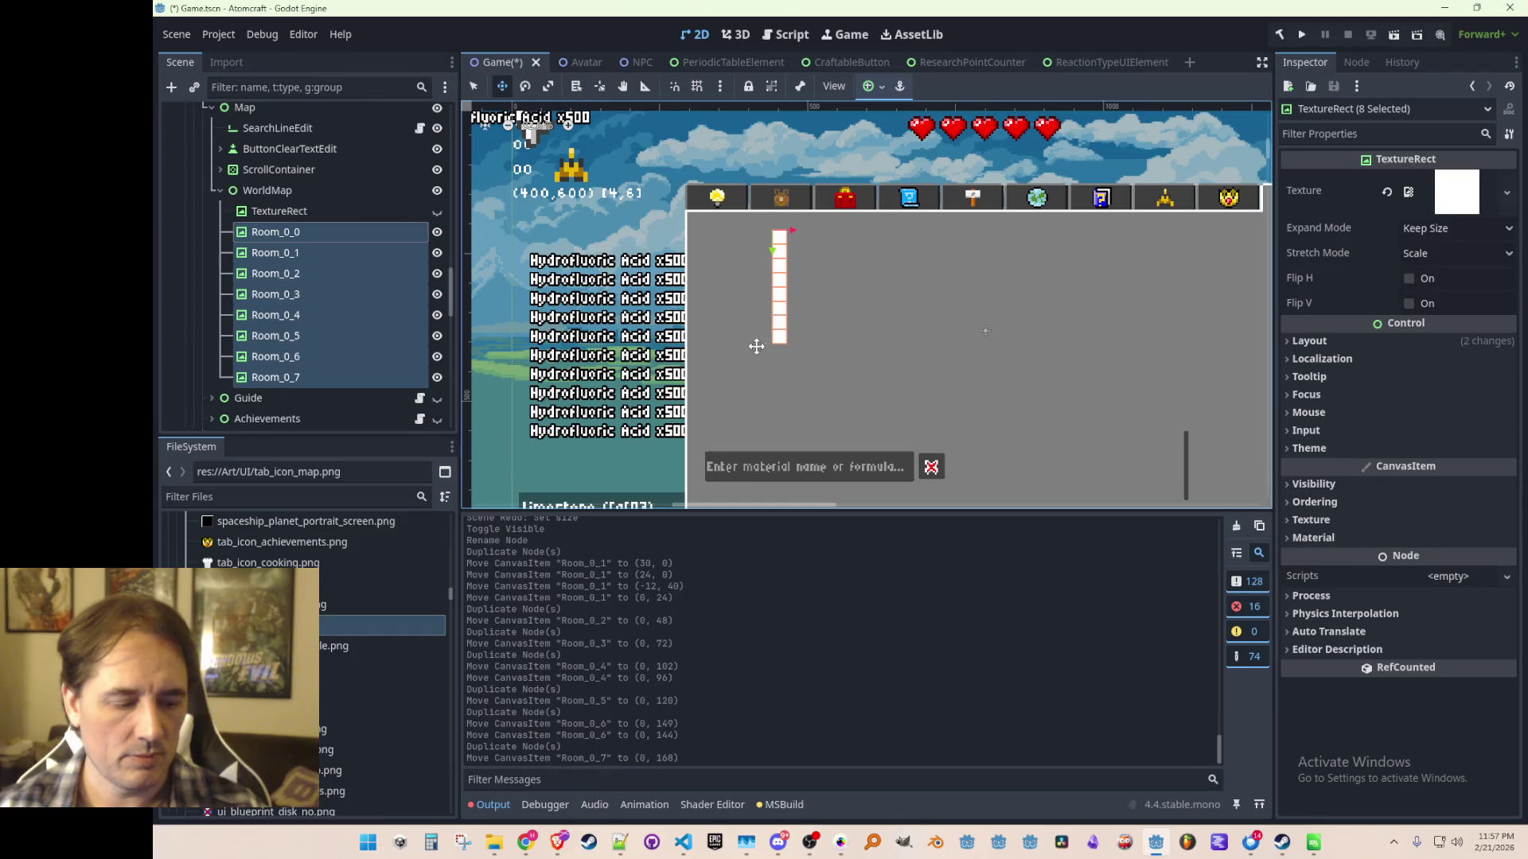
key(ctrl+d)
scroll(852, 369, down, 3)
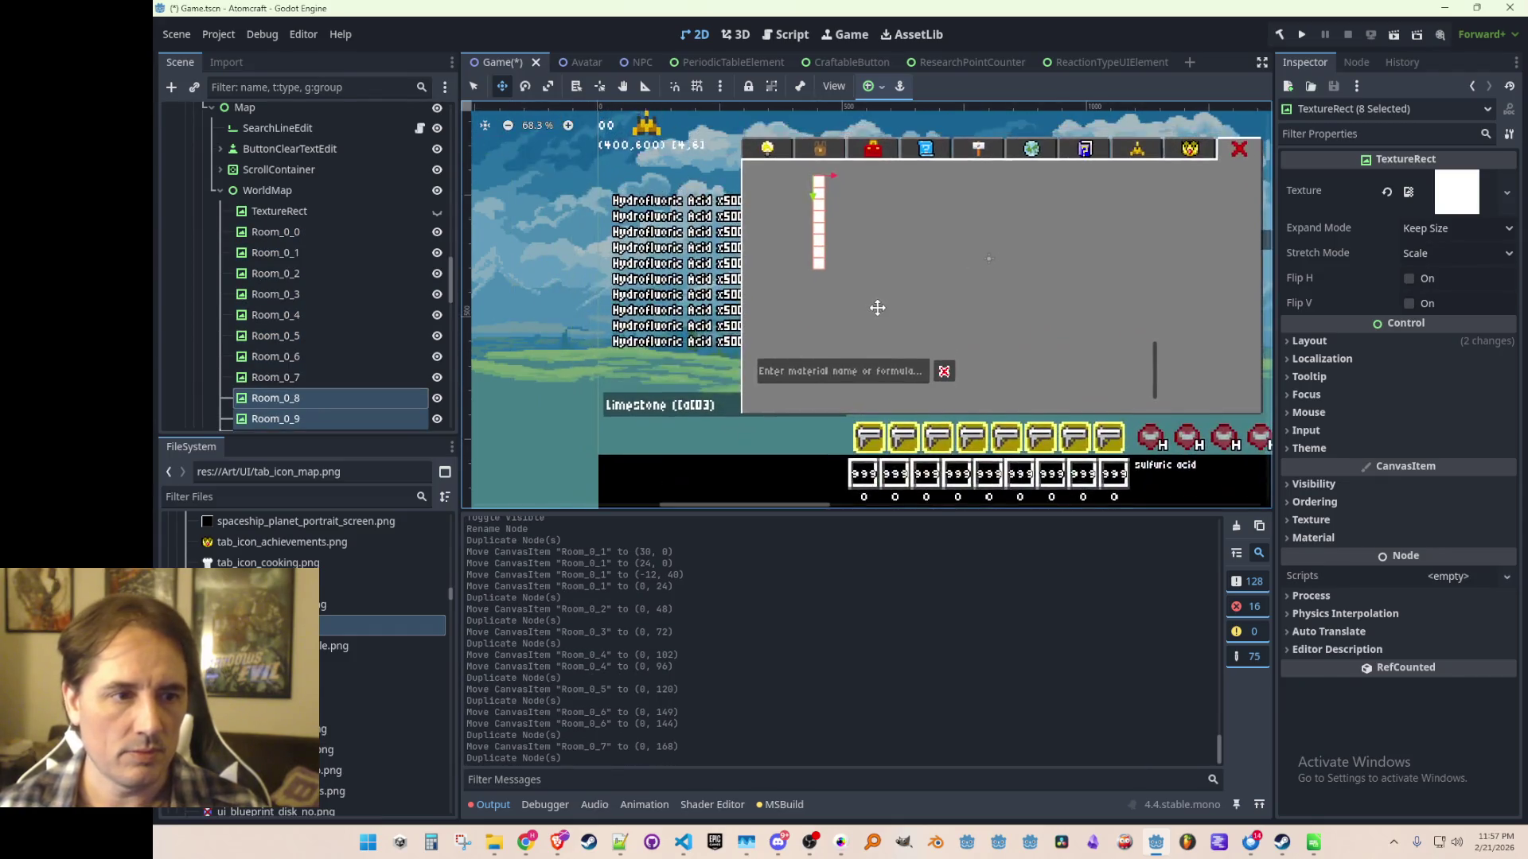
mouse_move(817, 184)
mouse_down()
mouse_move(819, 362)
mouse_move(821, 295)
mouse_up()
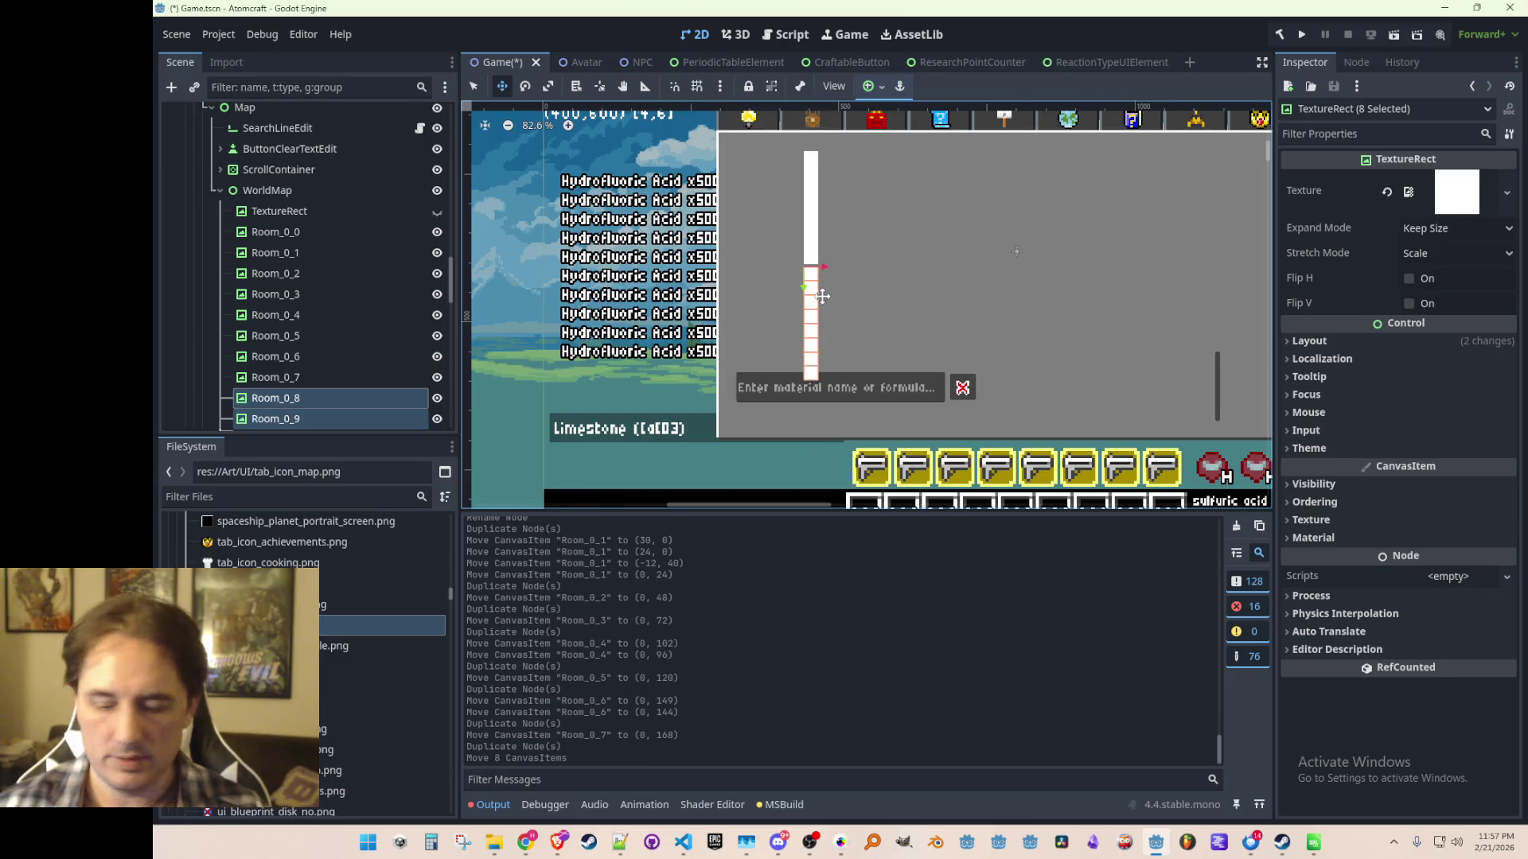
key(Delete)
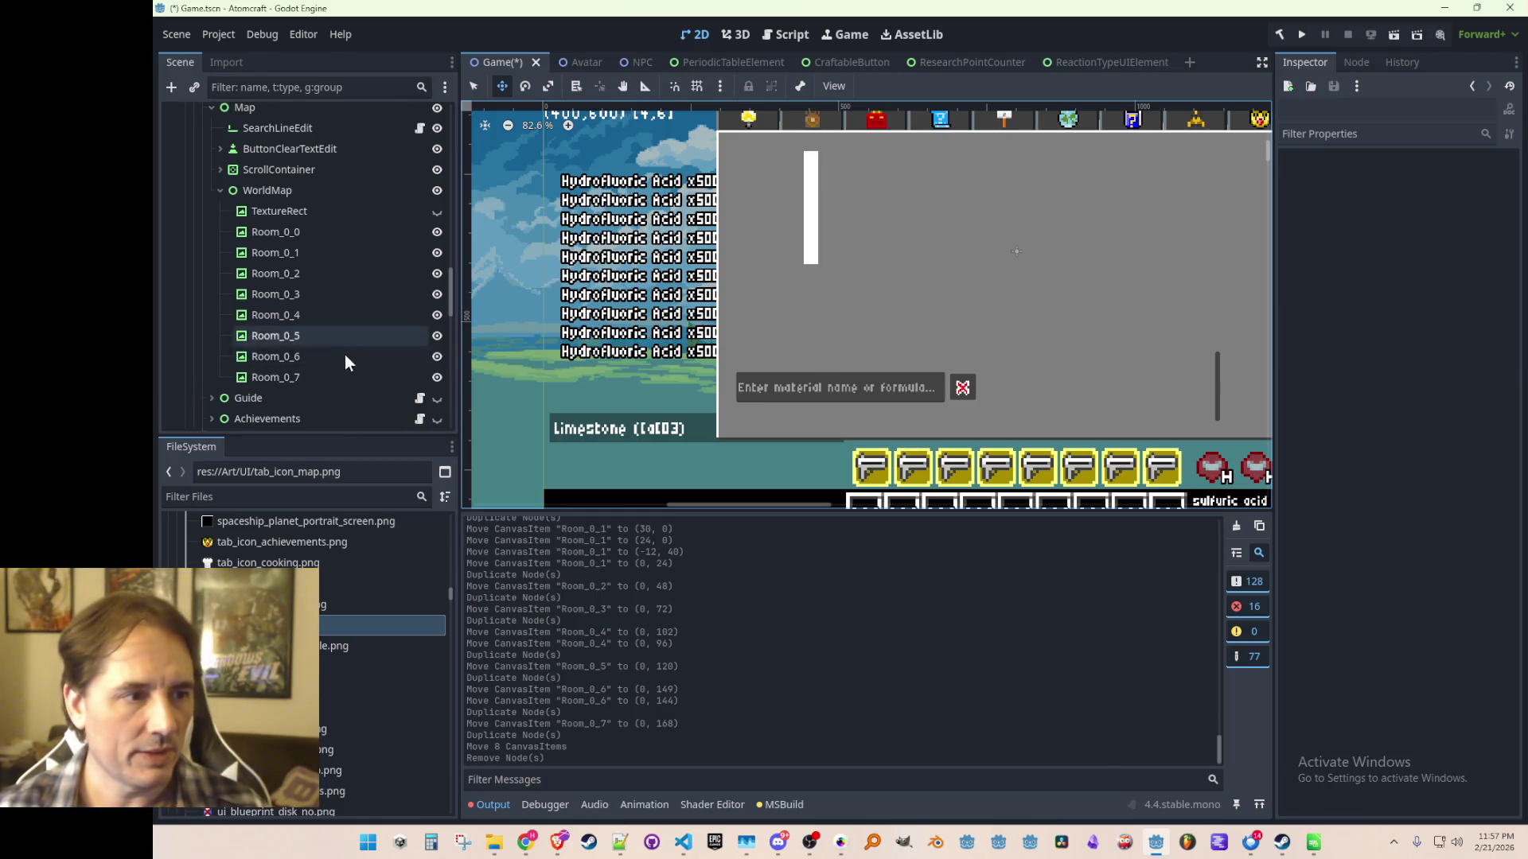
click(331, 377)
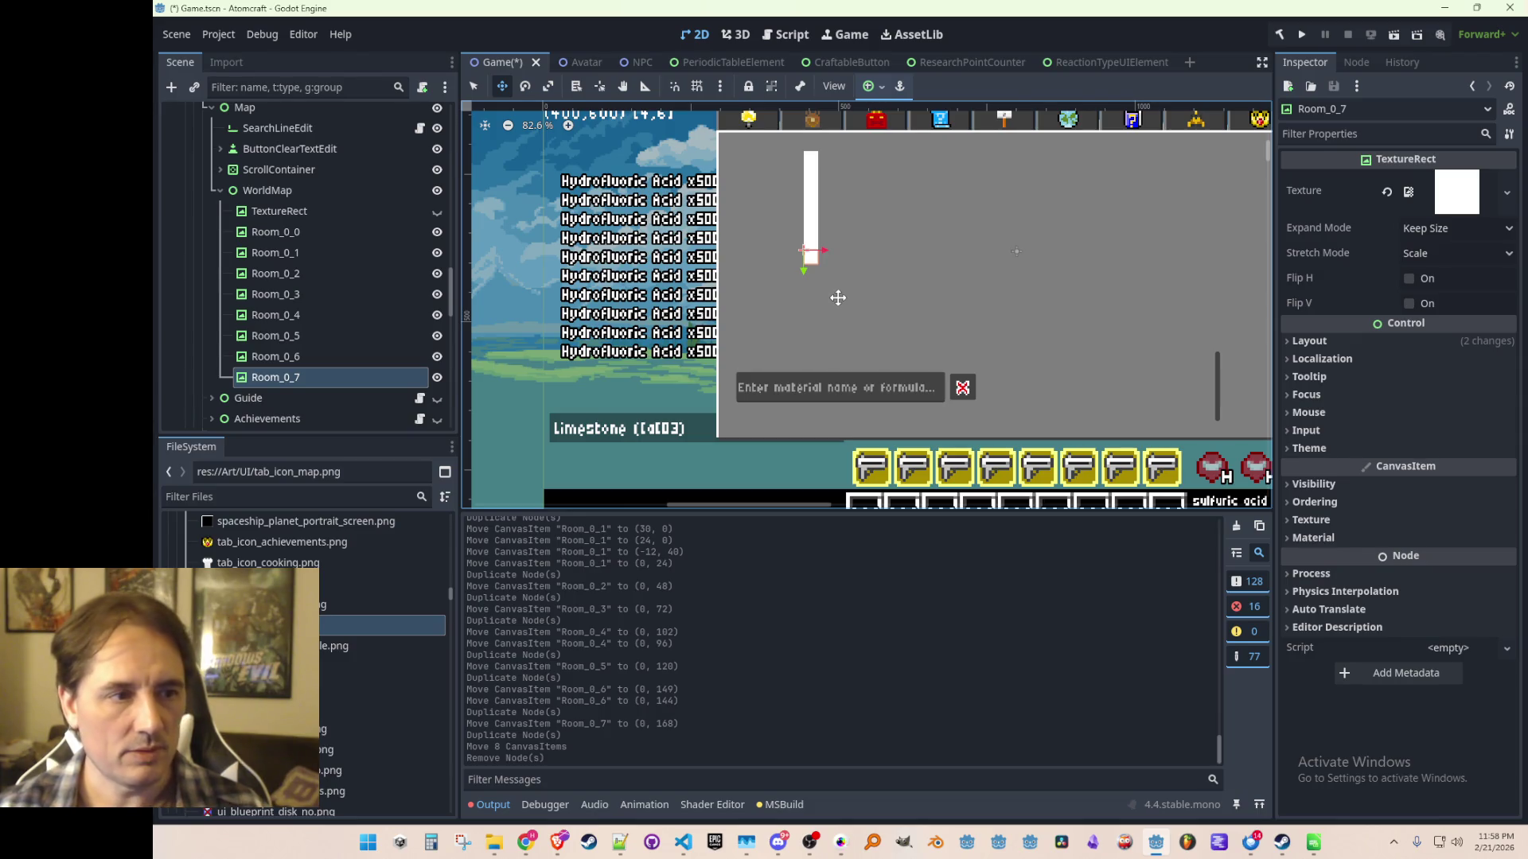
Add Room_0_8, Room_0_9 and Room_0_10, each stacked below the previous tile.
scroll(828, 303, up, 3)
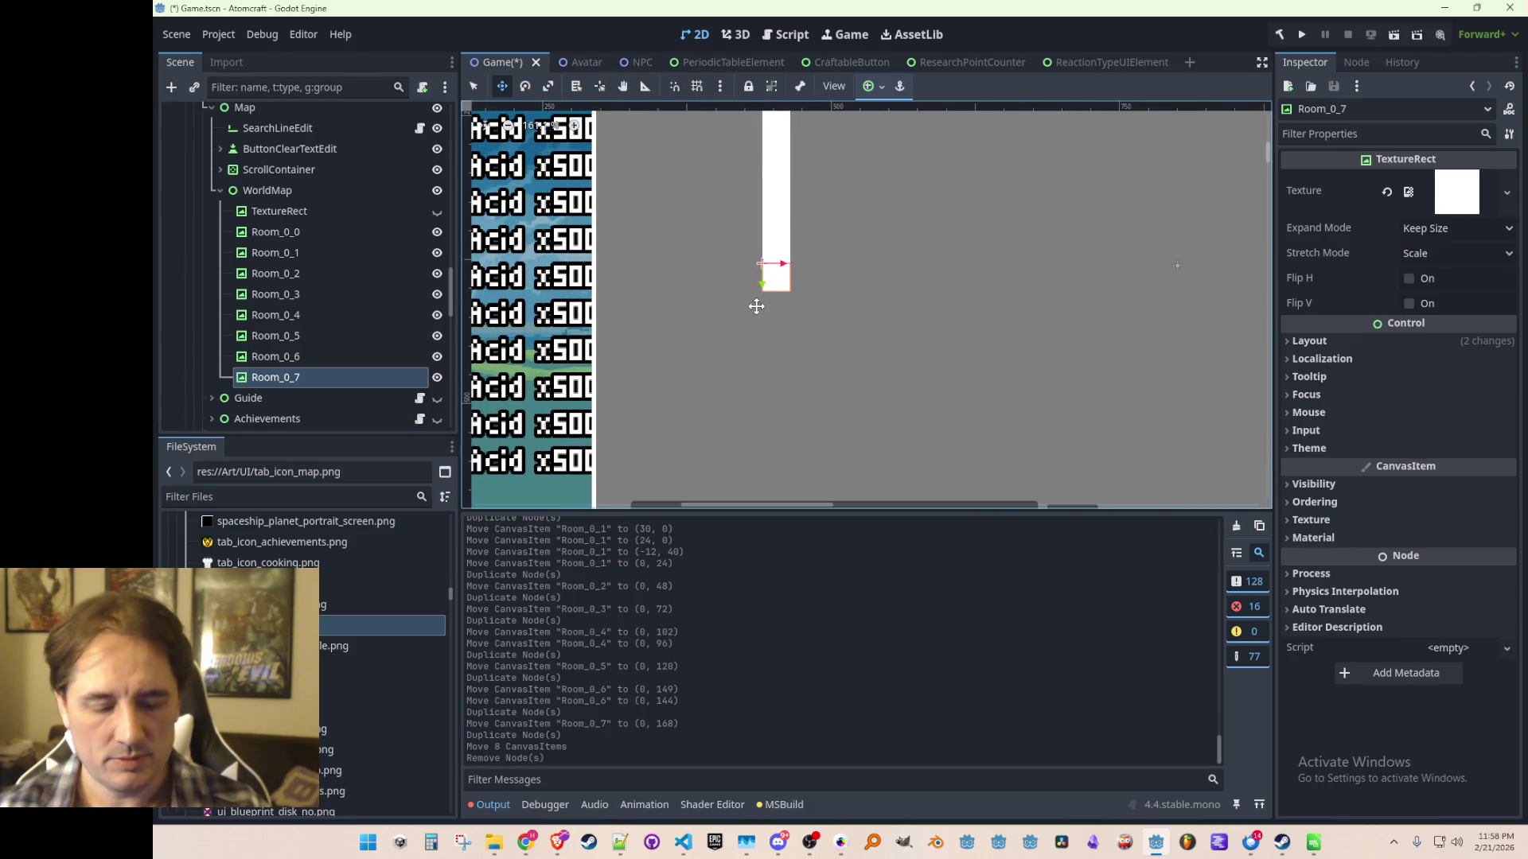
key(ctrl+d)
scroll(756, 308, up, 3)
mouse_move(771, 246)
mouse_down()
mouse_move(773, 304)
mouse_move(741, 268)
mouse_move(748, 300)
mouse_move(749, 285)
mouse_up()
scroll(773, 298, up, 6)
scroll(771, 294, down, 6)
key(ctrl+d)
scroll(753, 294, up, 7)
scroll(776, 315, down, 9)
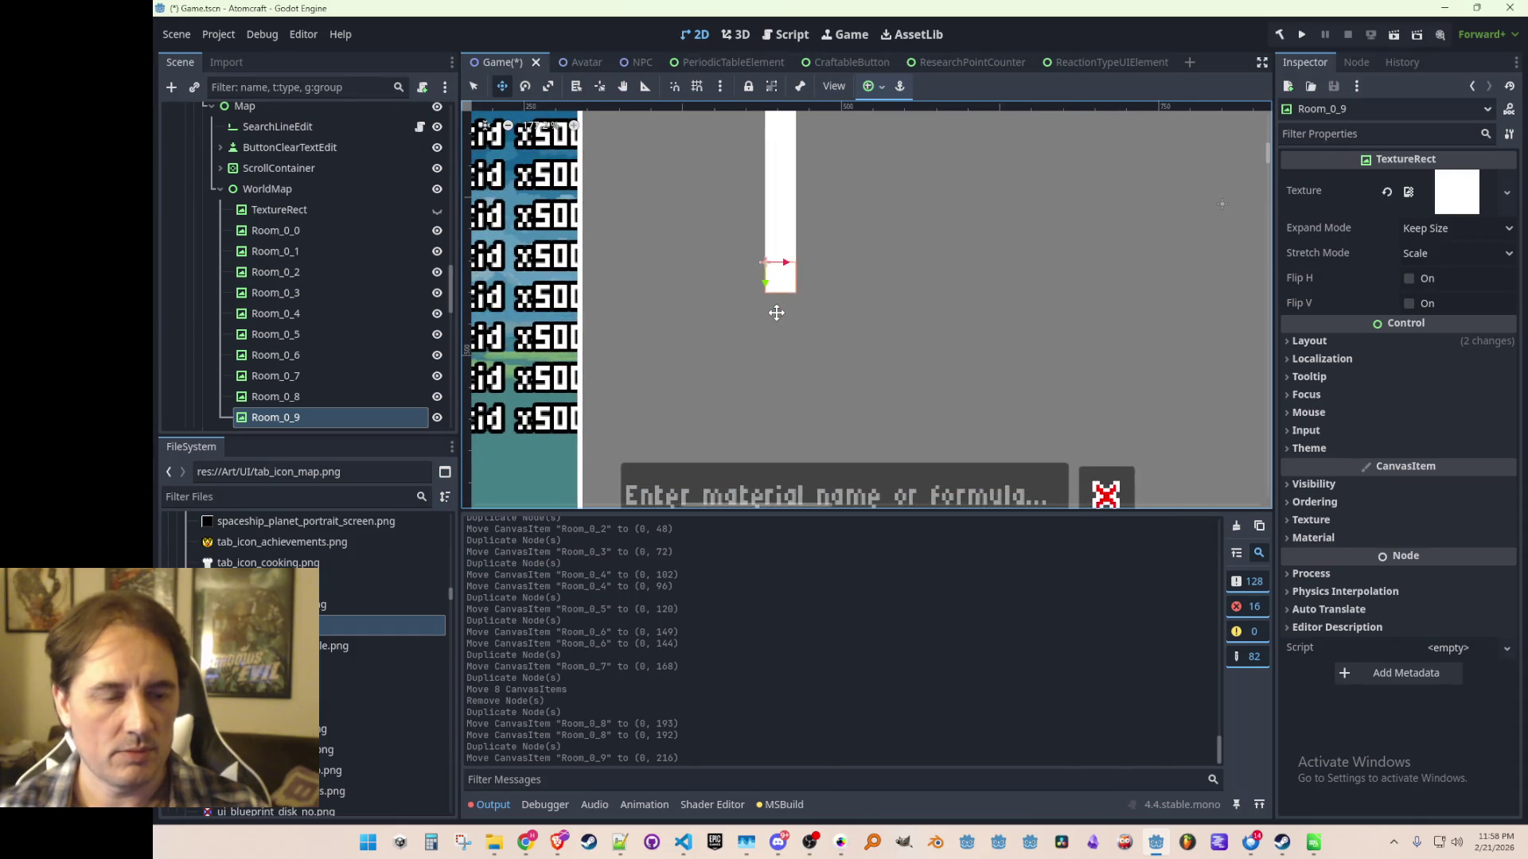
scroll(777, 310, up, 5)
key(ctrl+d)
mouse_move(766, 195)
mouse_down()
mouse_move(766, 372)
mouse_move(766, 322)
mouse_up()
Add Room_0_11 and Room_0_12 under the column's bottom tile.
scroll(767, 318, down, 2)
key(ctrl+d)
scroll(778, 348, up, 3)
scroll(876, 340, down, 4)
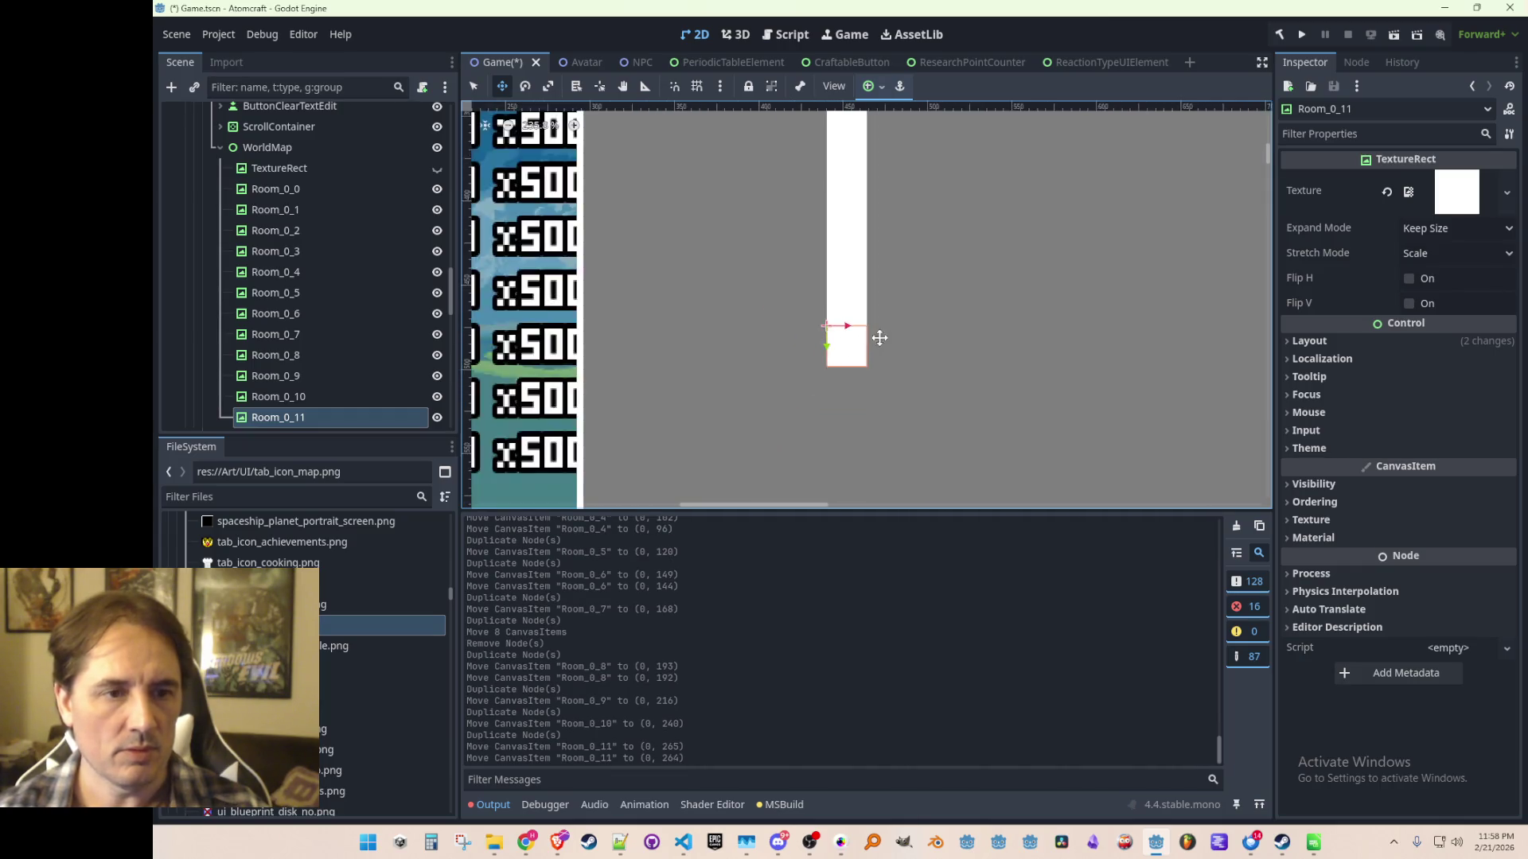
scroll(876, 341, down, 5)
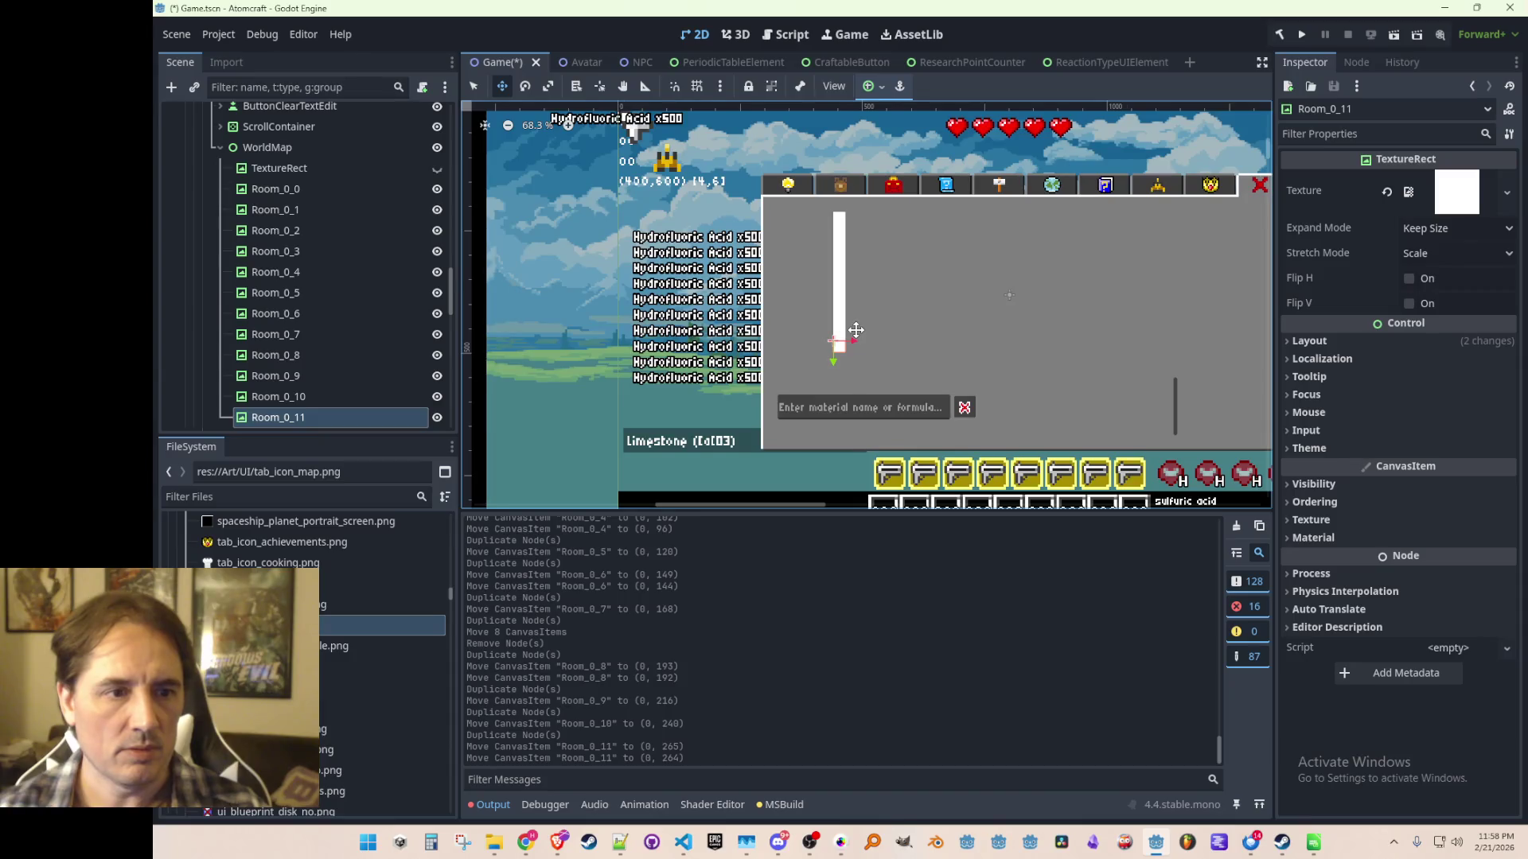
scroll(859, 338, up, 2)
scroll(382, 383, down, 2)
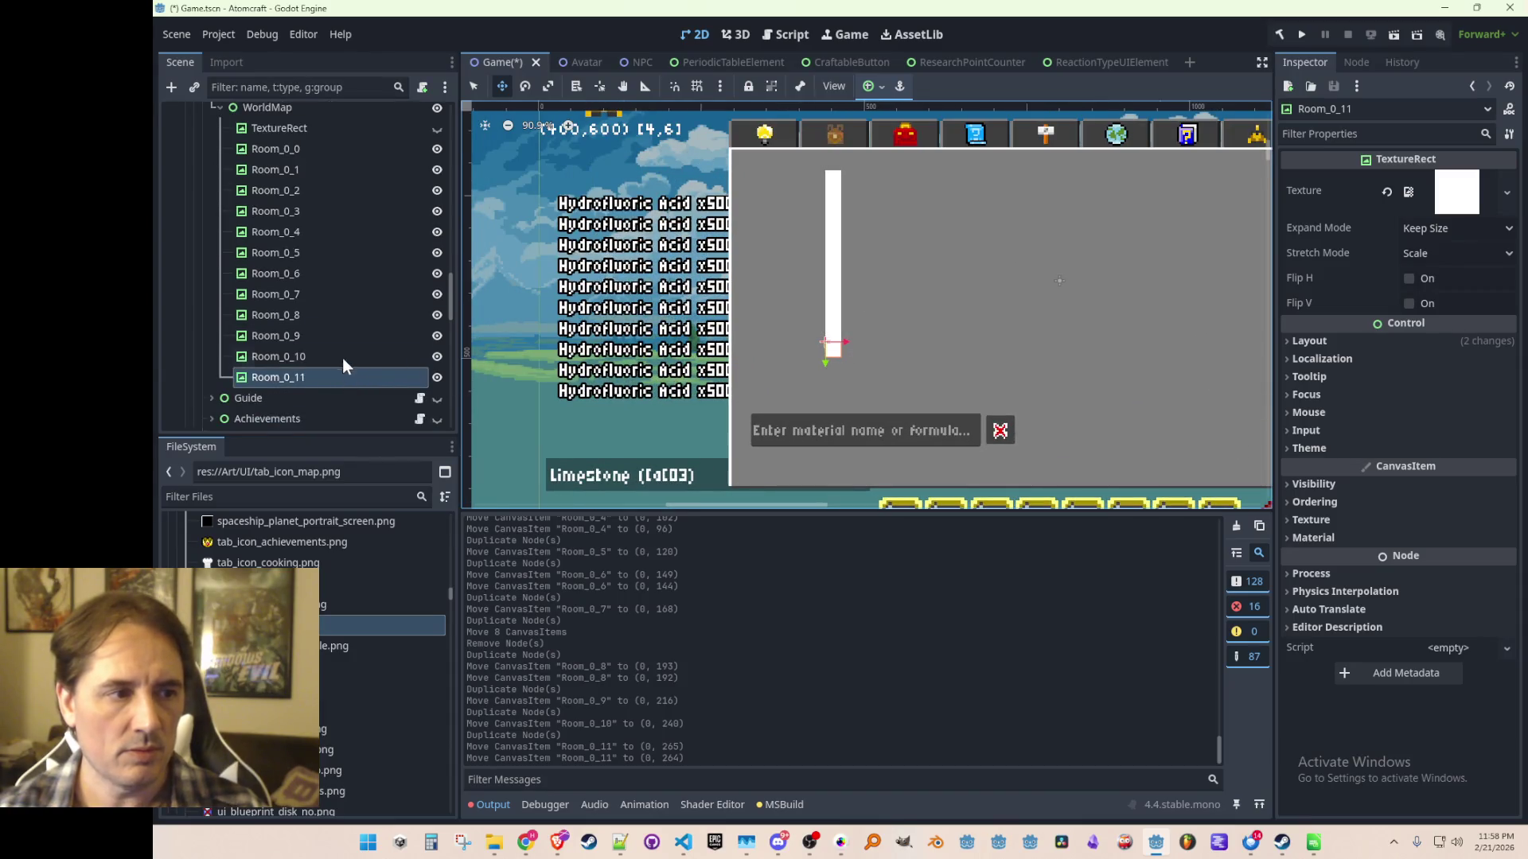
key(ctrl+d)
scroll(831, 370, up, 3)
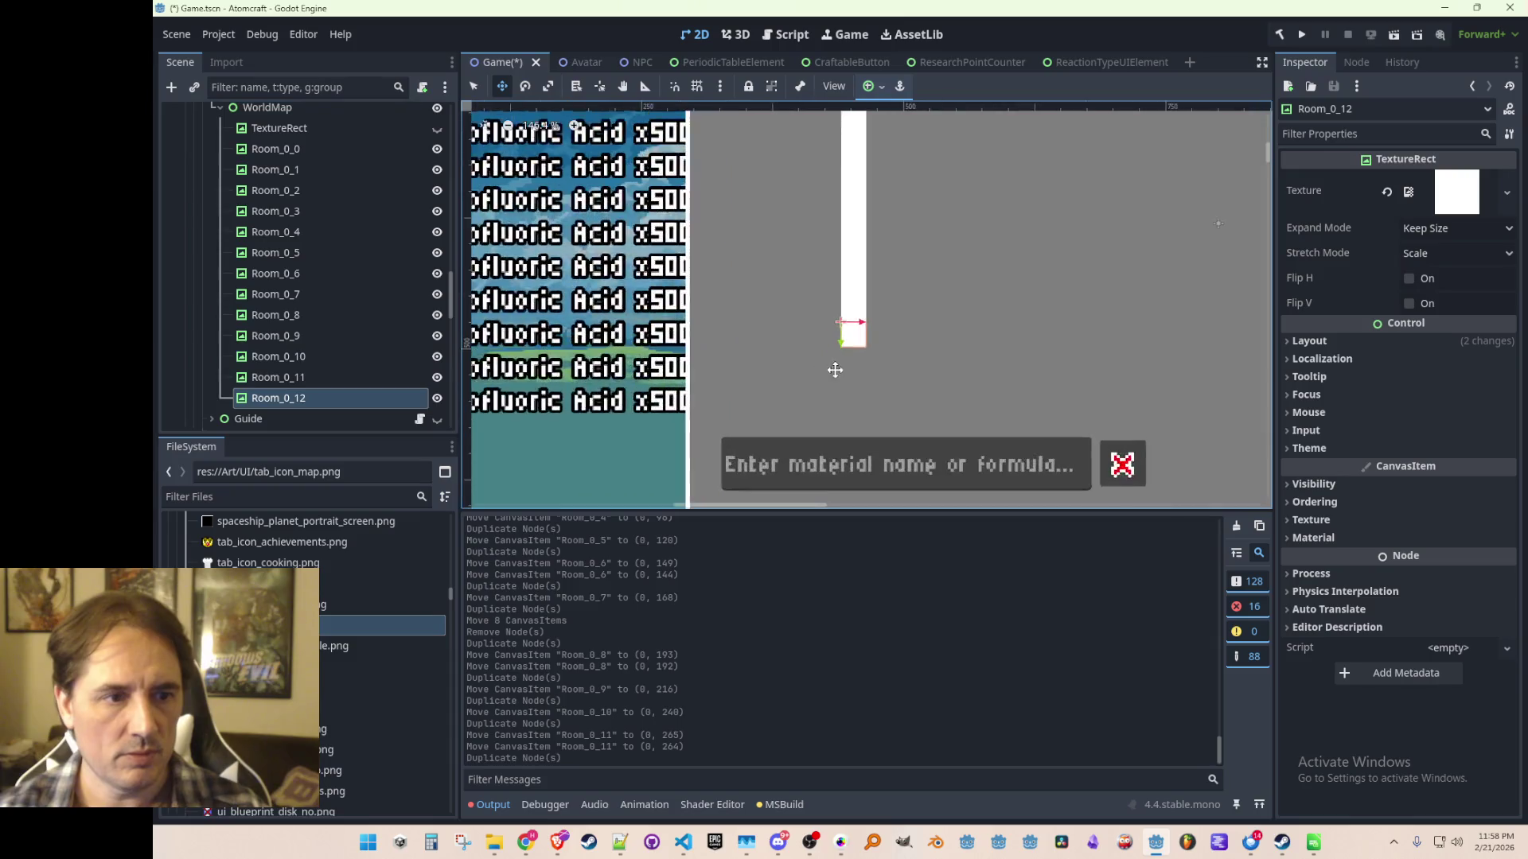
scroll(830, 370, up, 1)
mouse_move(845, 318)
mouse_down()
mouse_move(834, 350)
mouse_move(831, 325)
mouse_move(843, 418)
mouse_move(851, 398)
mouse_up()
scroll(830, 337, up, 6)
Add Room_0_13 at the bottom of the column, then select Room_0_0.
key(ctrl+d)
scroll(851, 398, down, 20)
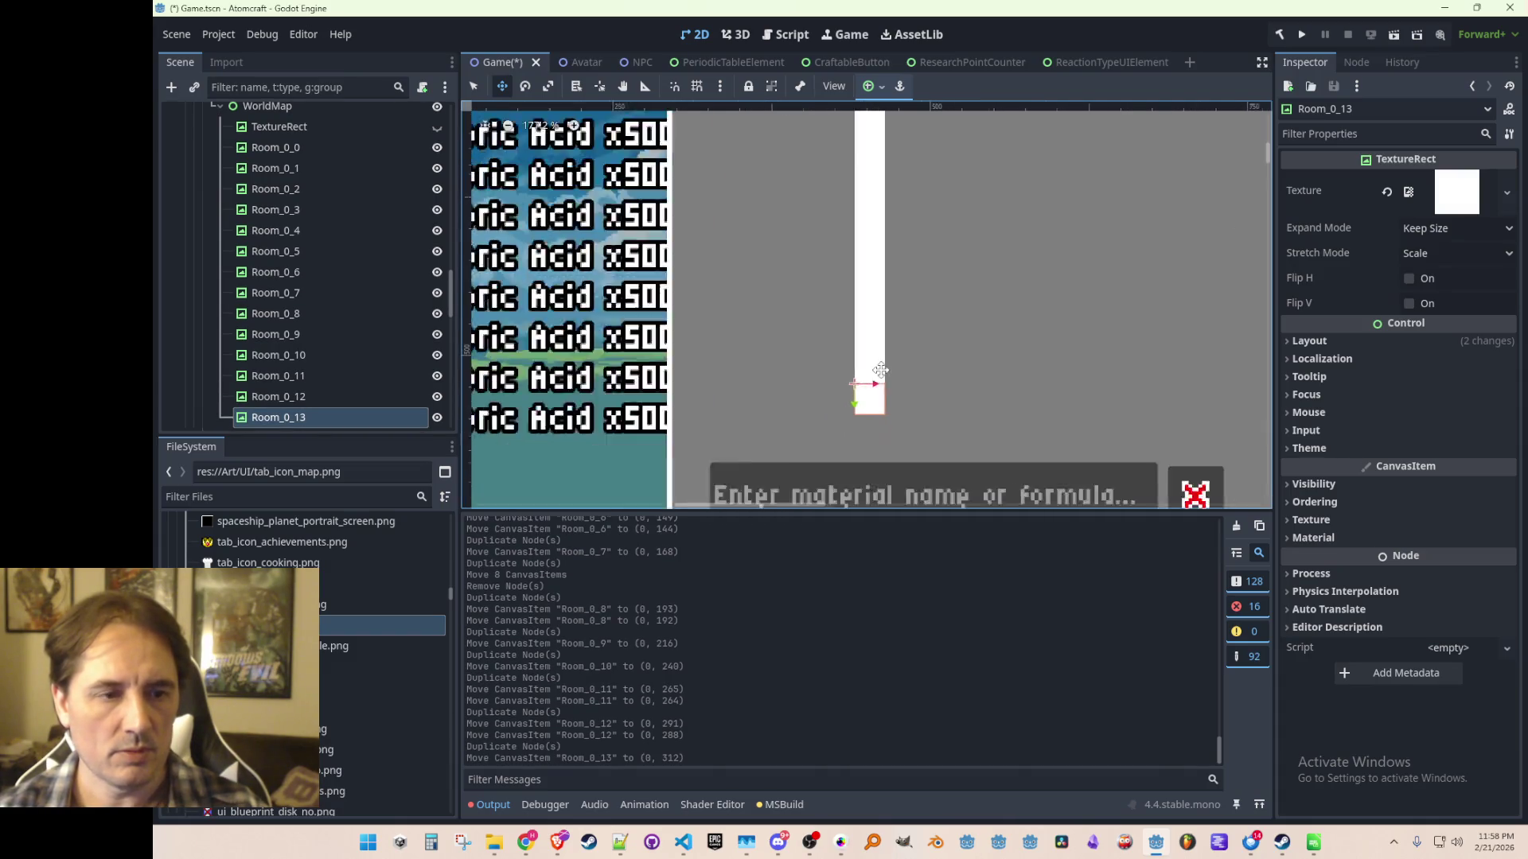
scroll(842, 378, up, 2)
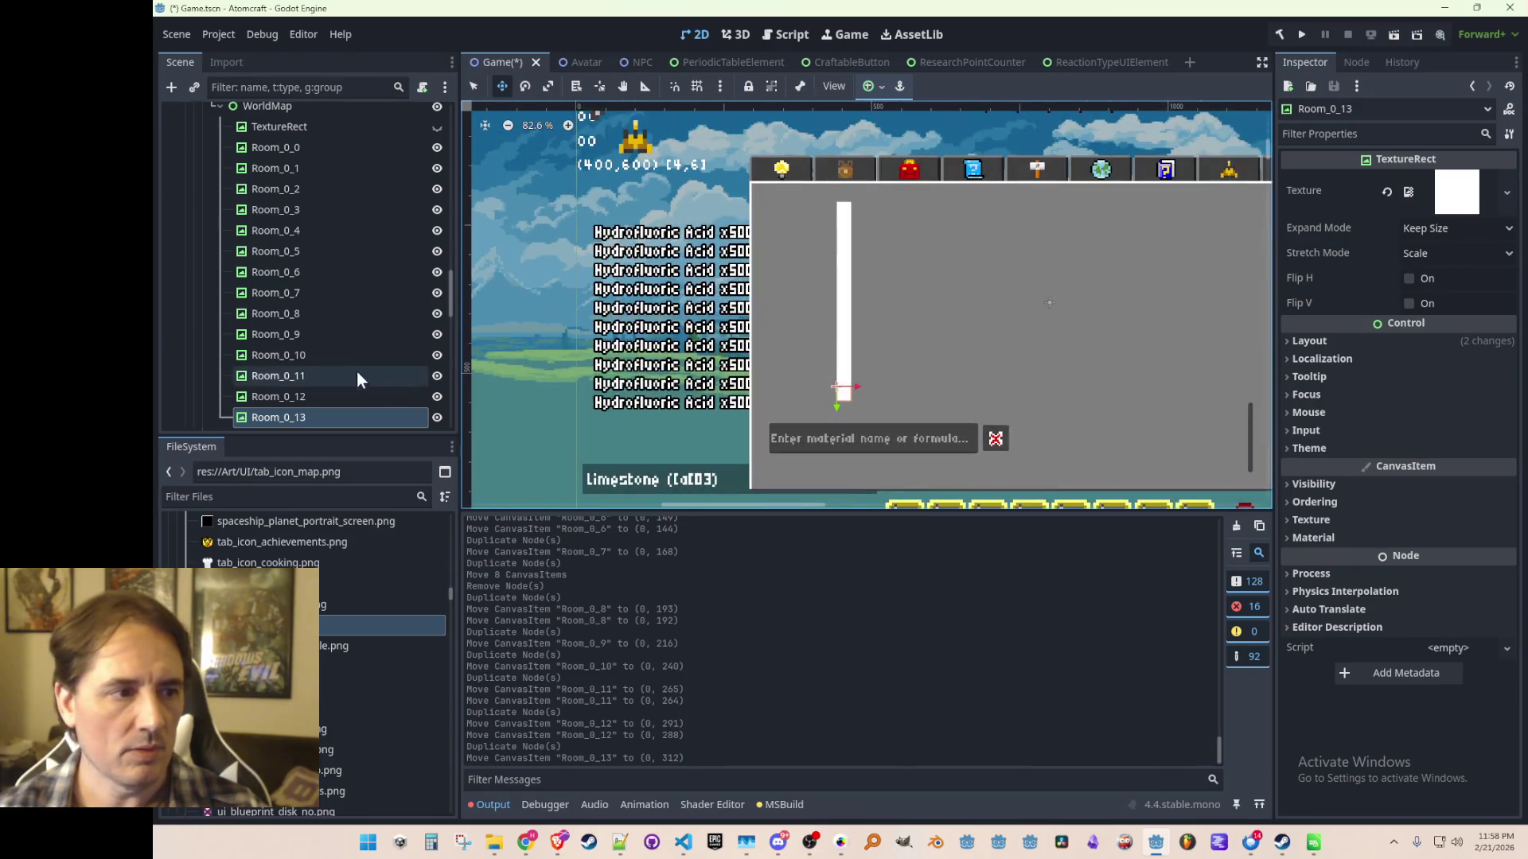
scroll(329, 307, up, 3)
click(314, 269)
scroll(315, 271, down, 3)
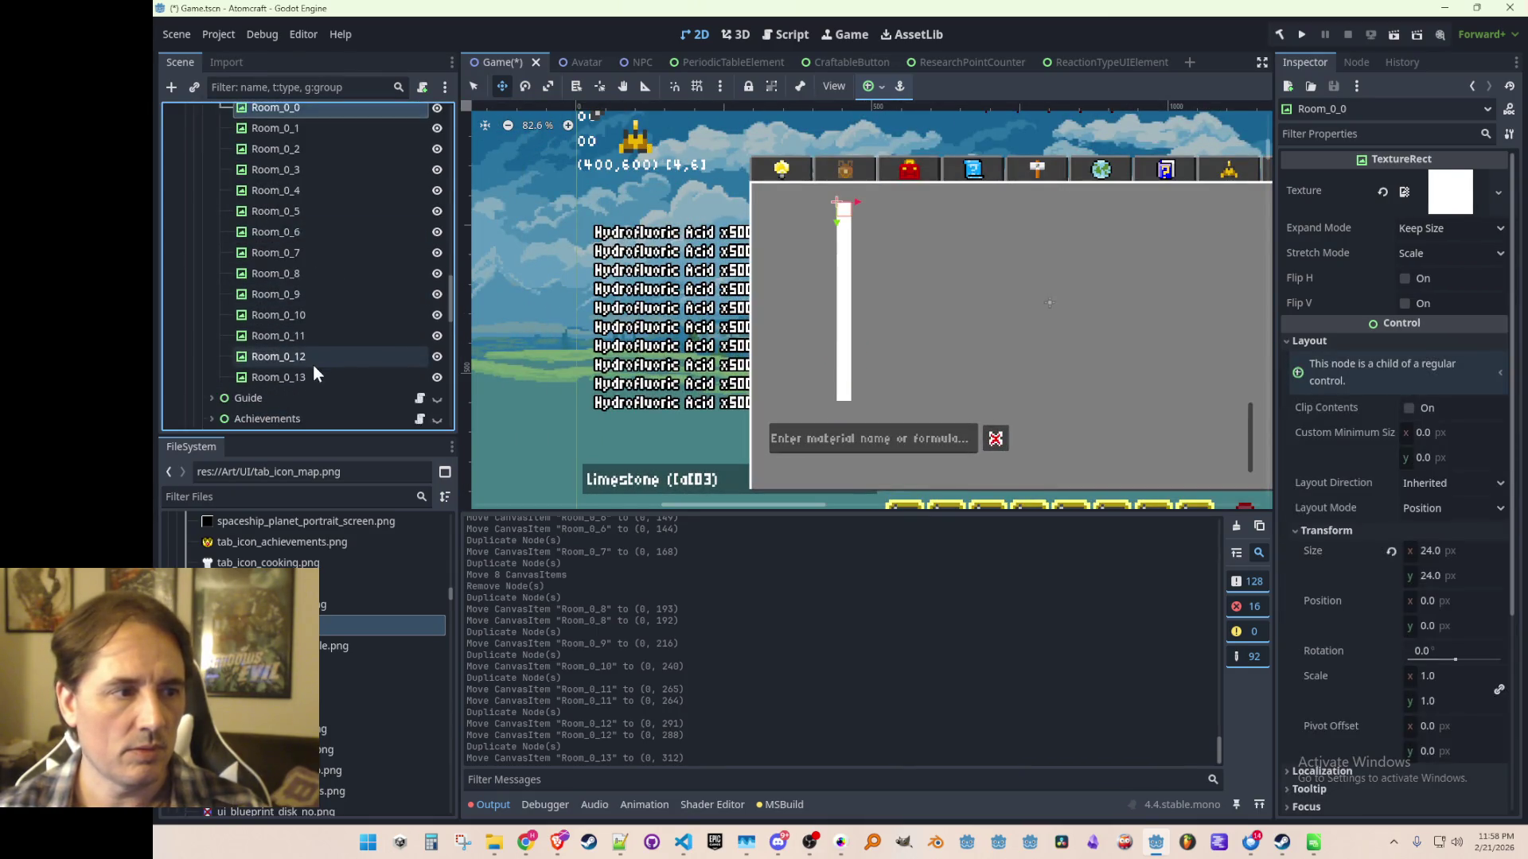
Select Room_0_0 through Room_0_13 and move the whole column upward.
shift+click(312, 376)
scroll(844, 247, up, 3)
drag(835, 212, 835, 177)
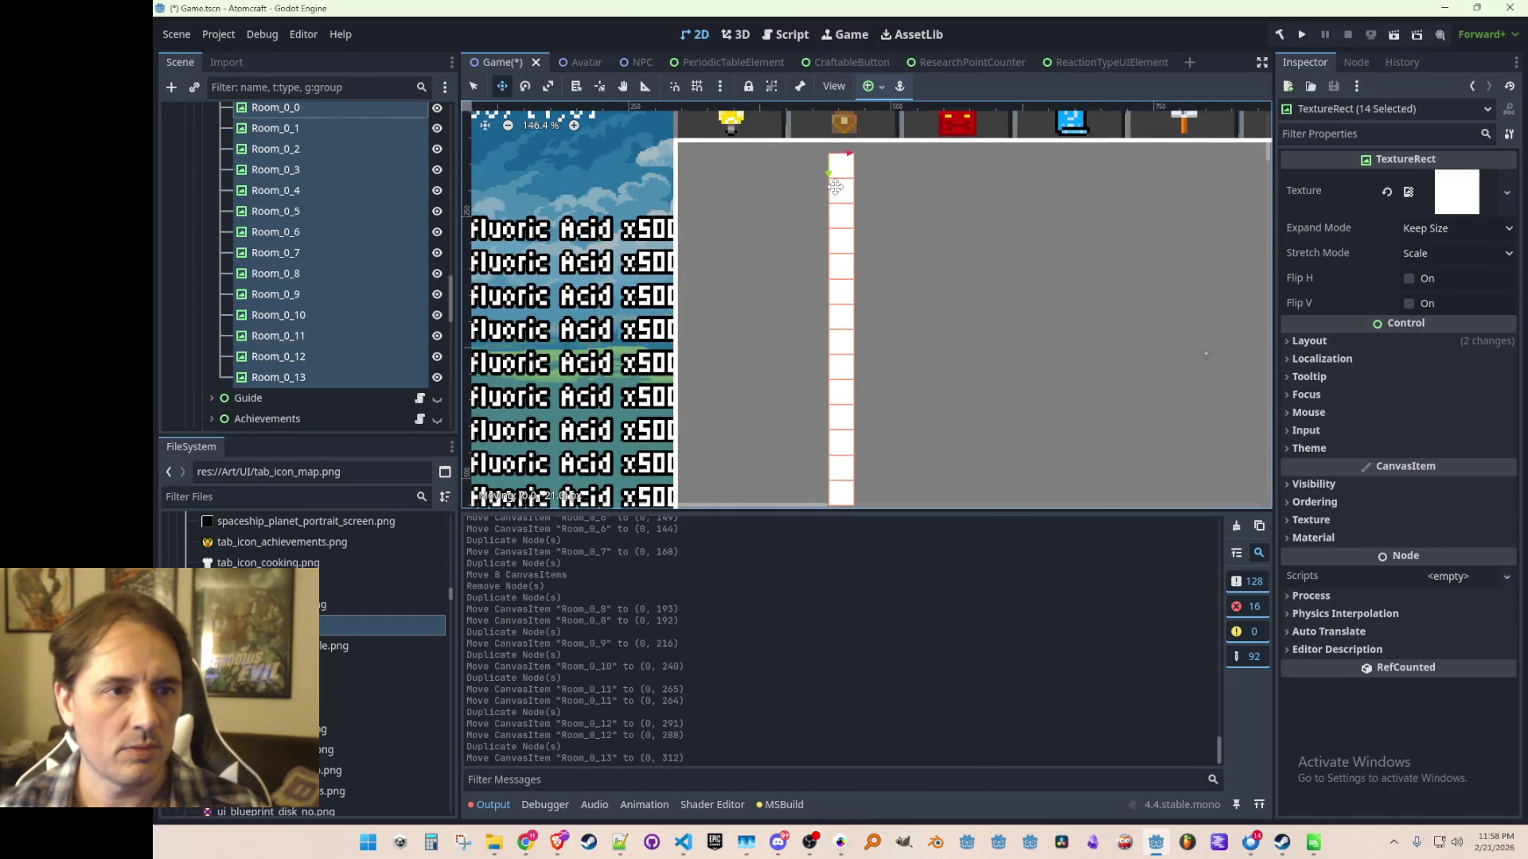
scroll(867, 215, down, 5)
scroll(866, 316, up, 3)
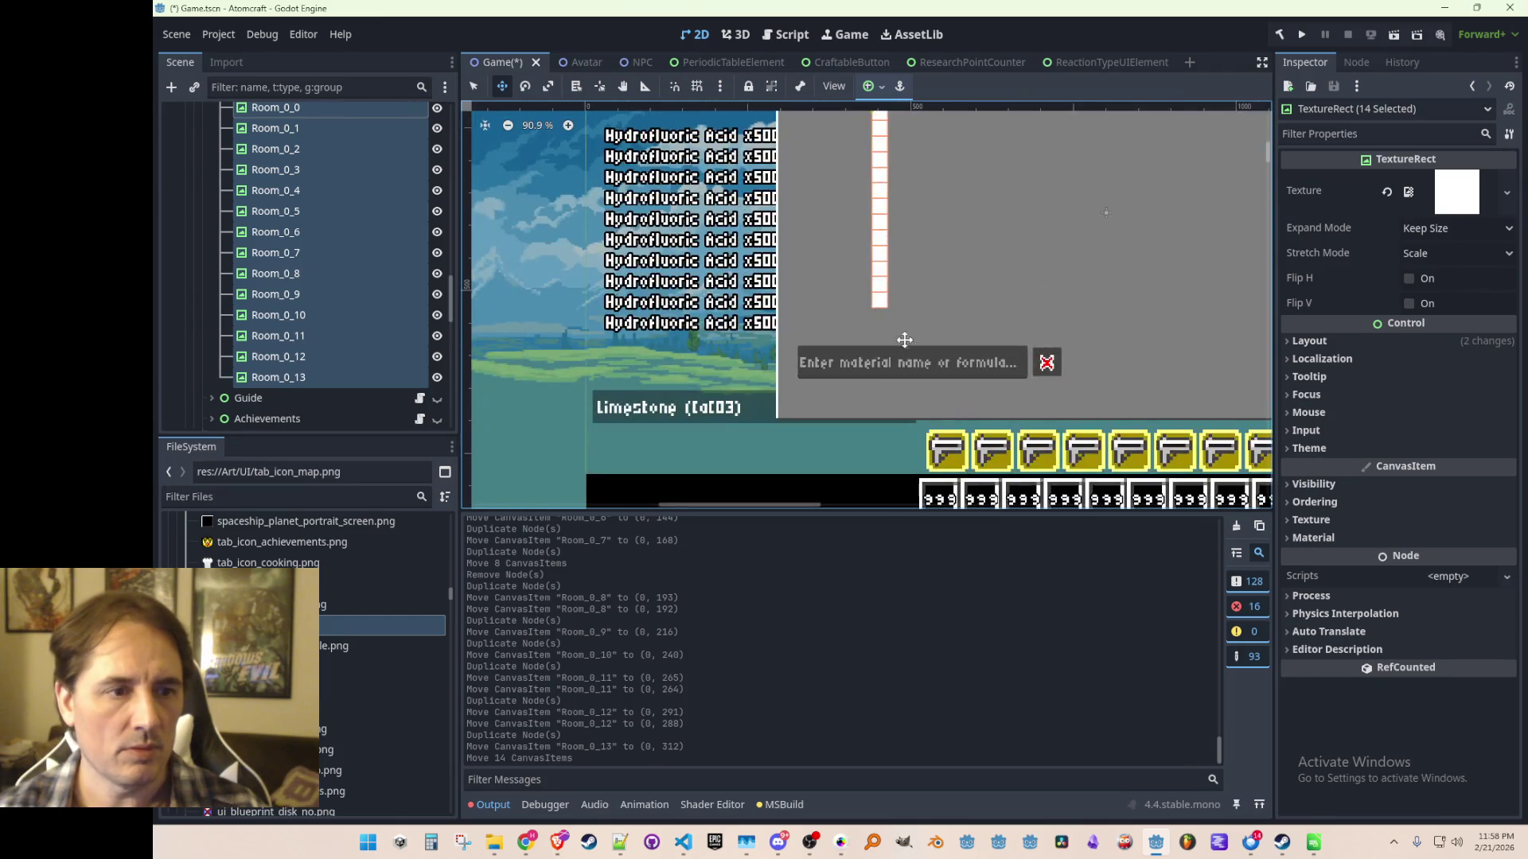
Duplicate Room_0_13 into Room_0_14 and Room_0_15 below it.
click(285, 377)
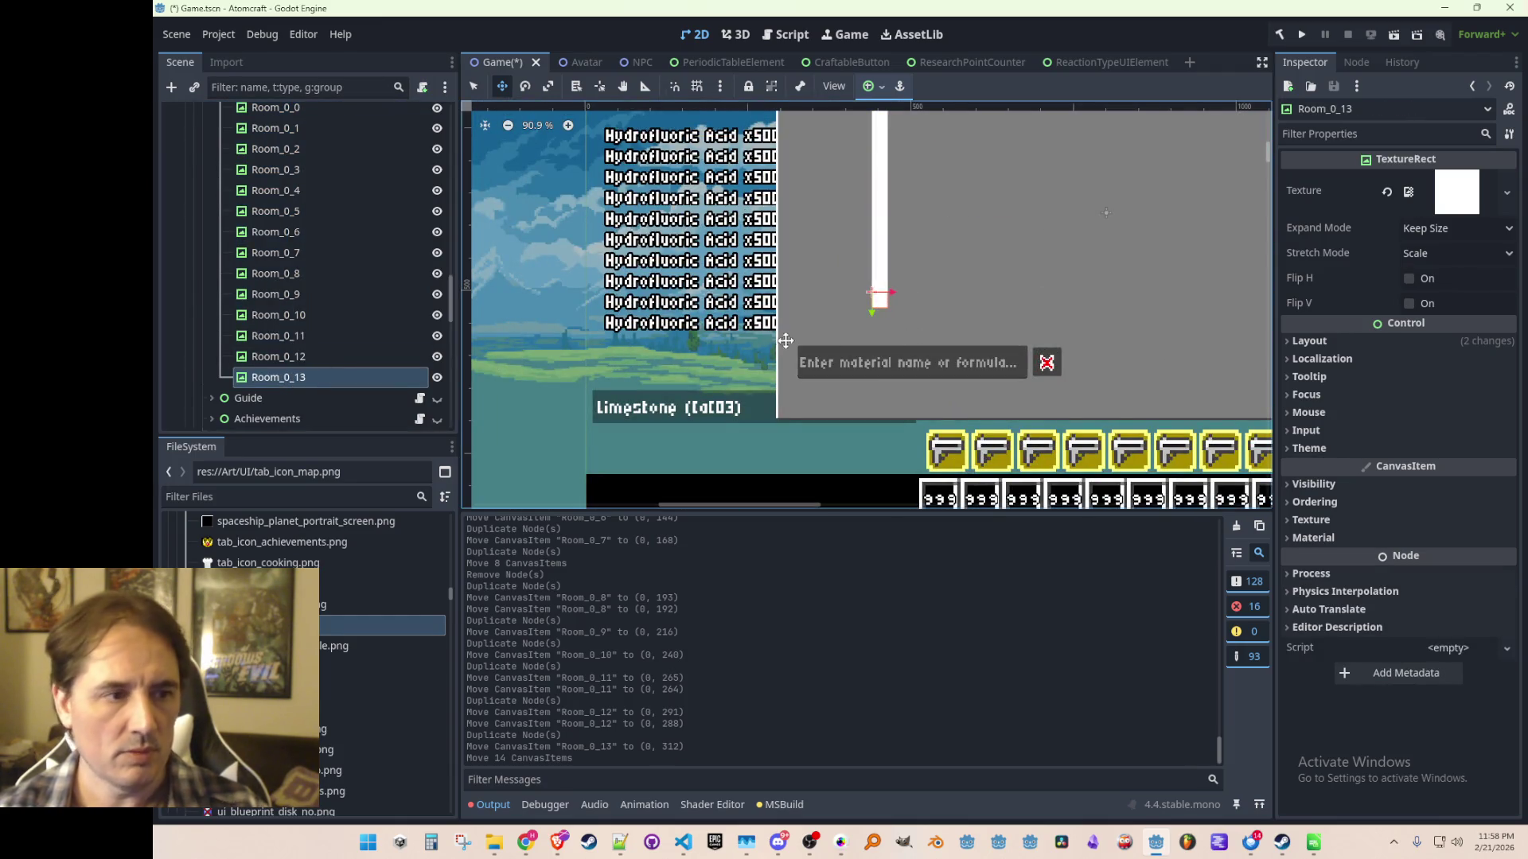
key(ctrl+d)
scroll(828, 266, up, 8)
drag(825, 263, 813, 420)
scroll(824, 327, up, 3)
key(ctrl+d)
scroll(899, 356, down, 4)
scroll(957, 324, down, 5)
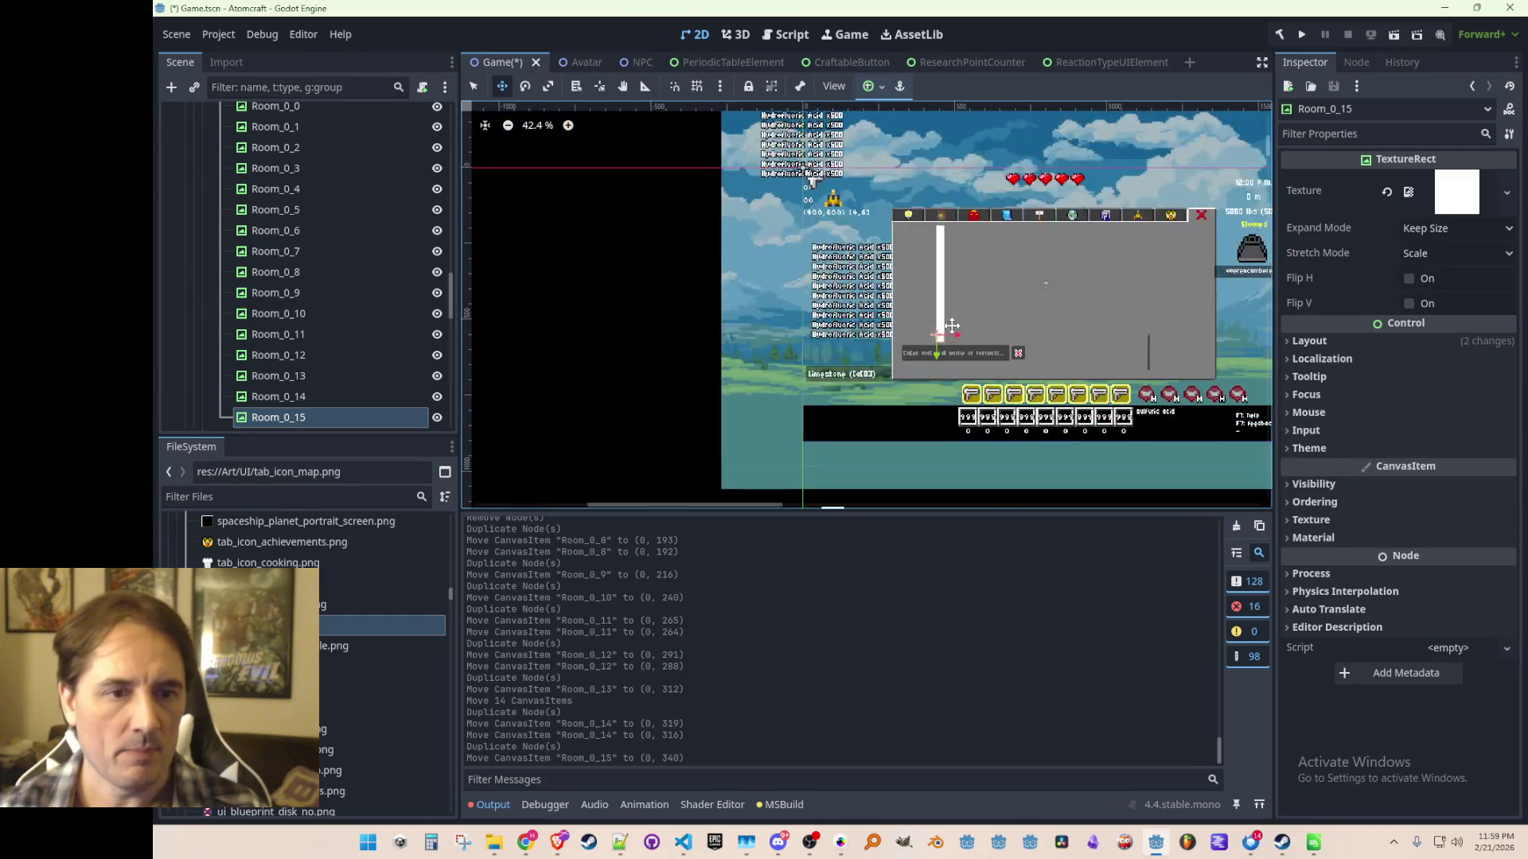
scroll(890, 335, up, 3)
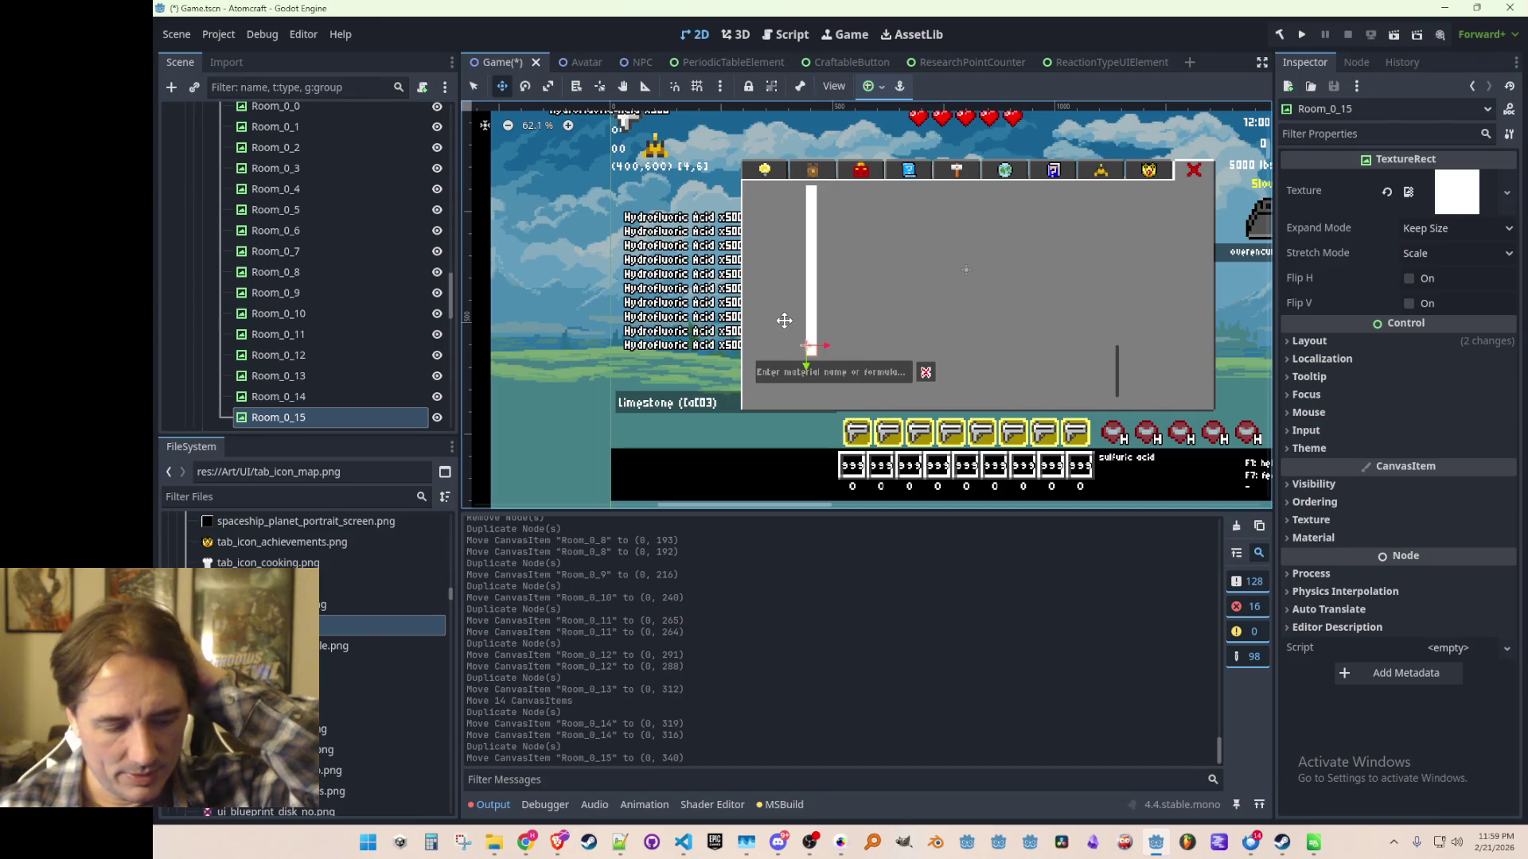
scroll(807, 293, down, 2)
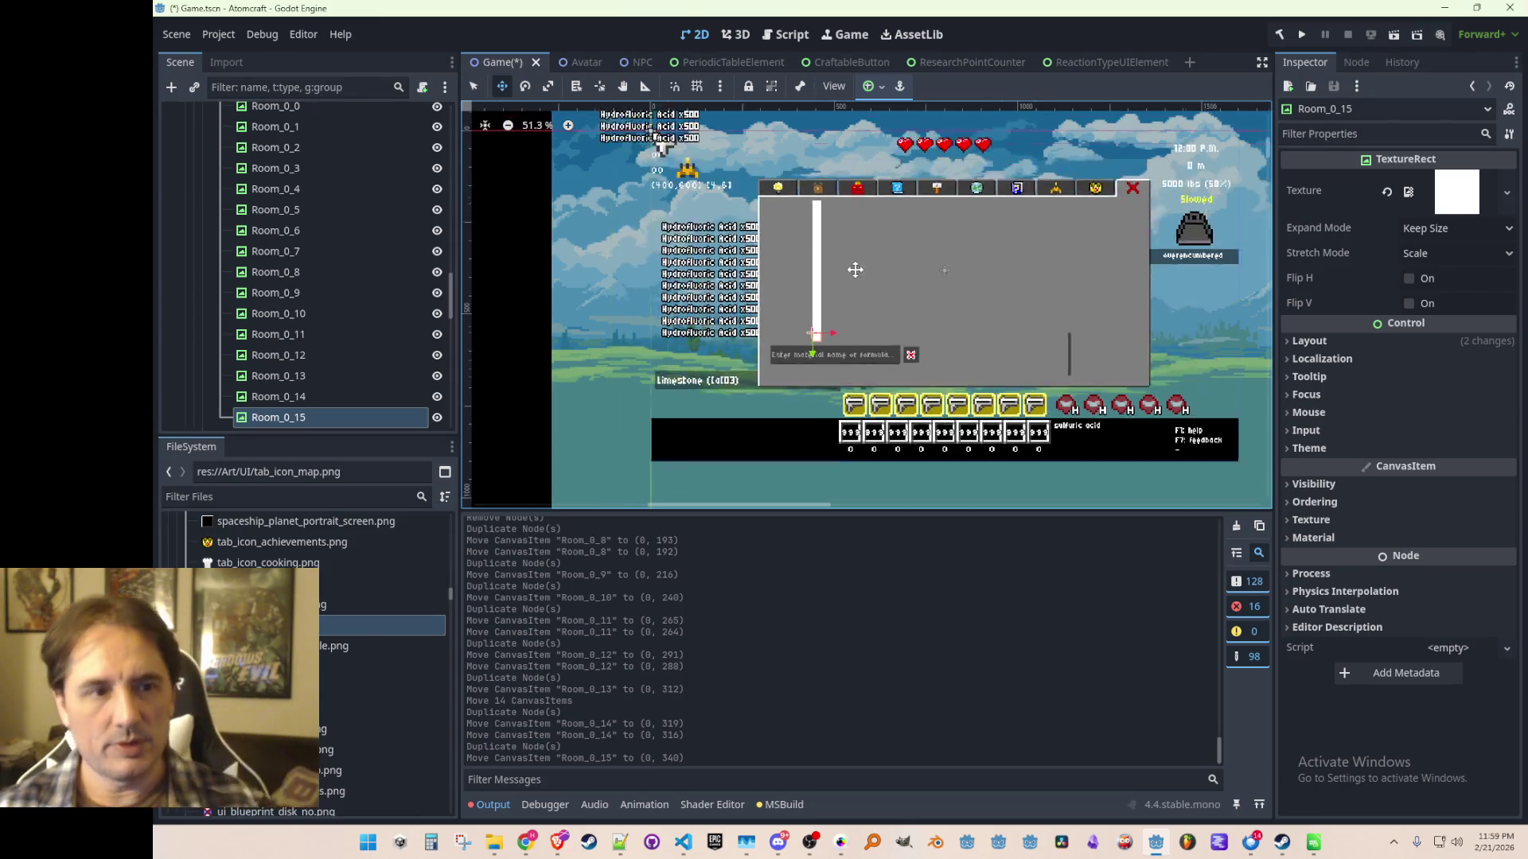
scroll(790, 241, up, 1)
scroll(332, 328, up, 3)
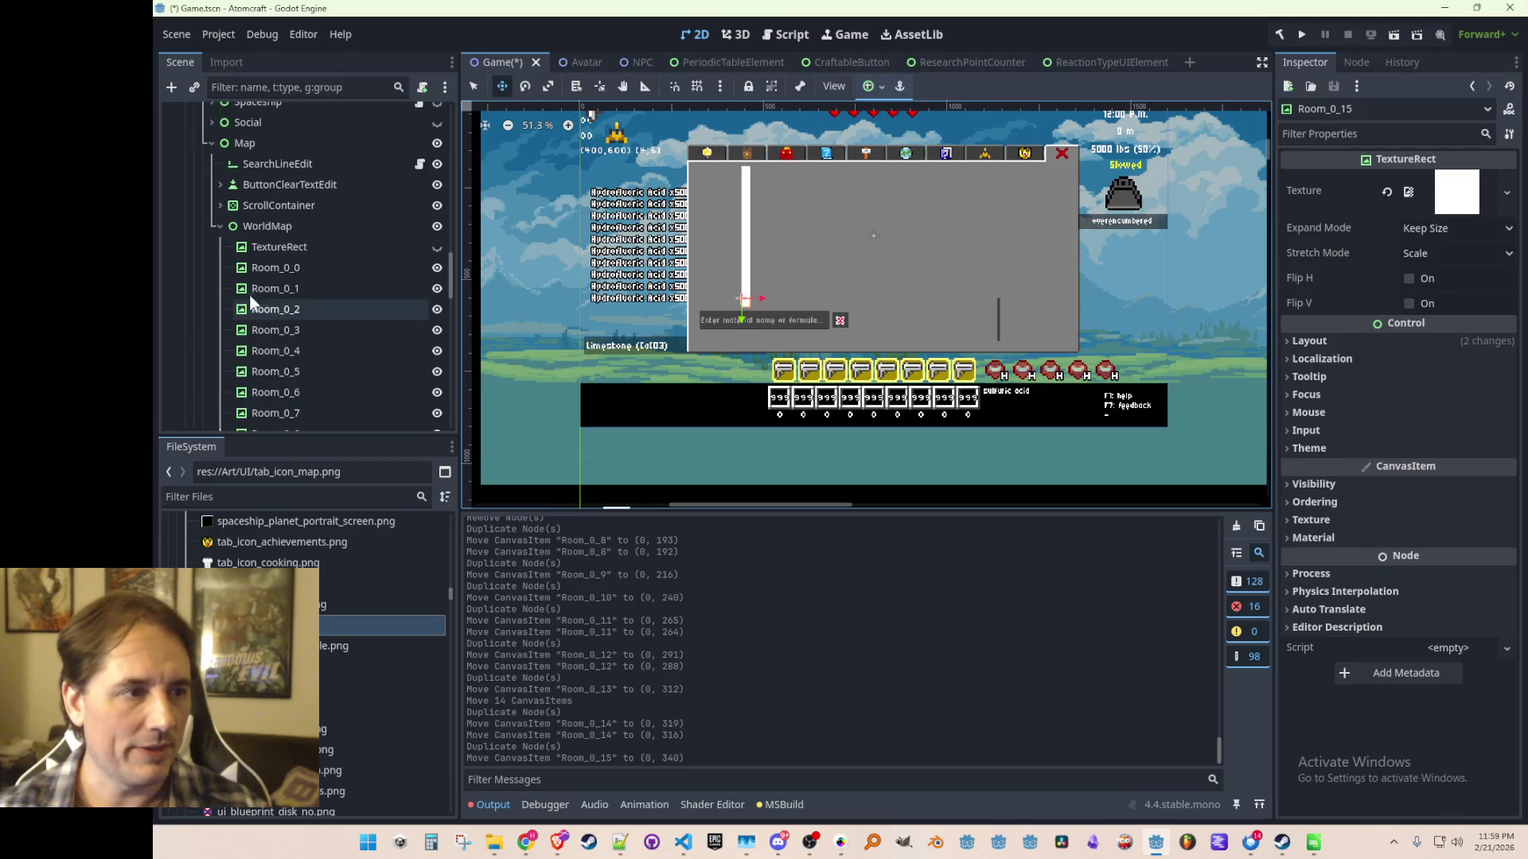
Select WorldMap and the TextureRect background to inspect its size.
click(288, 226)
click(267, 247)
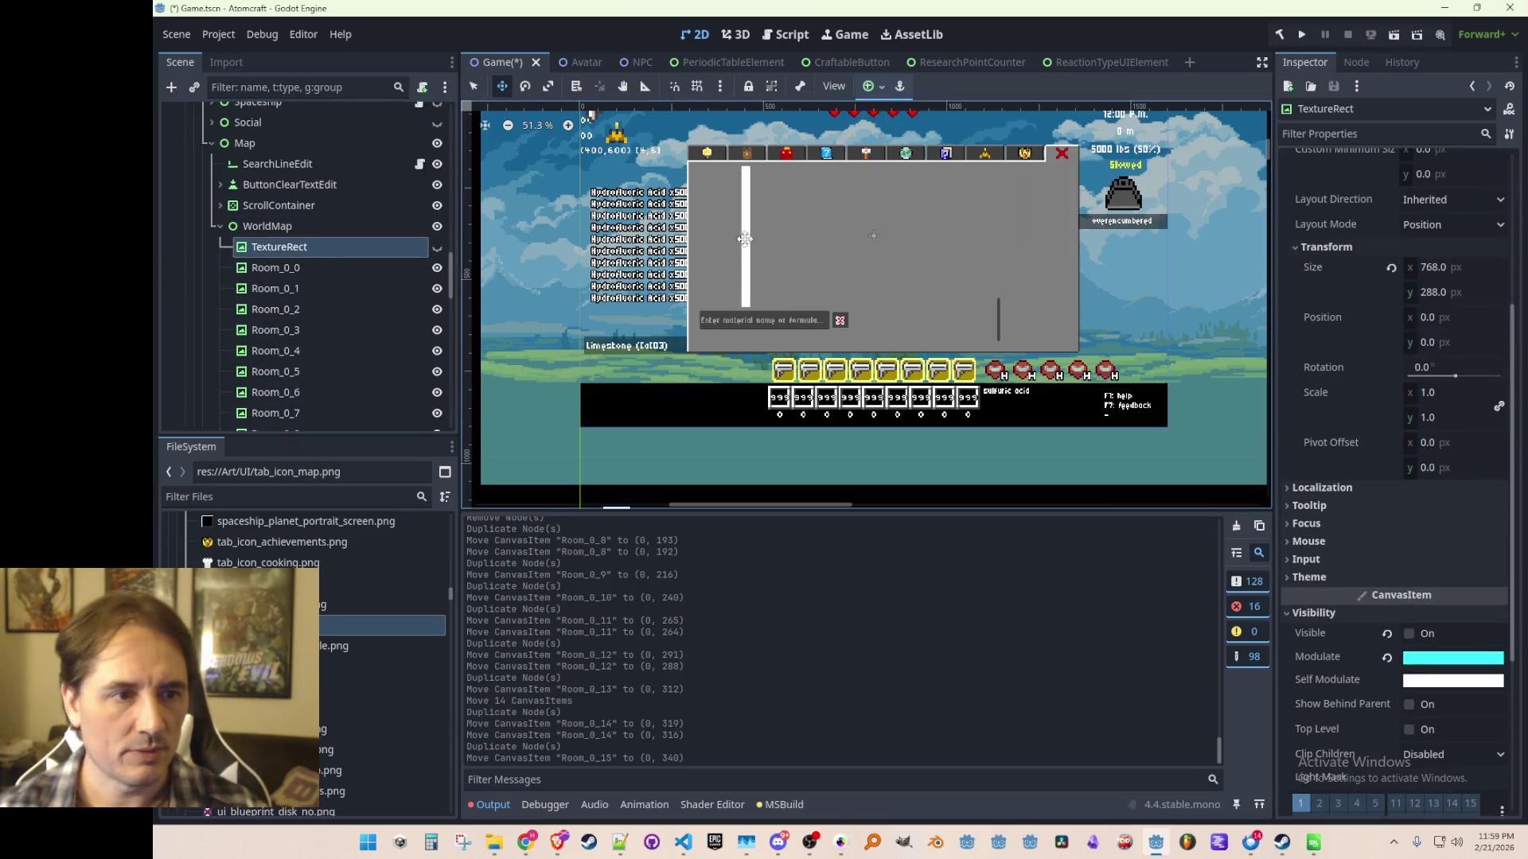
scroll(1376, 350, up, 2)
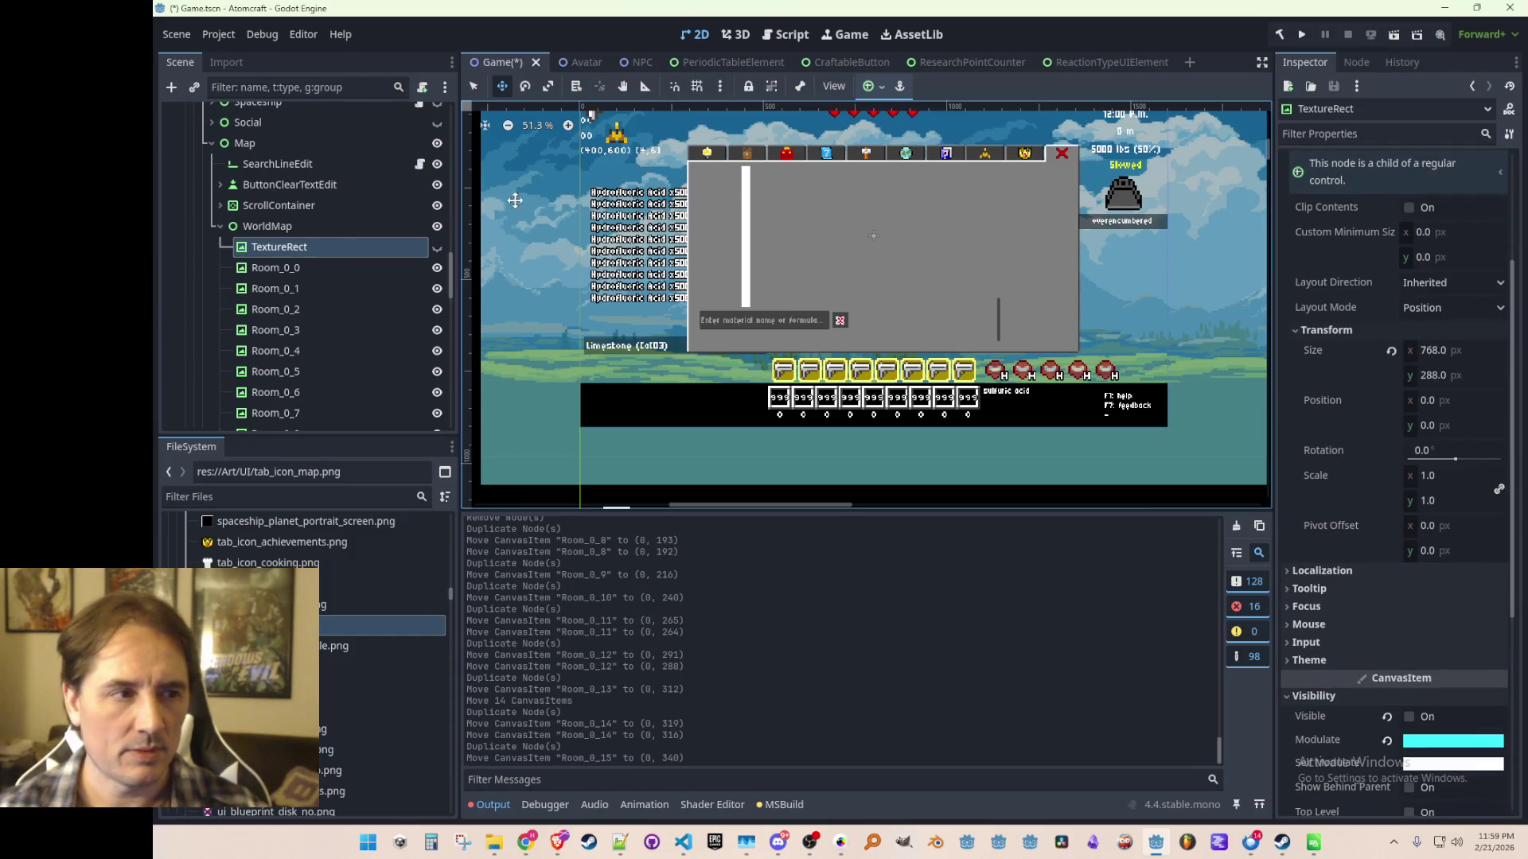
click(323, 231)
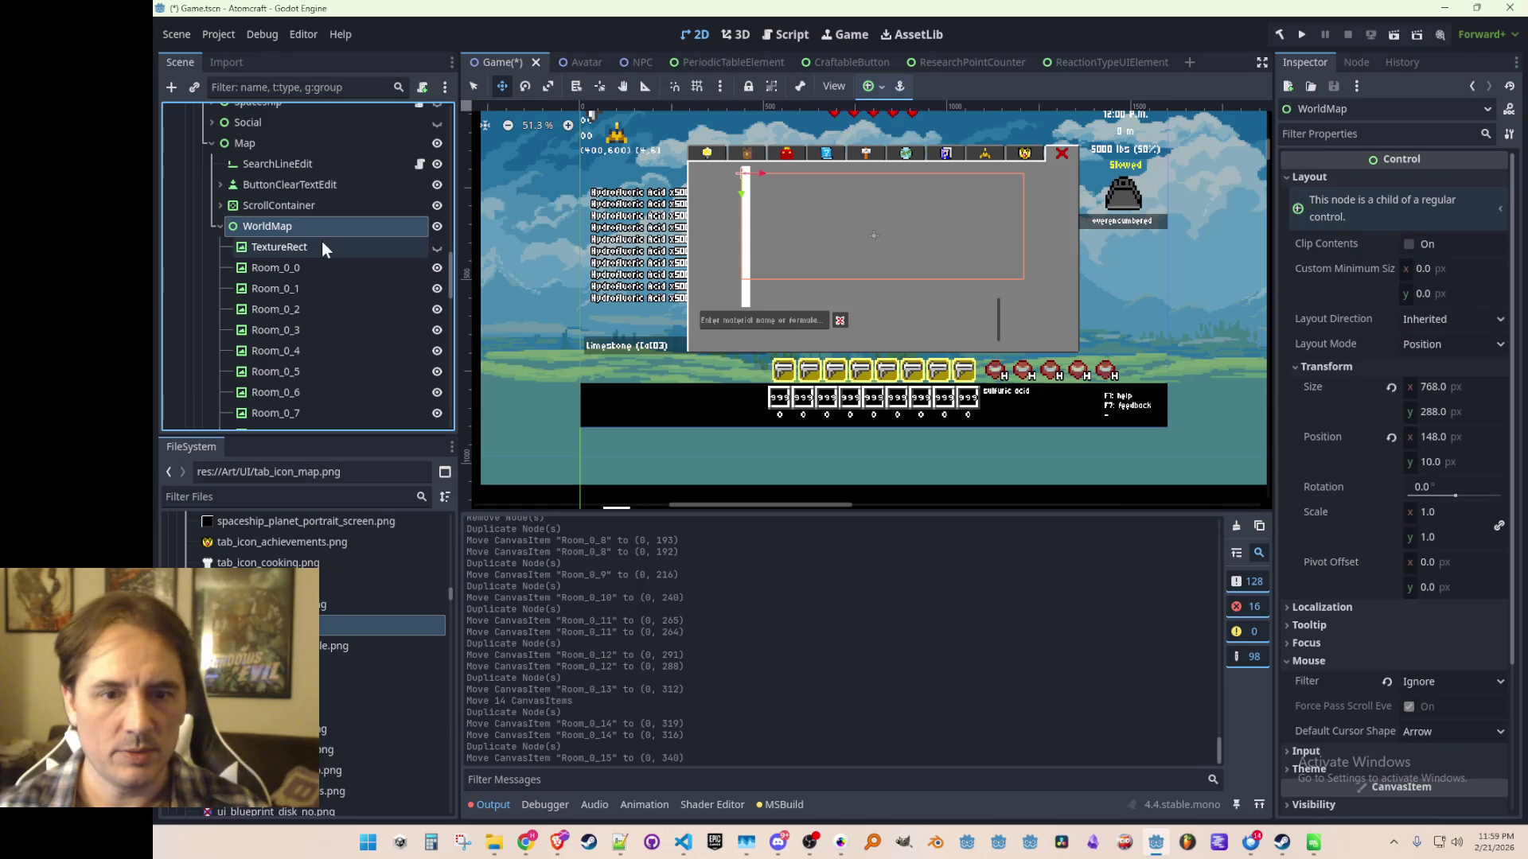
click(322, 241)
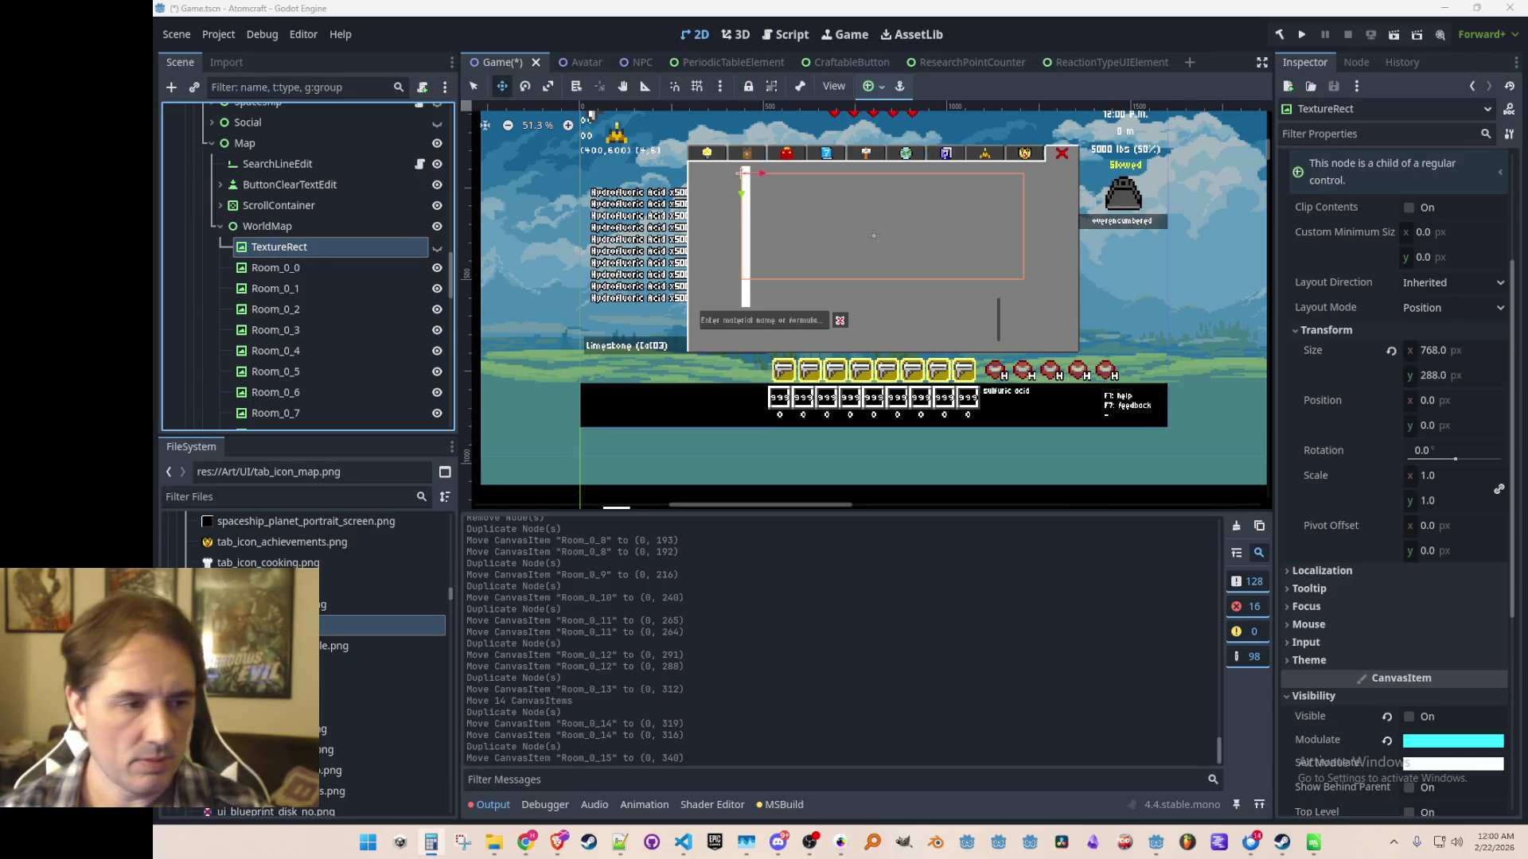
click(875, 169)
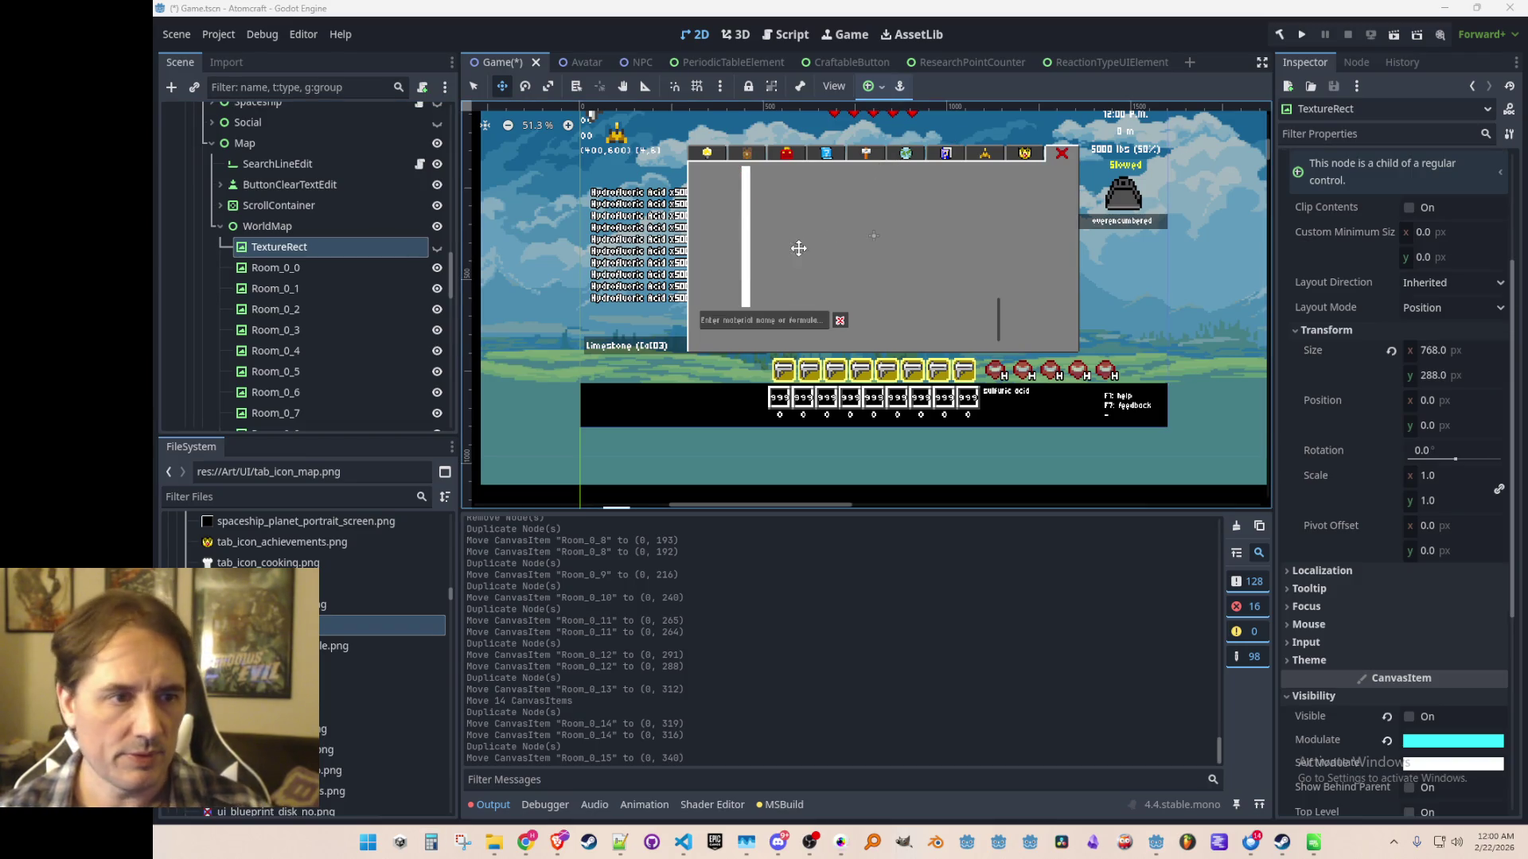
drag(803, 255, 786, 276)
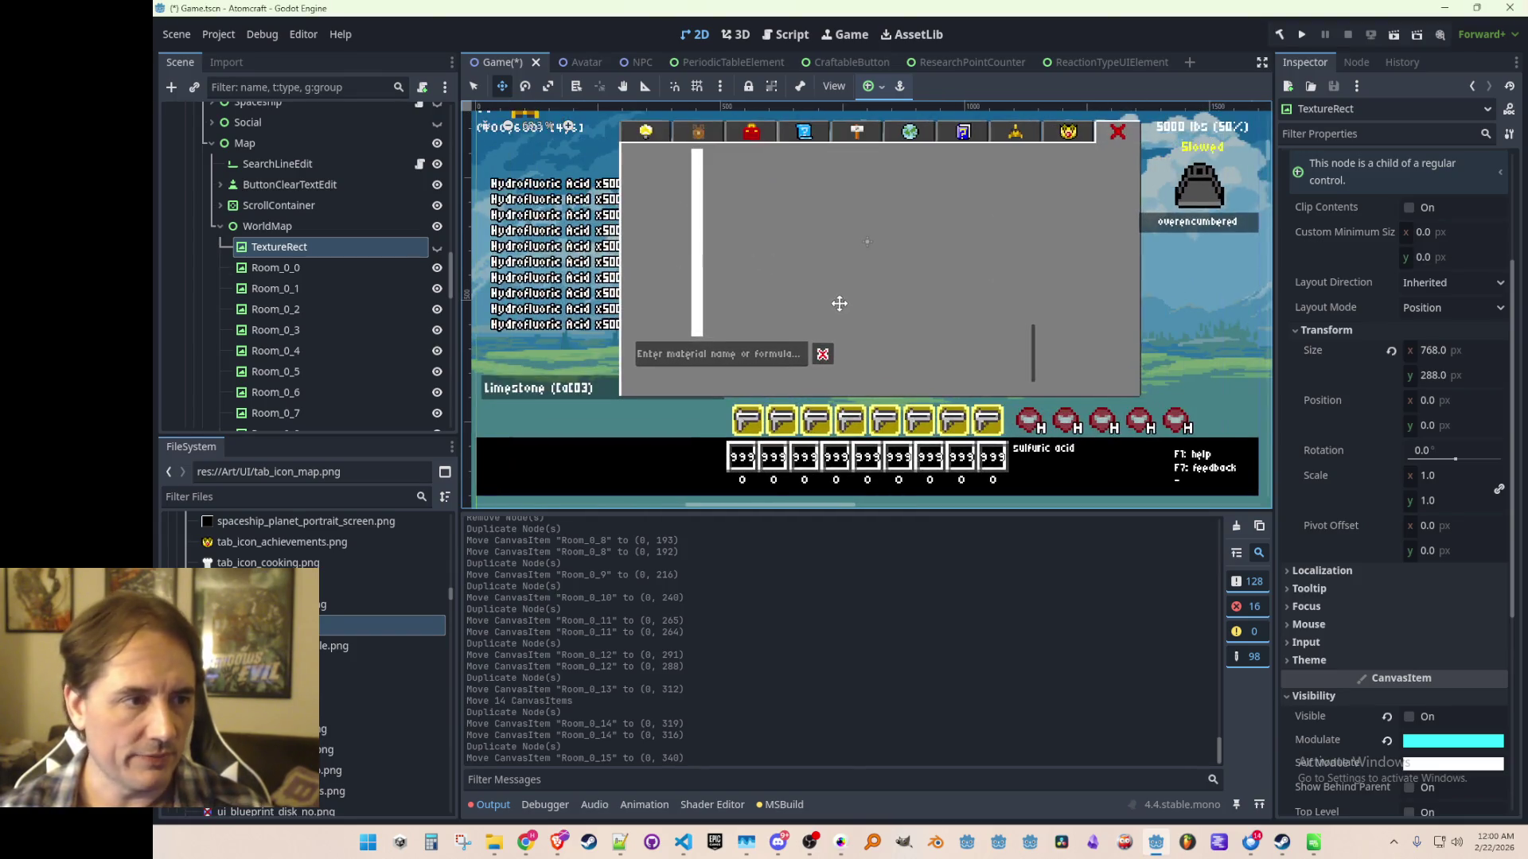
scroll(915, 318, up, 2)
click(318, 268)
scroll(340, 290, down, 5)
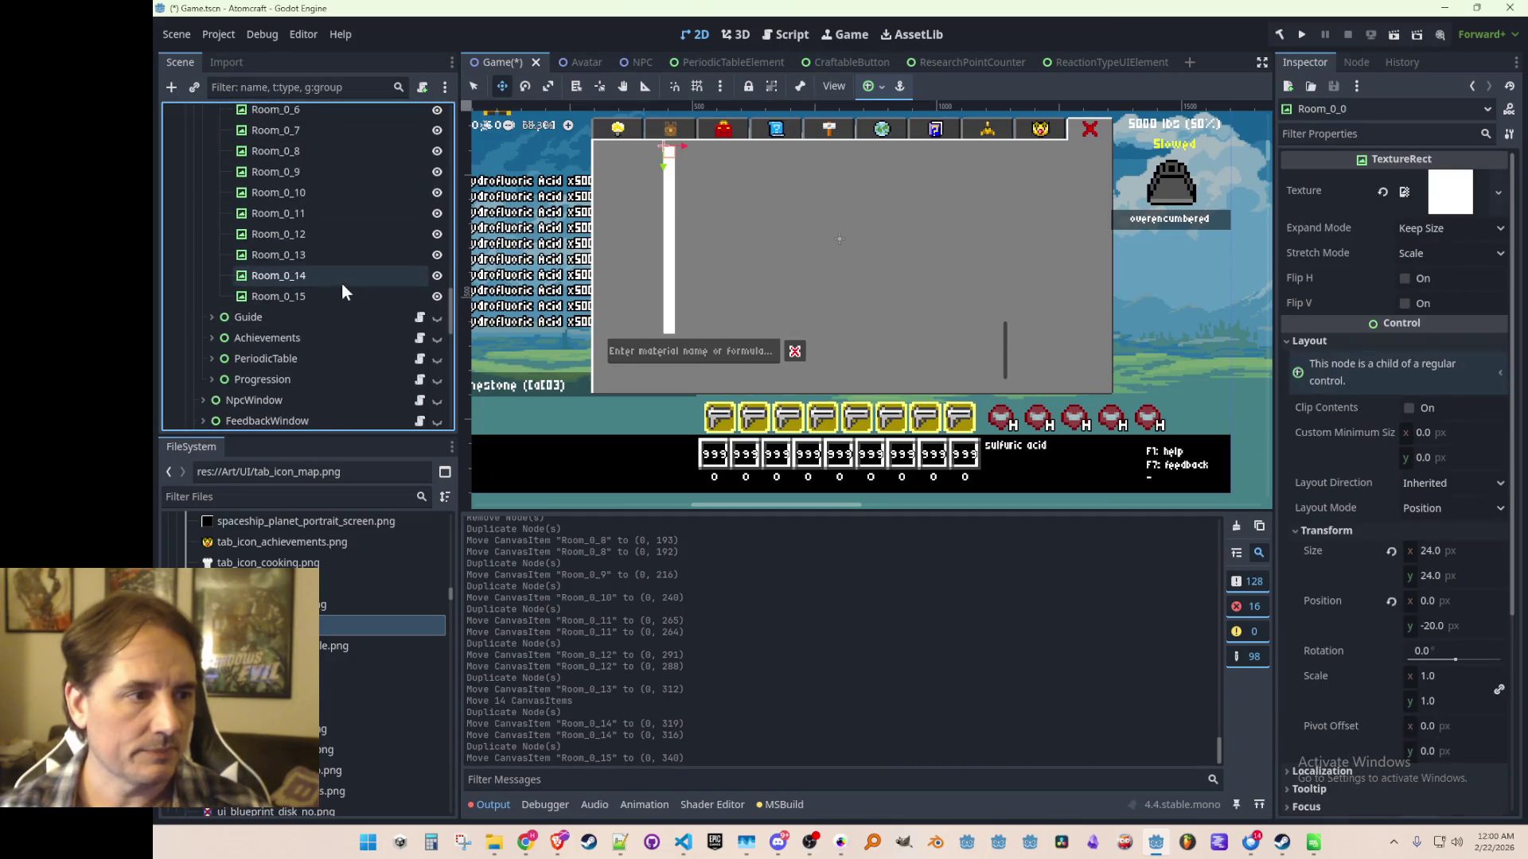
Duplicate the Room_0_0–Room_0_15 column and place the copy beside the original.
shift+click(318, 295)
scroll(326, 247, up, 5)
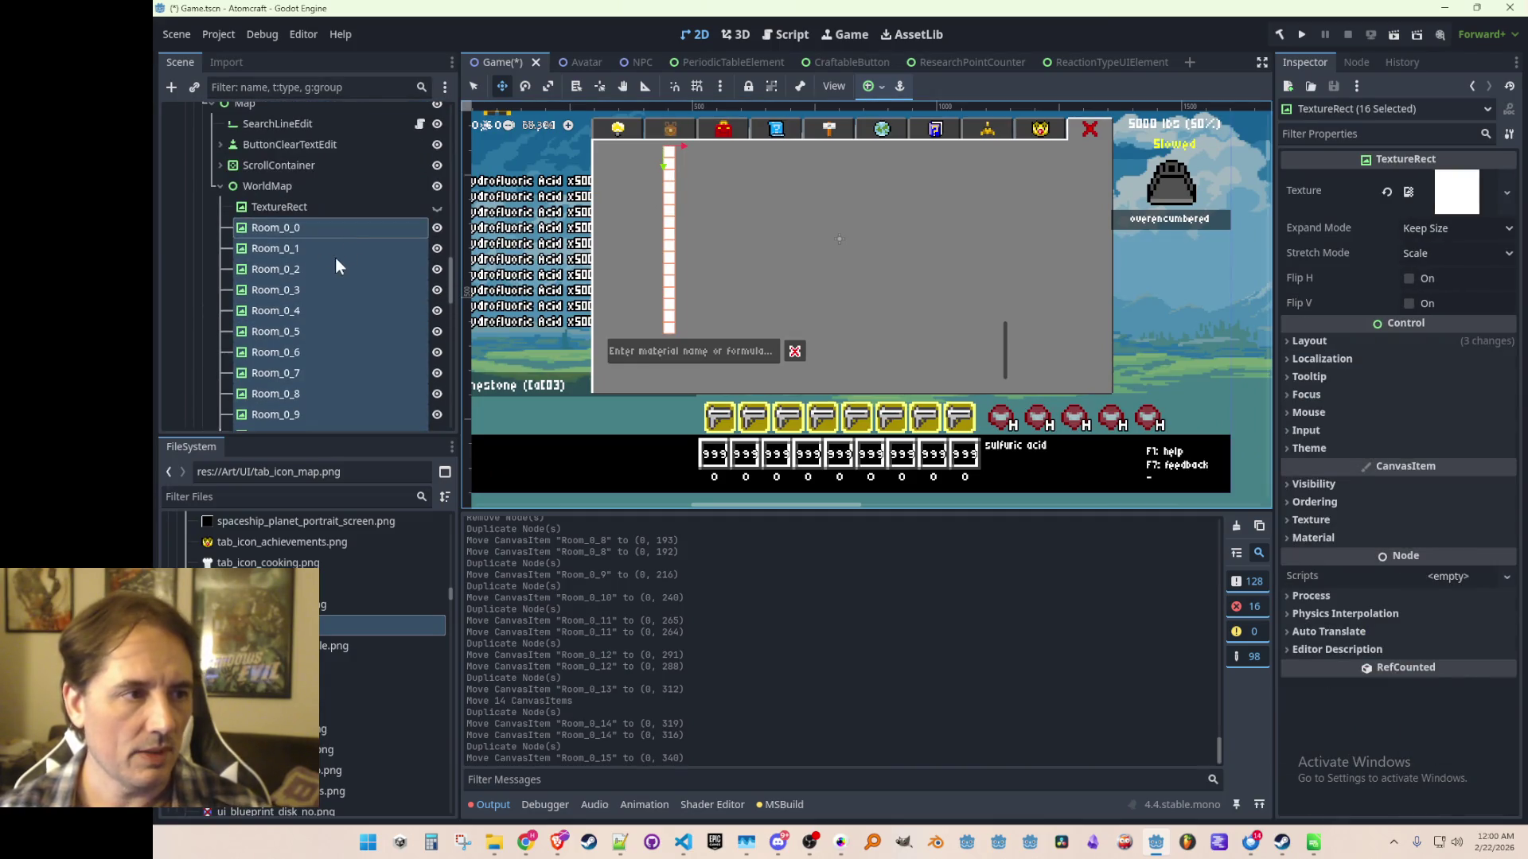
scroll(760, 254, up, 3)
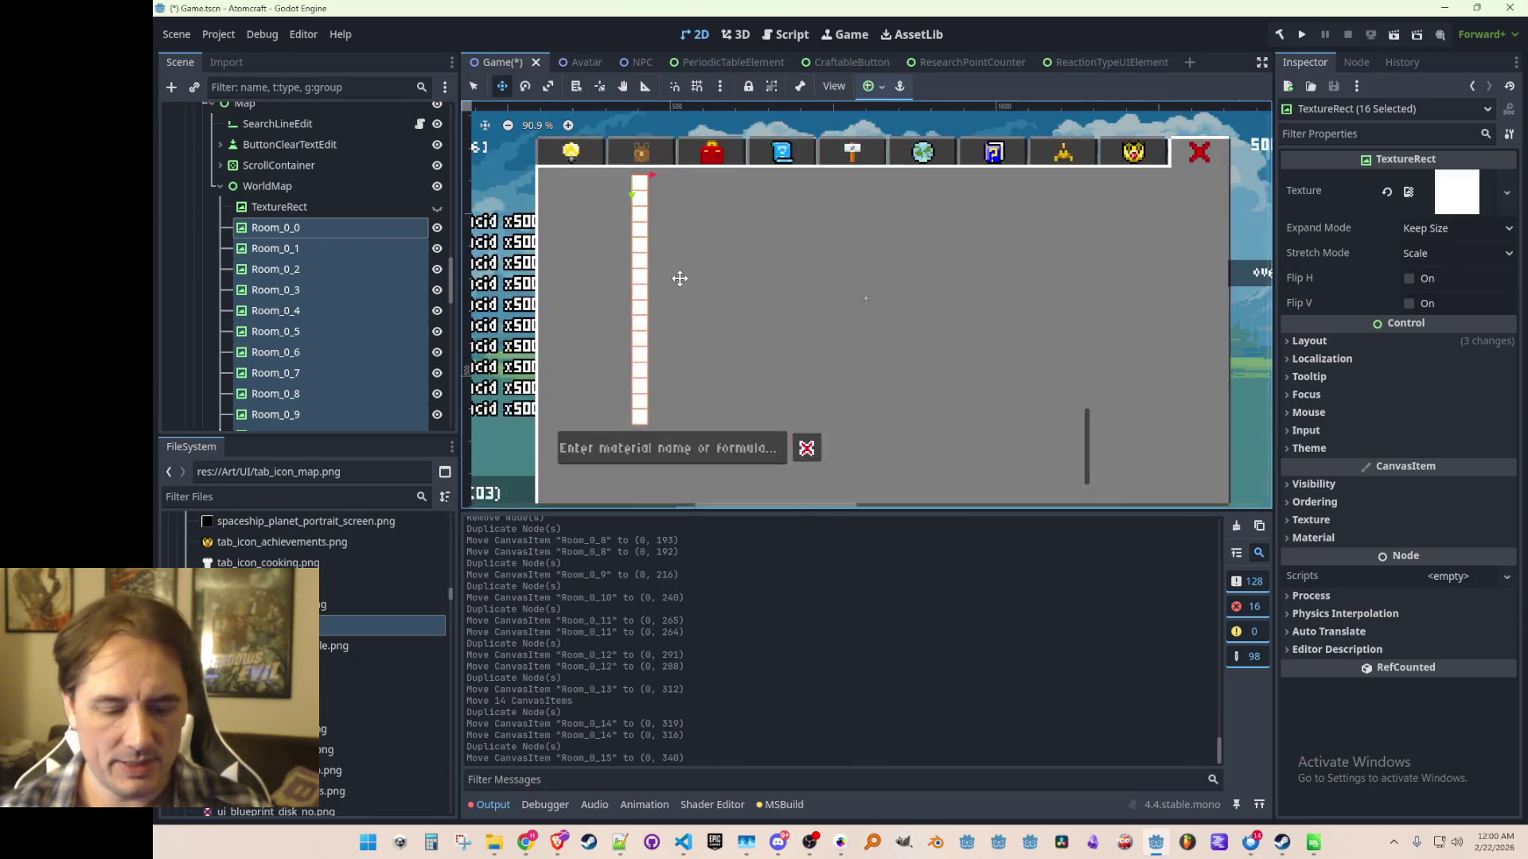
key(ctrl+d)
scroll(726, 238, up, 5)
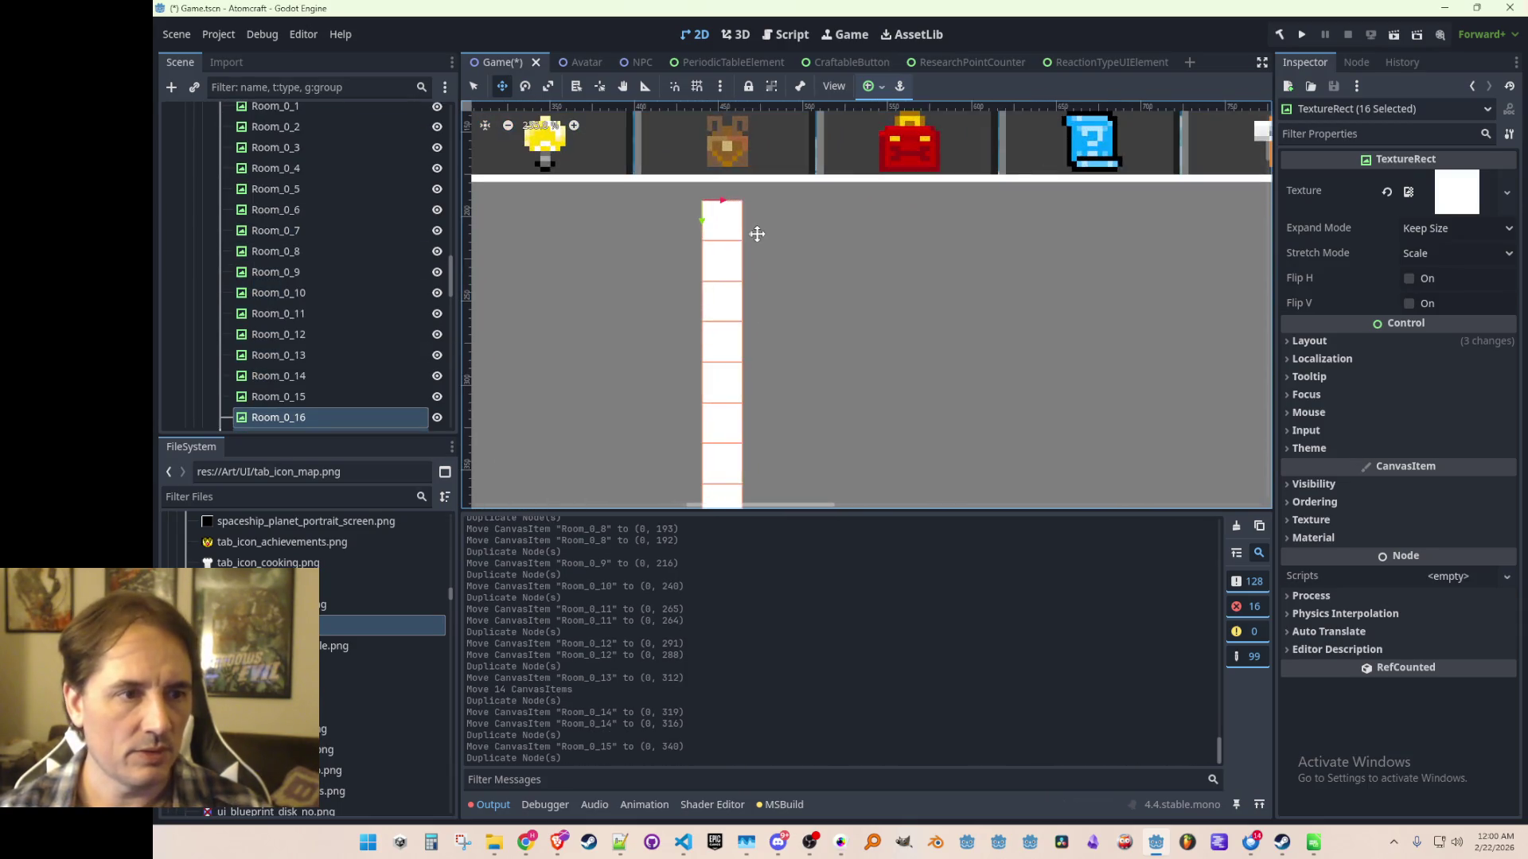
mouse_move(724, 202)
mouse_down()
mouse_move(764, 204)
mouse_move(760, 190)
mouse_move(775, 205)
mouse_move(760, 208)
mouse_move(903, 222)
mouse_move(880, 219)
mouse_move(906, 248)
mouse_up()
scroll(764, 204, up, 6)
Duplicate the new room column once more.
key(ctrl+d)
key(ctrl+d)
scroll(1027, 328, down, 5)
scroll(908, 342, up, 2)
scroll(955, 322, down, 10)
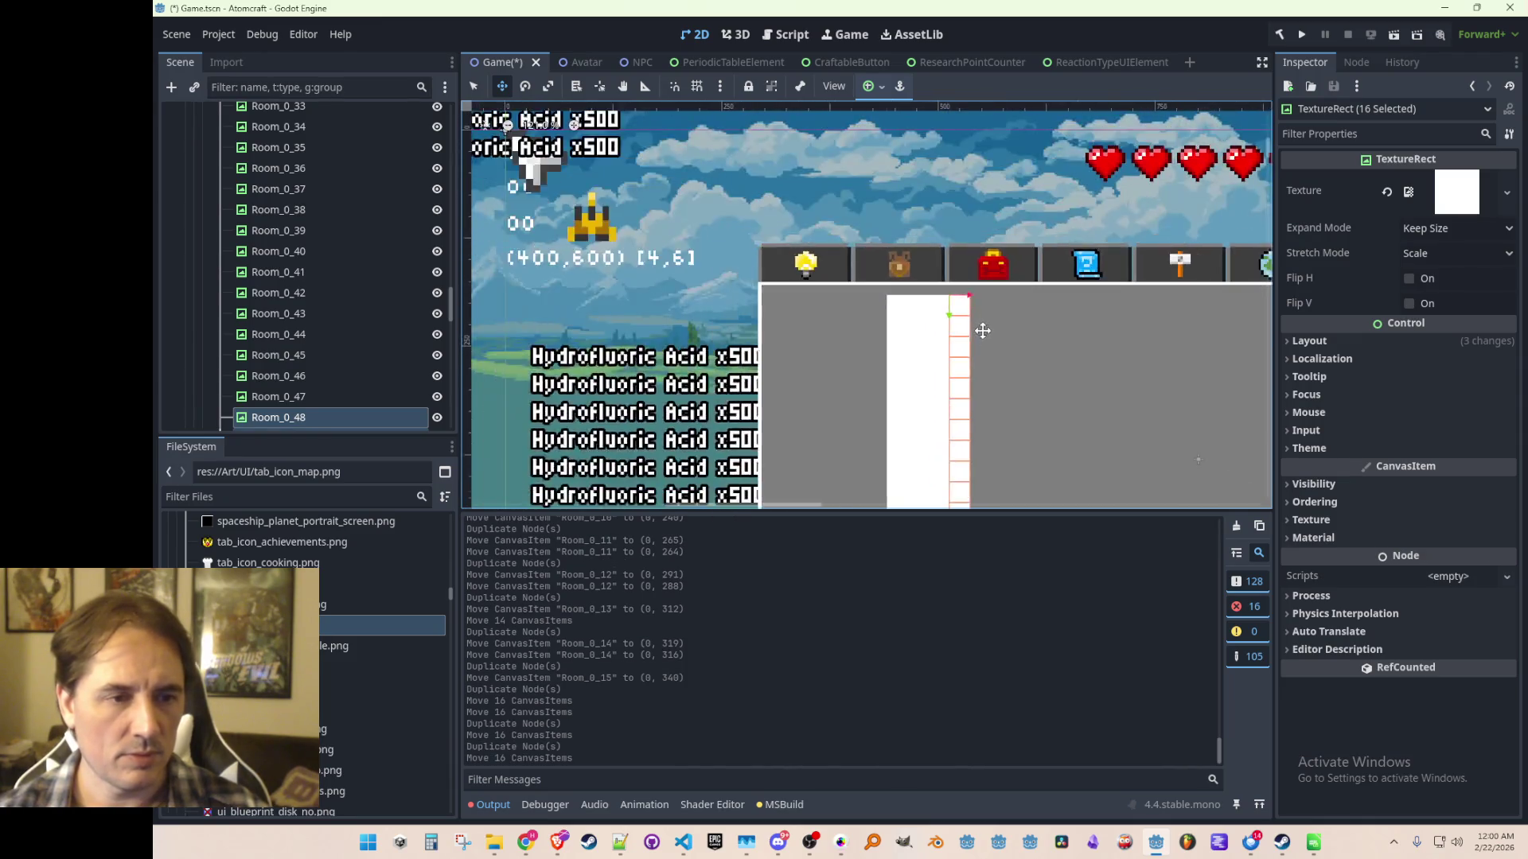
scroll(238, 382, up, 2)
scroll(283, 364, up, 10)
scroll(313, 347, down, 12)
Undo the extra room duplications and 16-room moves, then select Room_0_31.
key(ctrl+z)
key(ctrl+z)
key(ctrl+z)
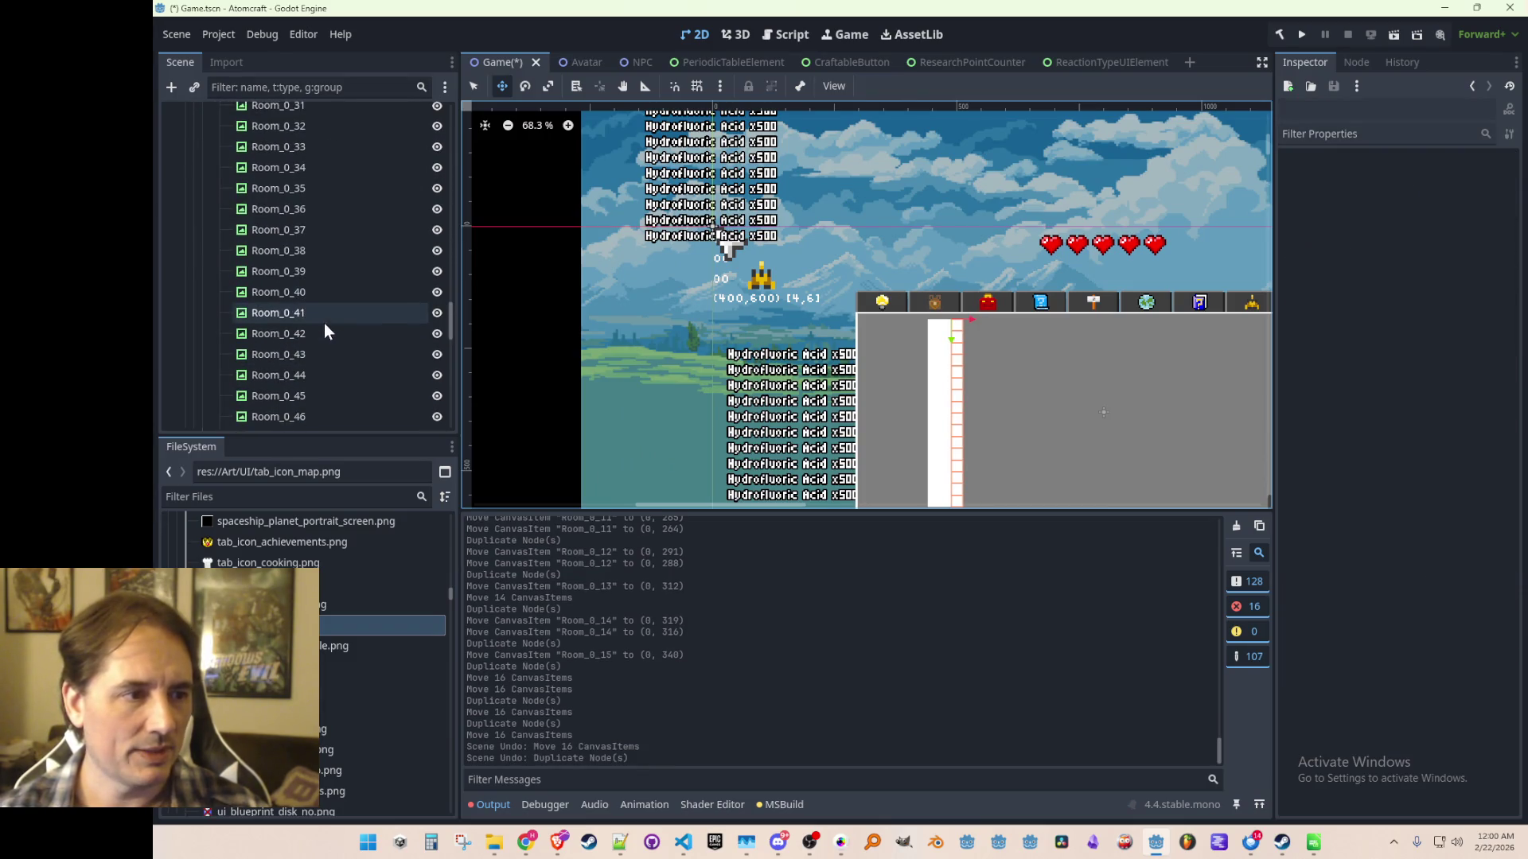
scroll(341, 309, up, 5)
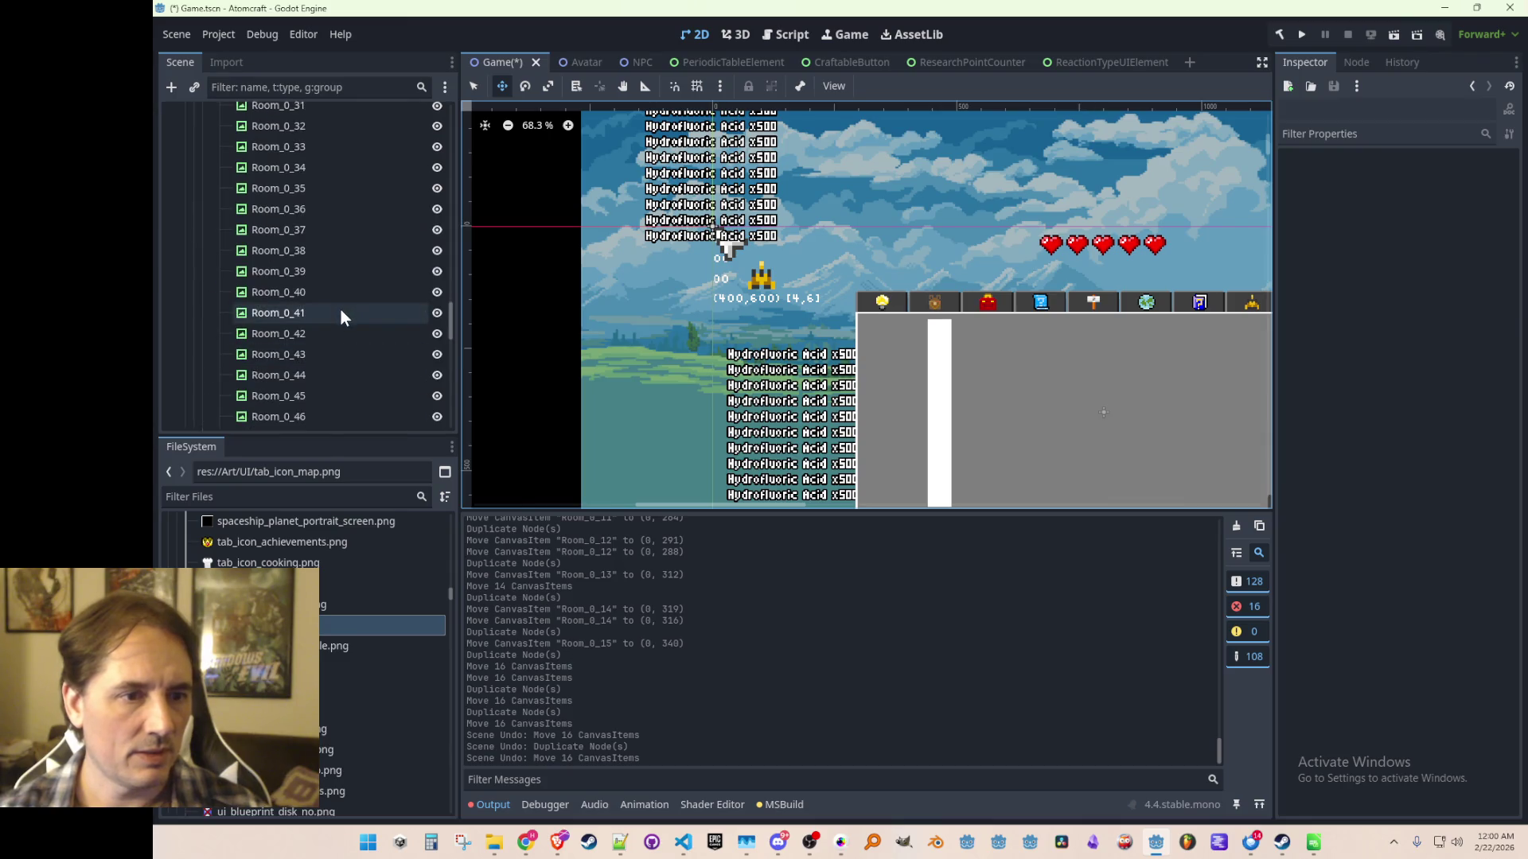
scroll(403, 304, down, 3)
scroll(350, 280, up, 8)
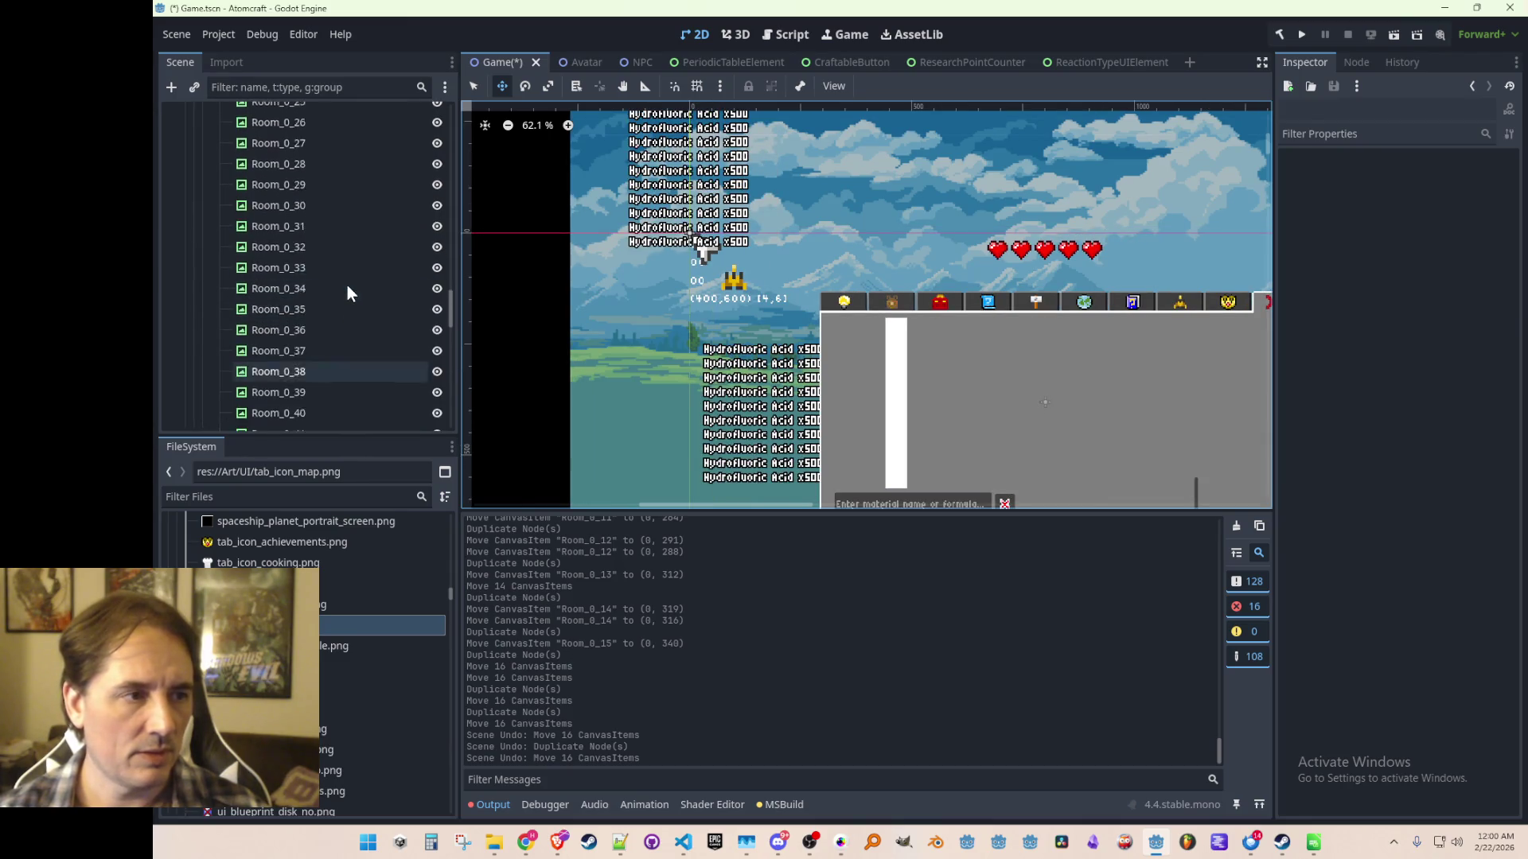
key(ctrl+z)
scroll(347, 285, down, 3)
scroll(346, 284, up, 5)
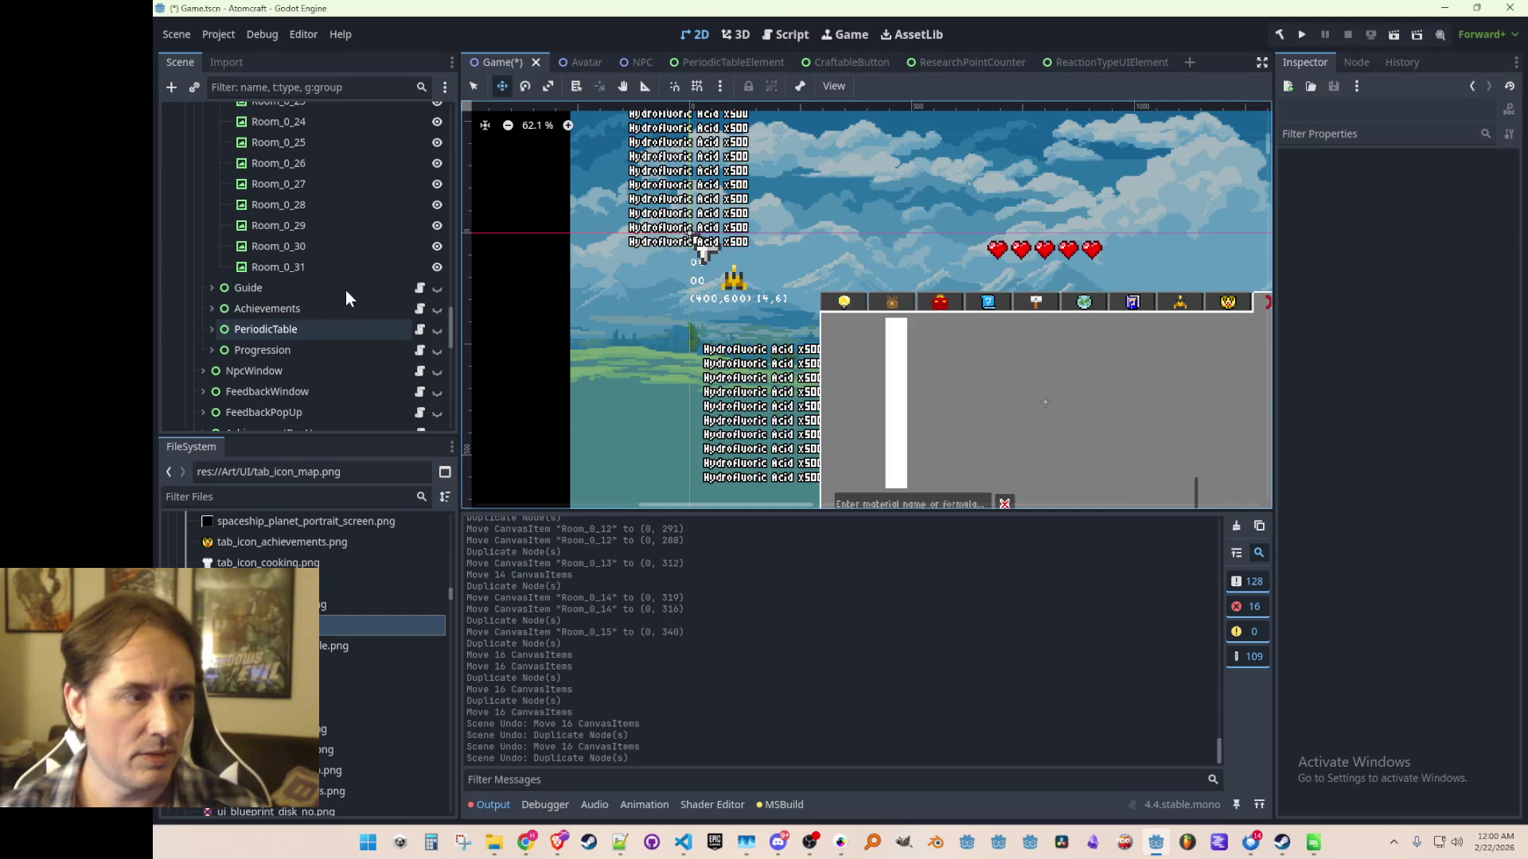
key(ctrl+z)
scroll(965, 392, down, 4)
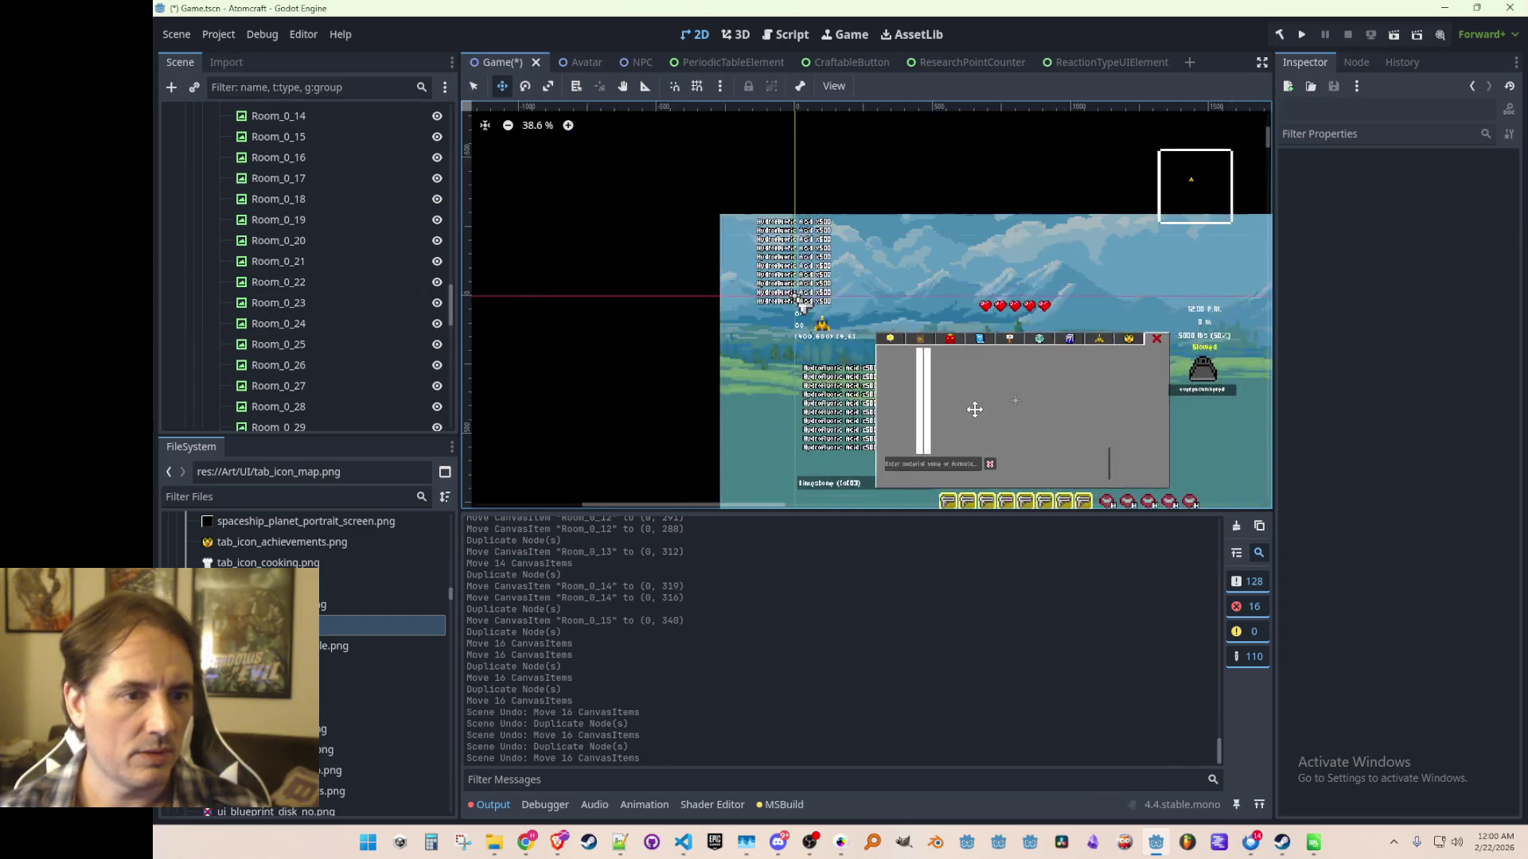
key(ctrl+z)
scroll(838, 366, up, 1)
scroll(321, 333, down, 3)
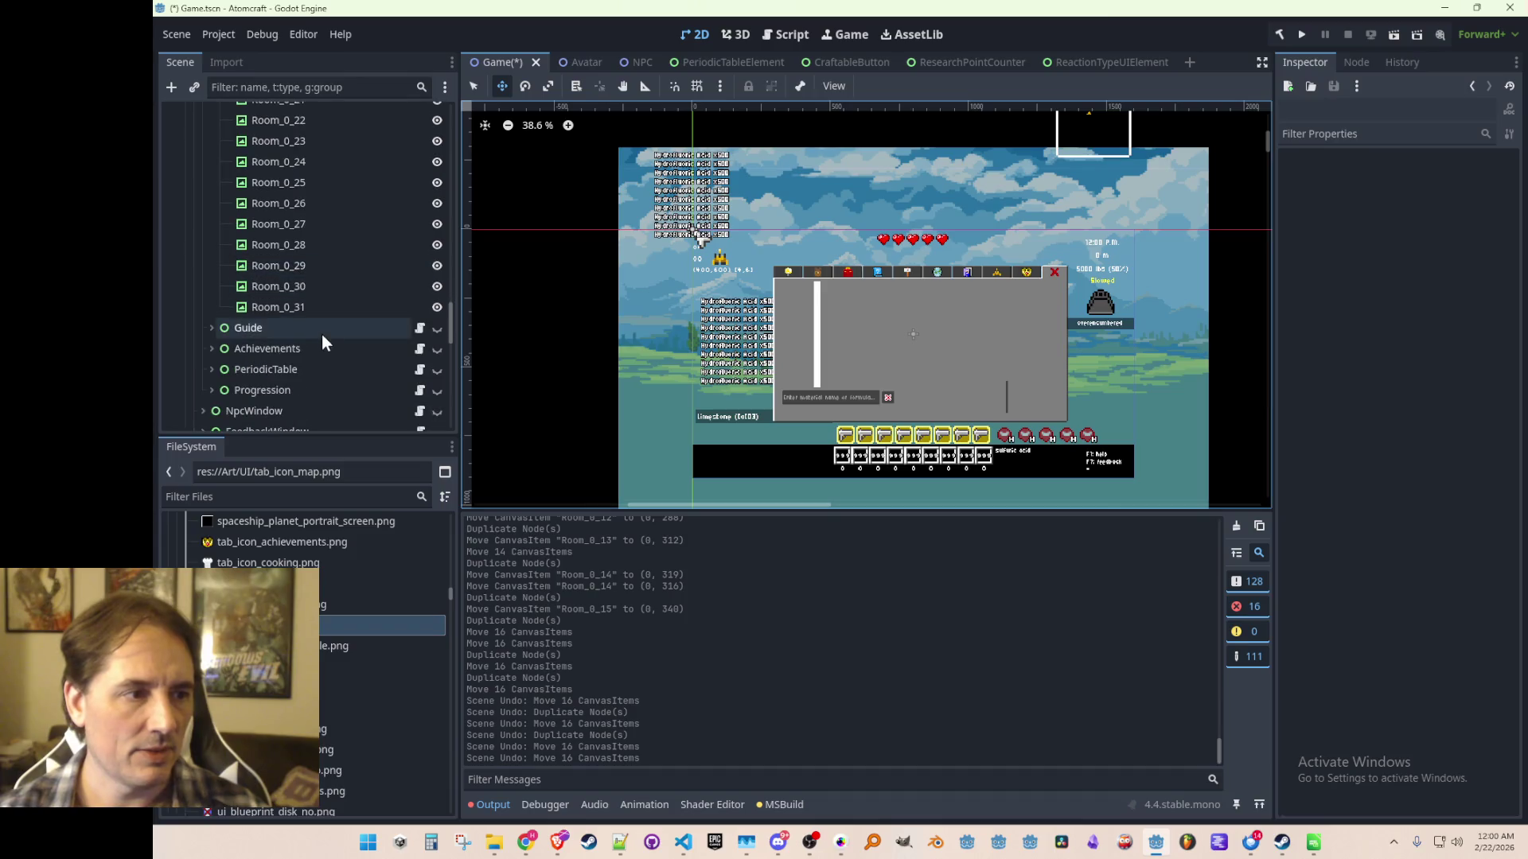
click(303, 347)
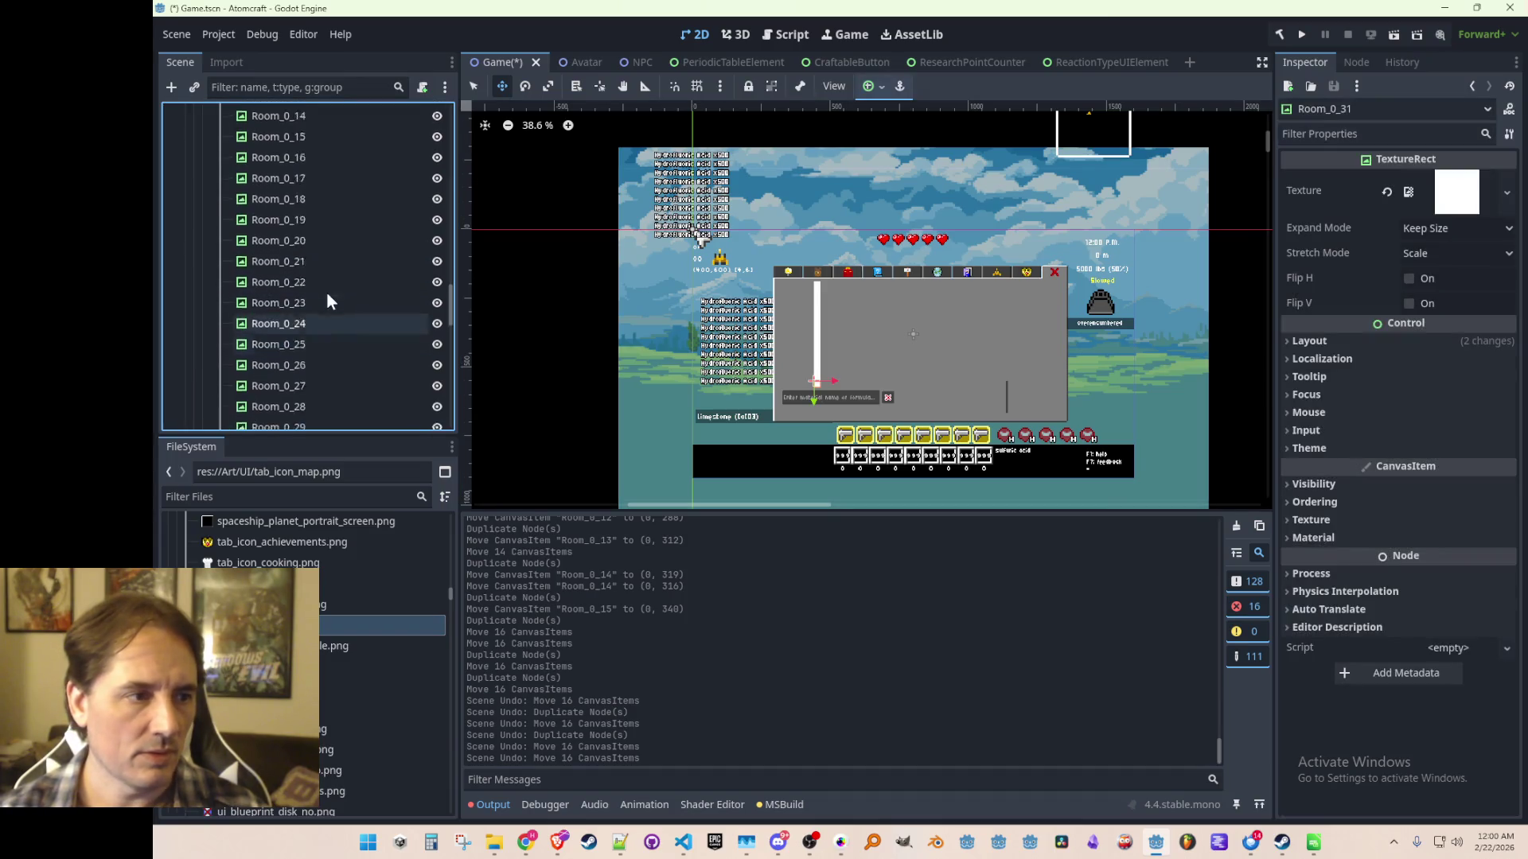
scroll(325, 293, up, 10)
click(293, 231)
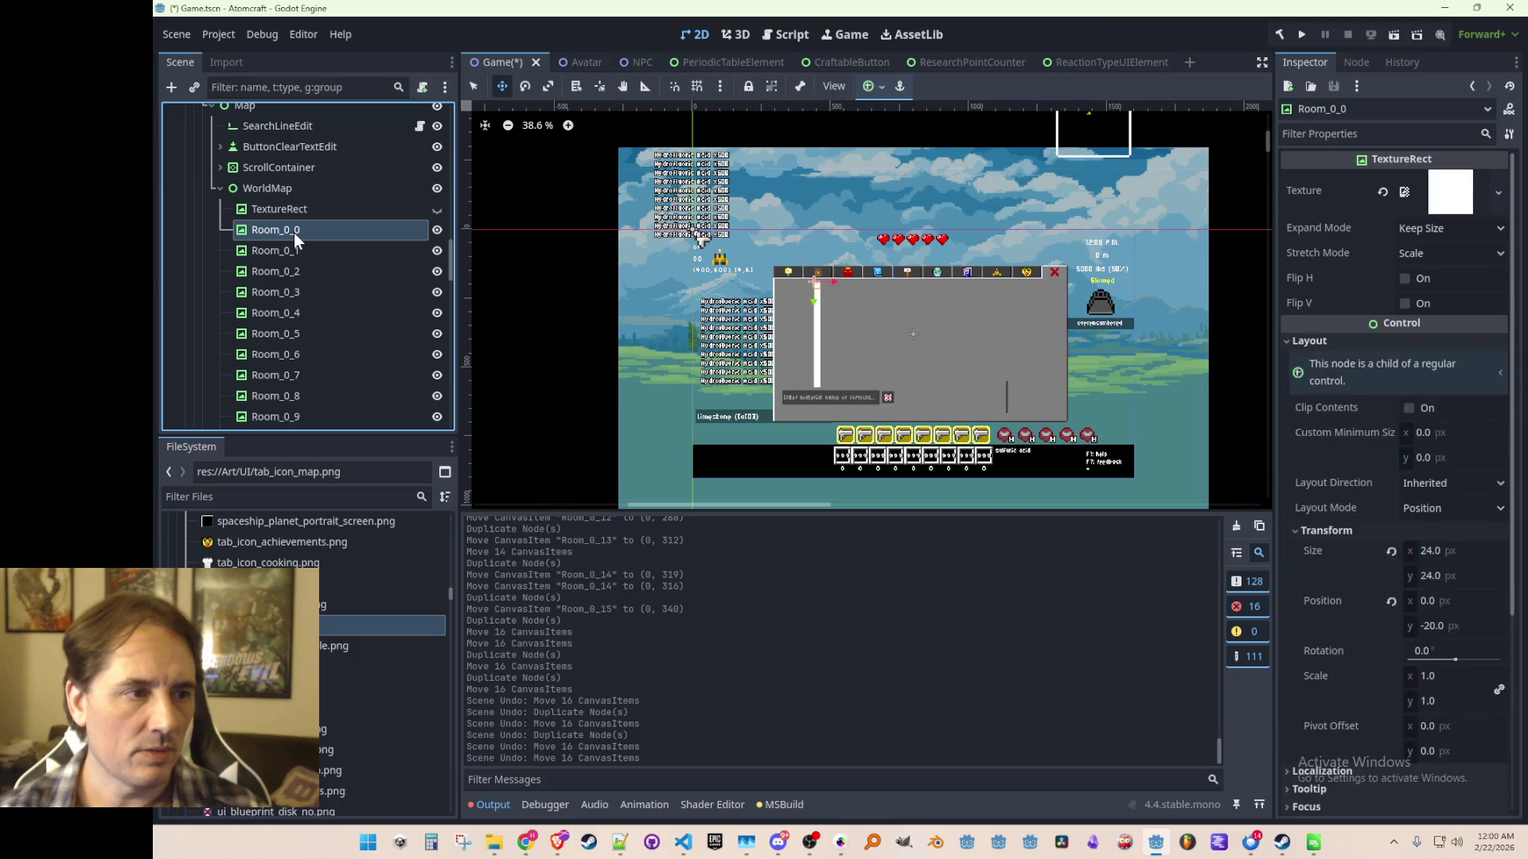
scroll(809, 353, down, 3)
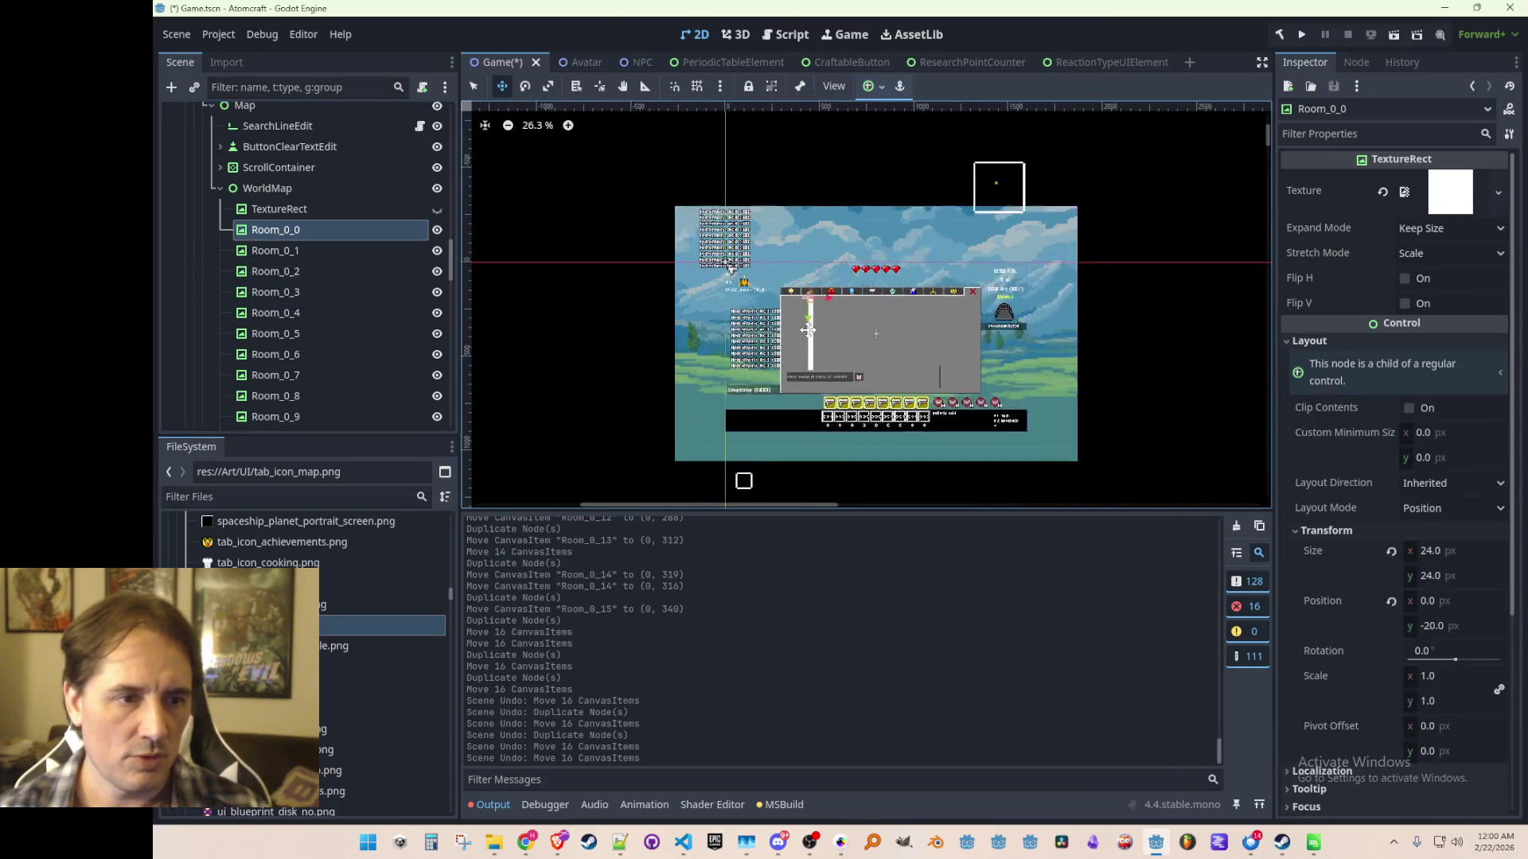
scroll(773, 333, up, 10)
scroll(772, 333, down, 1)
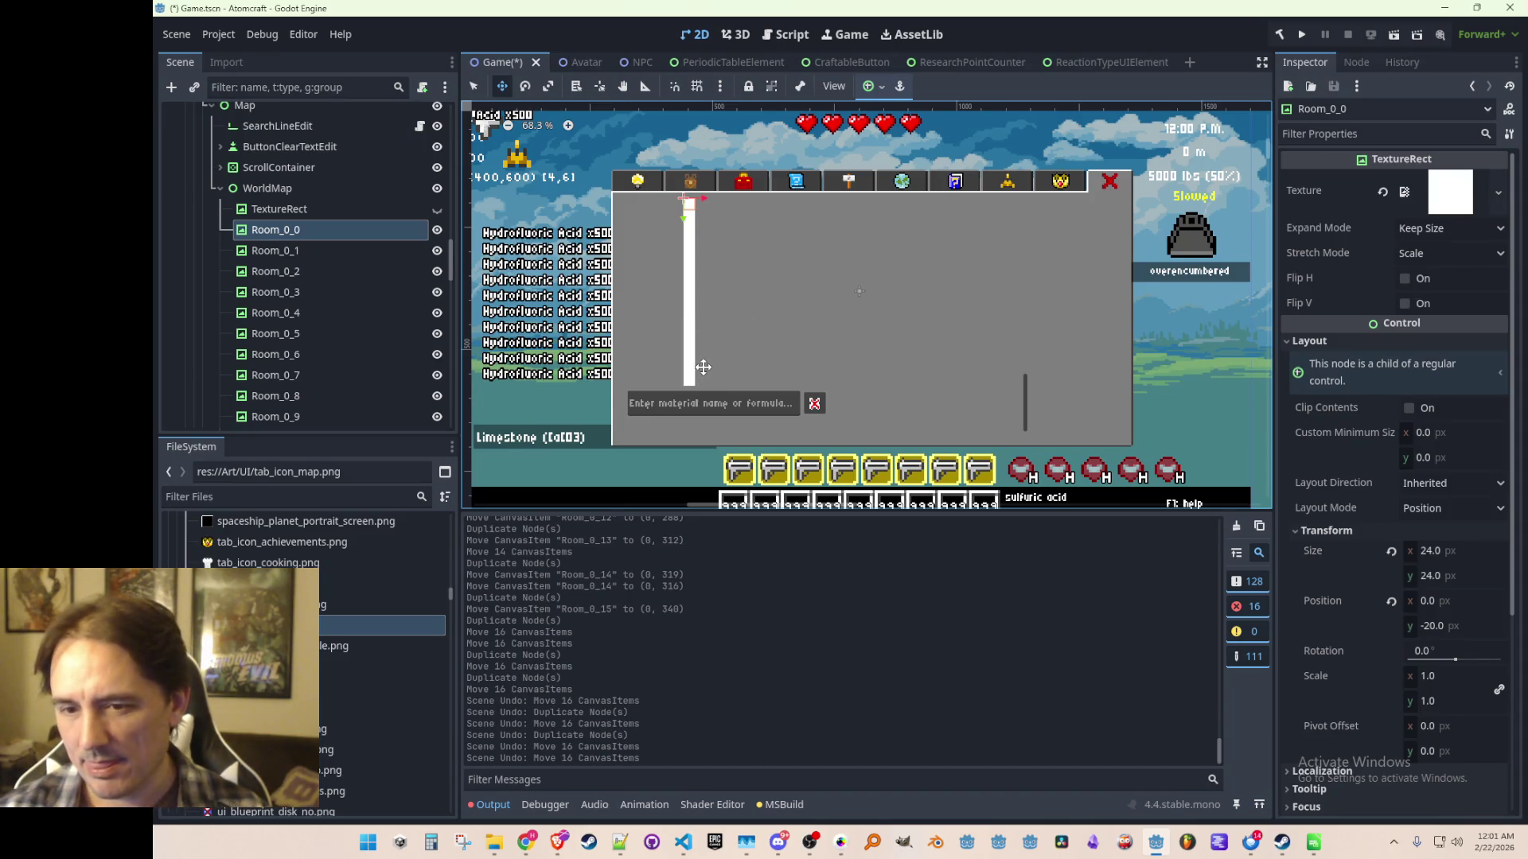
scroll(703, 367, up, 1)
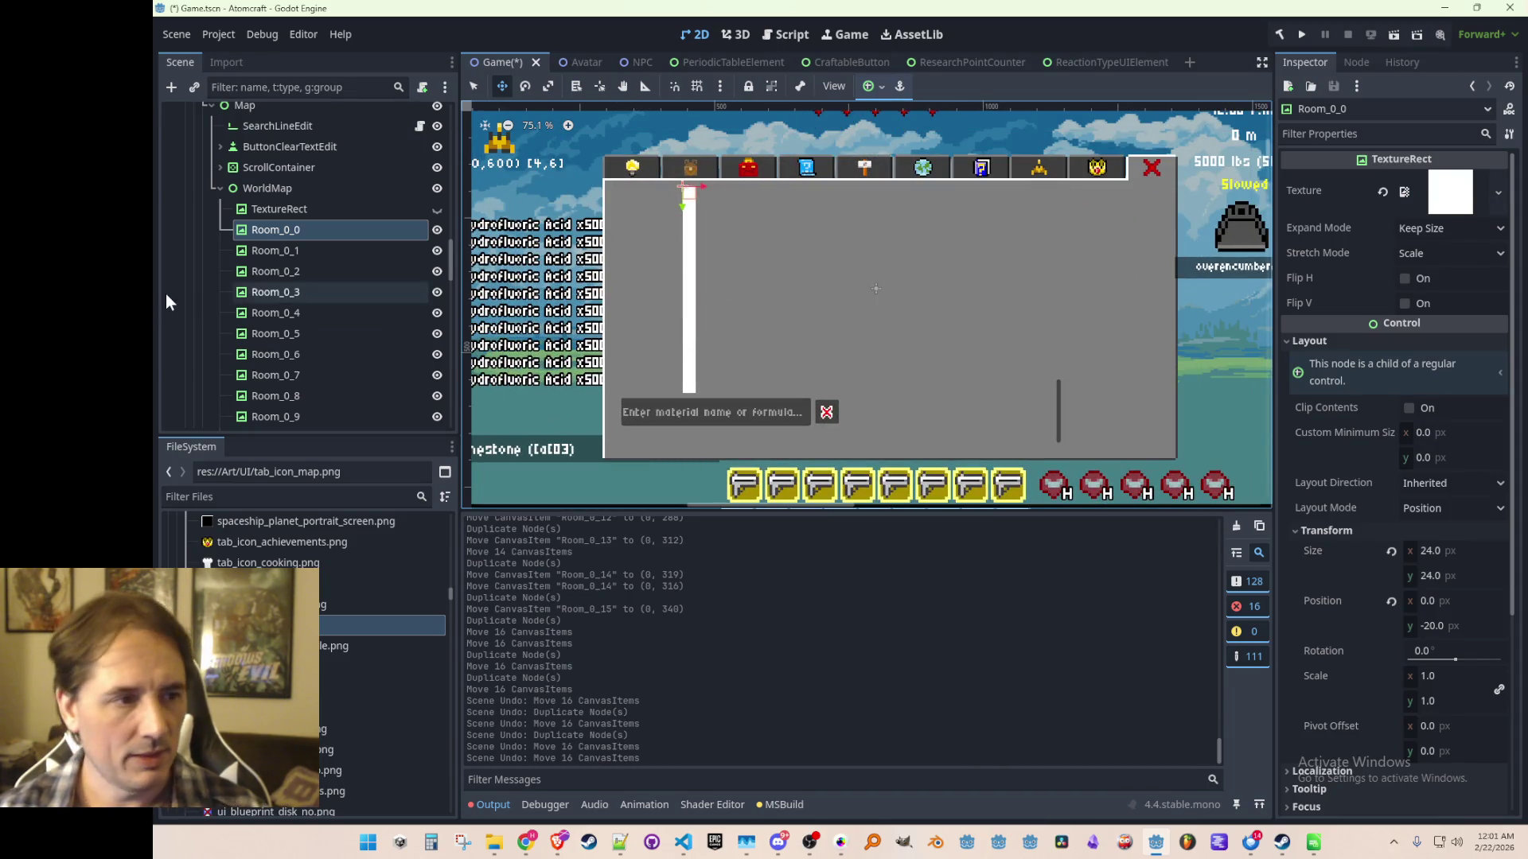
click(280, 212)
scroll(679, 237, up, 1)
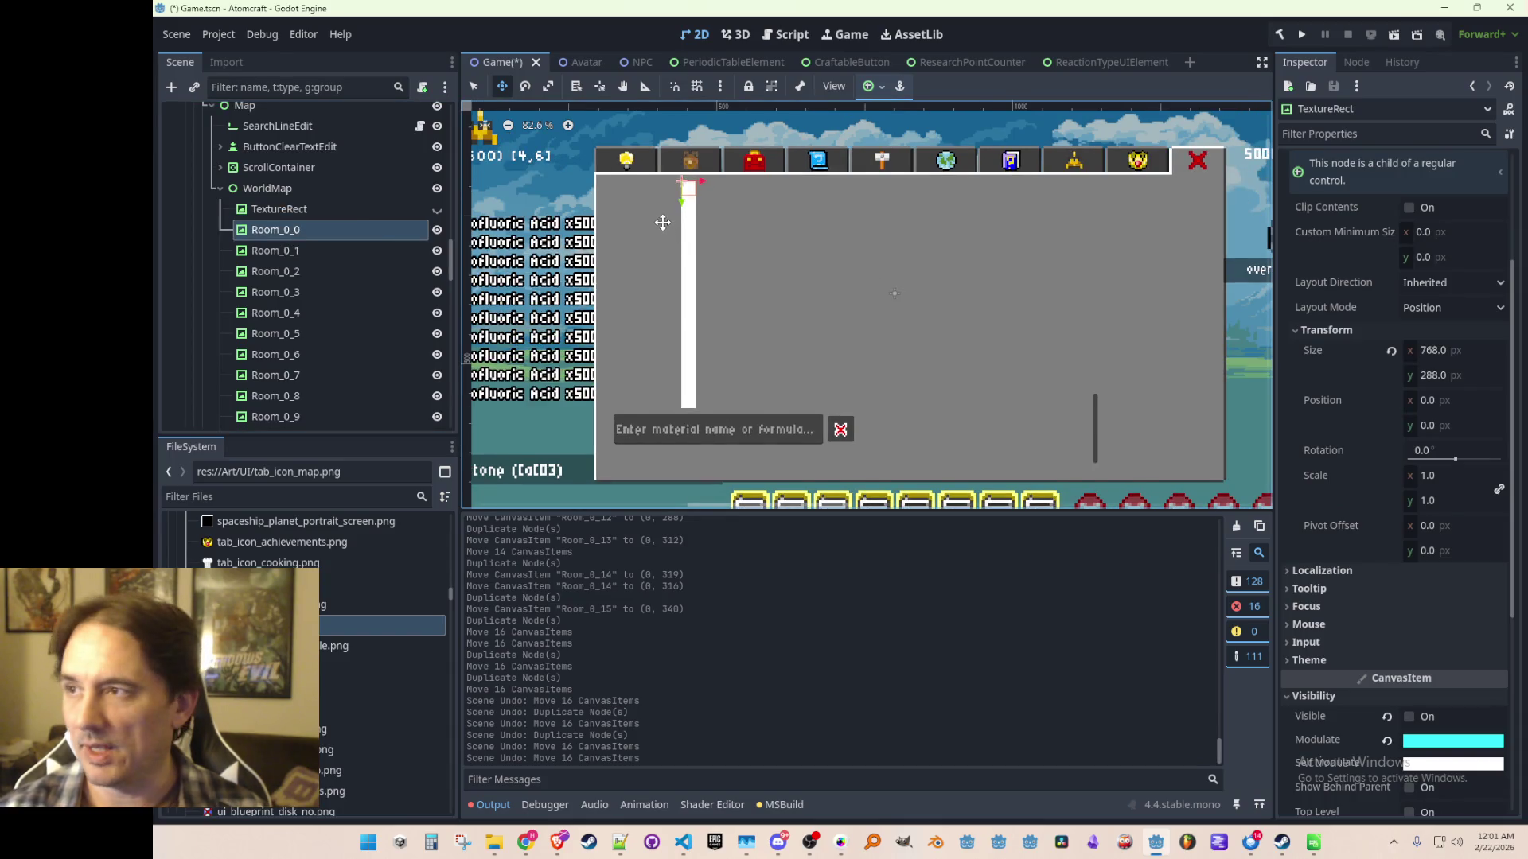
scroll(661, 223, down, 1)
scroll(662, 223, down, 1)
scroll(662, 223, up, 1)
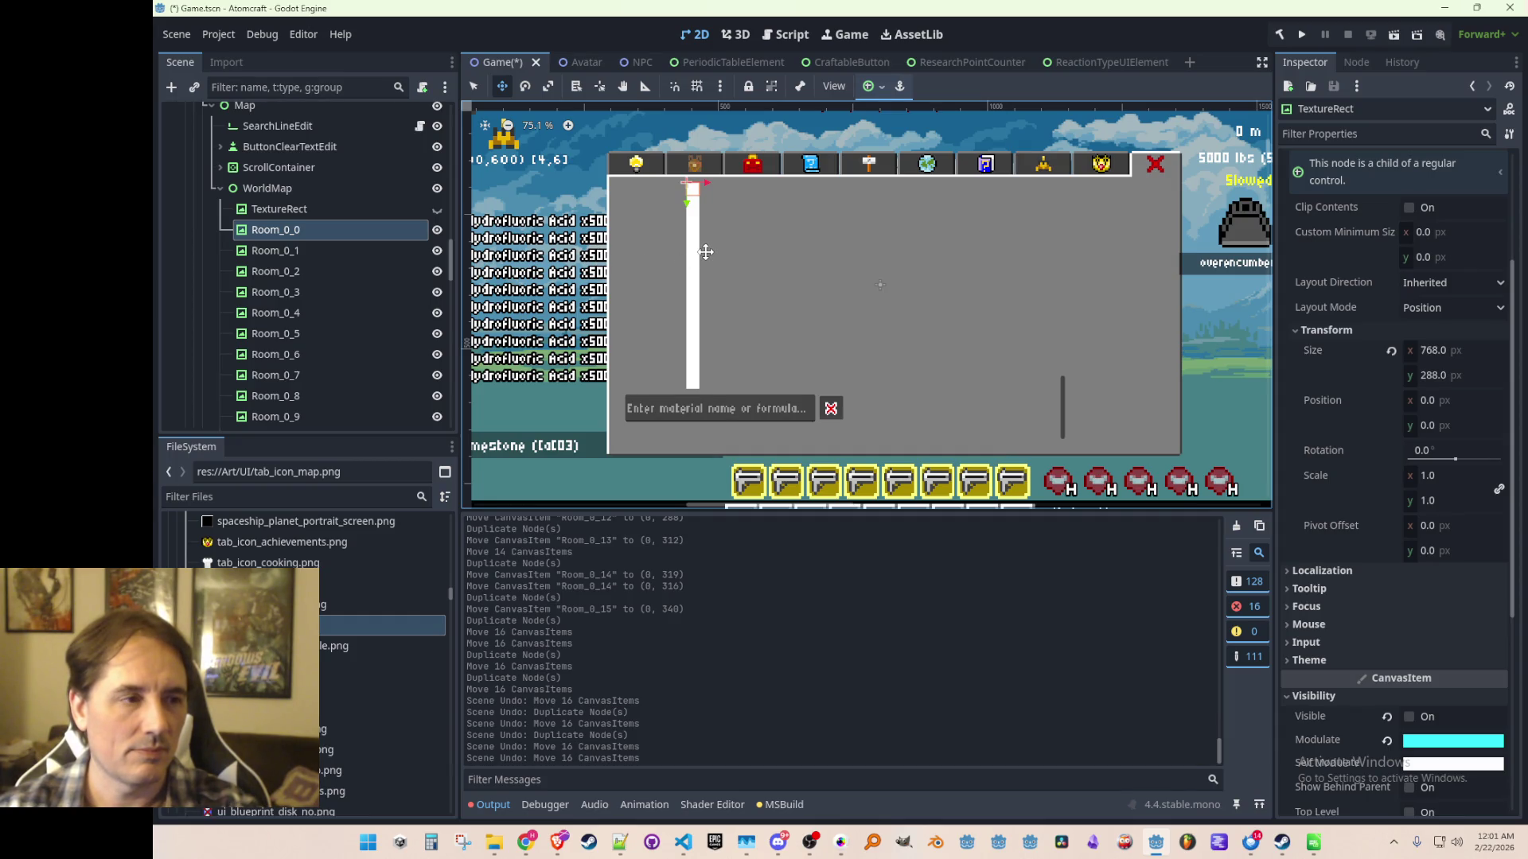
click(291, 191)
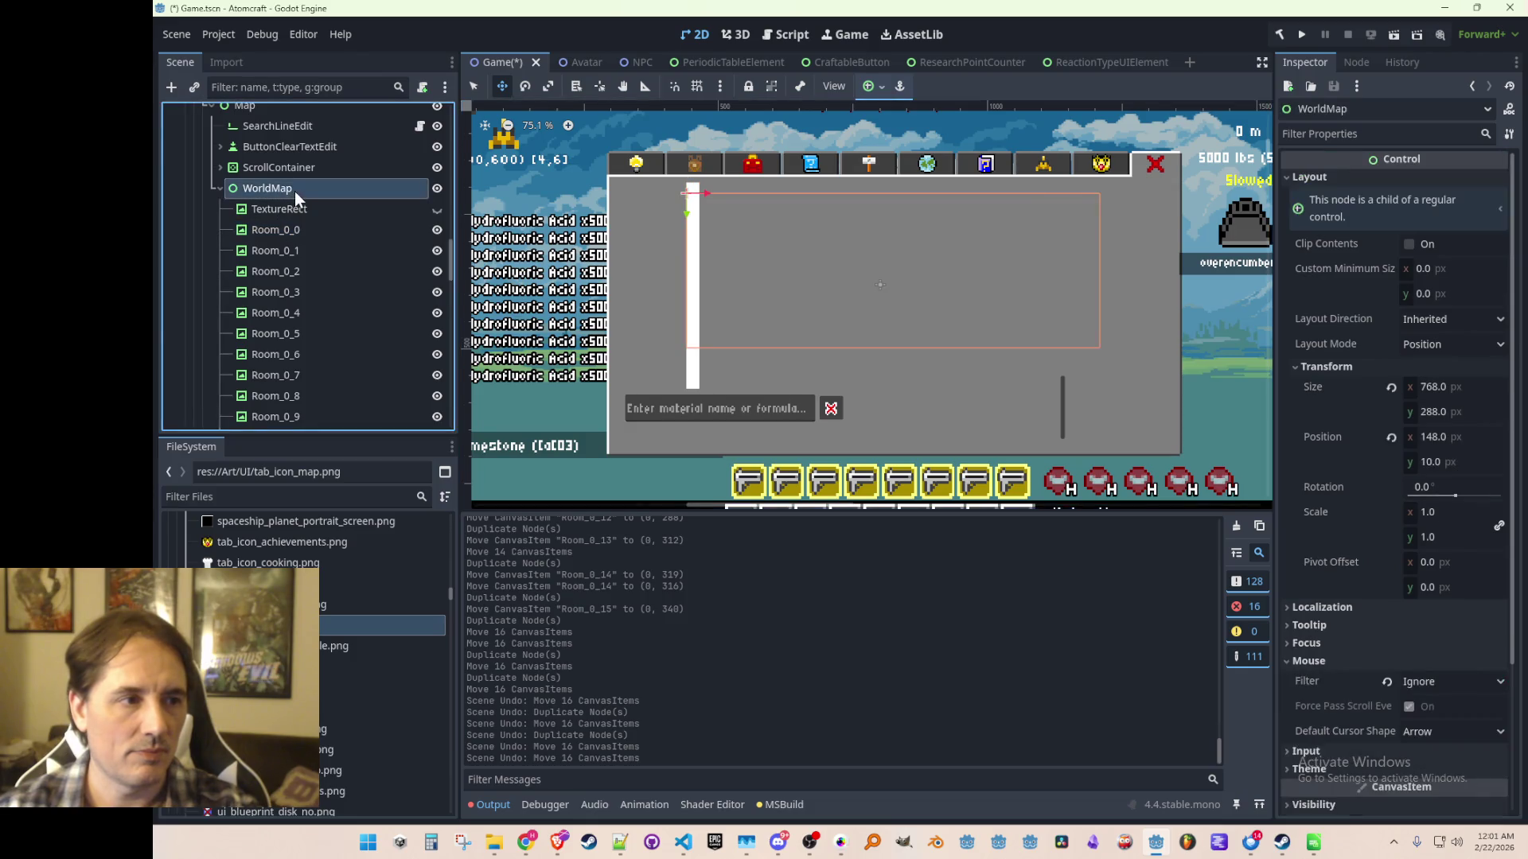
Add a Control child node to WorldMap and move it above the room tiles.
right_click(294, 193)
click(341, 203)
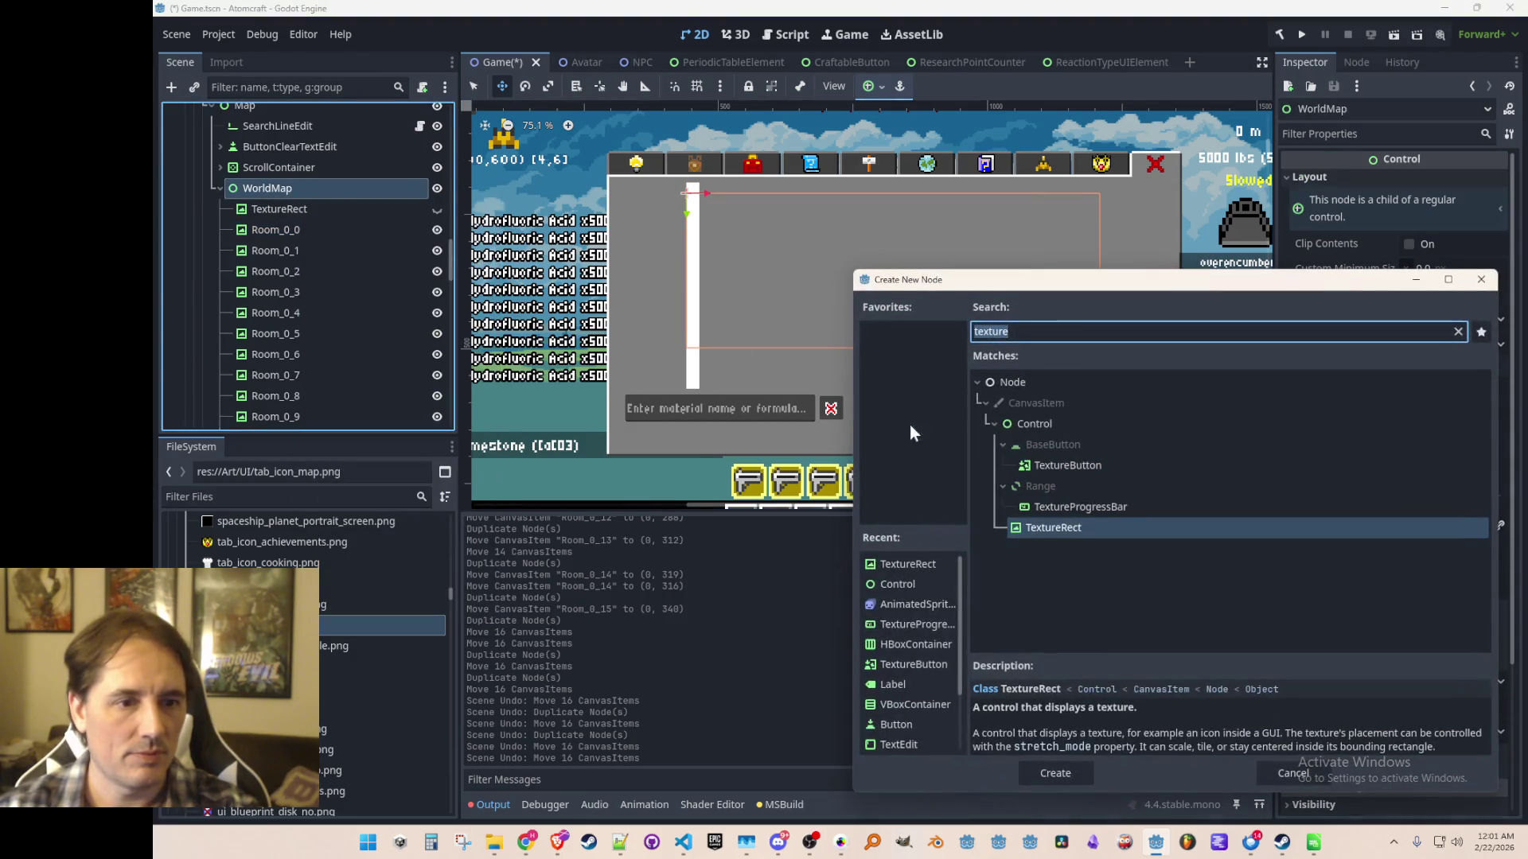
double_click(1028, 421)
mouse_move(274, 412)
mouse_down()
mouse_move(333, 217)
mouse_move(332, 231)
mouse_move(308, 223)
mouse_up()
Delete the old cyan TextureRect background node and select the new Control.
click(308, 223)
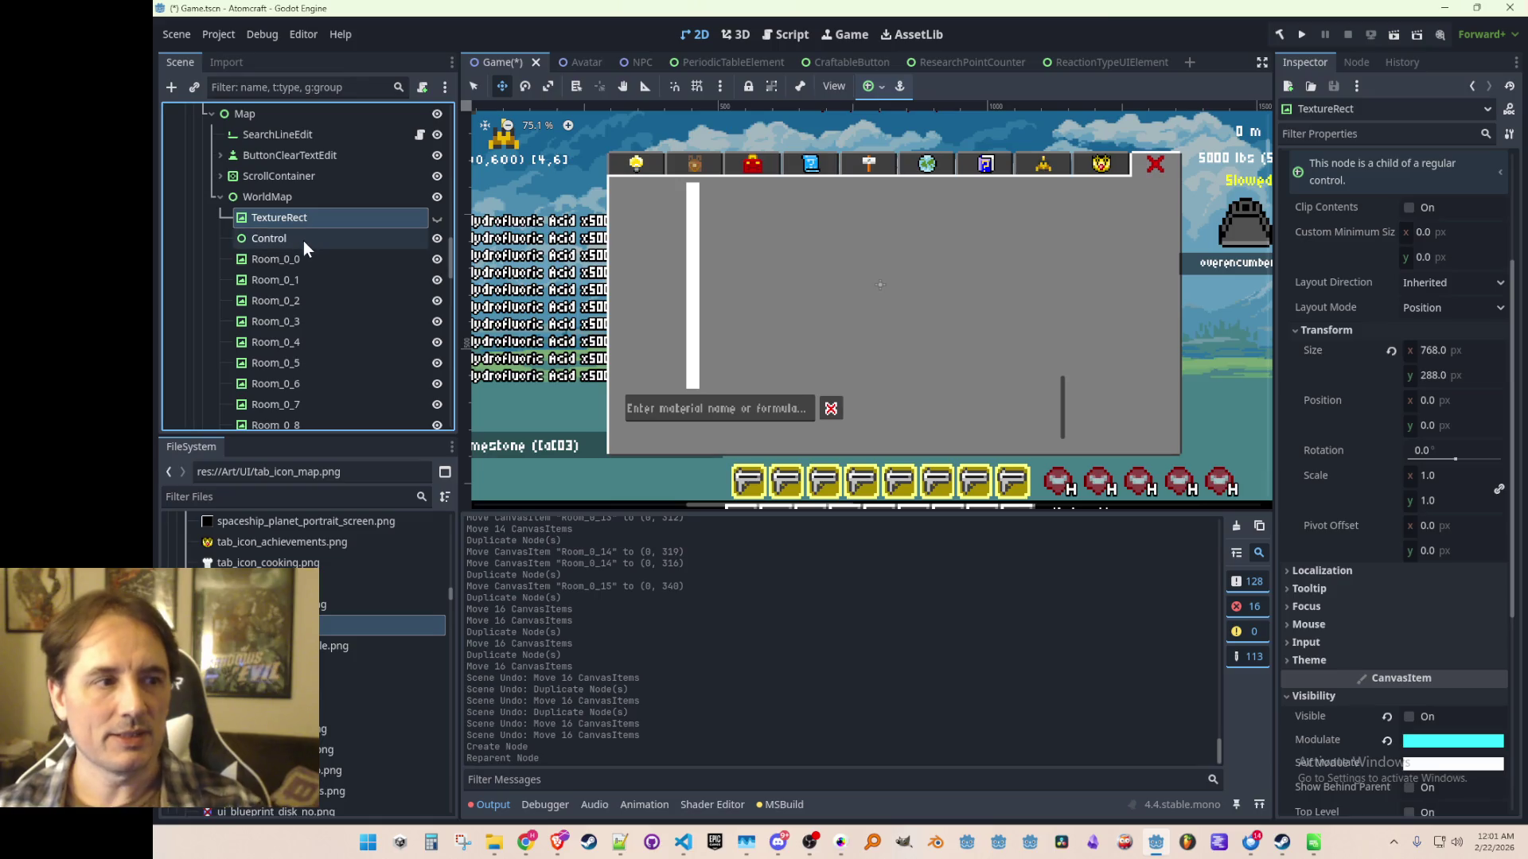
click(304, 240)
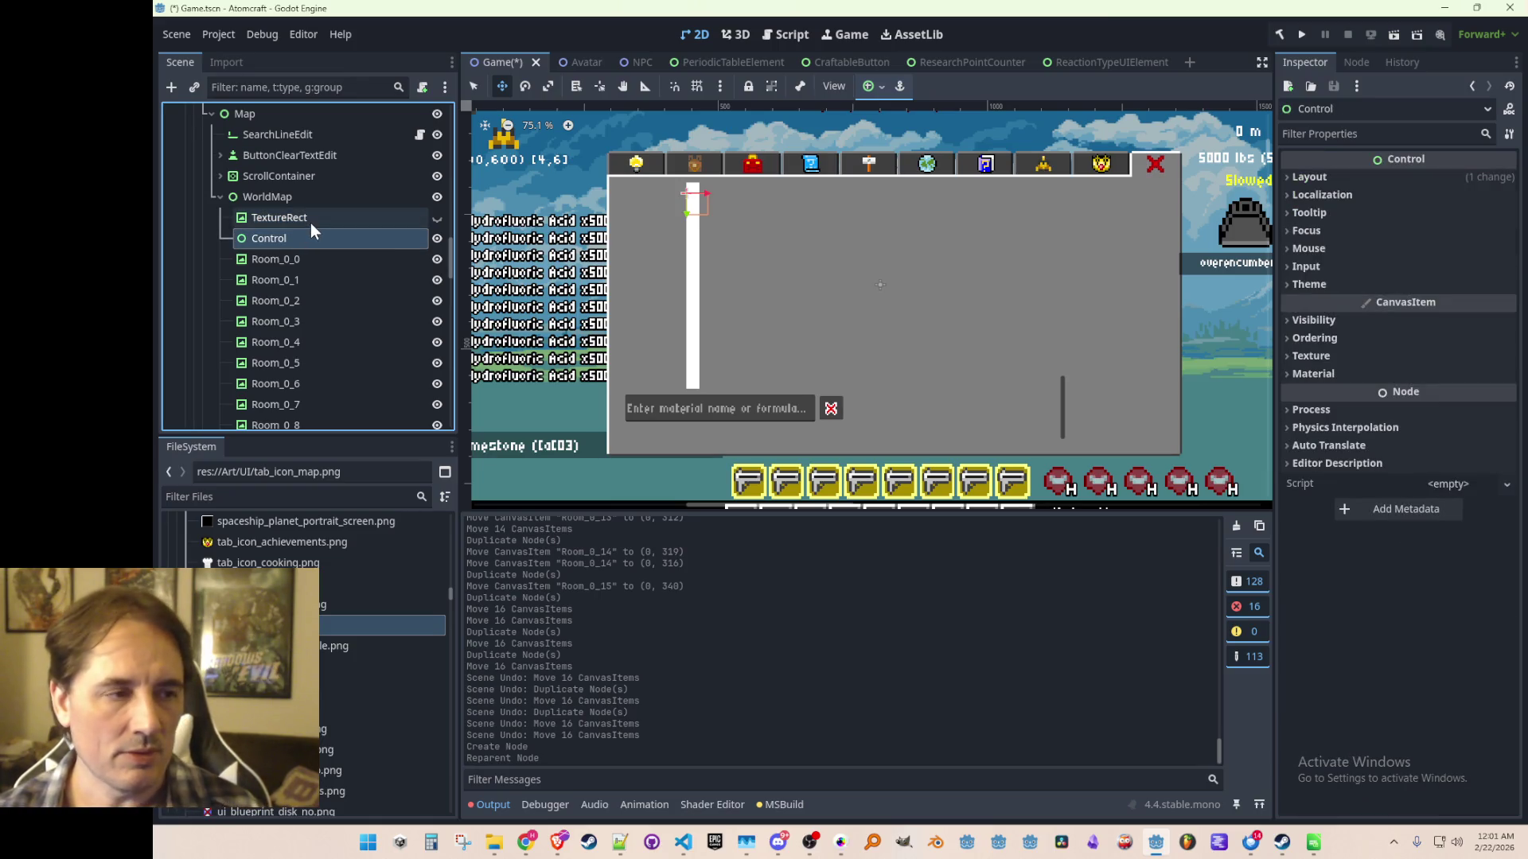
click(310, 223)
key(Delete)
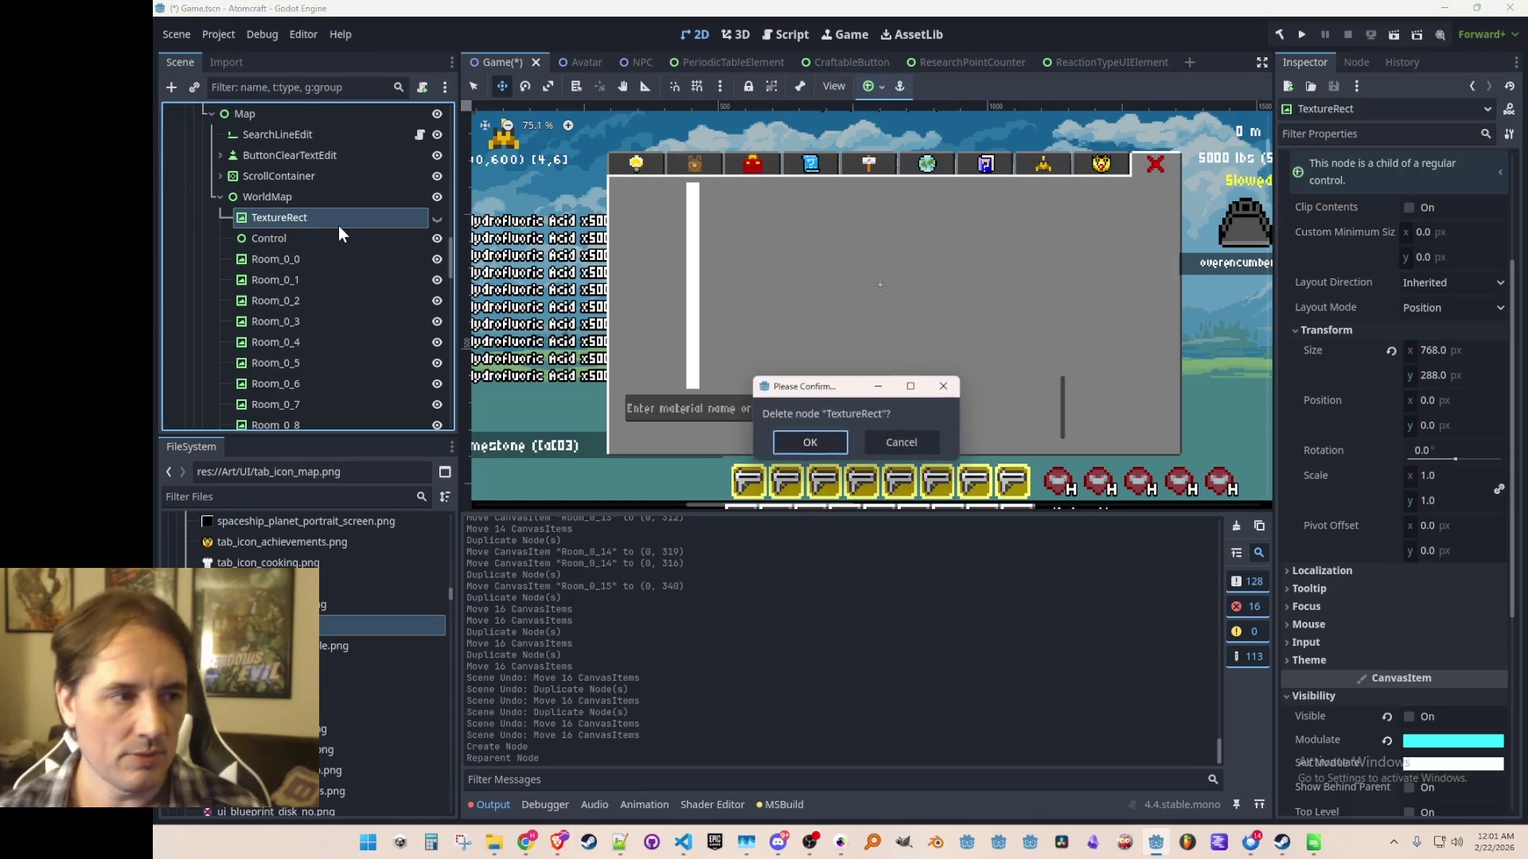
key(Return)
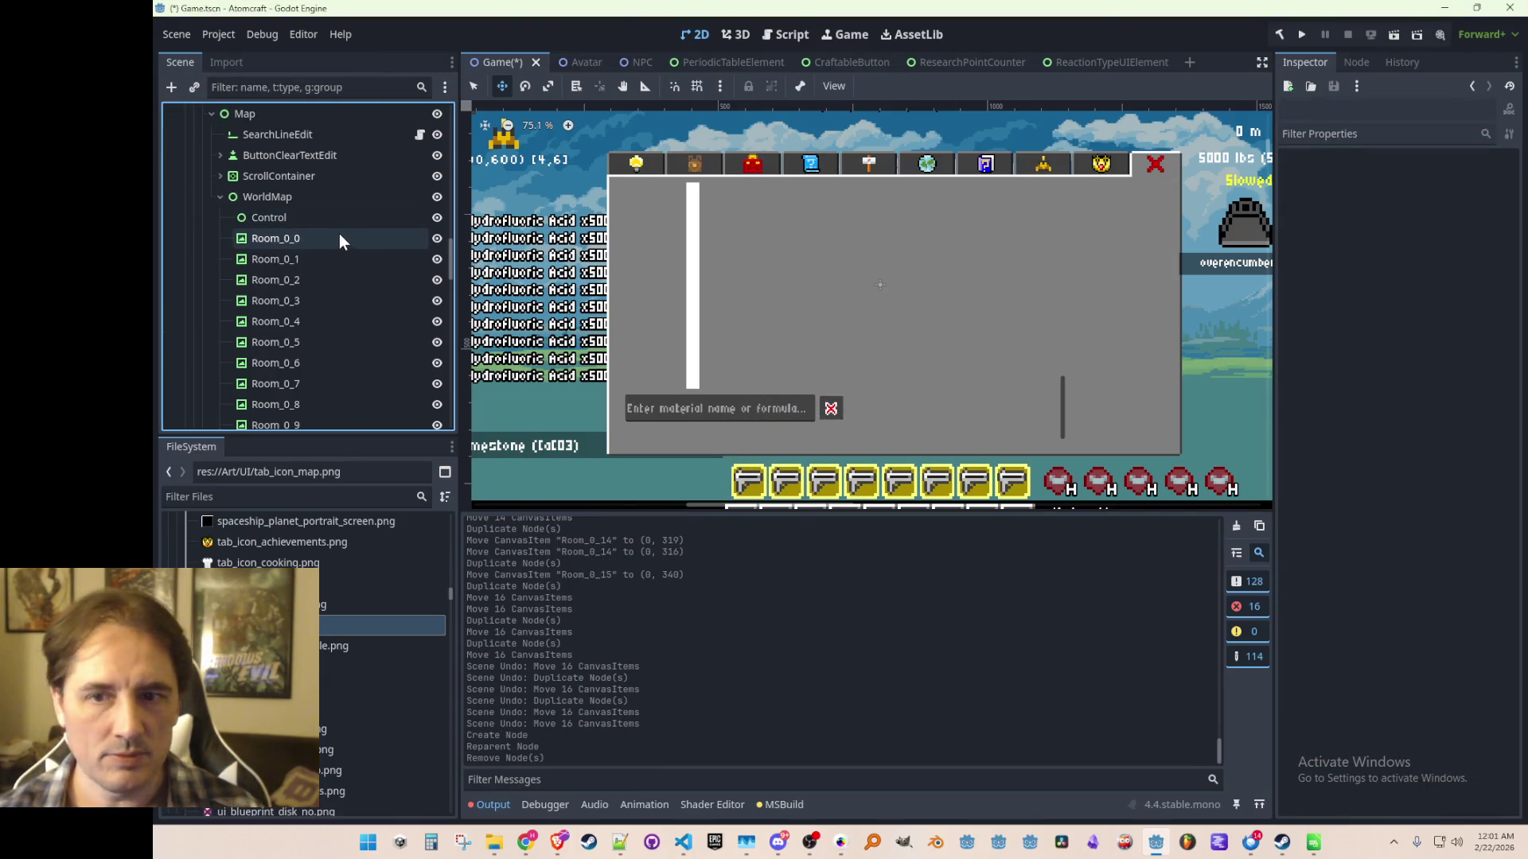
click(334, 222)
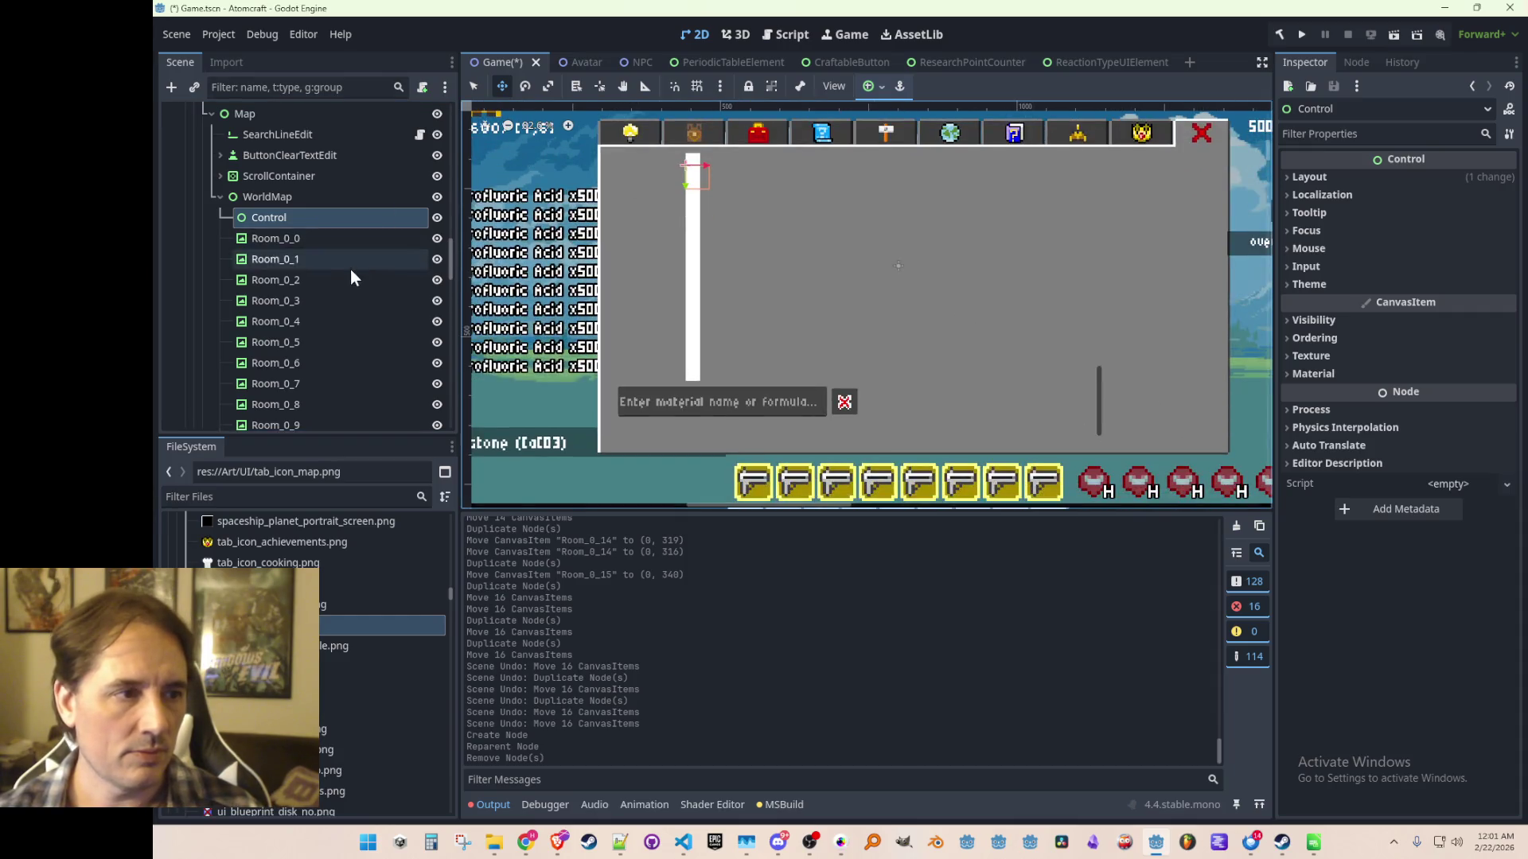
Drag the Control to (0, -20) at the top of the room column.
click(321, 241)
scroll(304, 279, down, 5)
scroll(298, 353, down, 6)
scroll(299, 351, up, 2)
shift+click(304, 275)
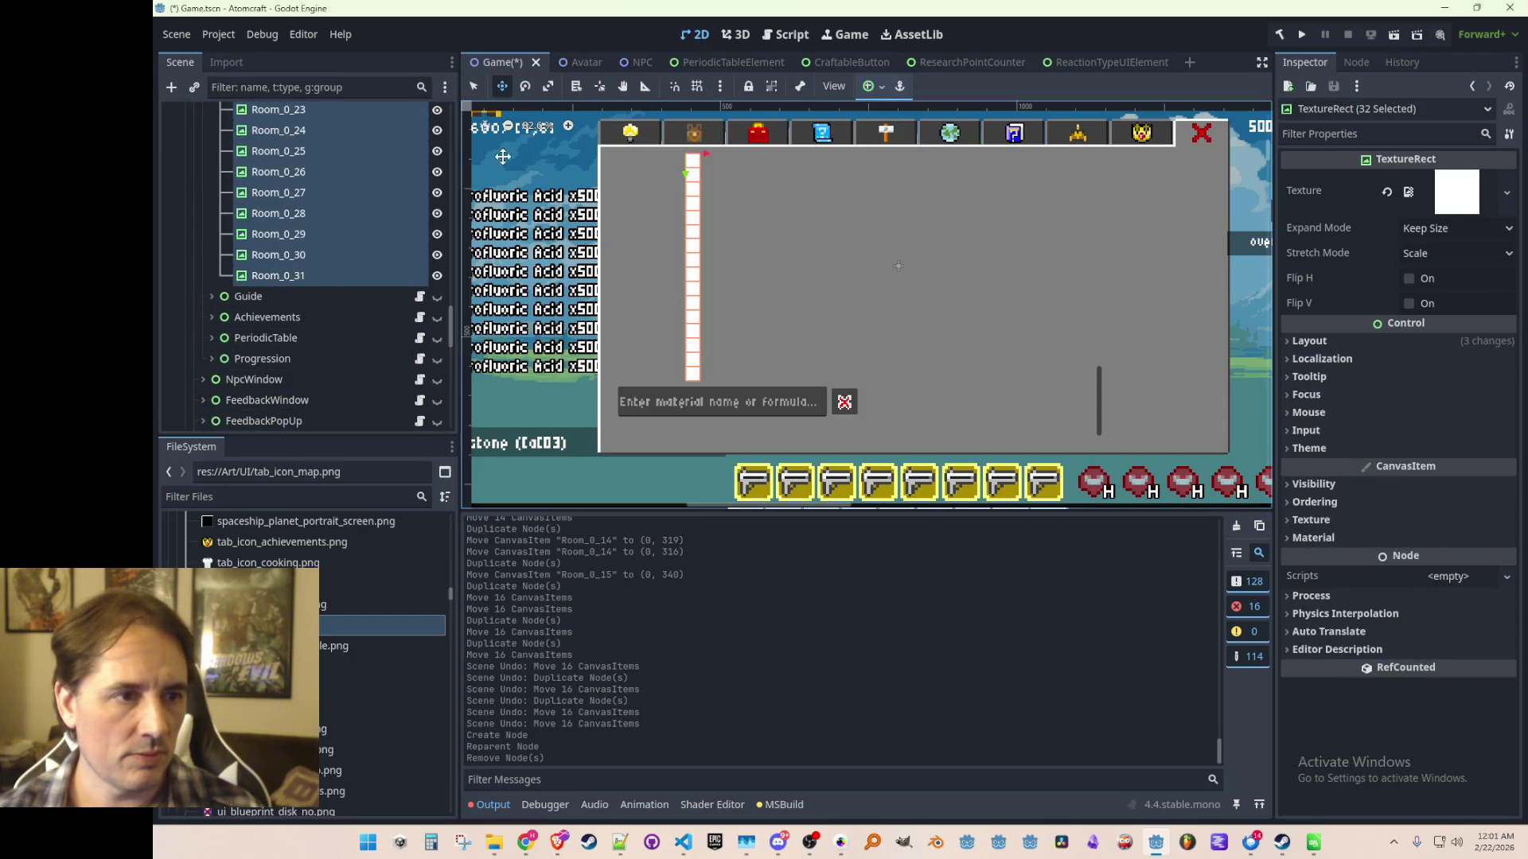
scroll(314, 203, up, 10)
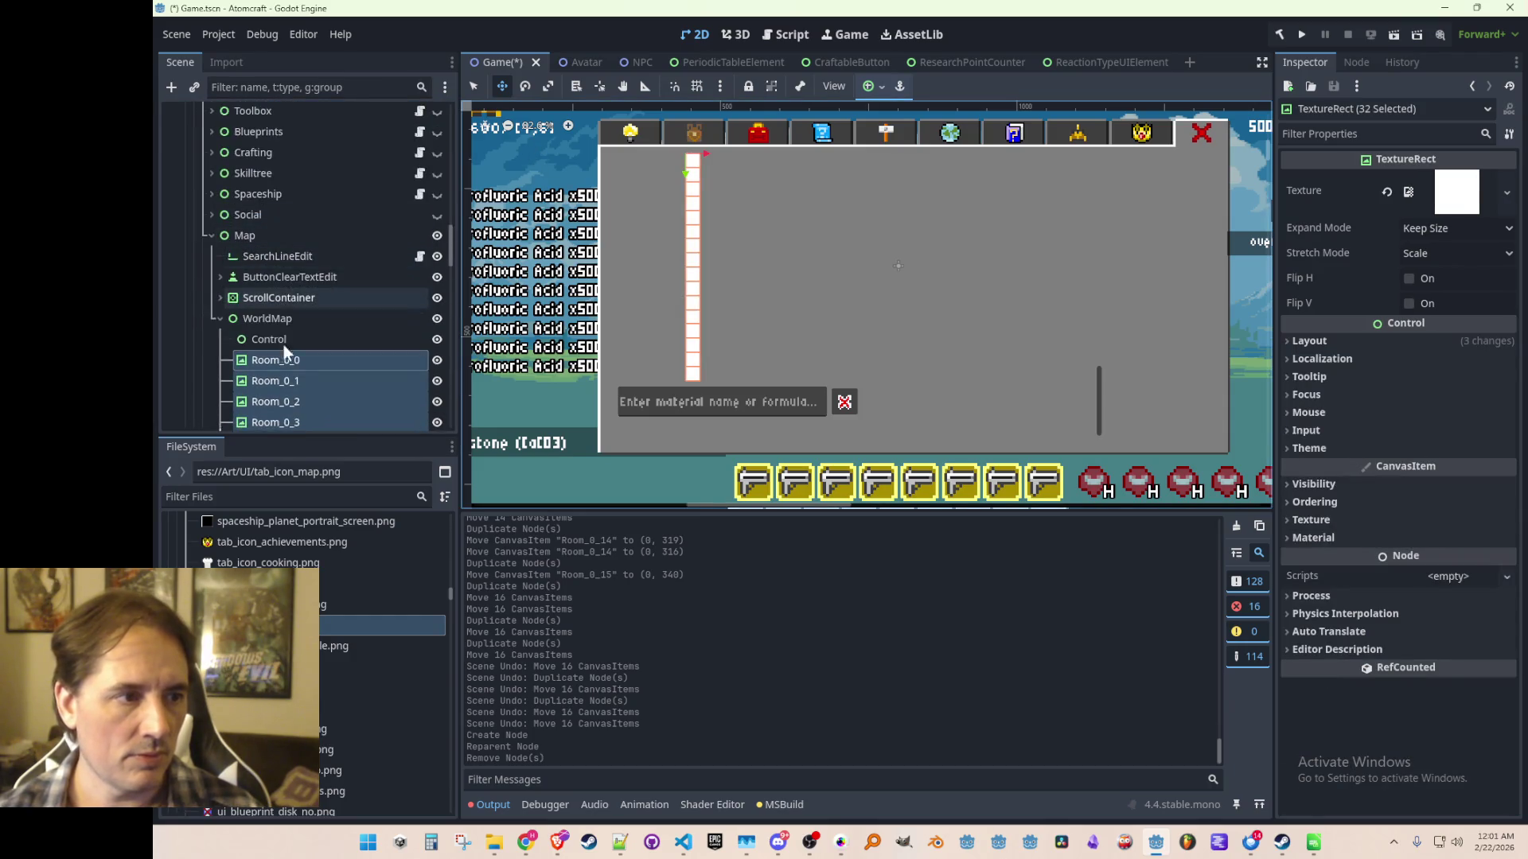
double_click(269, 339)
mouse_move(731, 287)
mouse_down()
mouse_move(725, 330)
mouse_move(712, 239)
mouse_up()
scroll(728, 285, down, 3)
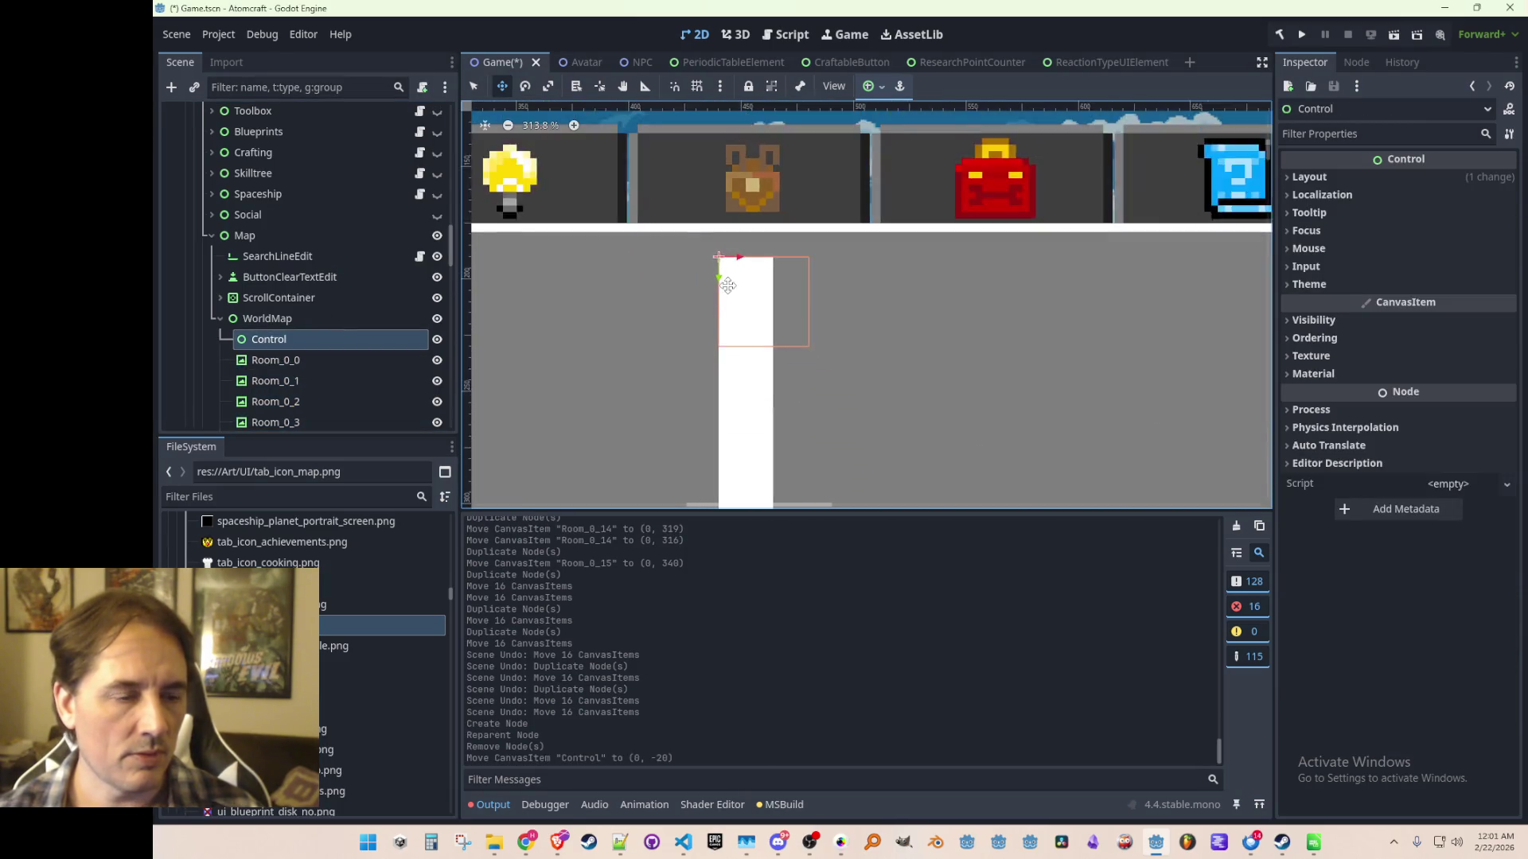
scroll(728, 285, down, 5)
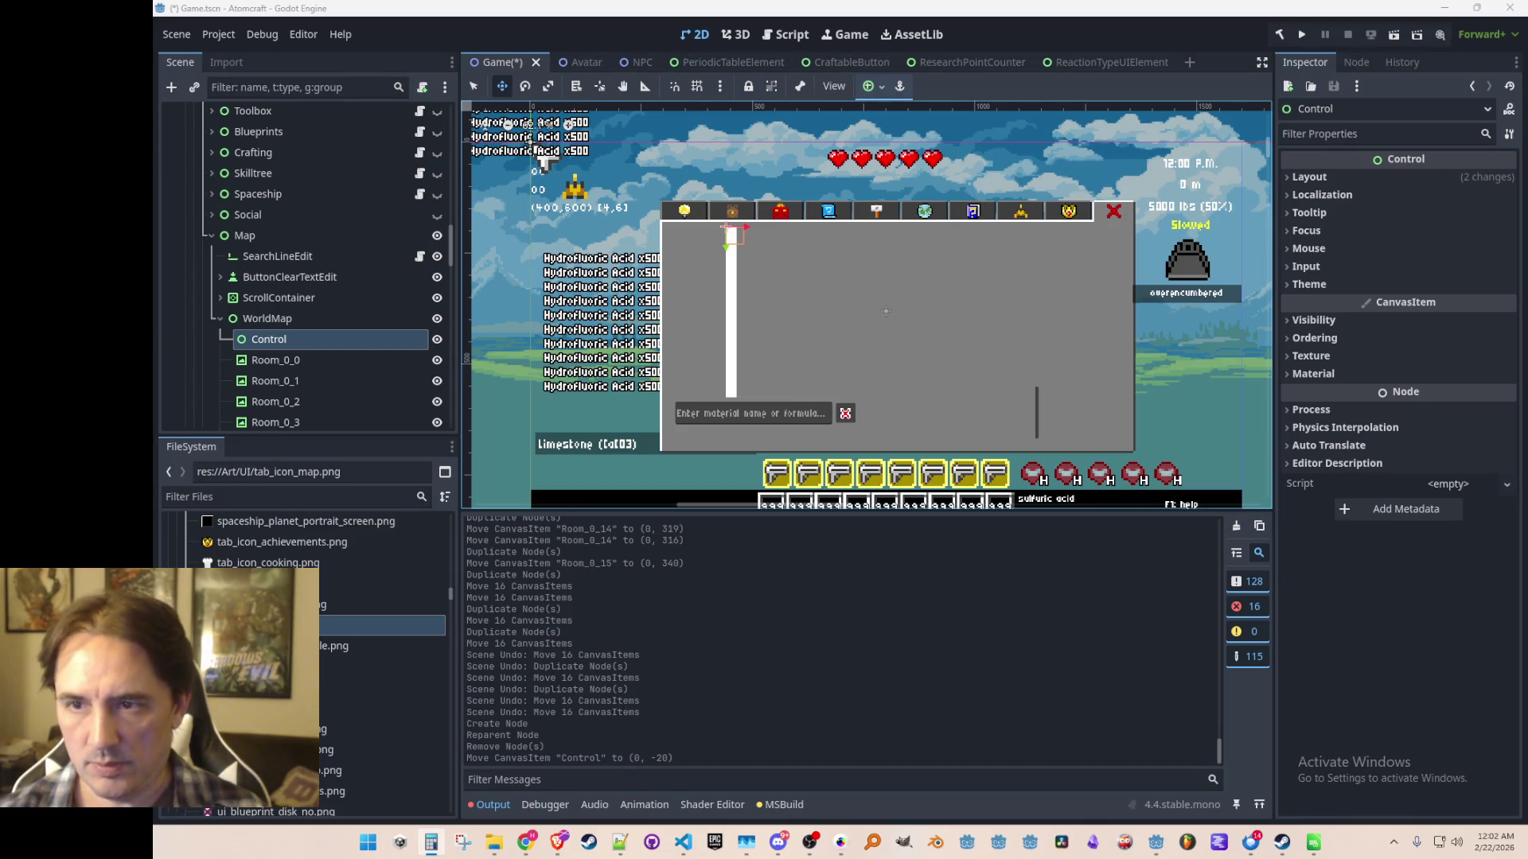
drag(1033, 313, 1041, 299)
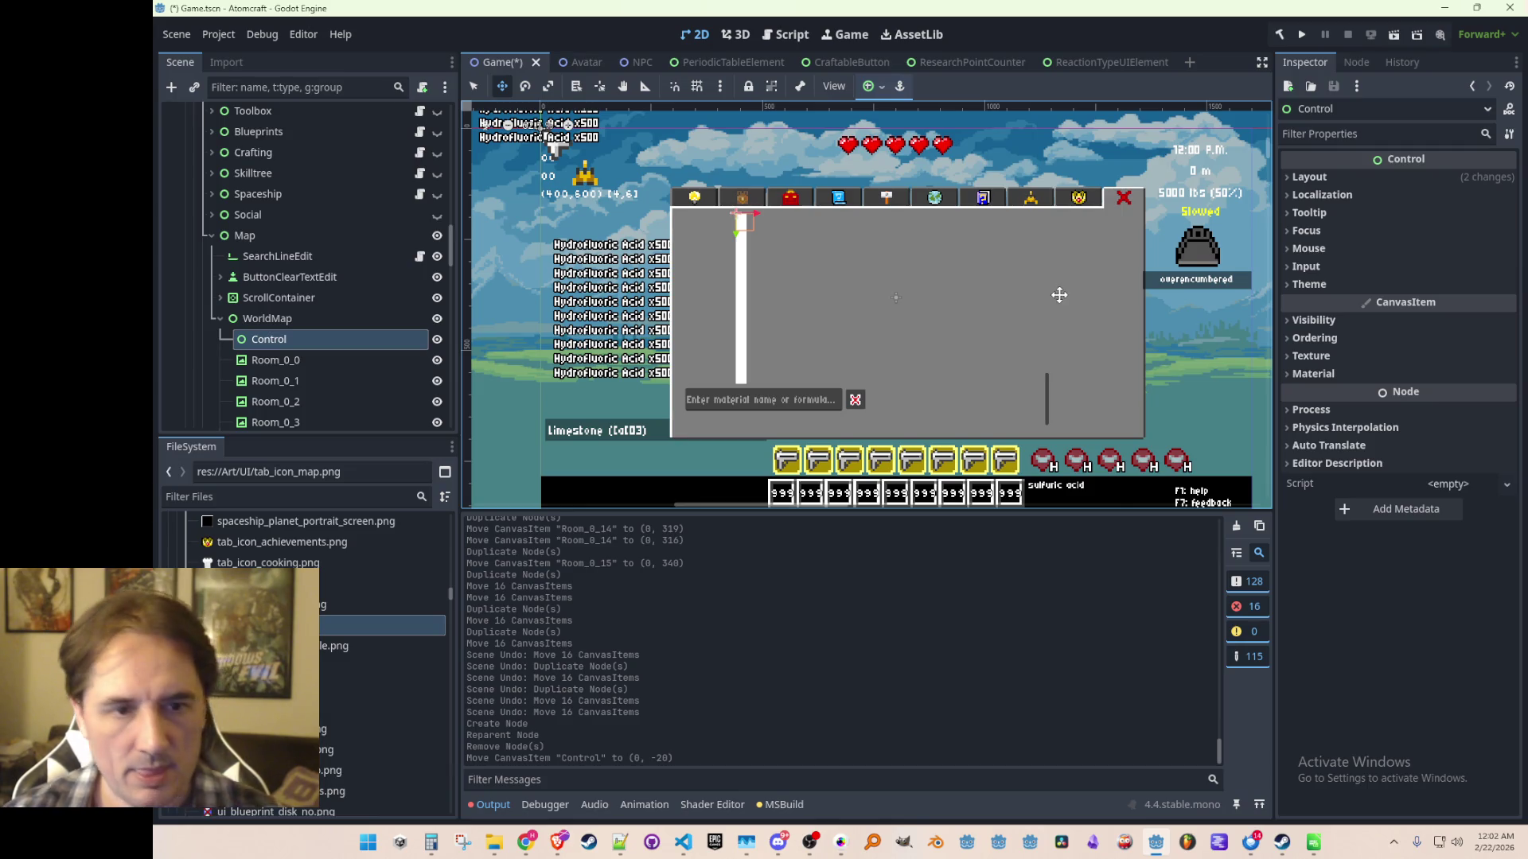
Set the Control's Layout > Transform size to 768 by 384.
key(alt+Tab)
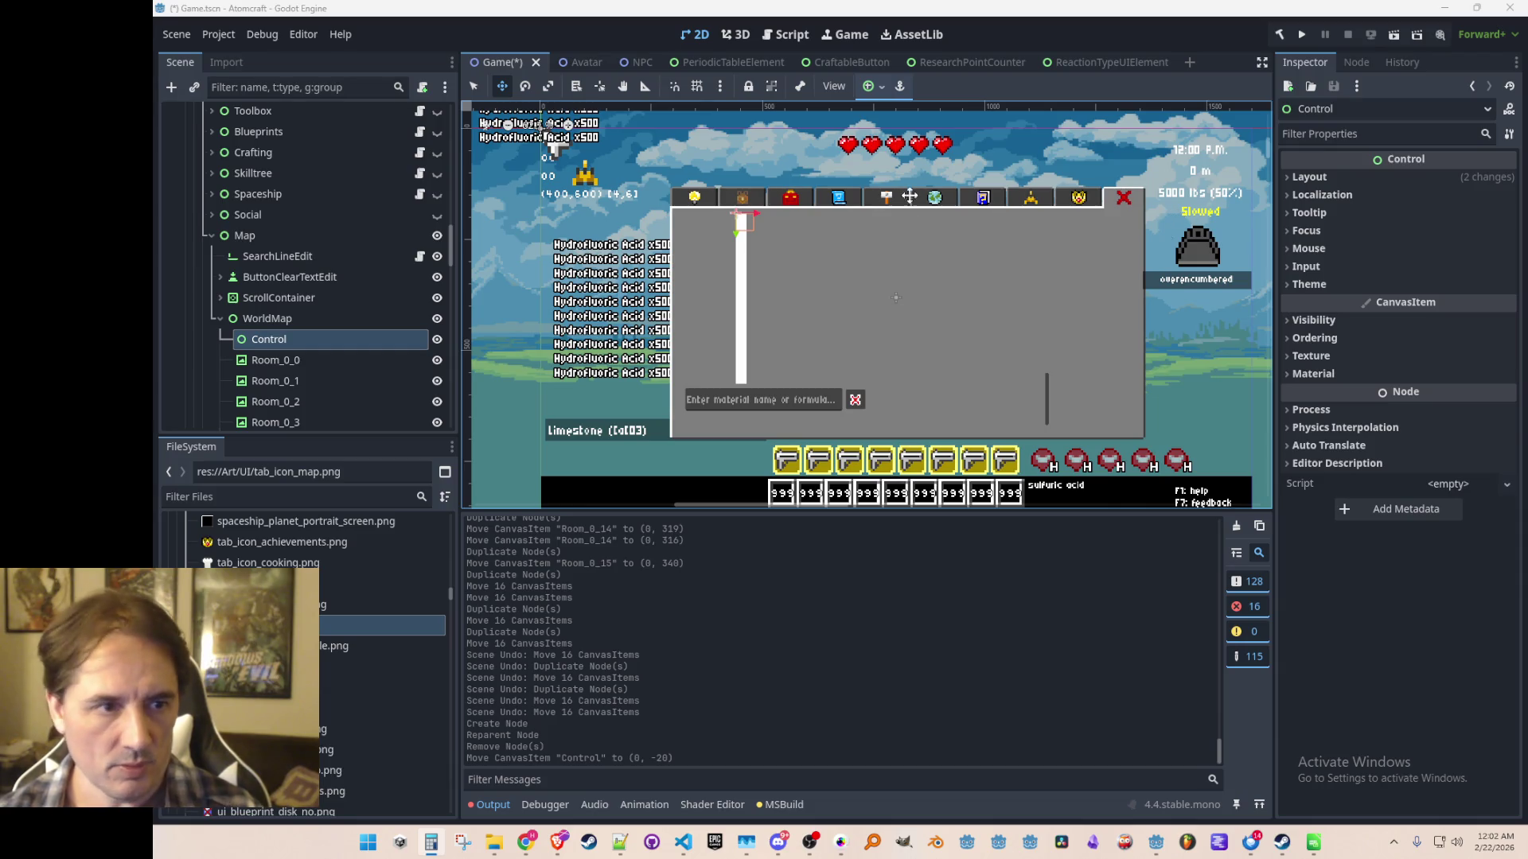
click(1306, 177)
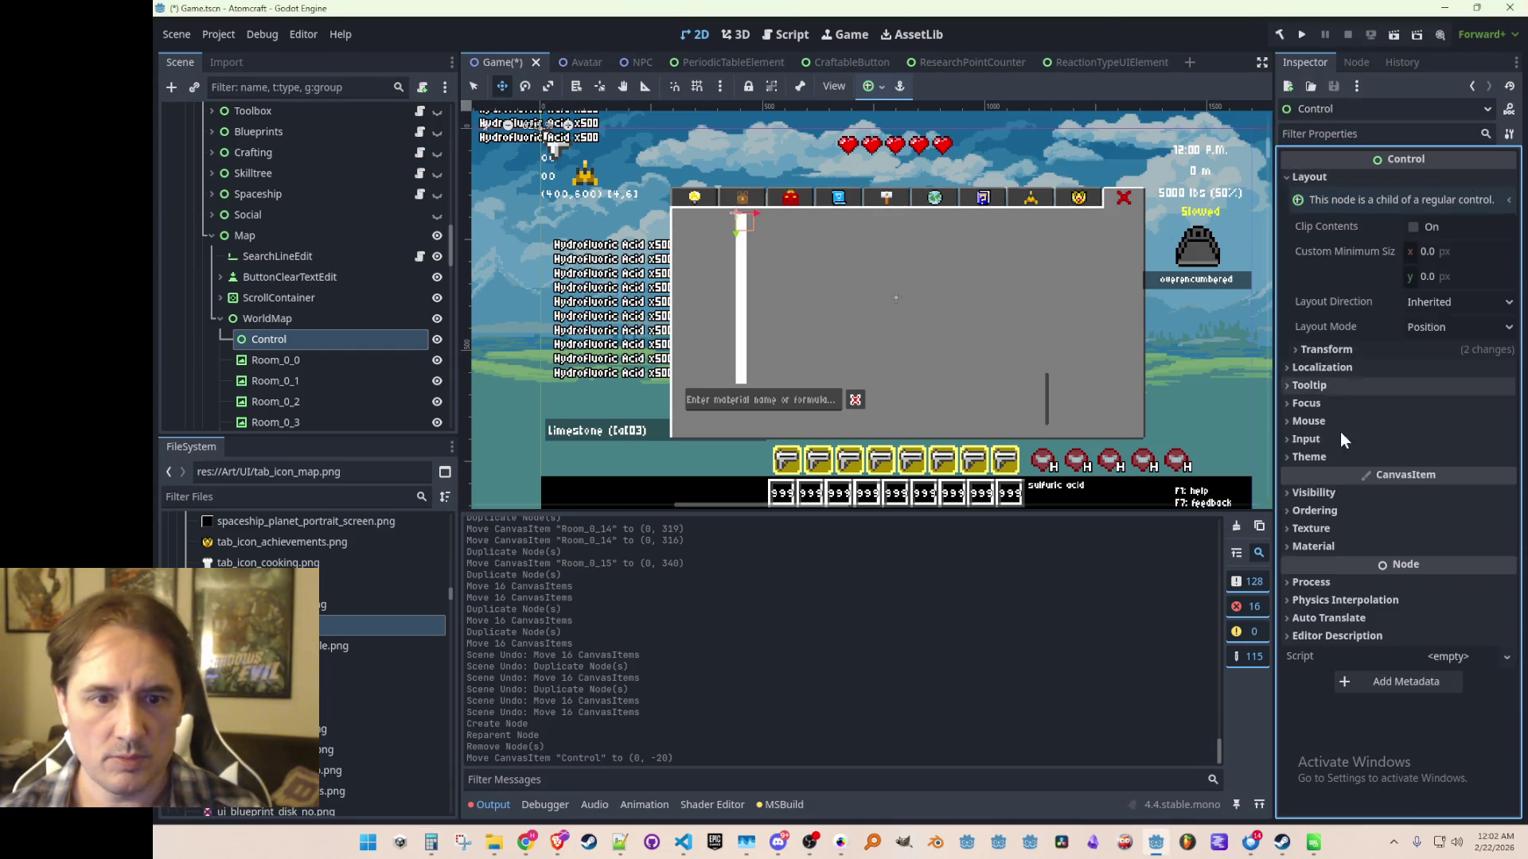
click(1335, 348)
click(1439, 390)
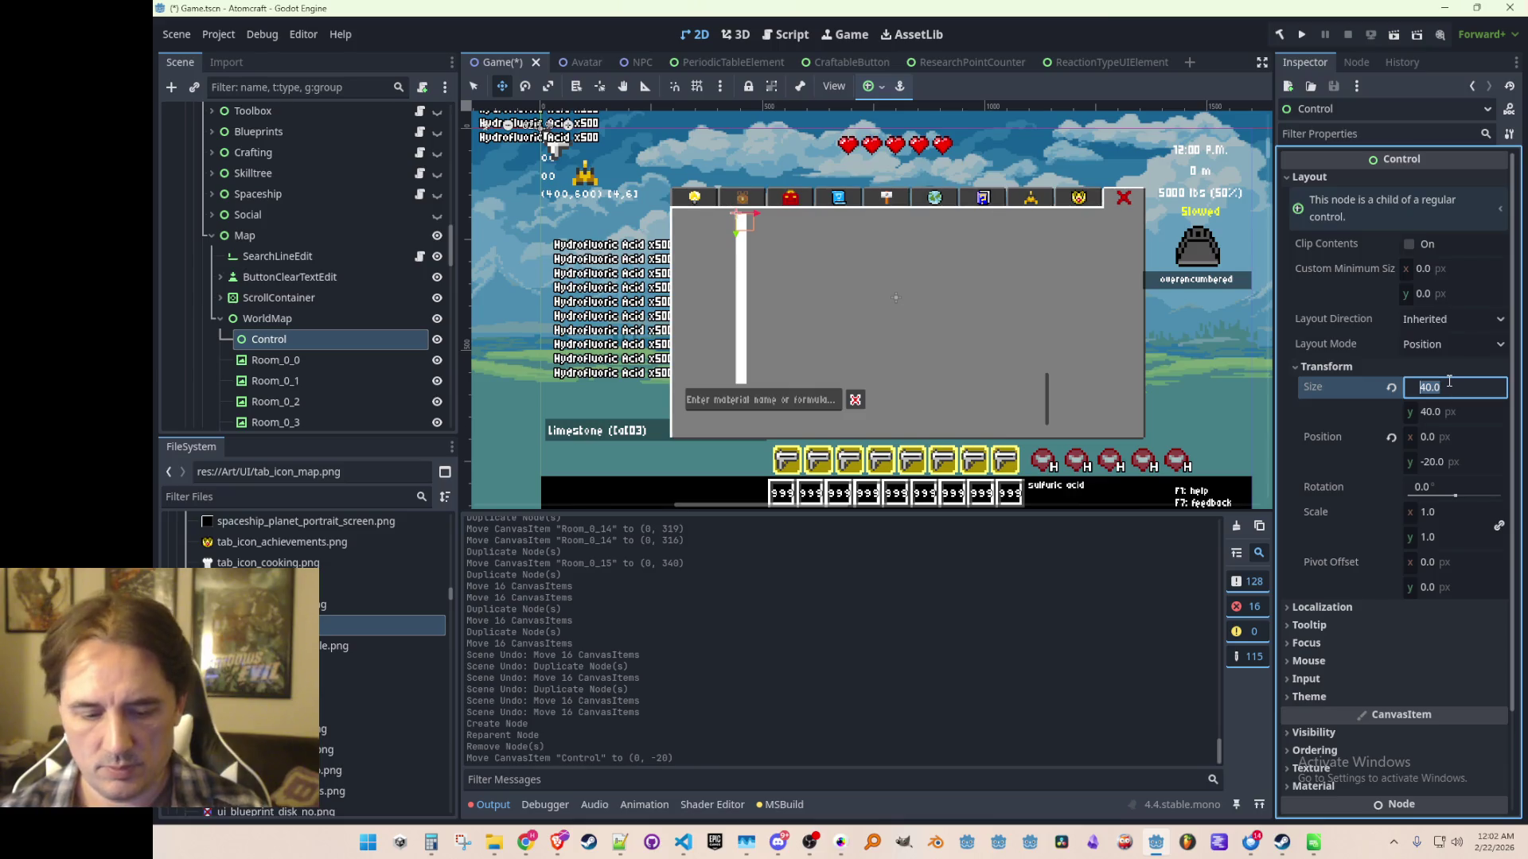
text(8)
key(Tab)
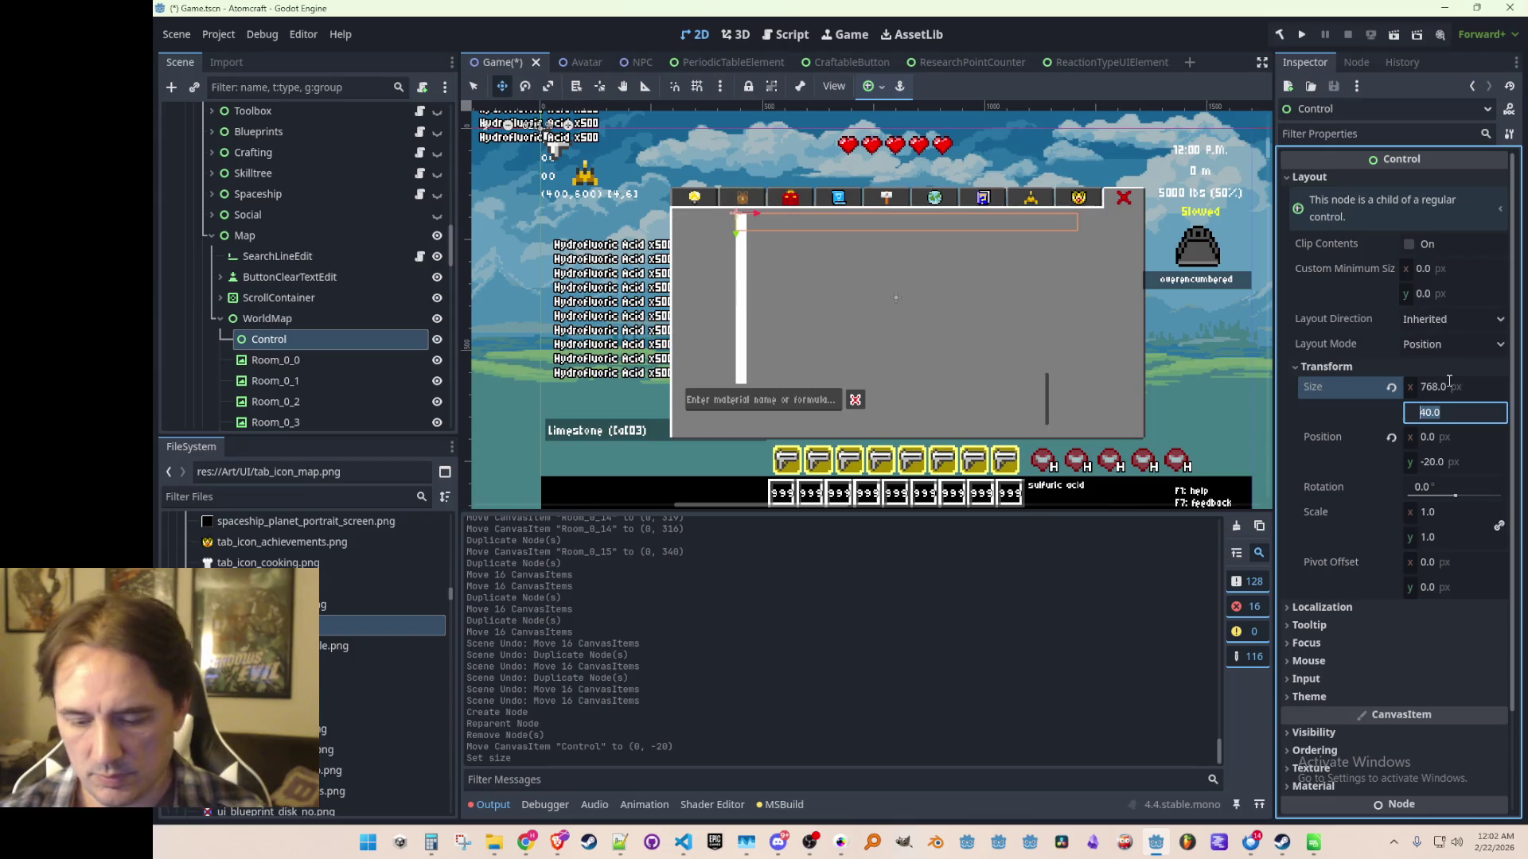
text(384)
key(Return)
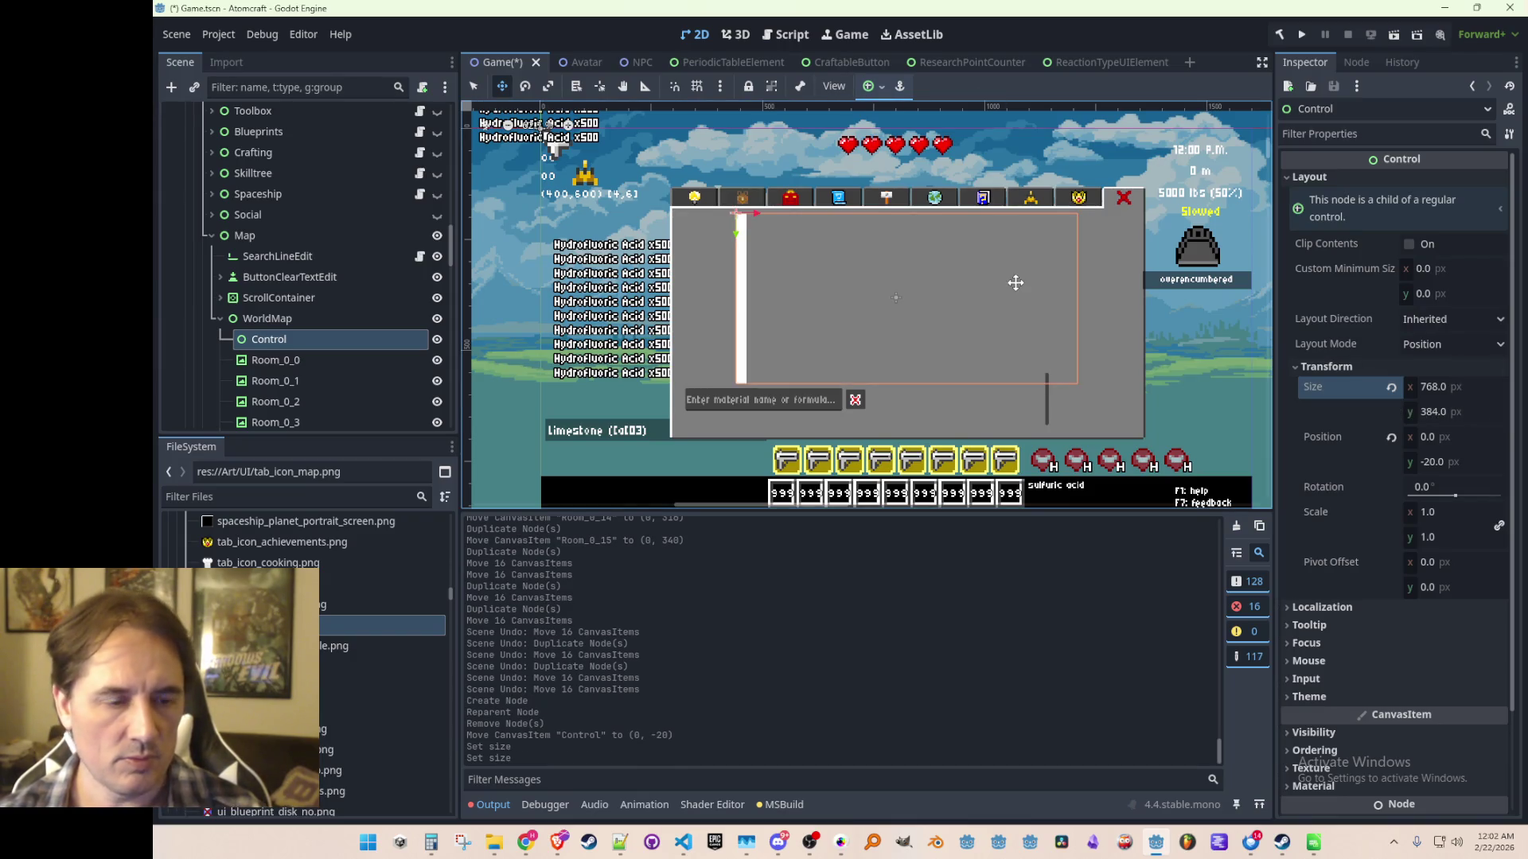
scroll(963, 358, down, 1)
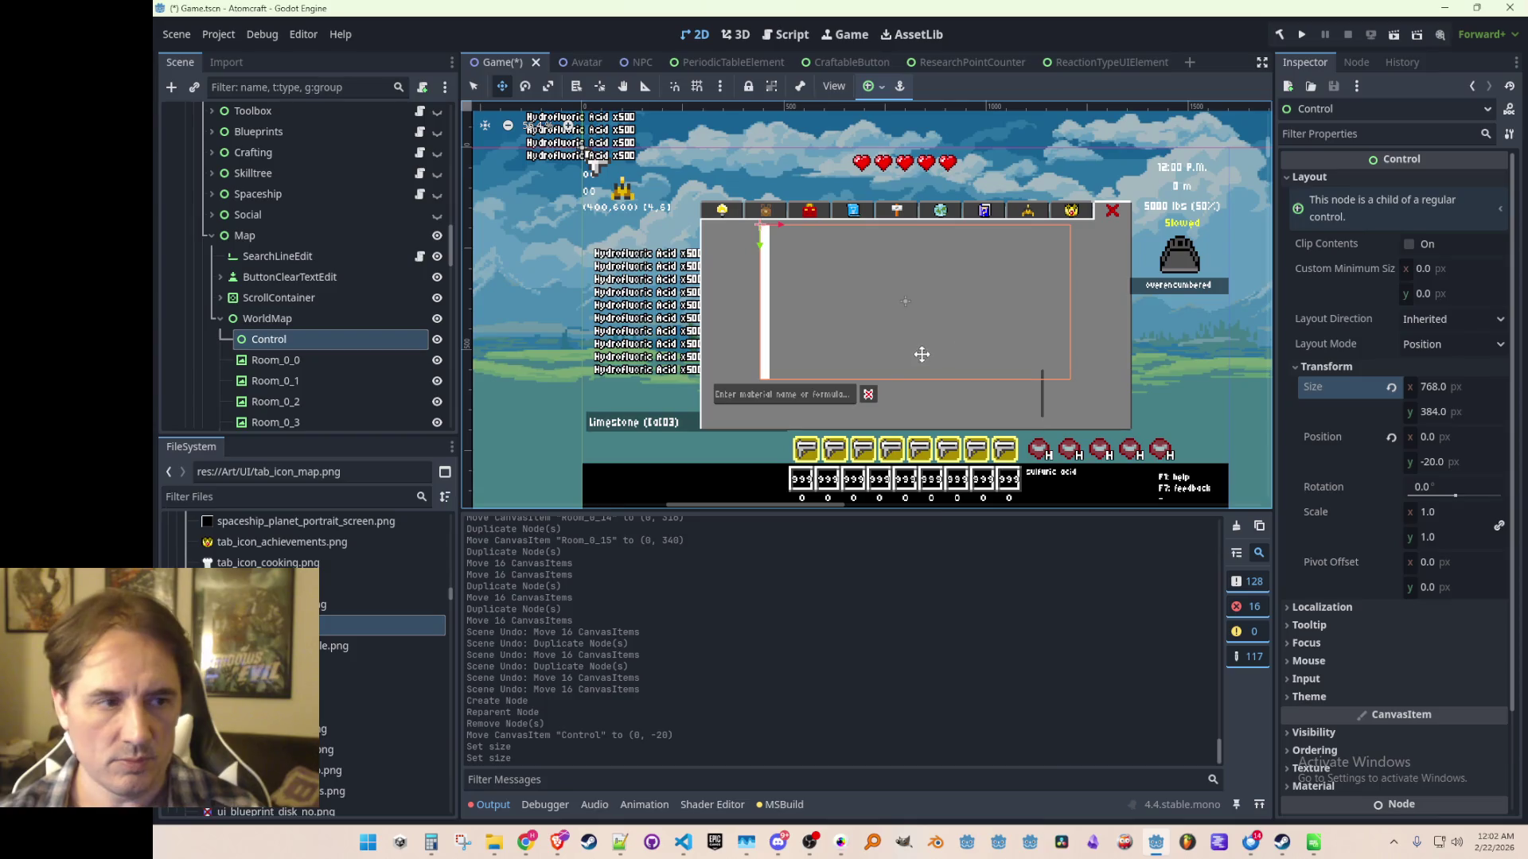
click(259, 298)
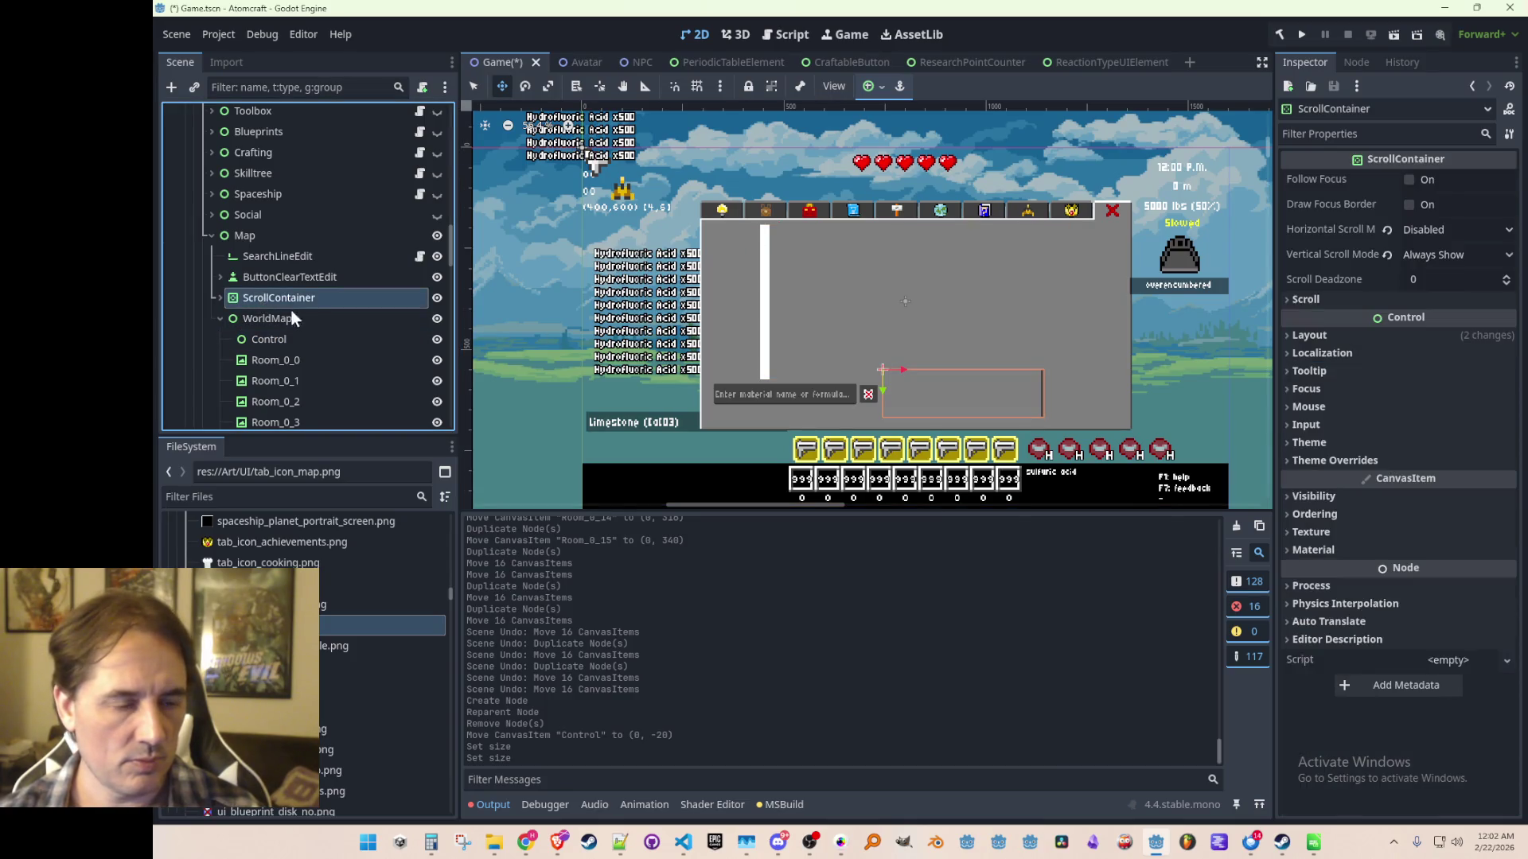
Nudge the ScrollContainer slightly downward and hide it from the canvas.
drag(883, 393, 885, 394)
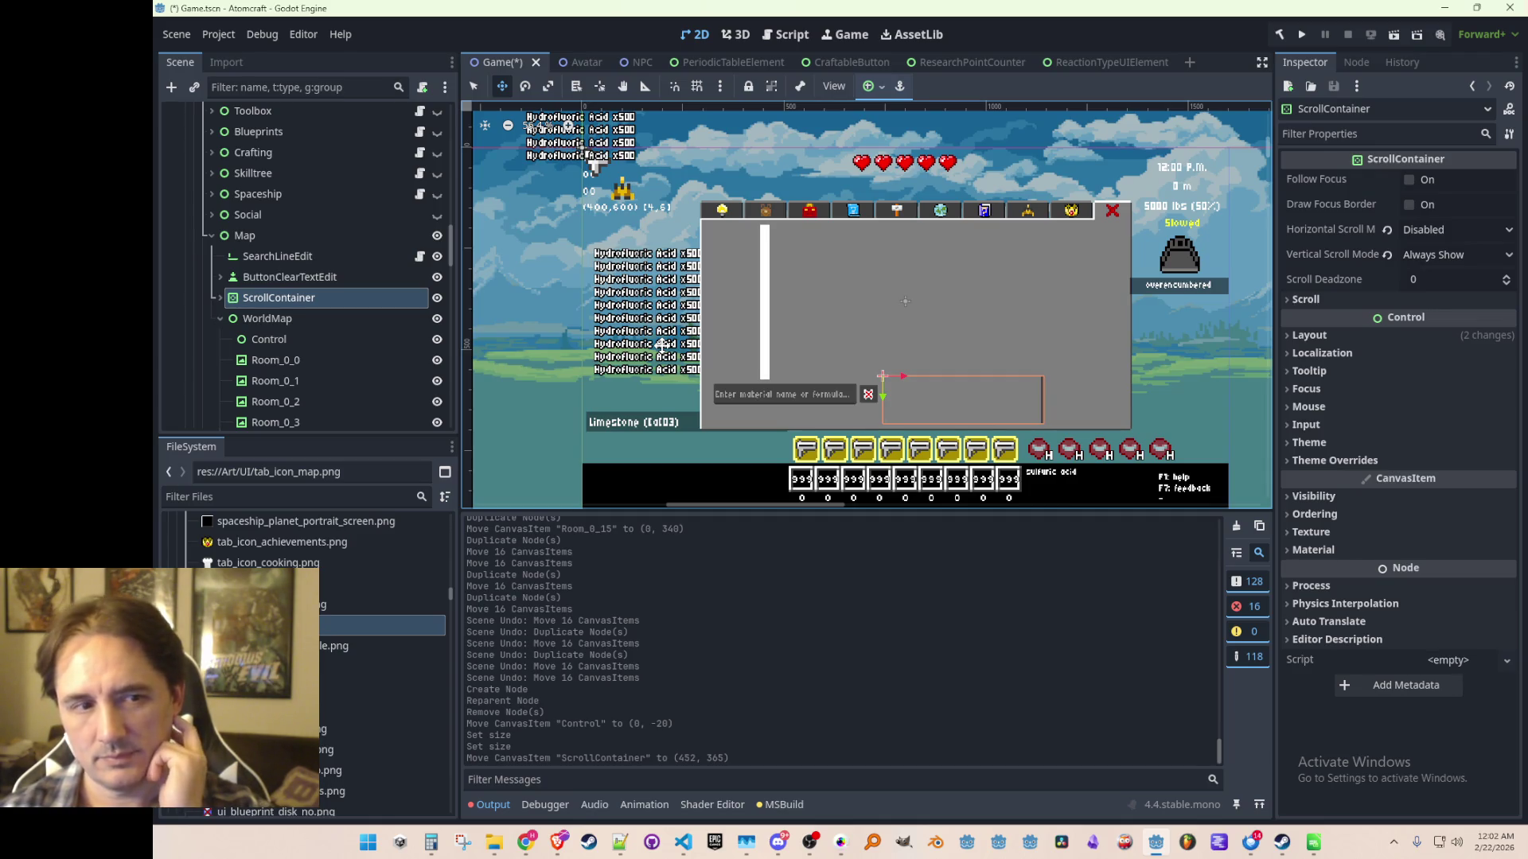
click(347, 280)
click(346, 298)
click(437, 298)
Move SearchLineEdit and ButtonClearTextEdit together to the right and down.
click(285, 276)
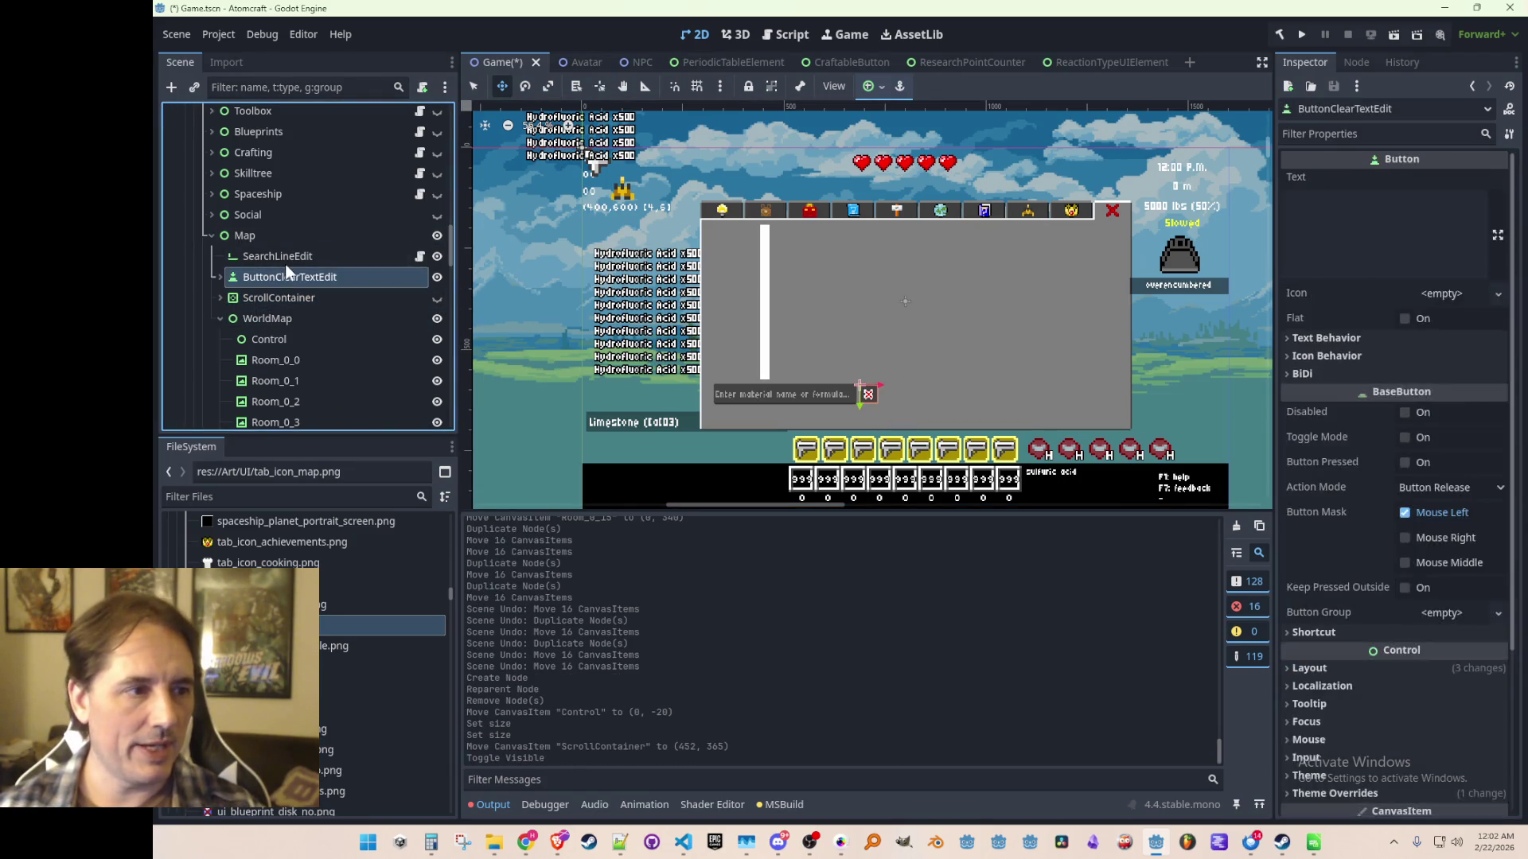
ctrl+click(289, 258)
scroll(875, 402, up, 2)
mouse_move(878, 403)
mouse_down()
mouse_move(1061, 402)
mouse_move(1061, 416)
mouse_move(1049, 405)
mouse_up()
scroll(1049, 405, down, 2)
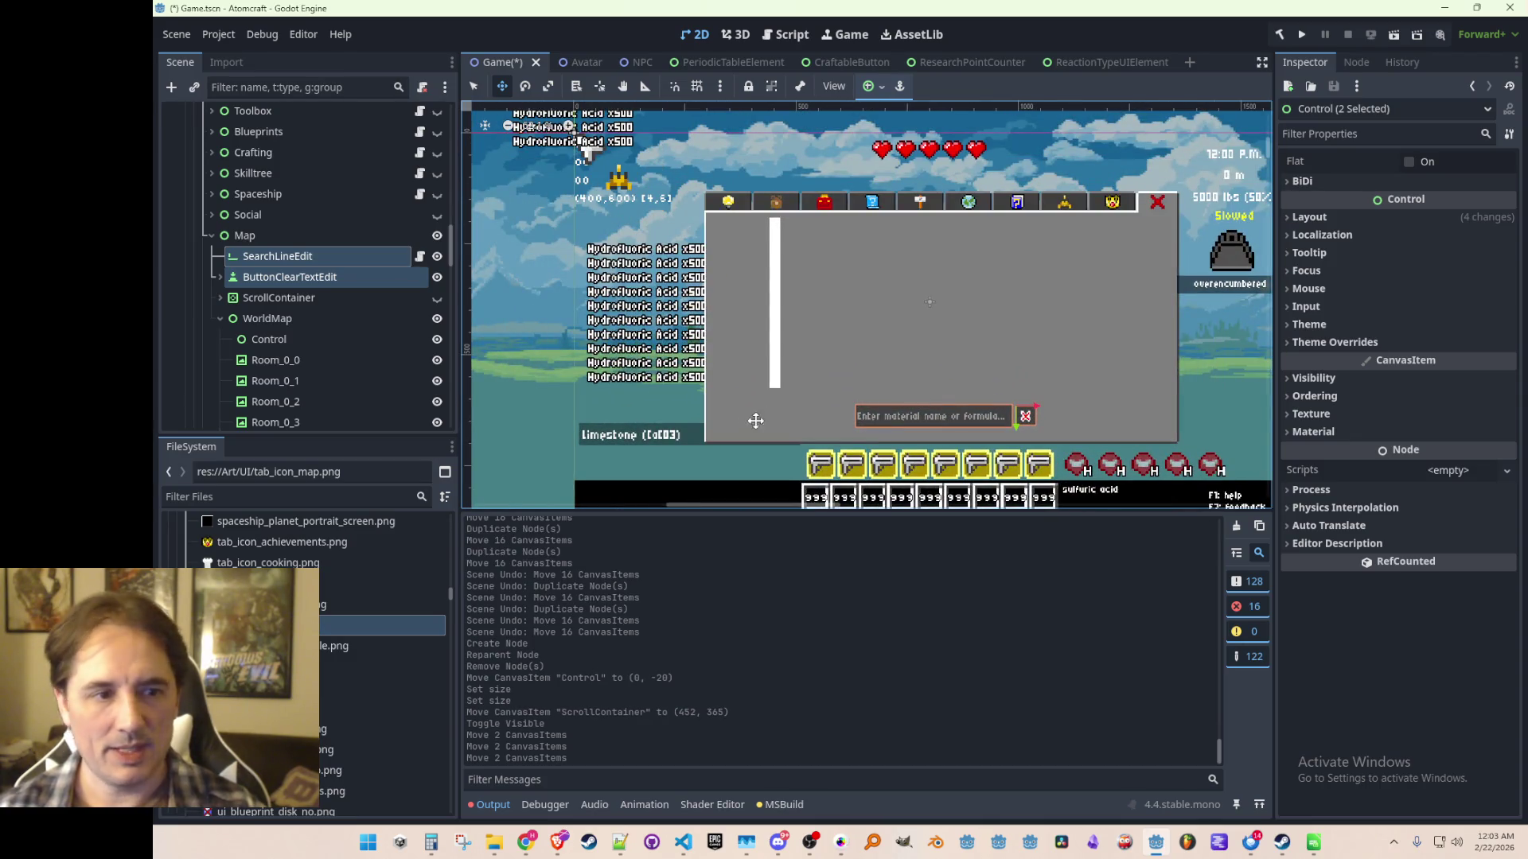
scroll(927, 389, down, 2)
scroll(907, 417, up, 2)
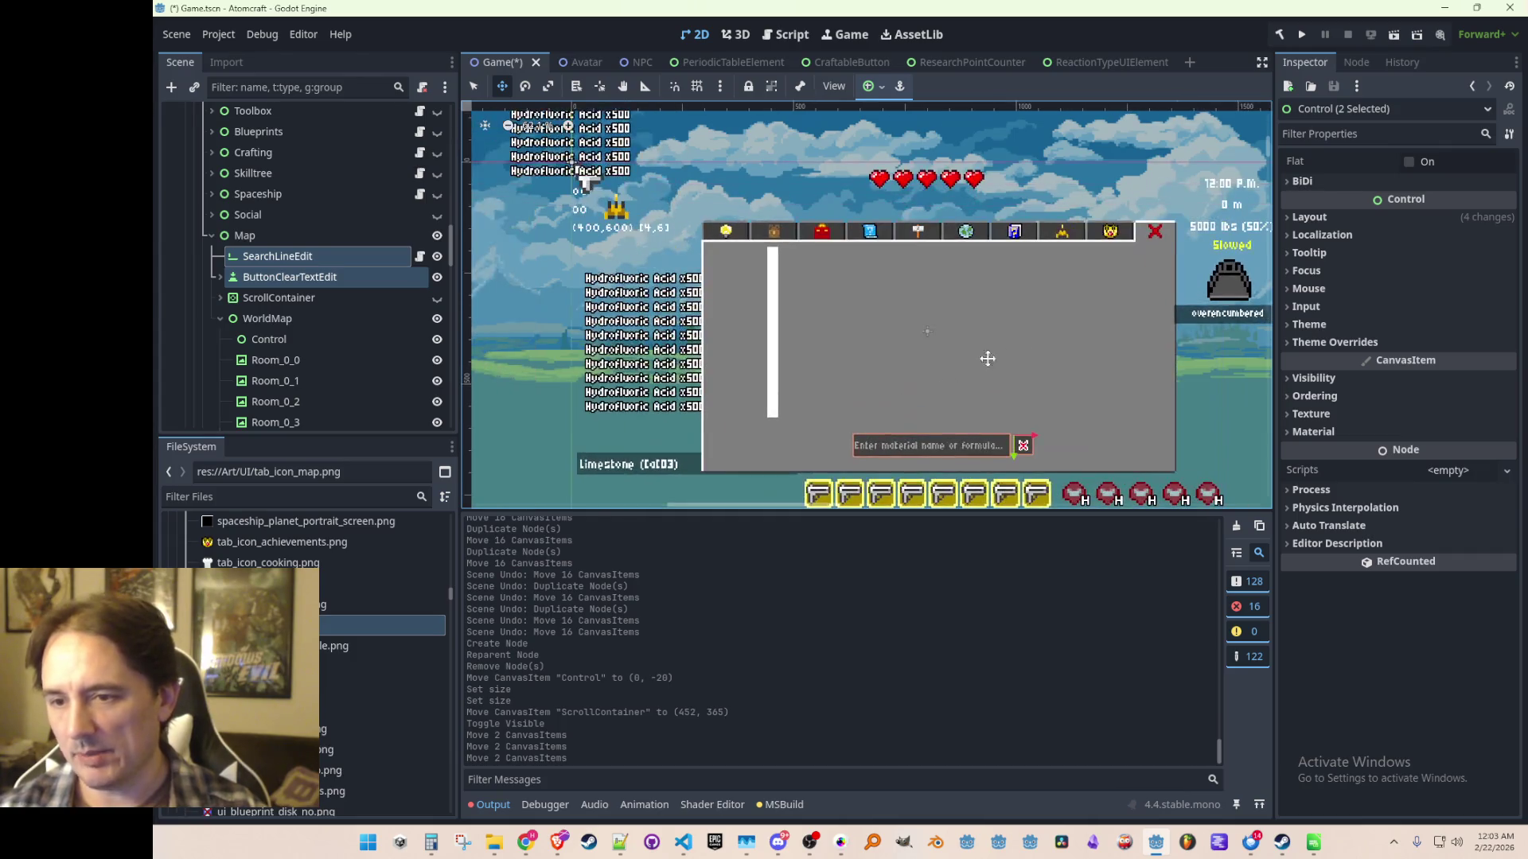
scroll(929, 378, right, 1)
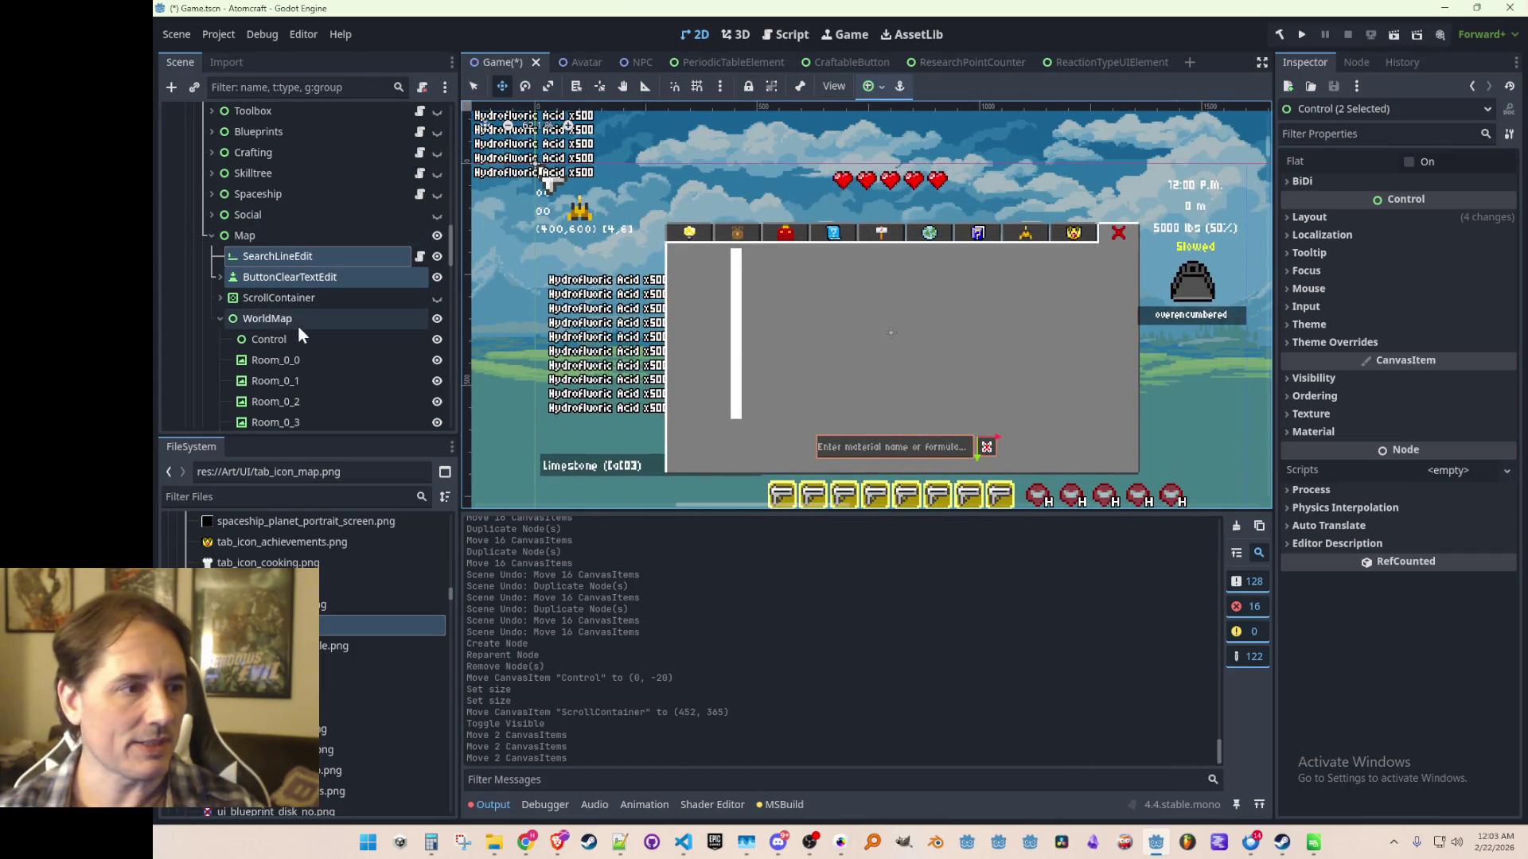
Move WorldMap down to position (148, 18).
click(267, 319)
drag(738, 291, 740, 285)
scroll(798, 342, down, 2)
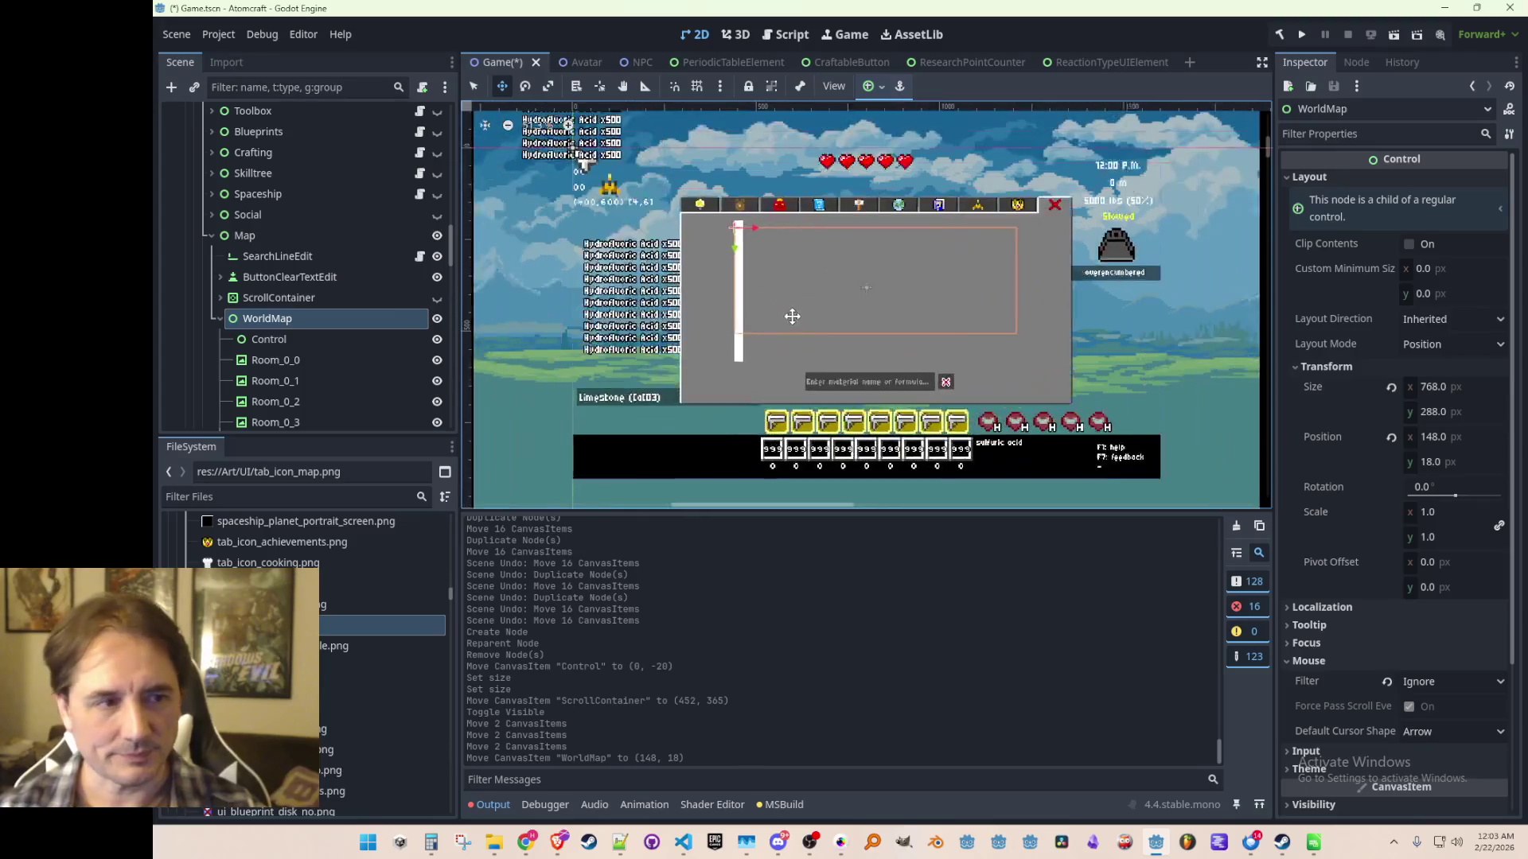
scroll(790, 317, up, 1)
double_click(272, 340)
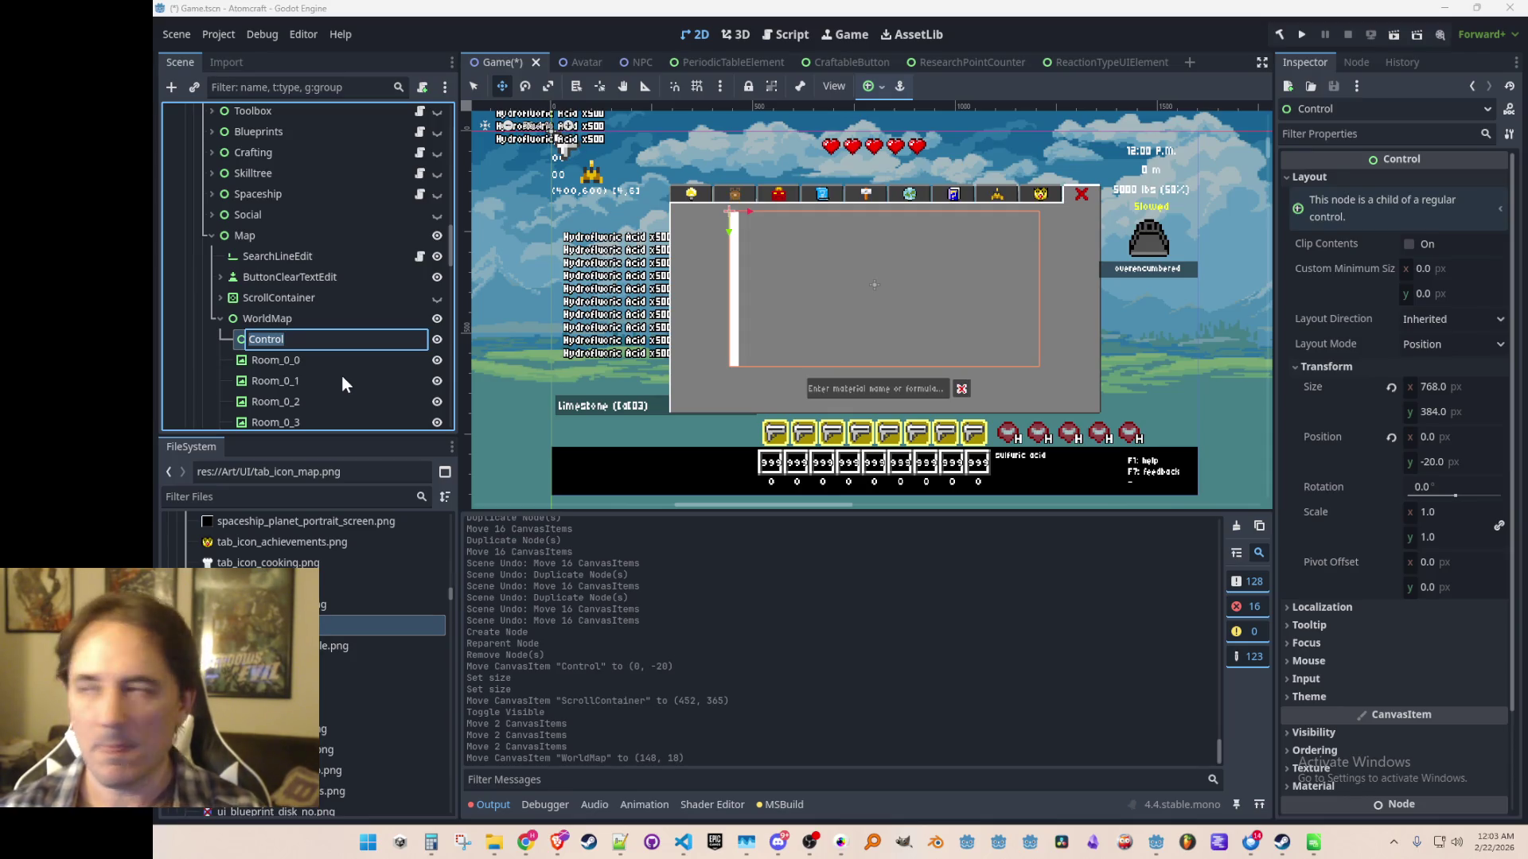
Name the column node X_0 and rename Room_0_0 to Y_0.
text(X)
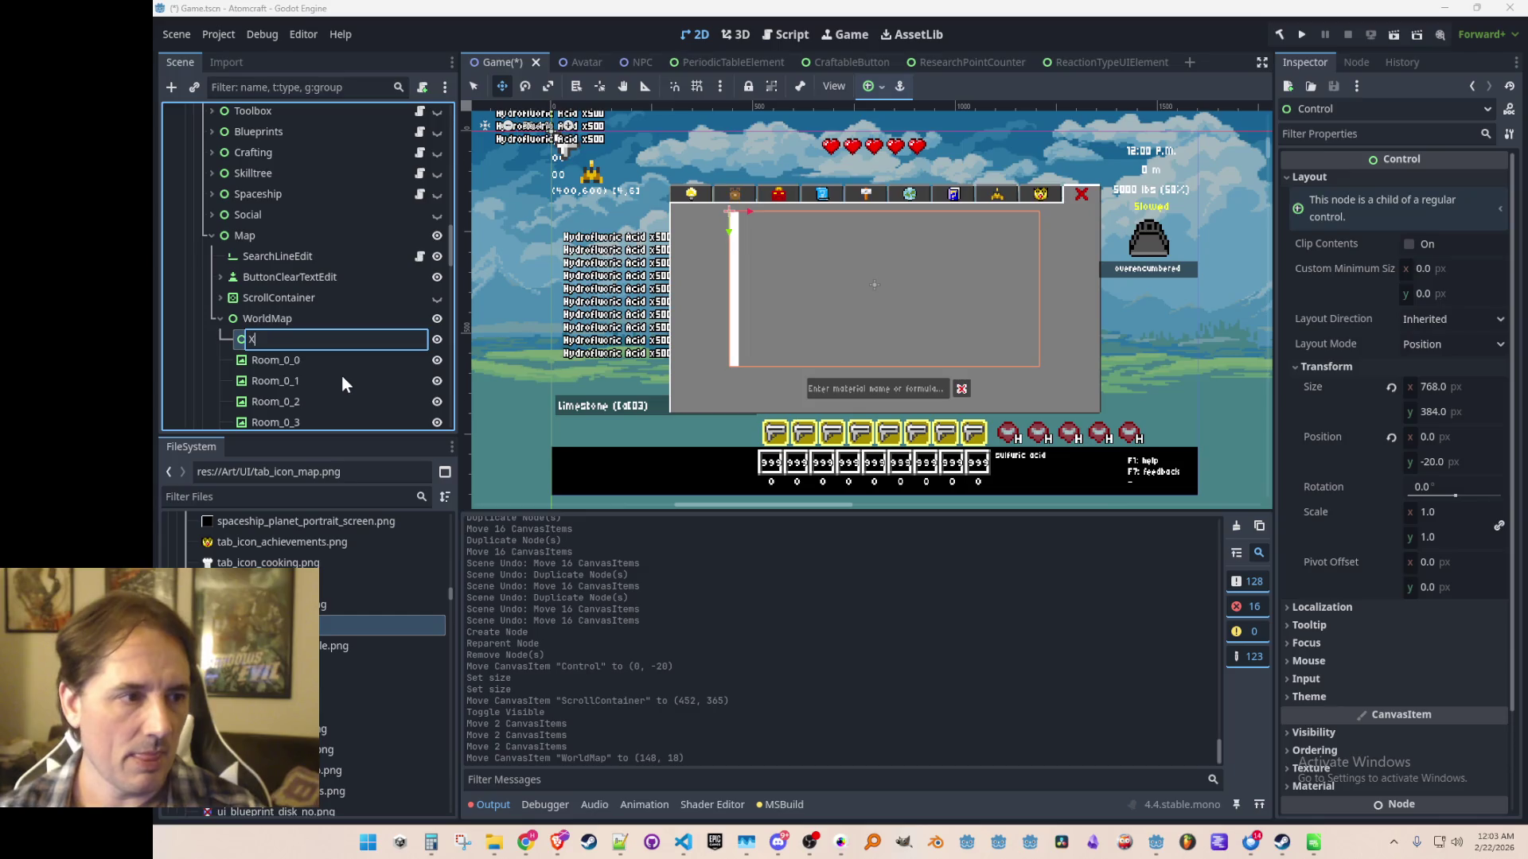
text(_0)
key(Return)
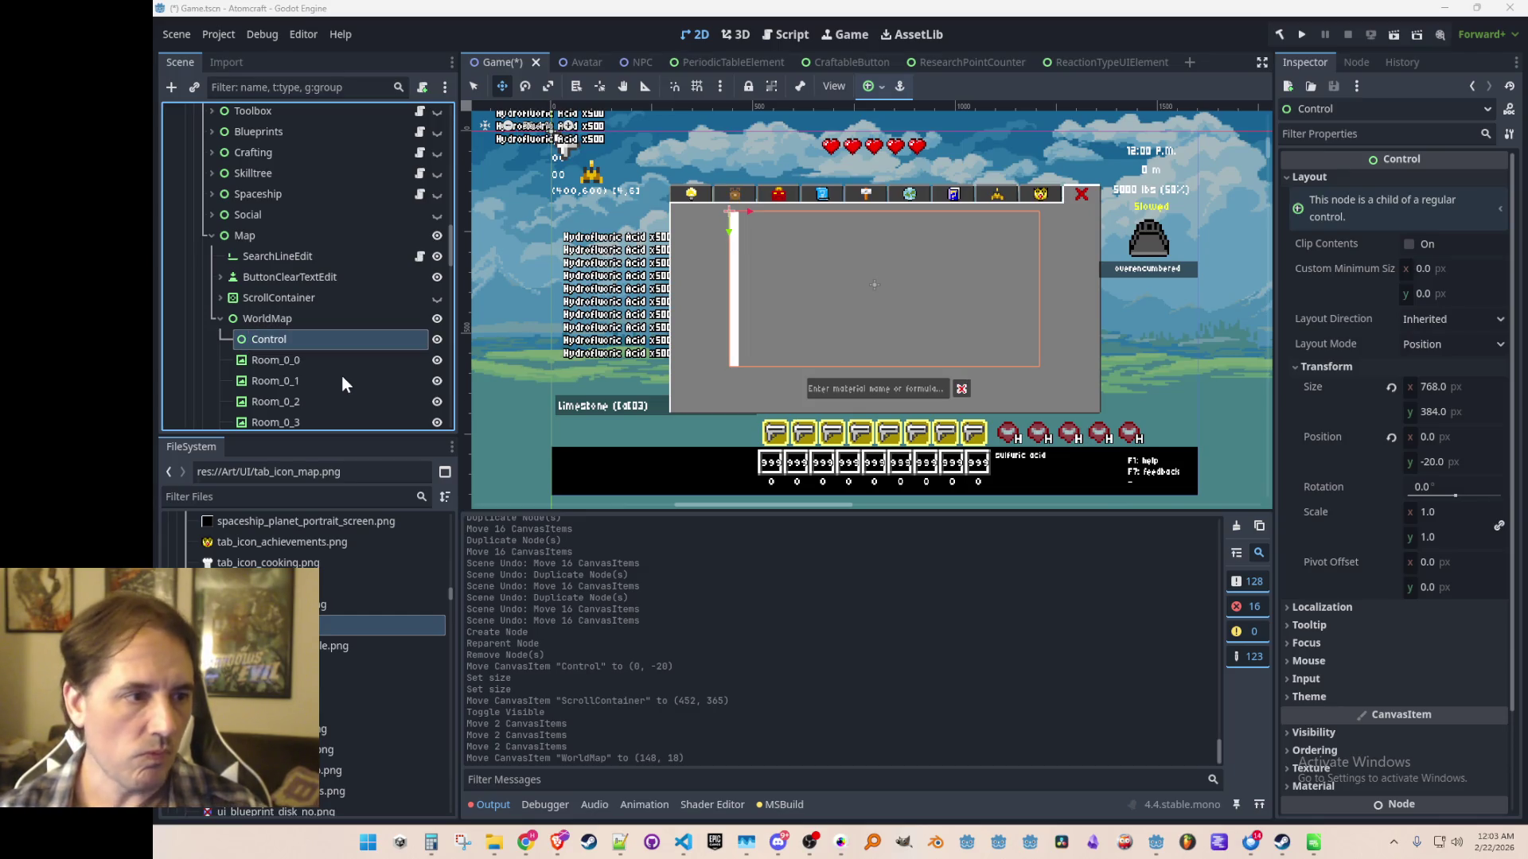
click(316, 361)
click(315, 361)
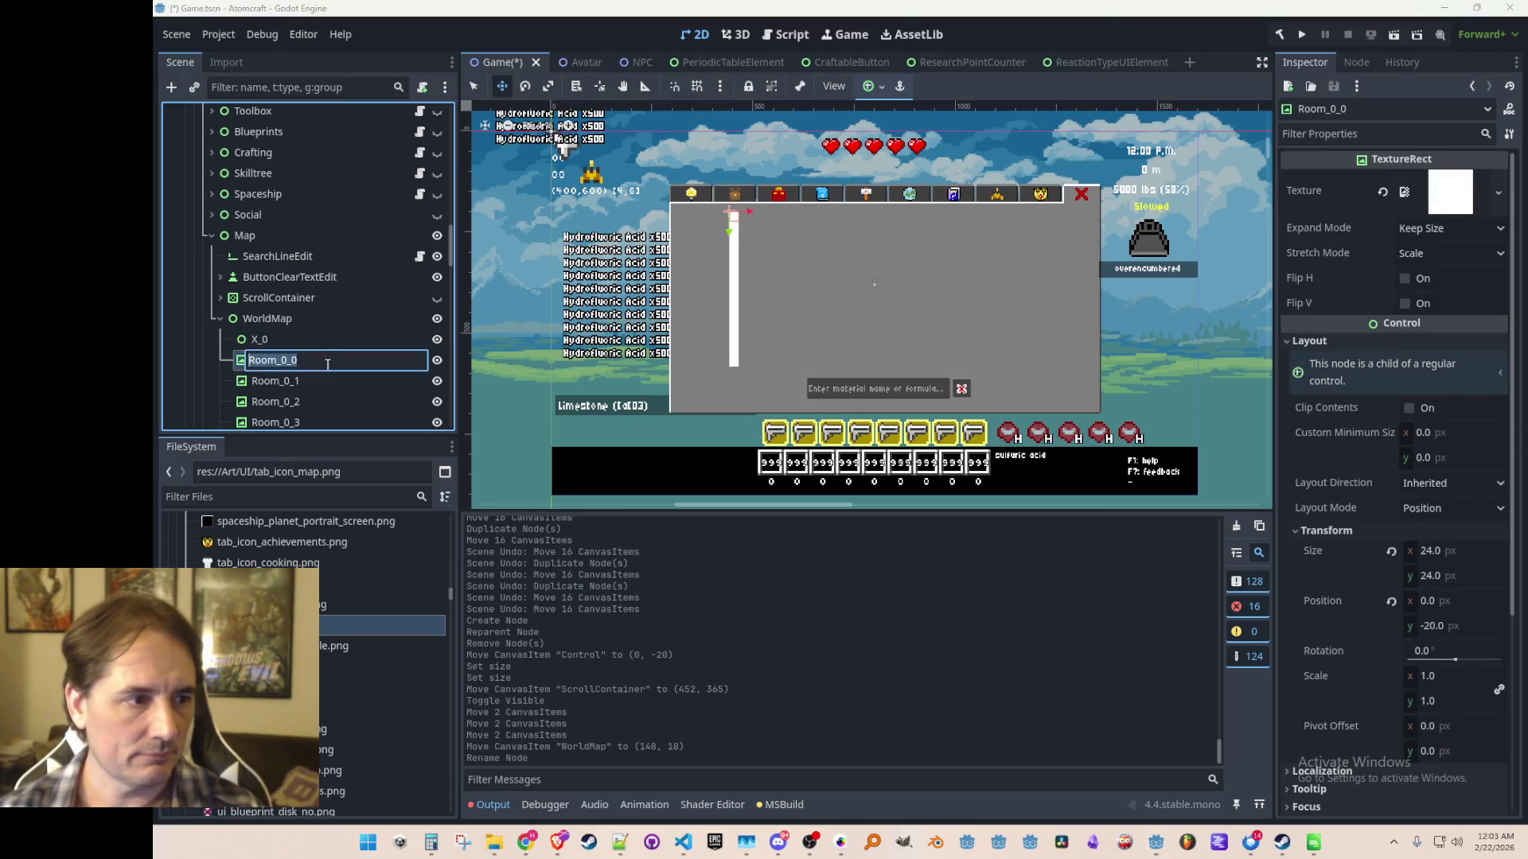
text(Y)
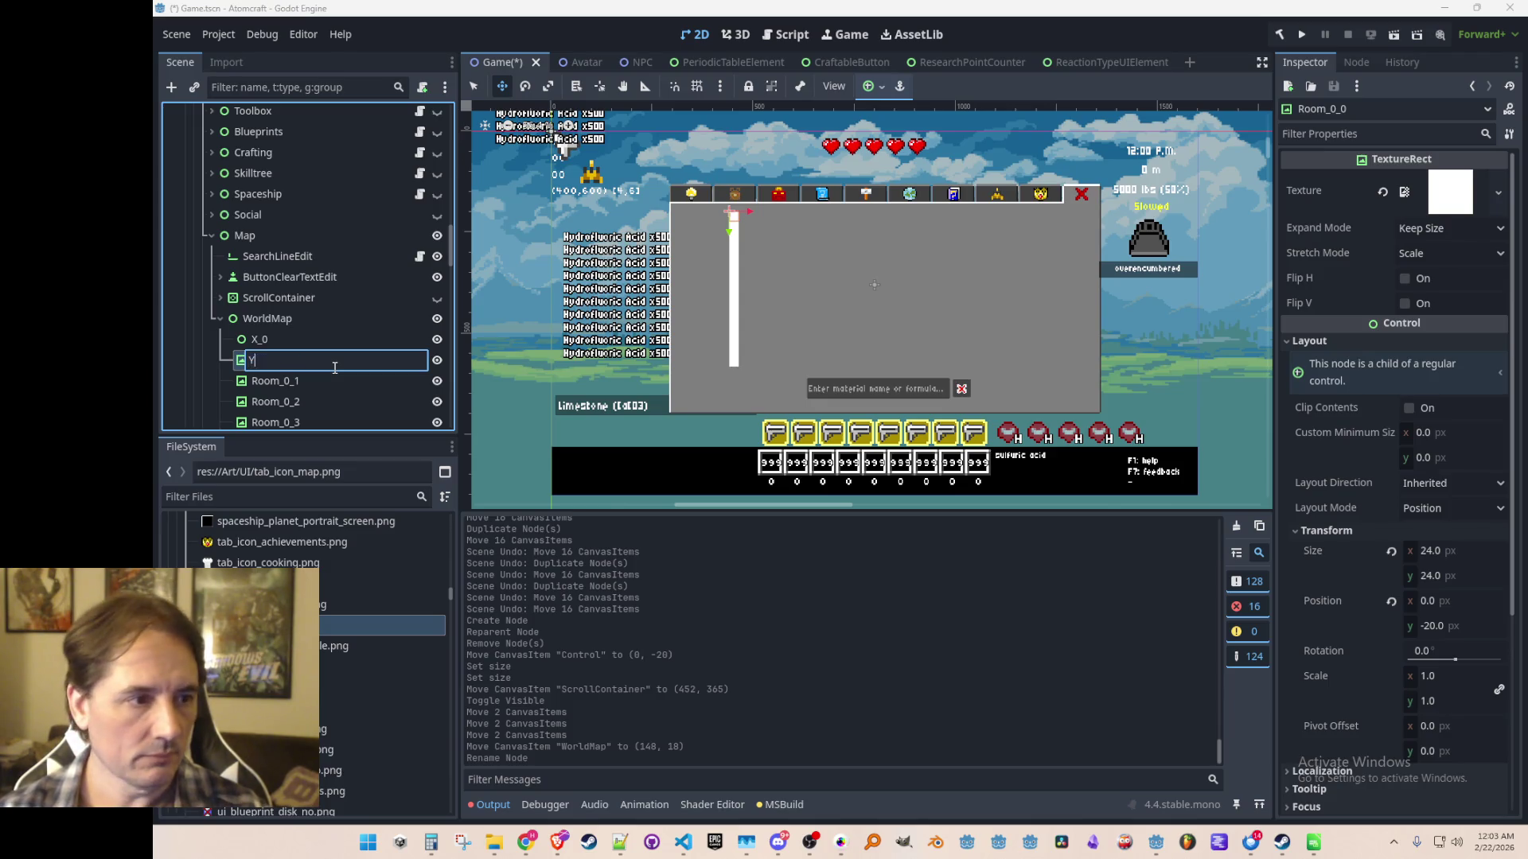
key(Return)
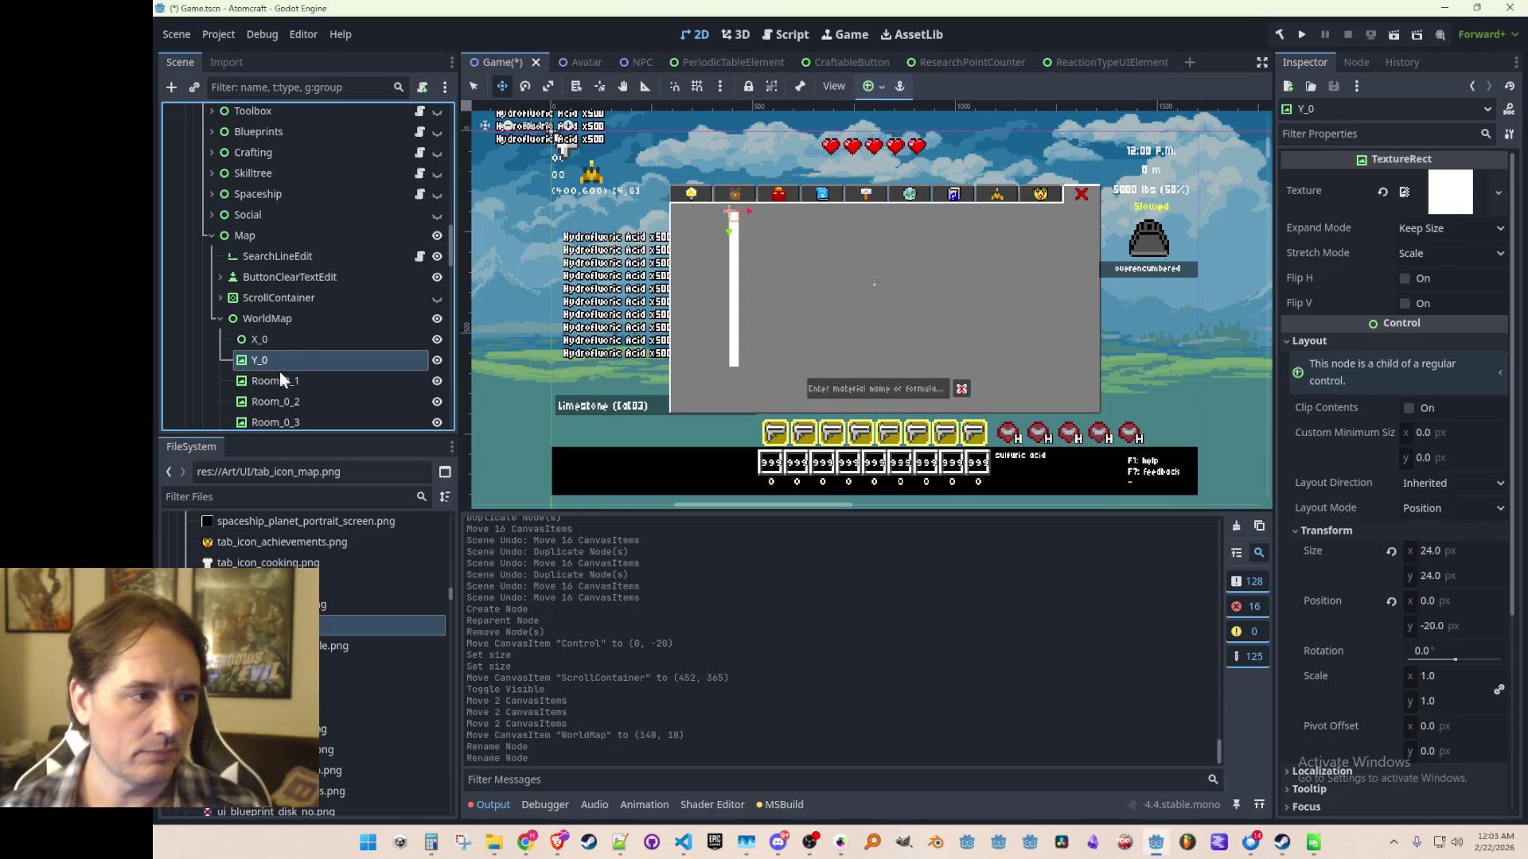
Rename tiles Room_0_1 through Room_0_5 to Y_1 through Y_5.
scroll(282, 371, down, 2)
double_click(289, 299)
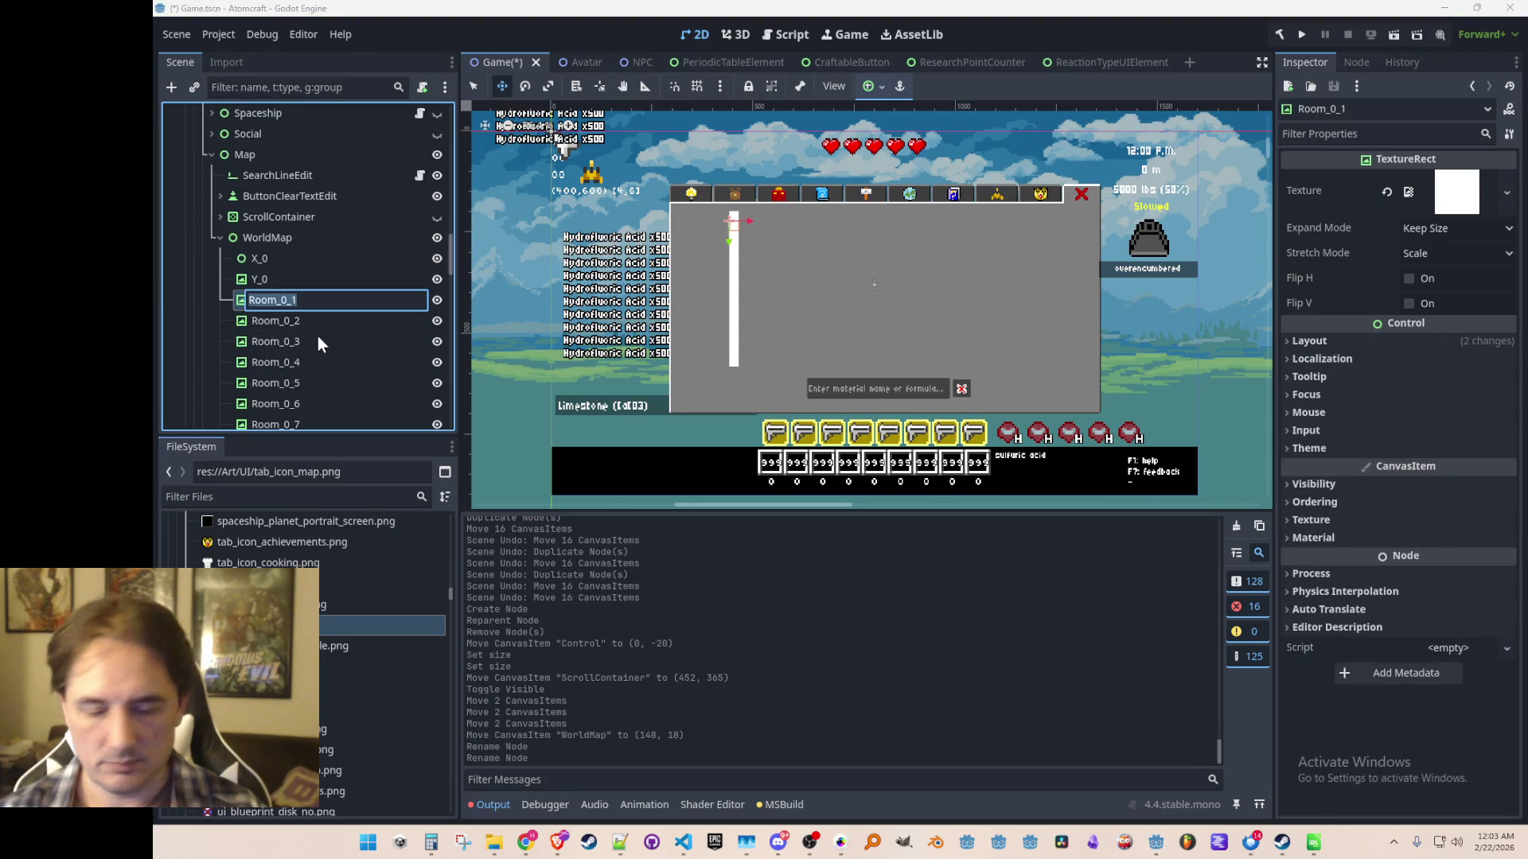
text(Y_1)
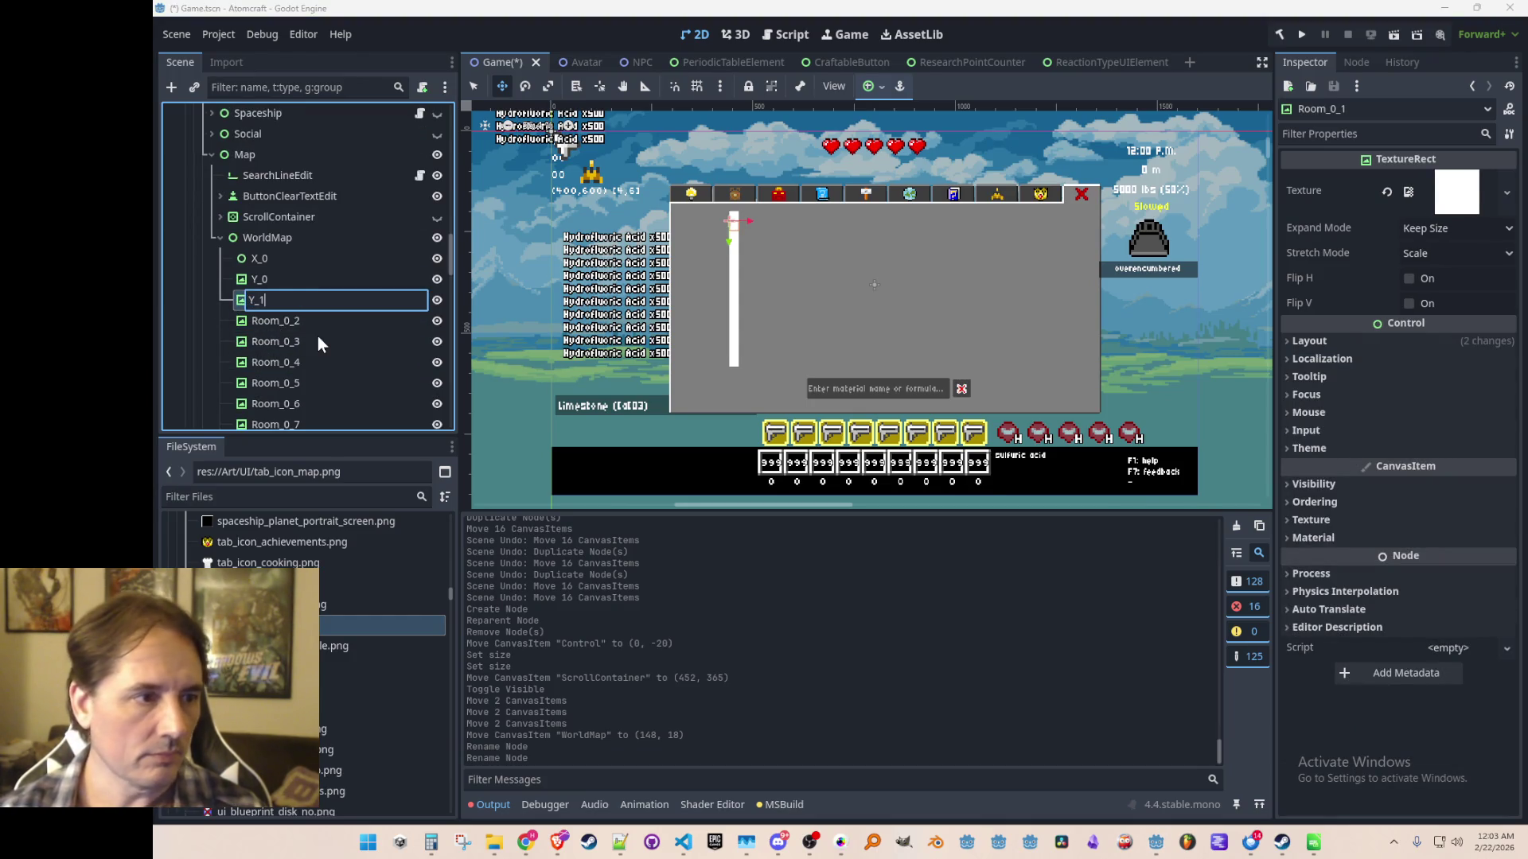
key(Return)
double_click(298, 320)
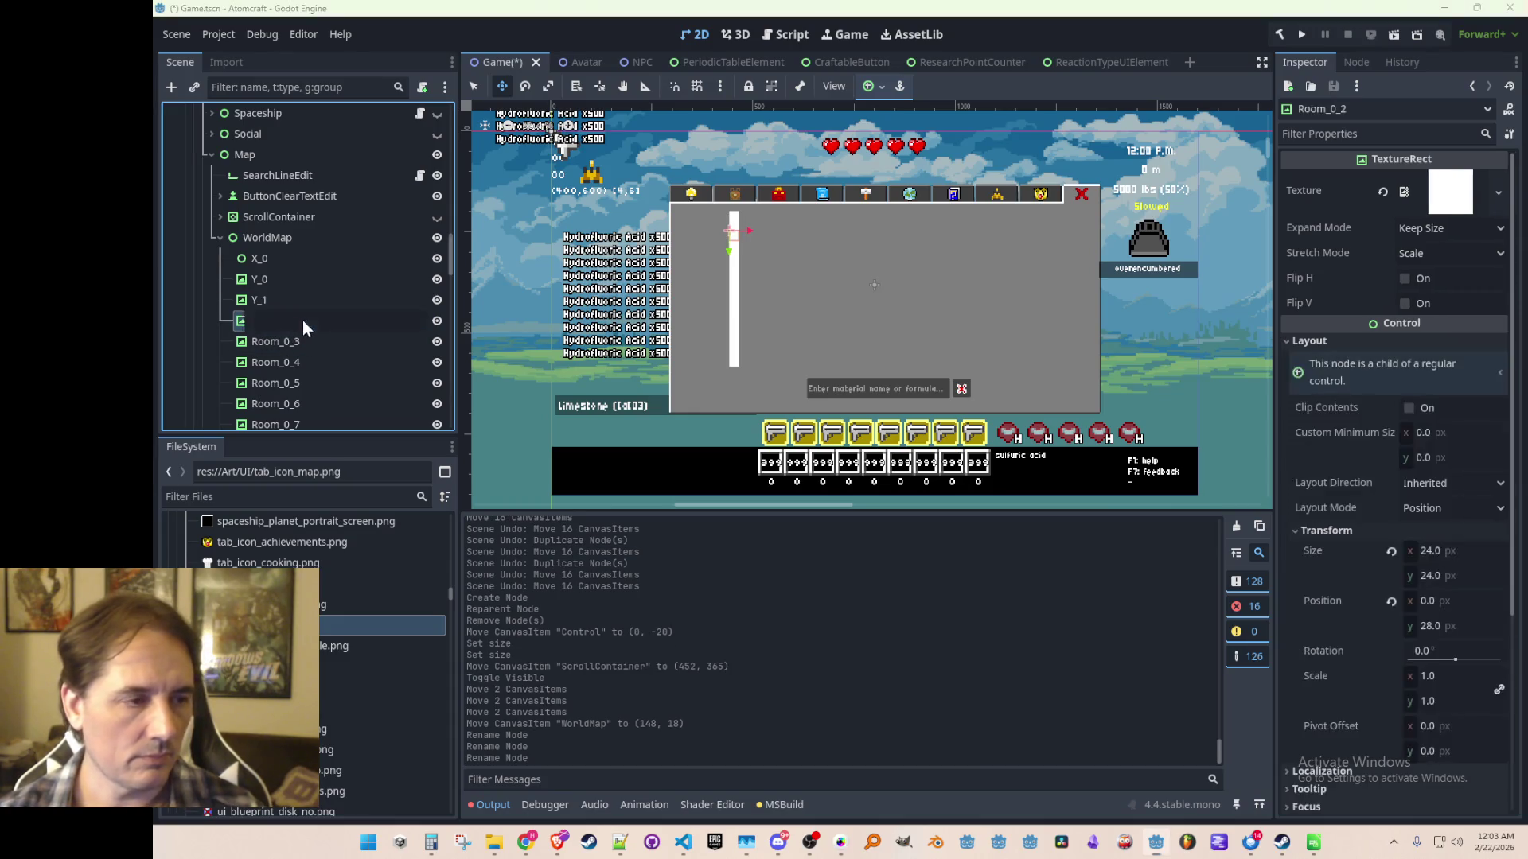
text(Y_2)
key(Return)
double_click(299, 342)
text(Y_3)
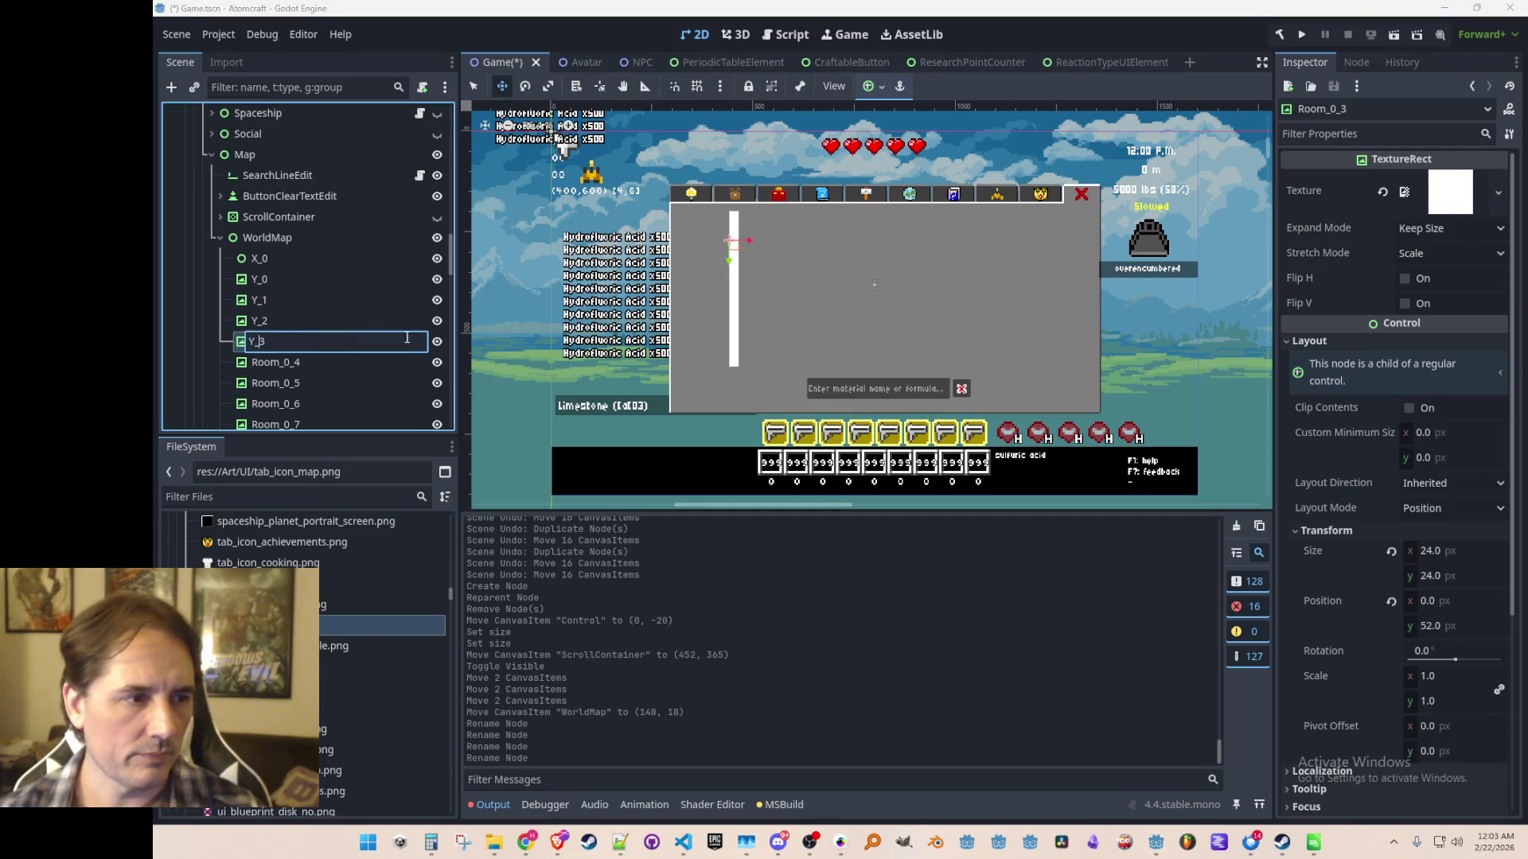
key(Return)
double_click(311, 365)
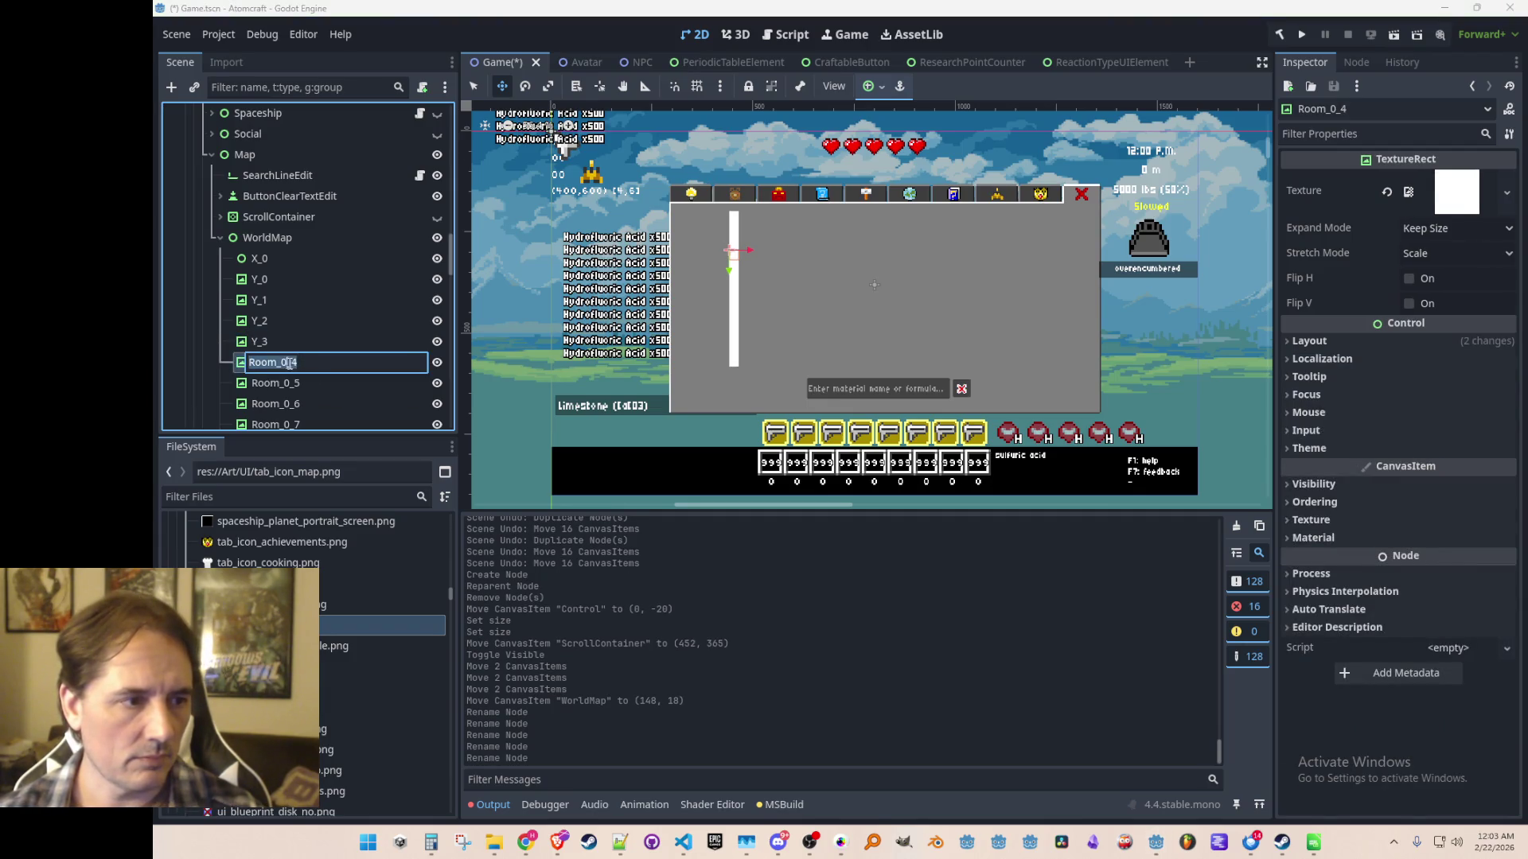
key(Return)
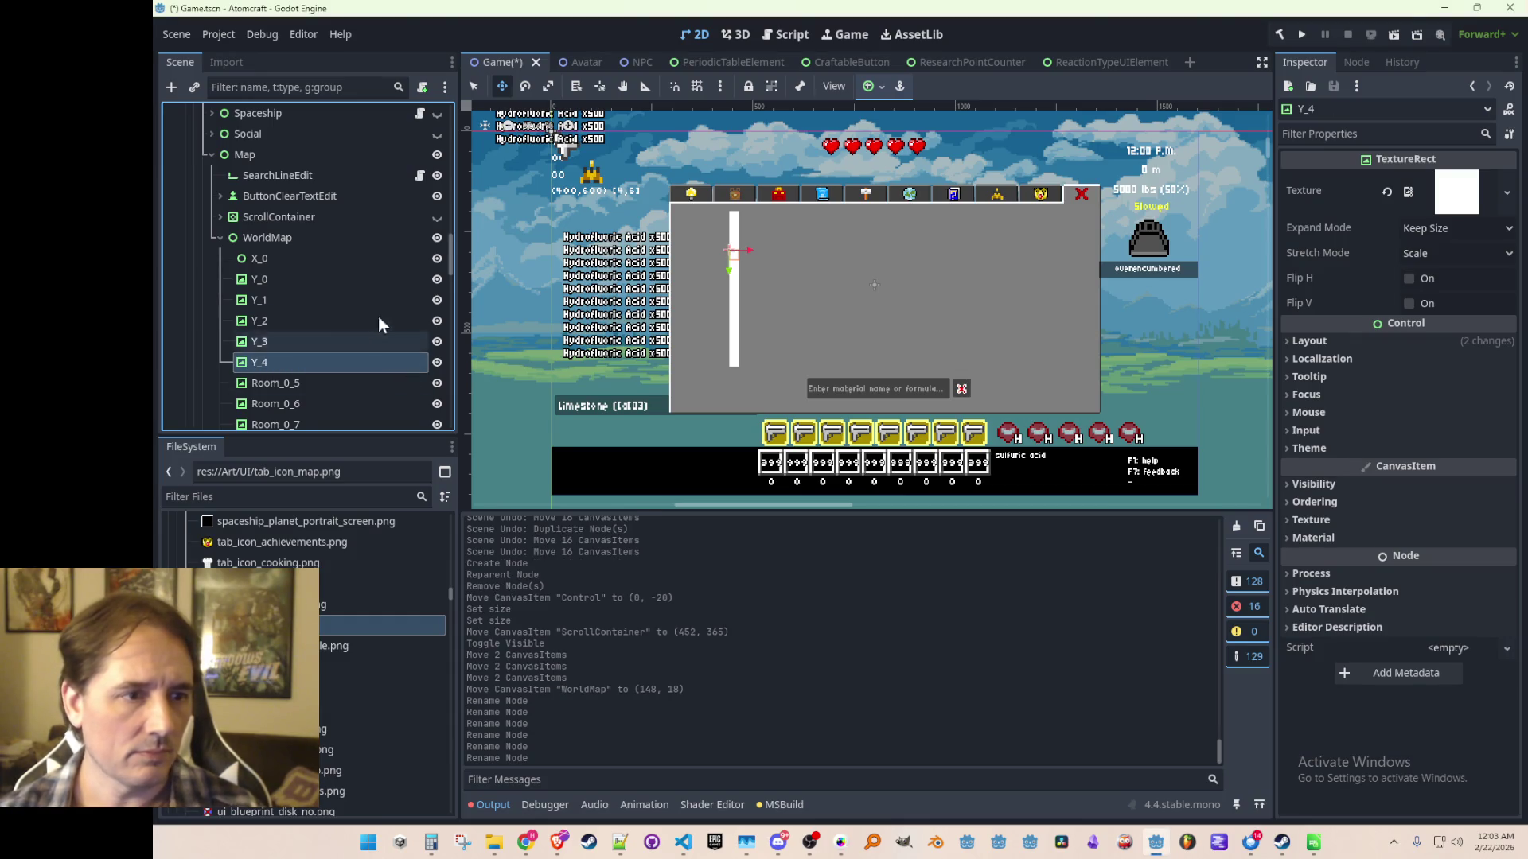
scroll(374, 314, down, 5)
double_click(294, 183)
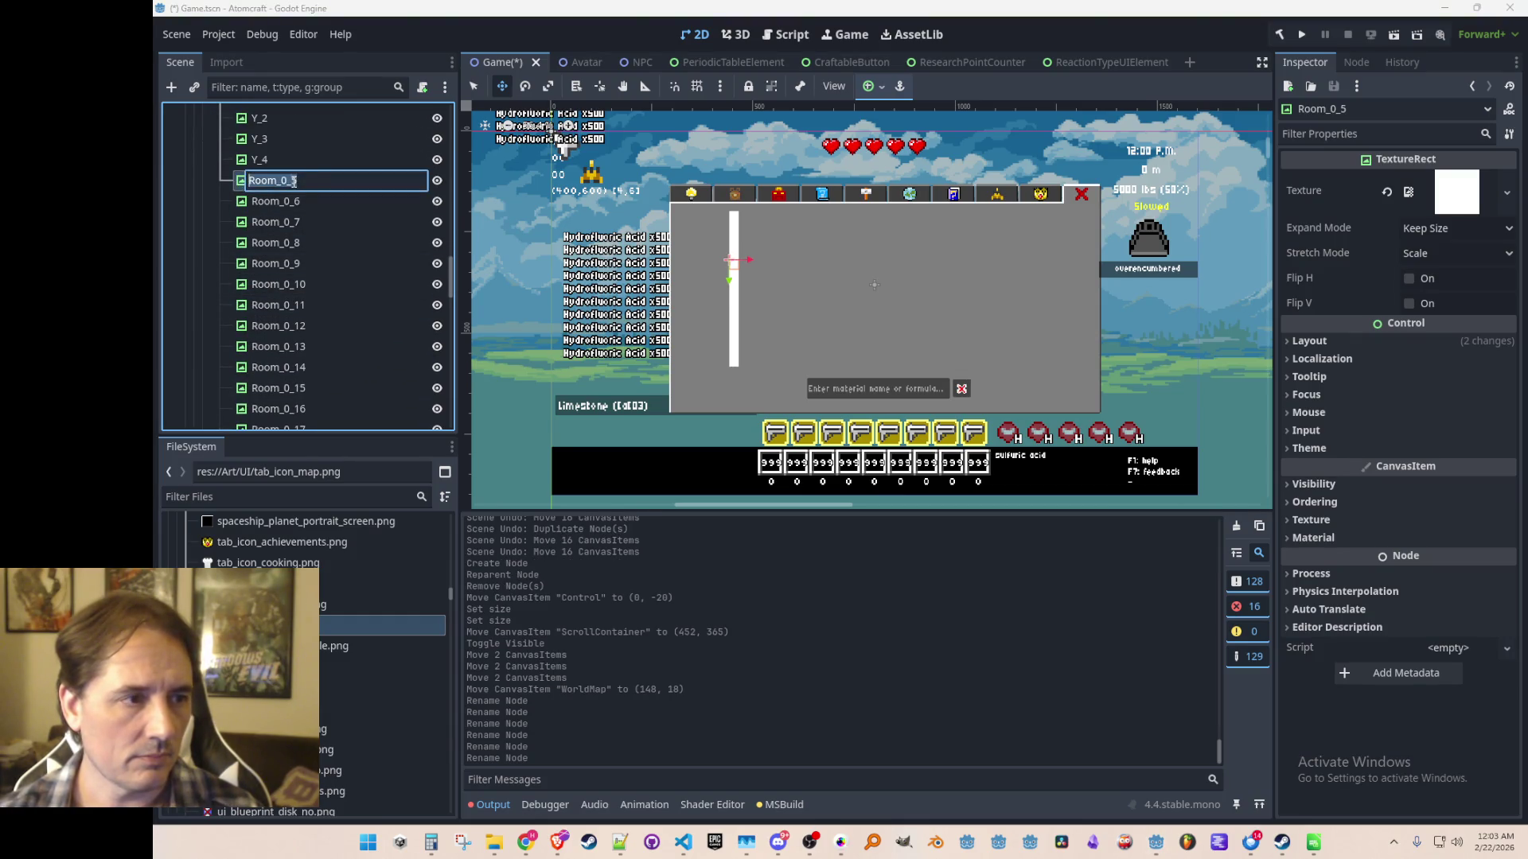
text(Y_5)
key(Return)
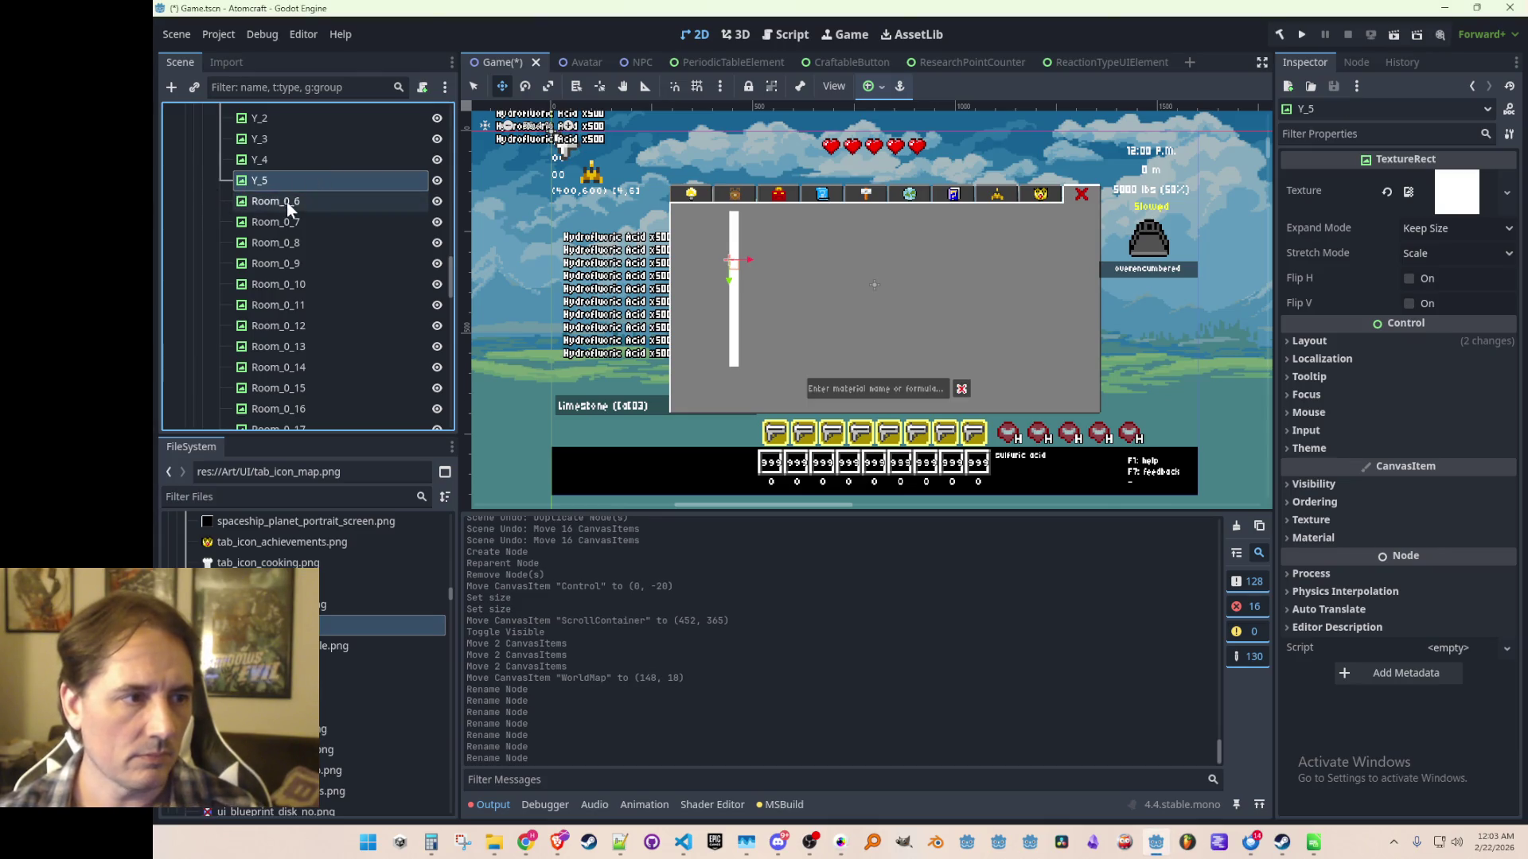
Rename tiles Room_0_6 through Room_0_10 to Y_6 through Y_10.
double_click(323, 206)
text(Y_6)
key(Return)
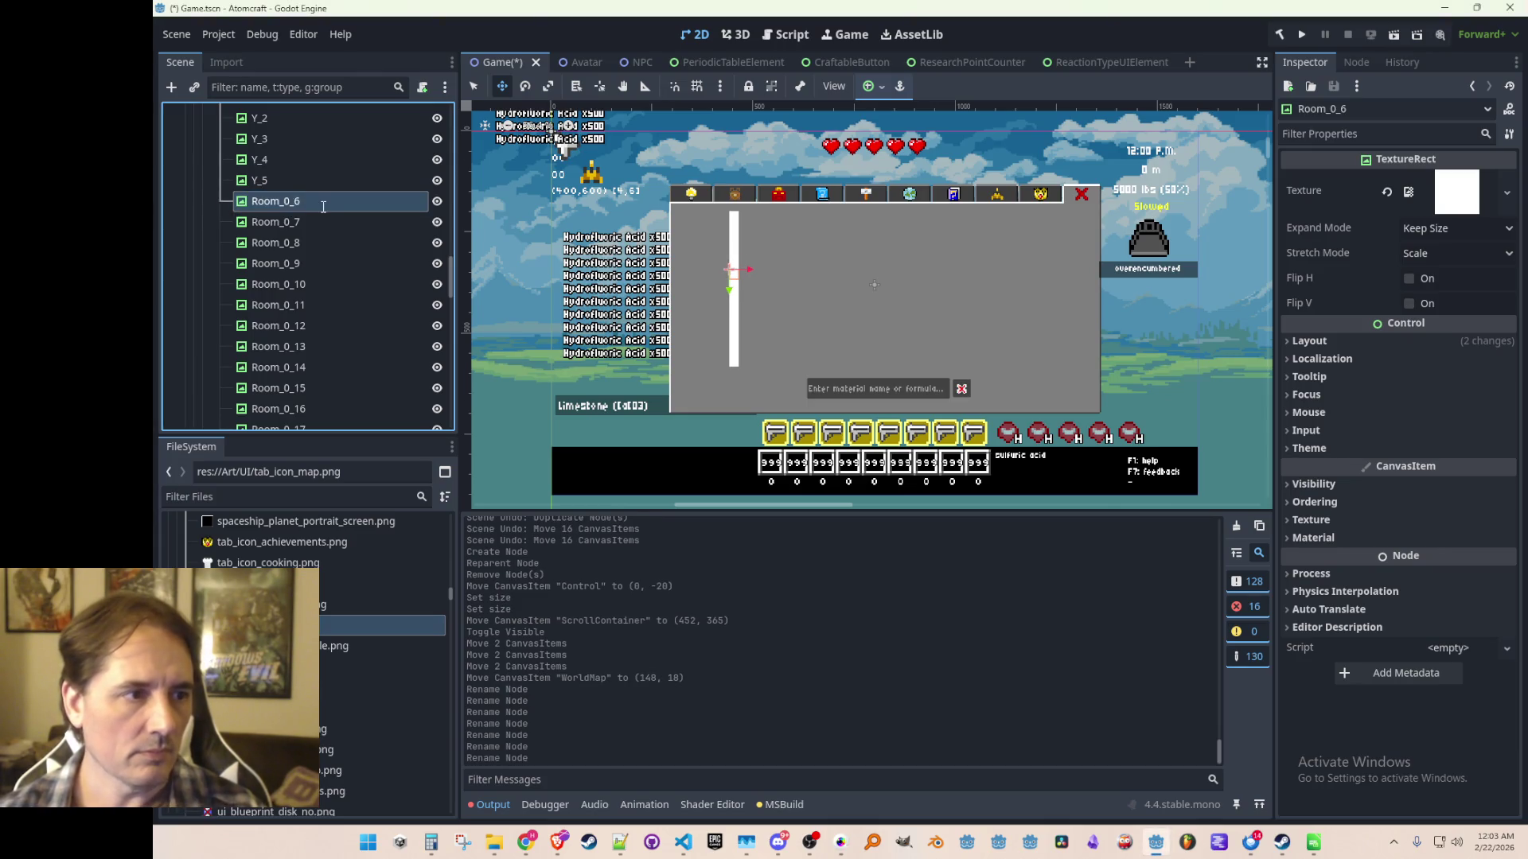
double_click(298, 224)
text(Y_7)
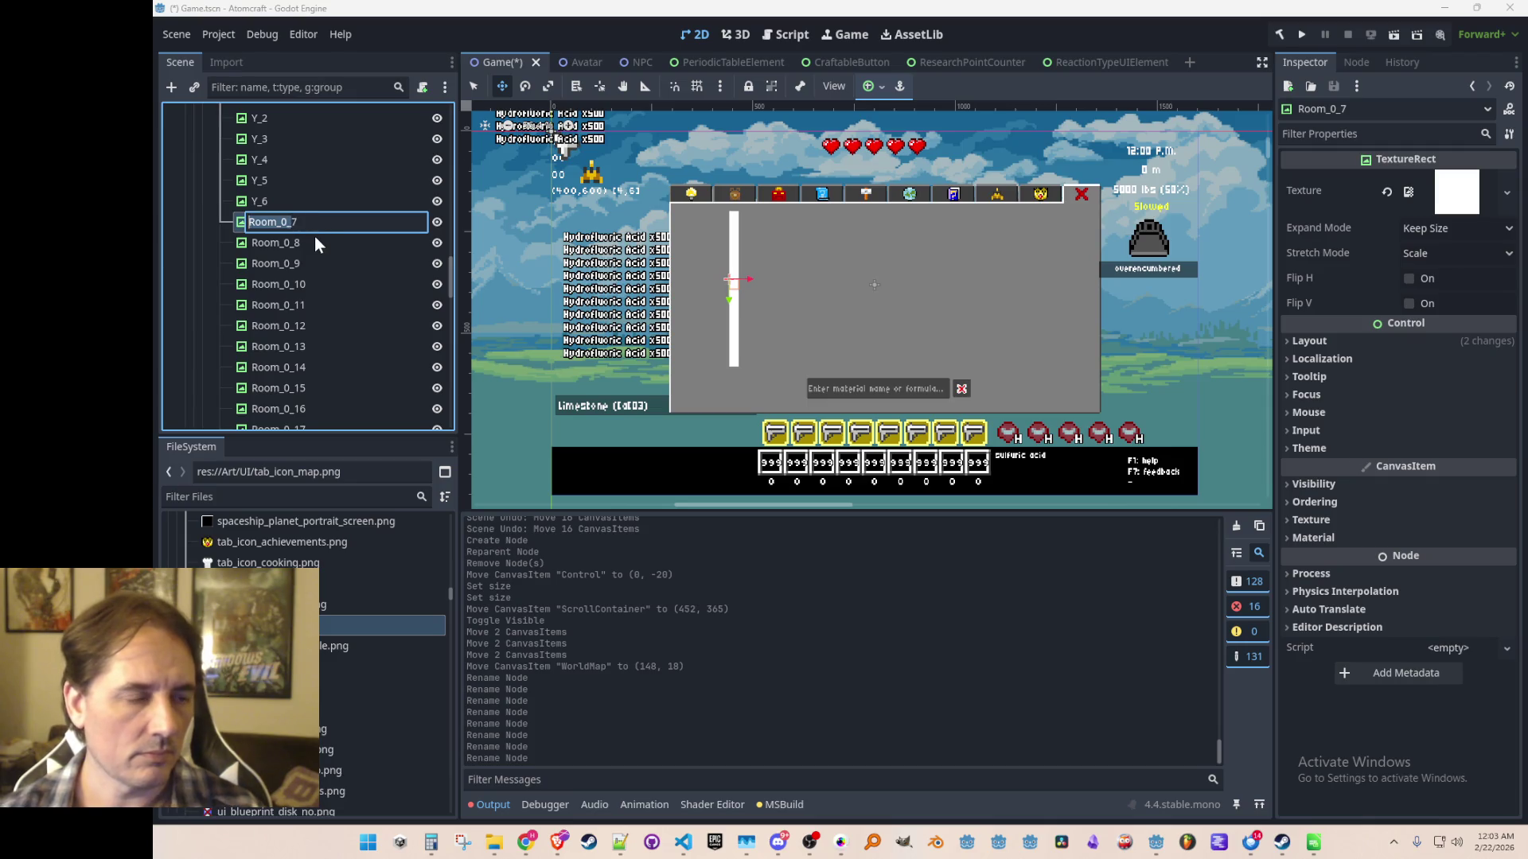
key(Return)
double_click(301, 243)
text(Y_8)
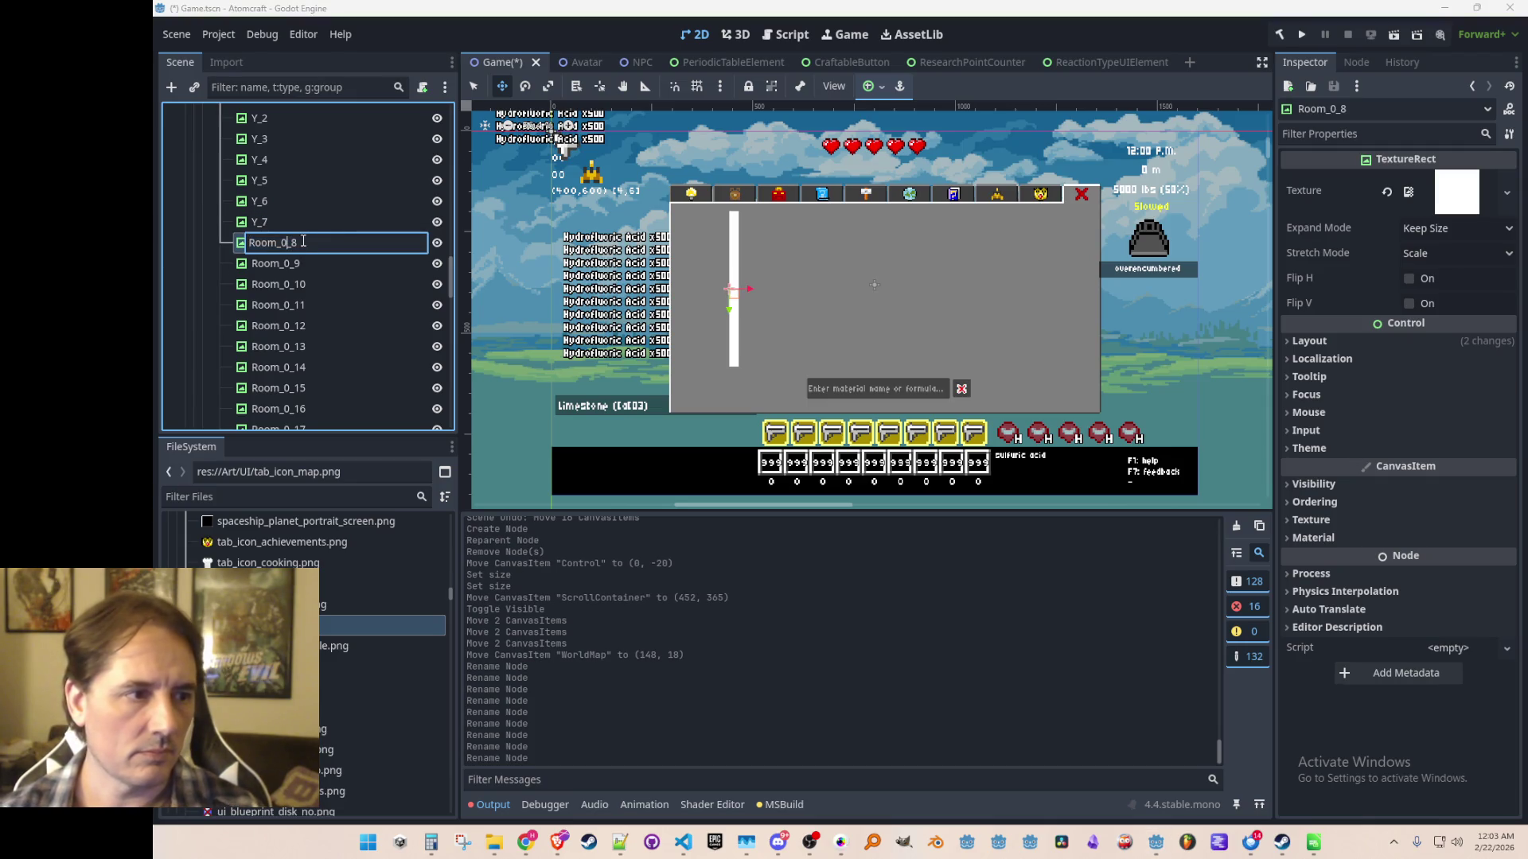
key(Return)
double_click(291, 263)
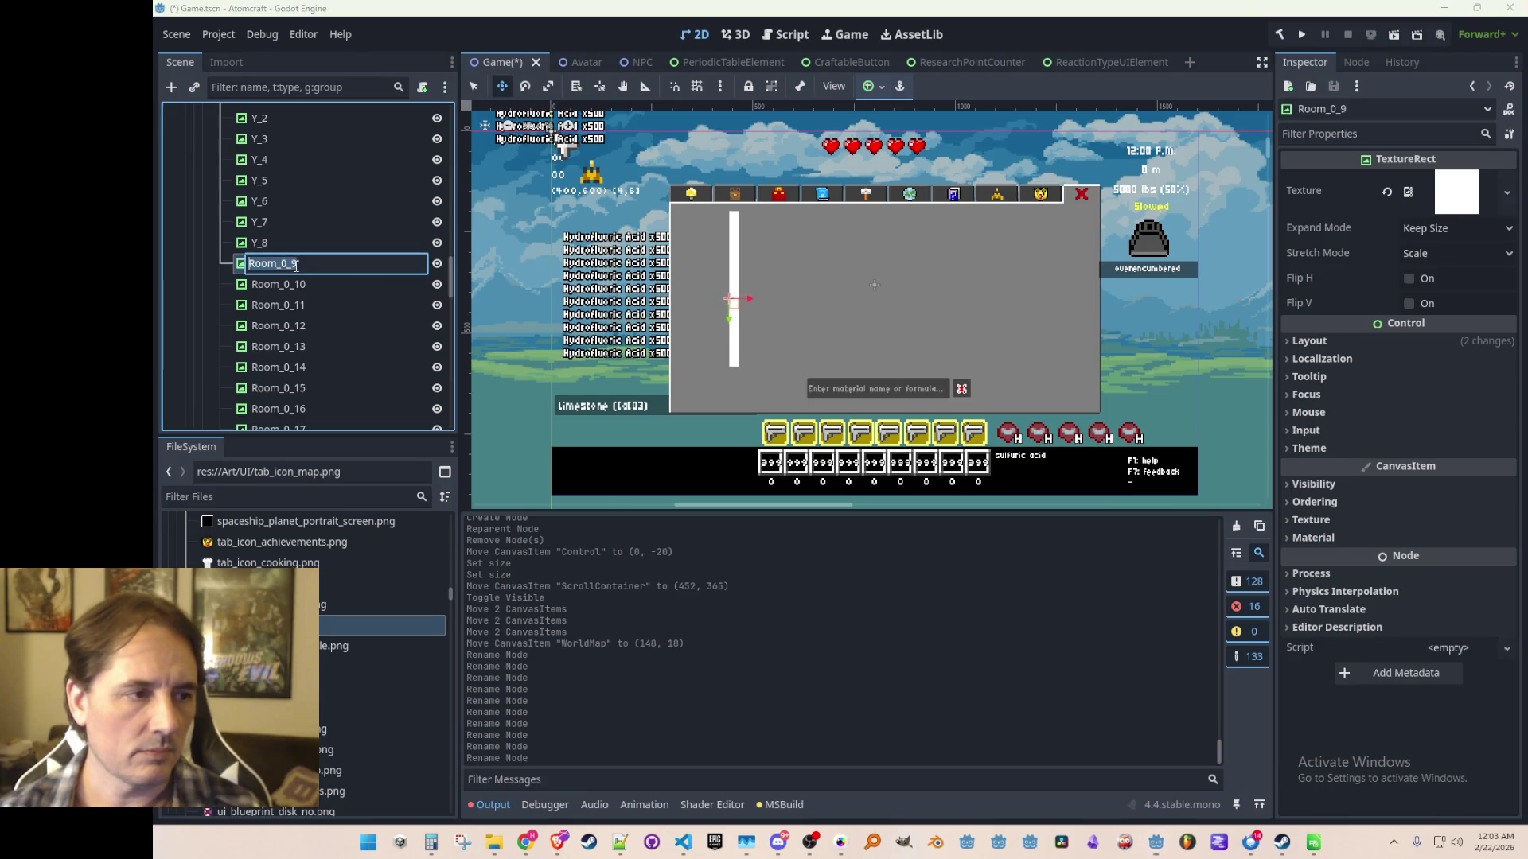
text(Y_9)
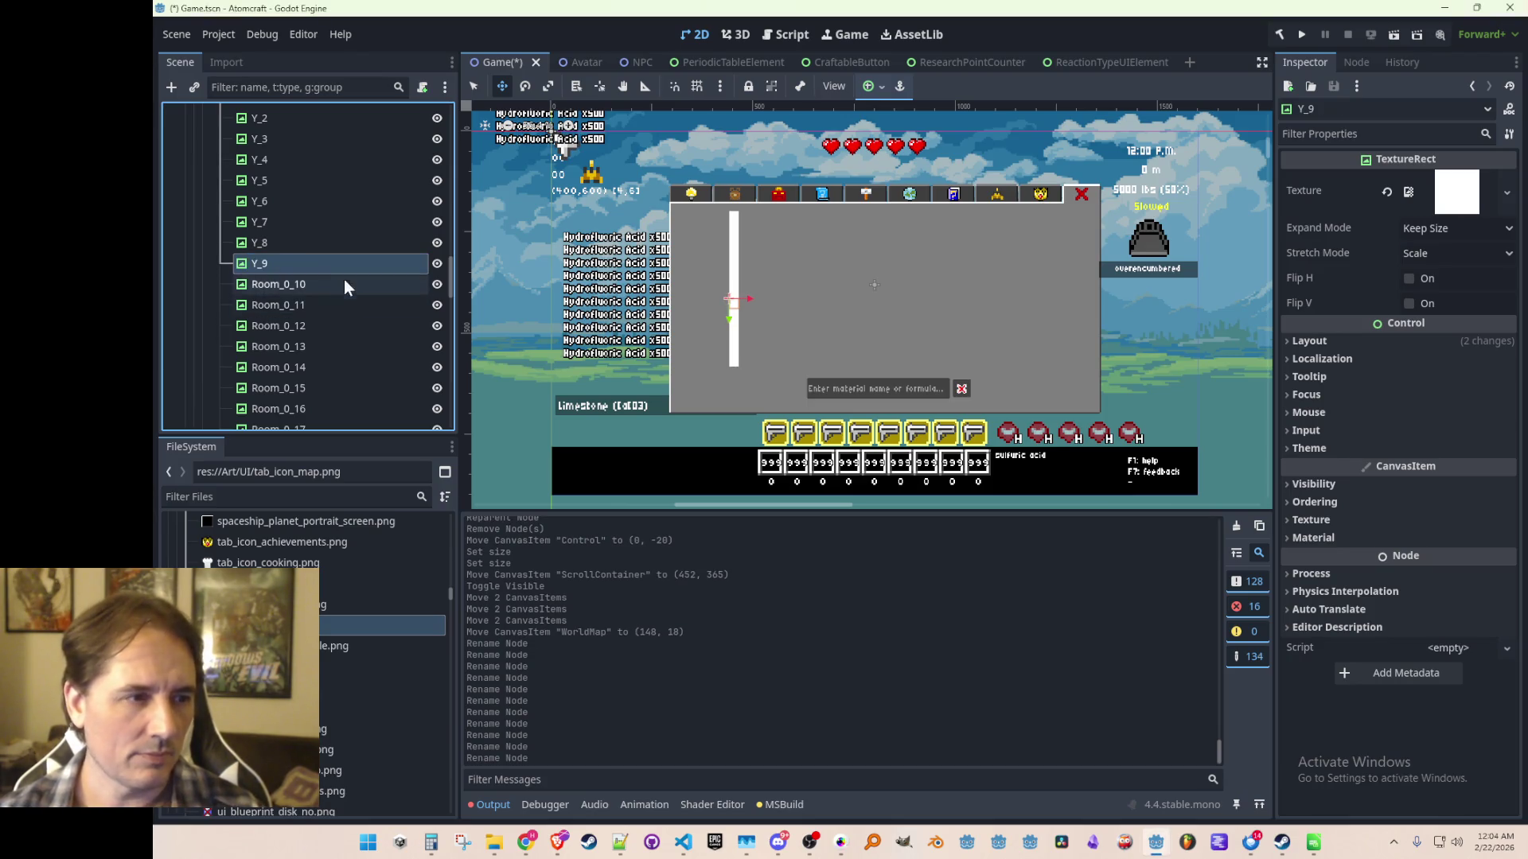
key(Return)
double_click(339, 282)
text(Y_10)
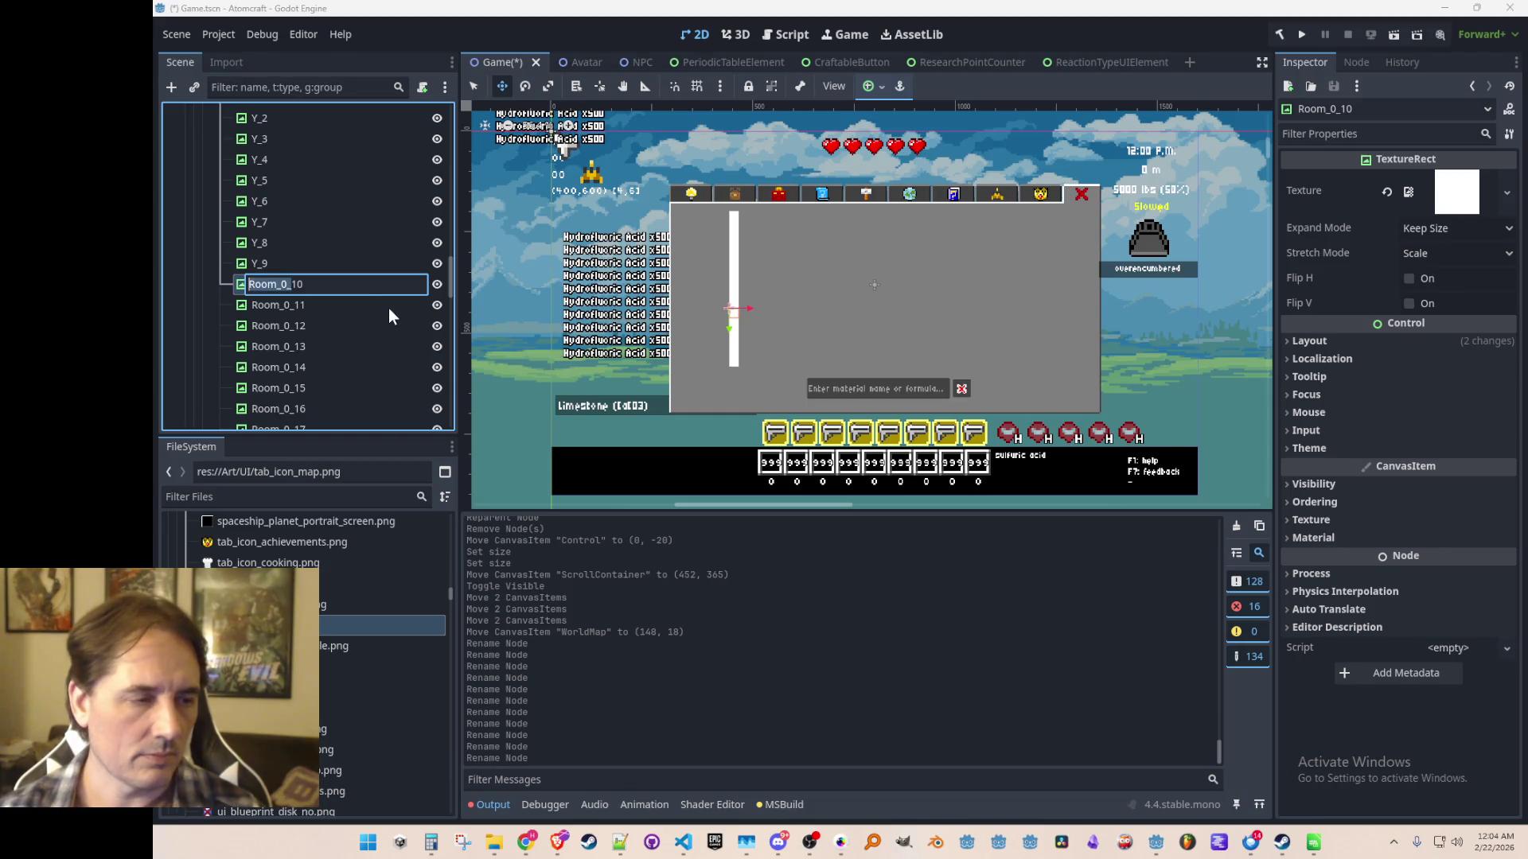
key(Return)
Rename tiles Room_0_11 through Room_0_14 to Y_11 through Y_14.
double_click(336, 305)
click(319, 303)
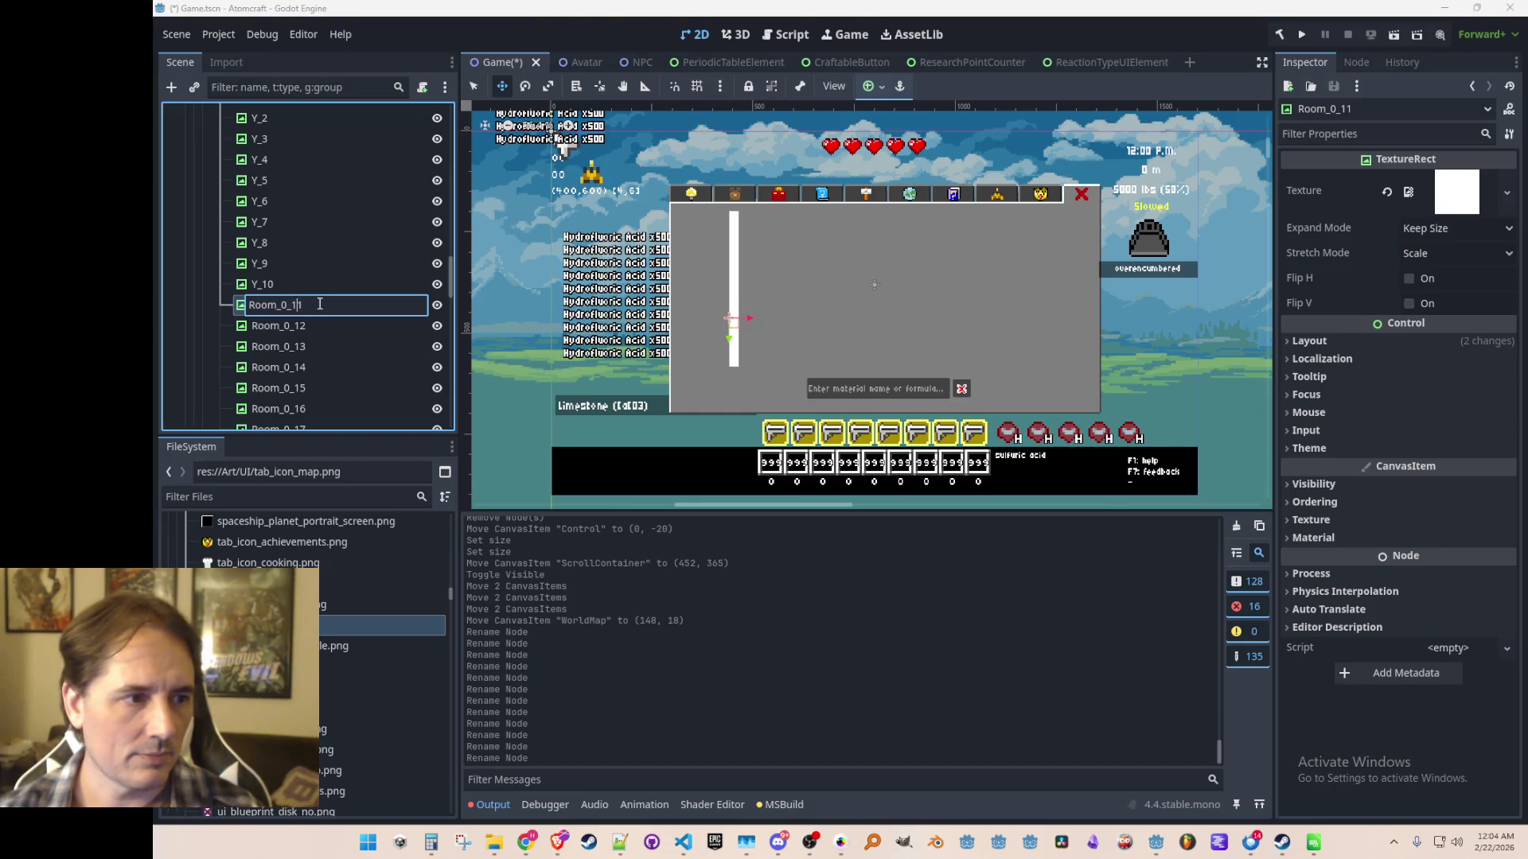
text(Y_11)
key(Return)
double_click(291, 326)
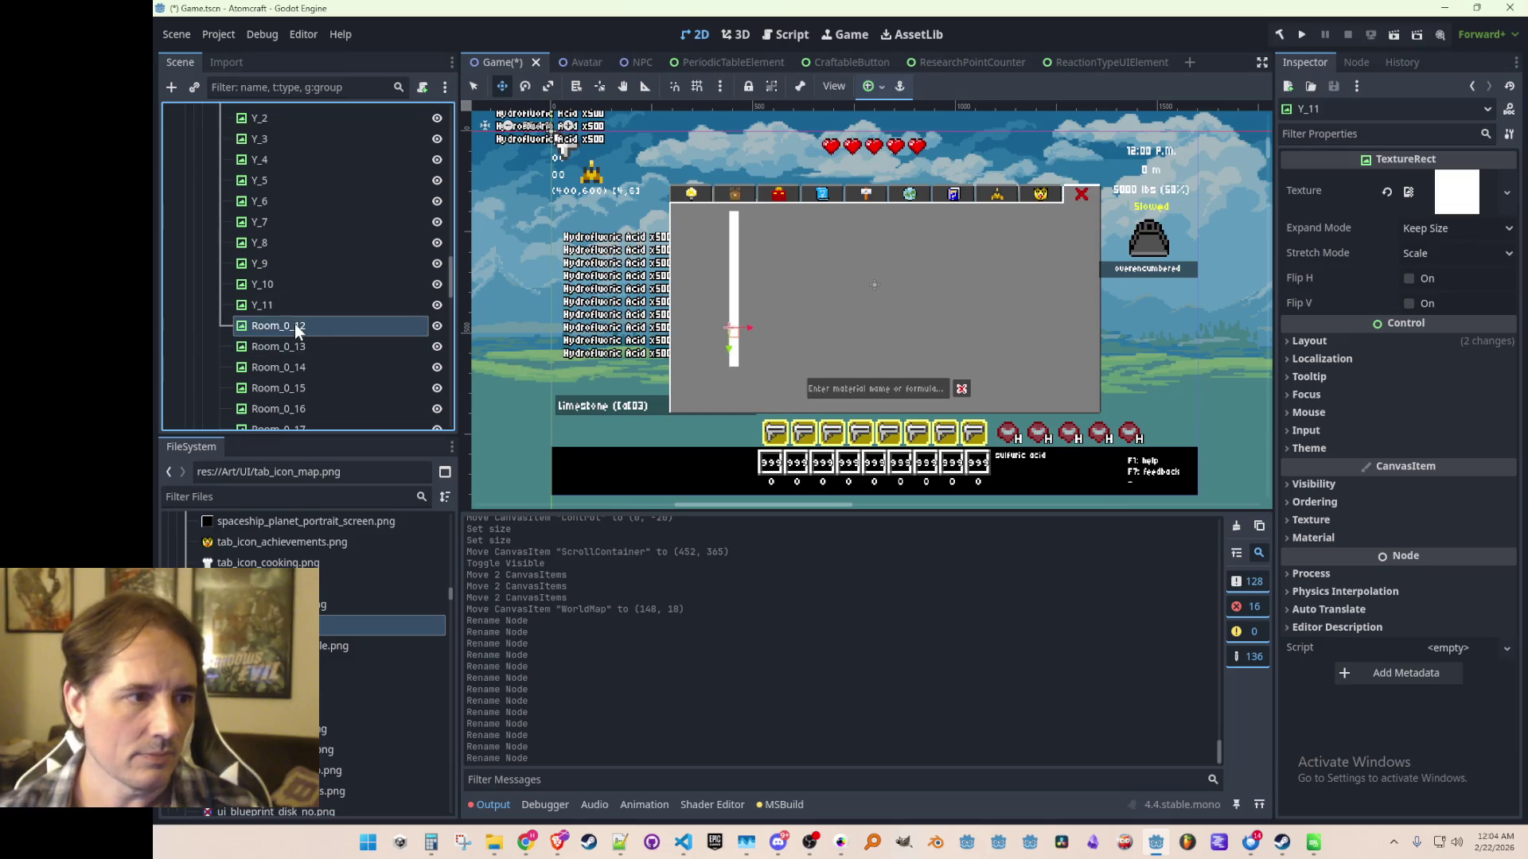
click(291, 326)
text(Y_12)
key(Return)
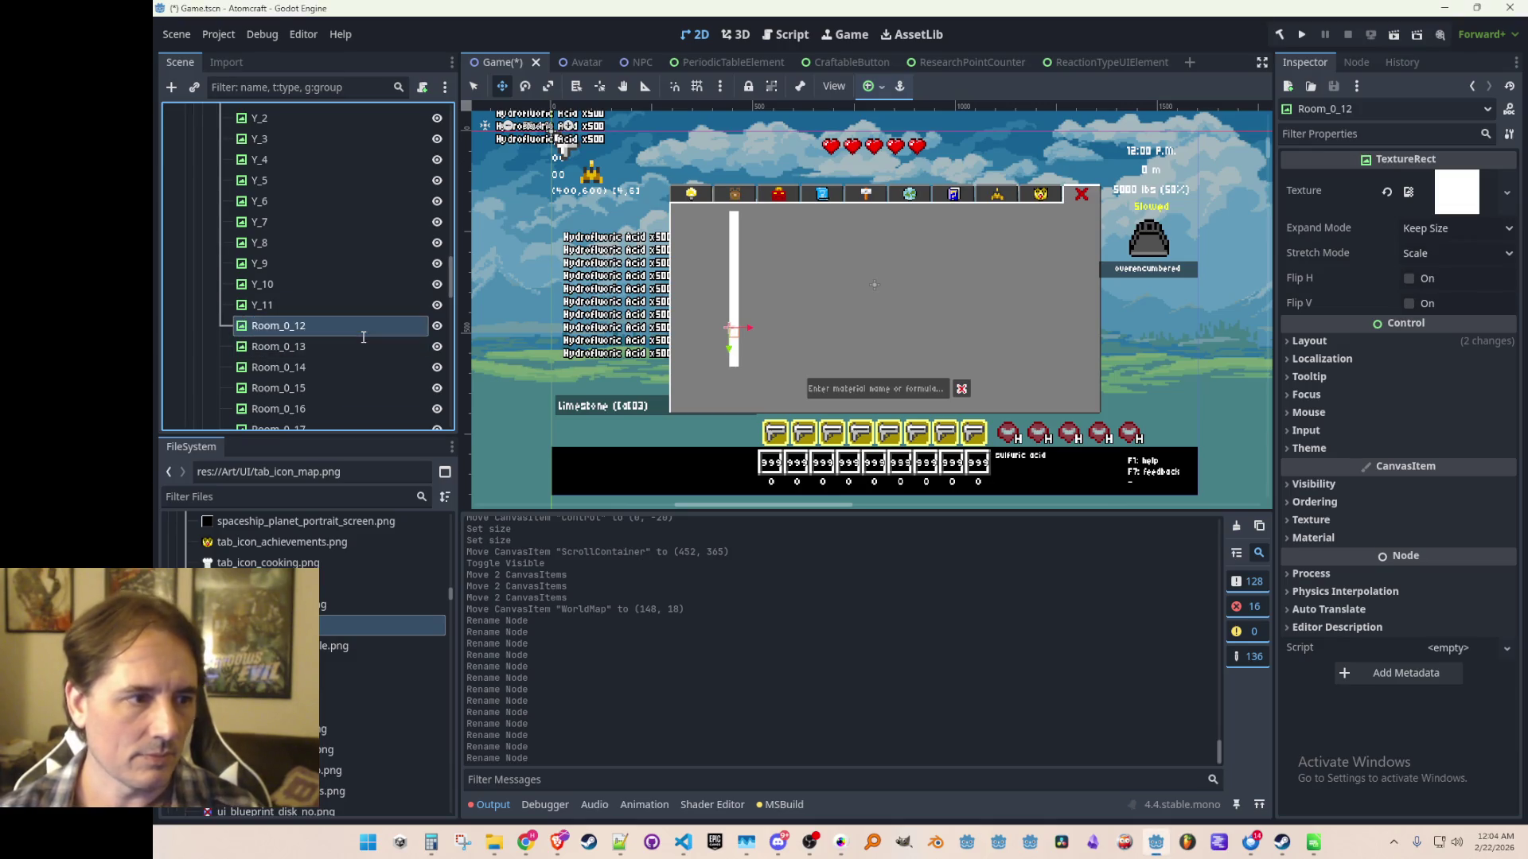
double_click(307, 347)
click(315, 346)
text(Y_13)
key(Return)
scroll(295, 303, down, 2)
double_click(301, 206)
click(296, 206)
key(BackSpace)
key(BackSpace)
key(BackSpace)
text(Y_)
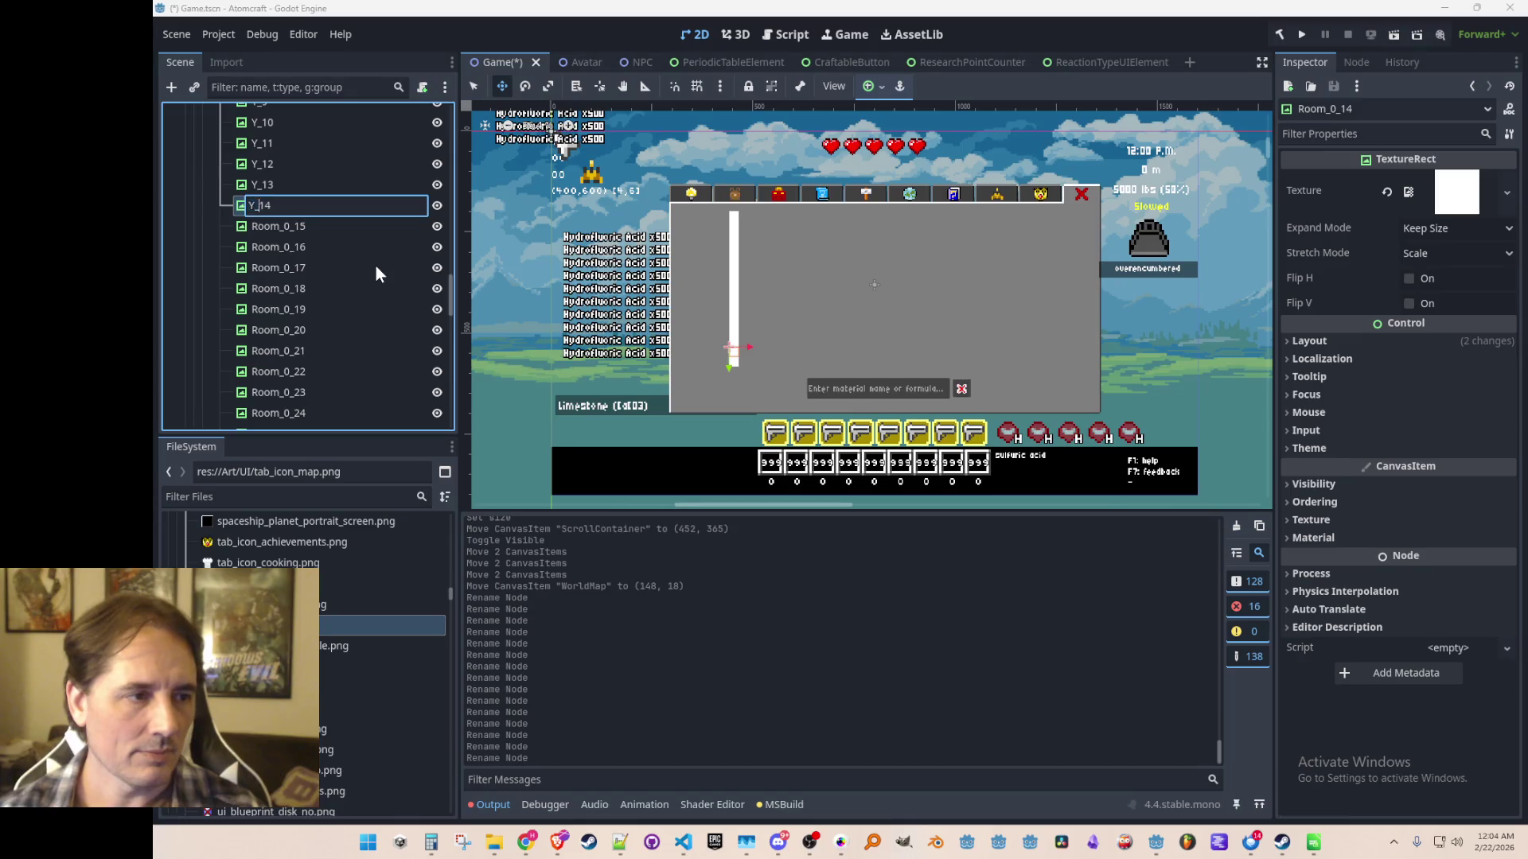
key(Return)
Rename tiles Room_0_15 through Room_0_18 to Y_15 through Y_18.
double_click(333, 227)
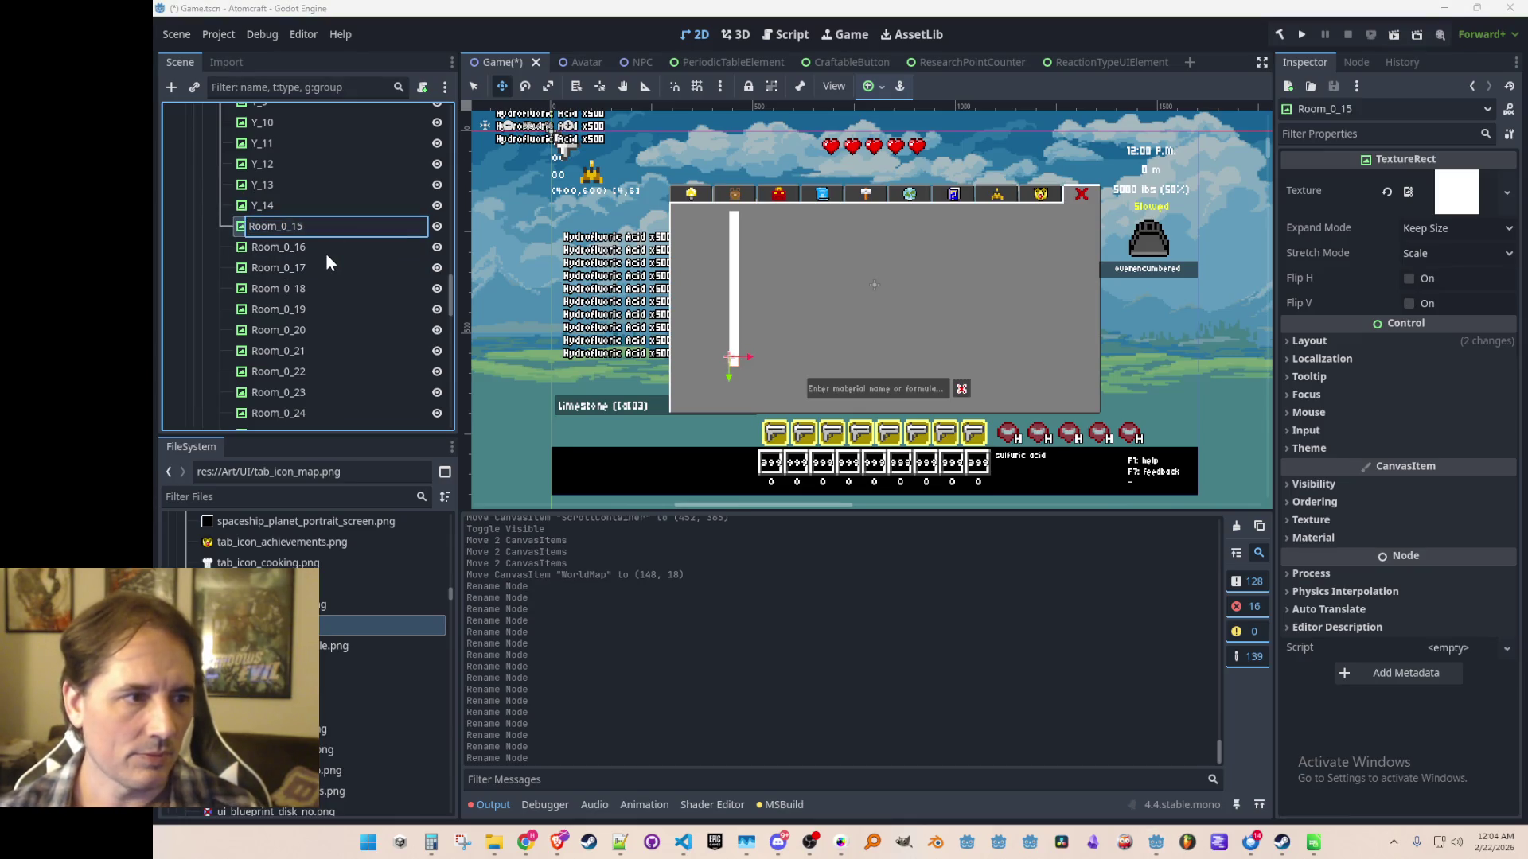
text(Y_15)
key(Return)
click(326, 251)
double_click(307, 250)
key(Escape)
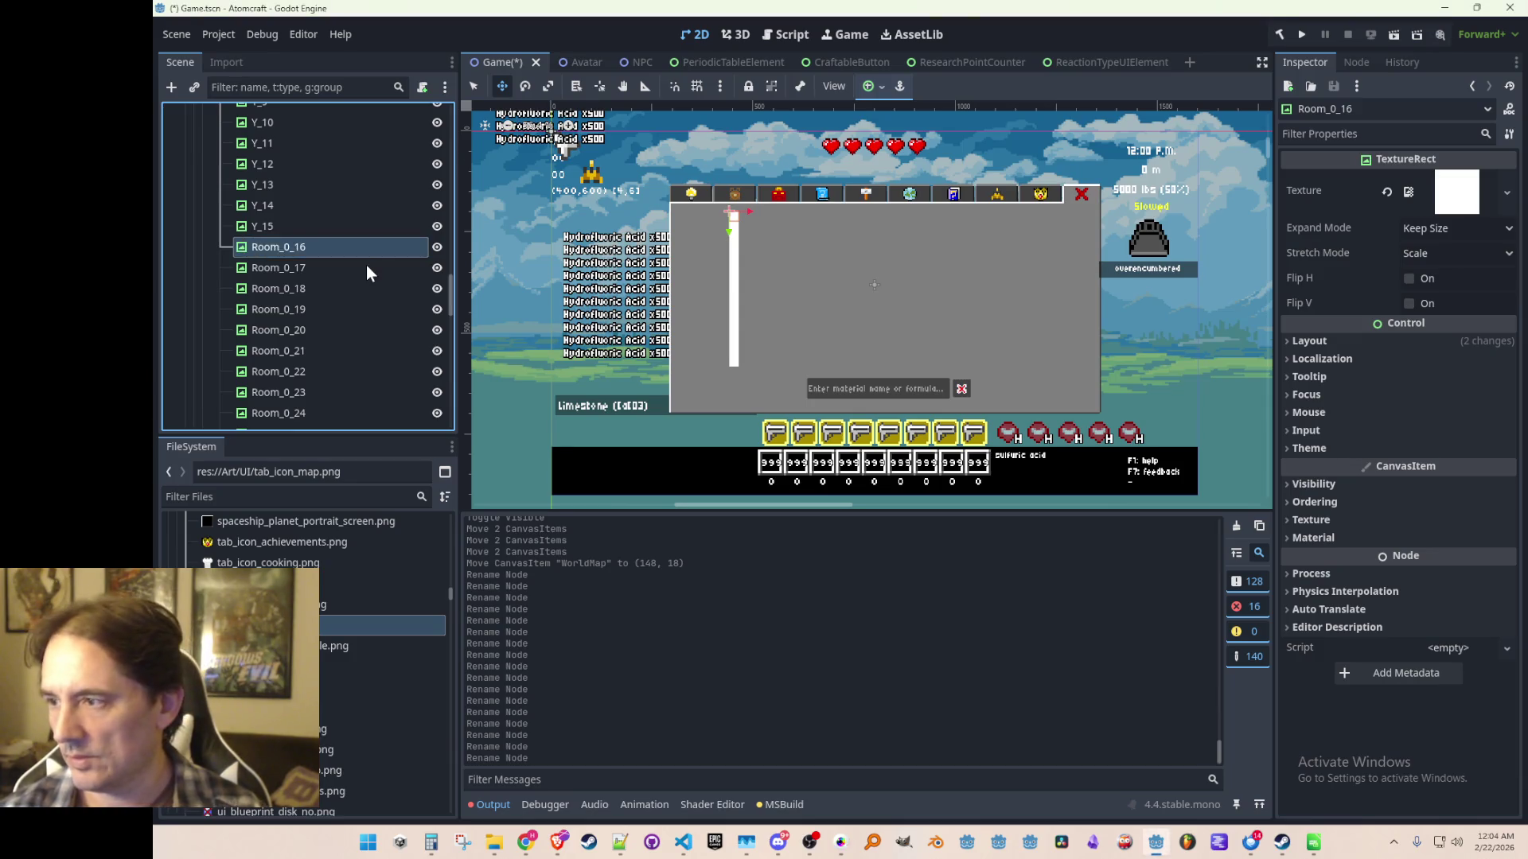
text(Y_16)
key(Return)
double_click(347, 269)
text(Y_17)
key(Return)
scroll(350, 239, down, 2)
double_click(319, 211)
key(Right)
key(Left)
key(Left)
key(BackSpace)
key(BackSpace)
key(BackSpace)
text(Y_)
key(Return)
Select the surplus tiles from Y_16 through Room_0_31.
click(274, 169)
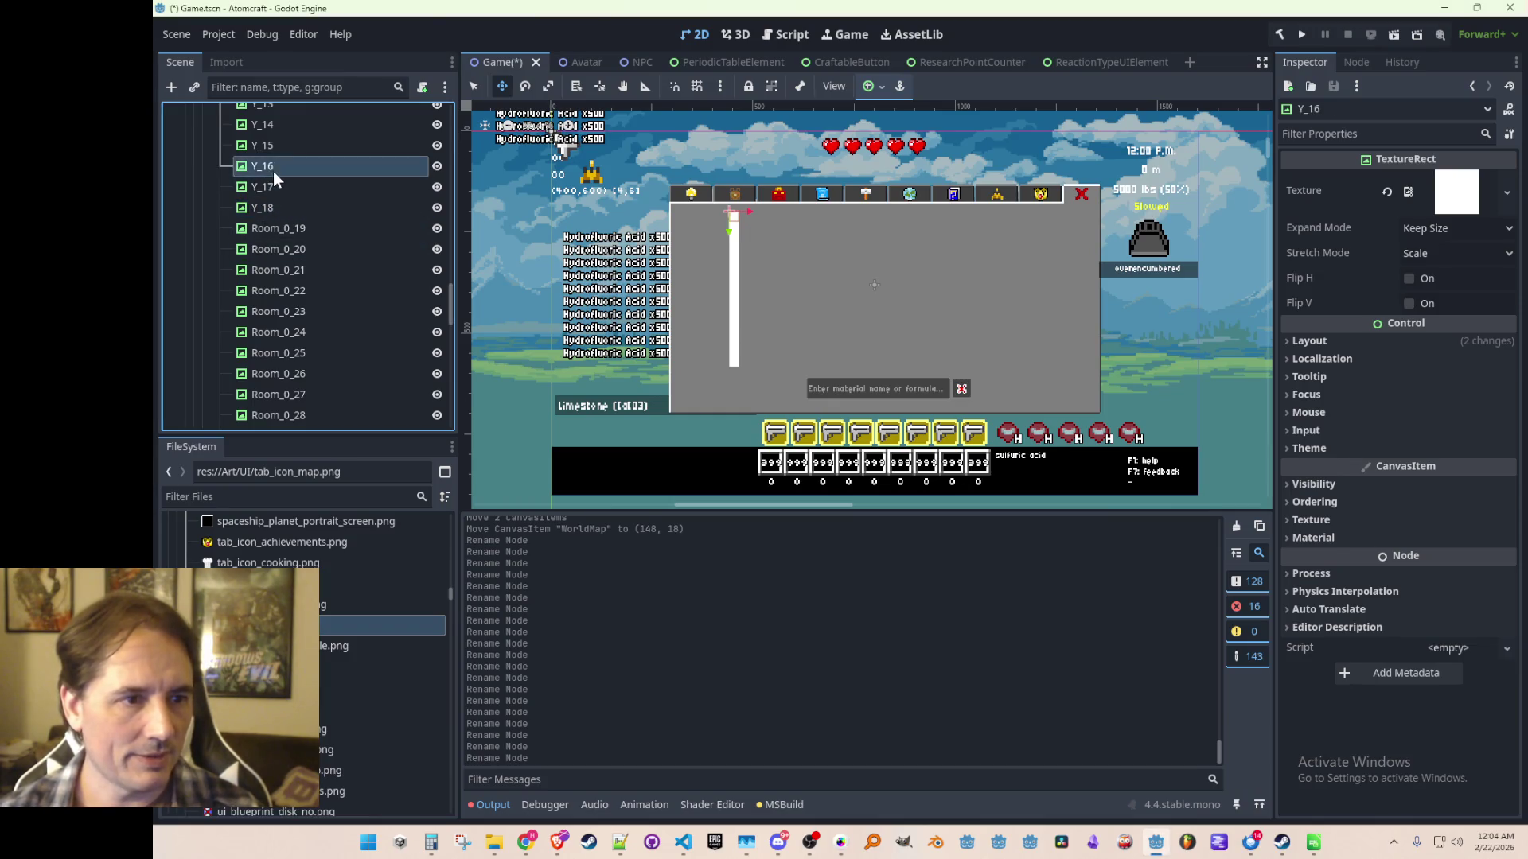
scroll(314, 263, down, 5)
shift+click(298, 234)
Delete the 16 surplus tiles from Y_16 onward.
key(Delete)
key(Return)
scroll(334, 271, up, 5)
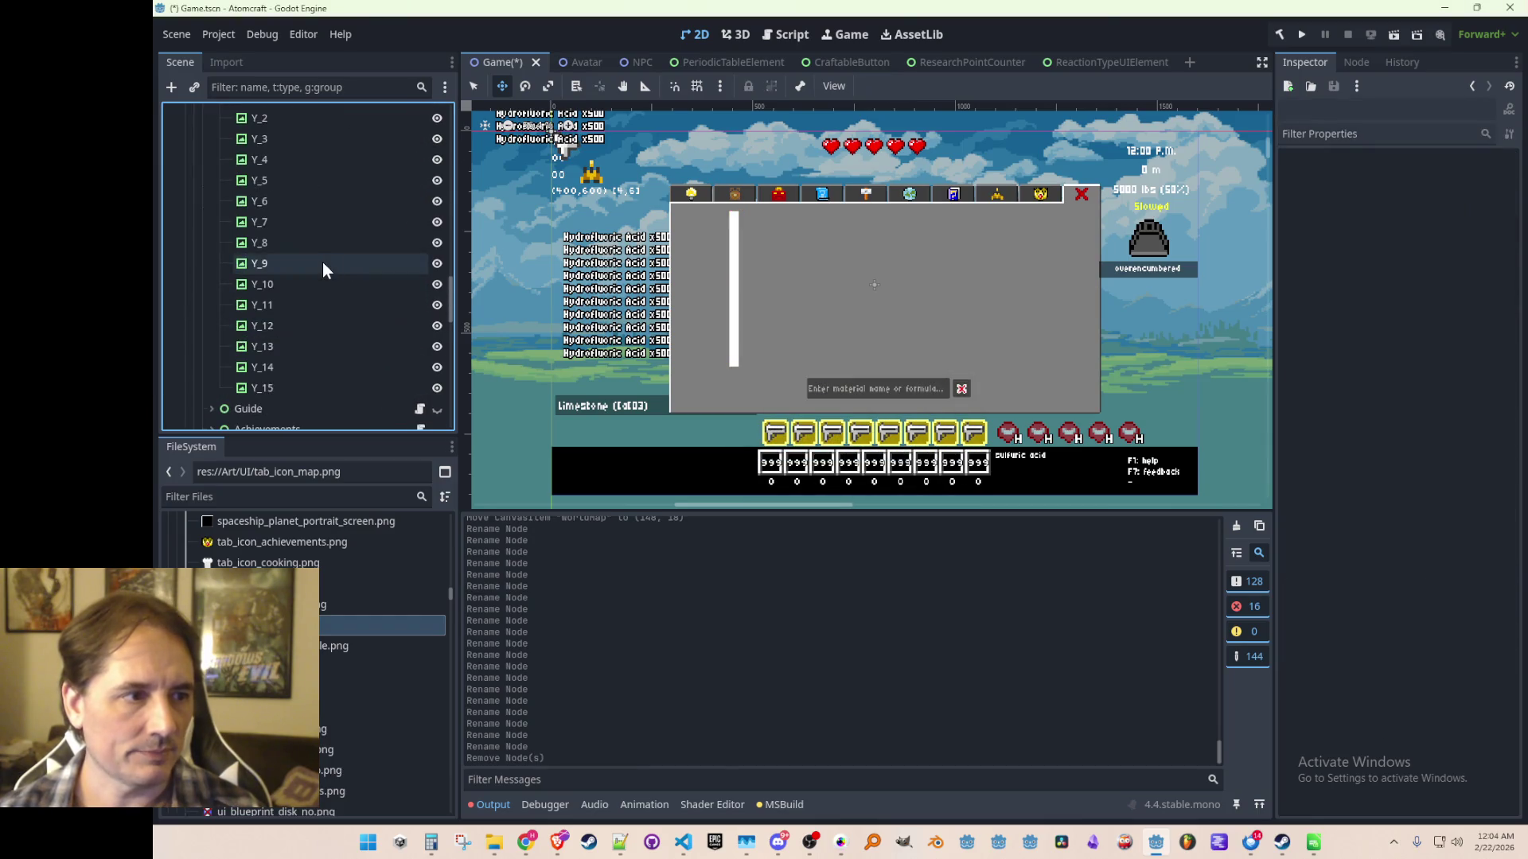
scroll(296, 278, up, 5)
Set the WorldMap node's height to 384 px.
click(283, 277)
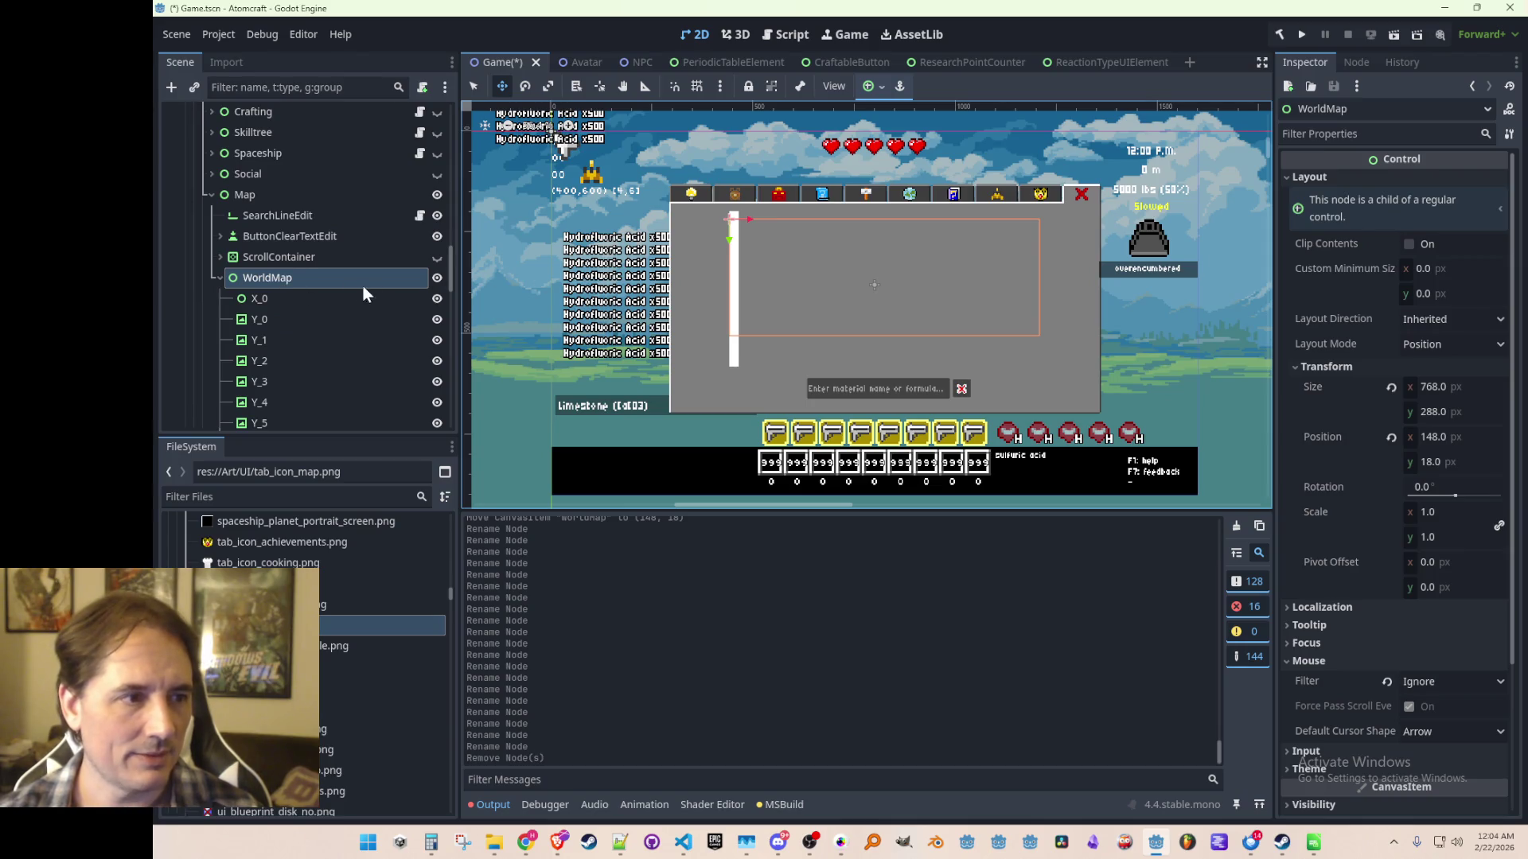
click(1434, 405)
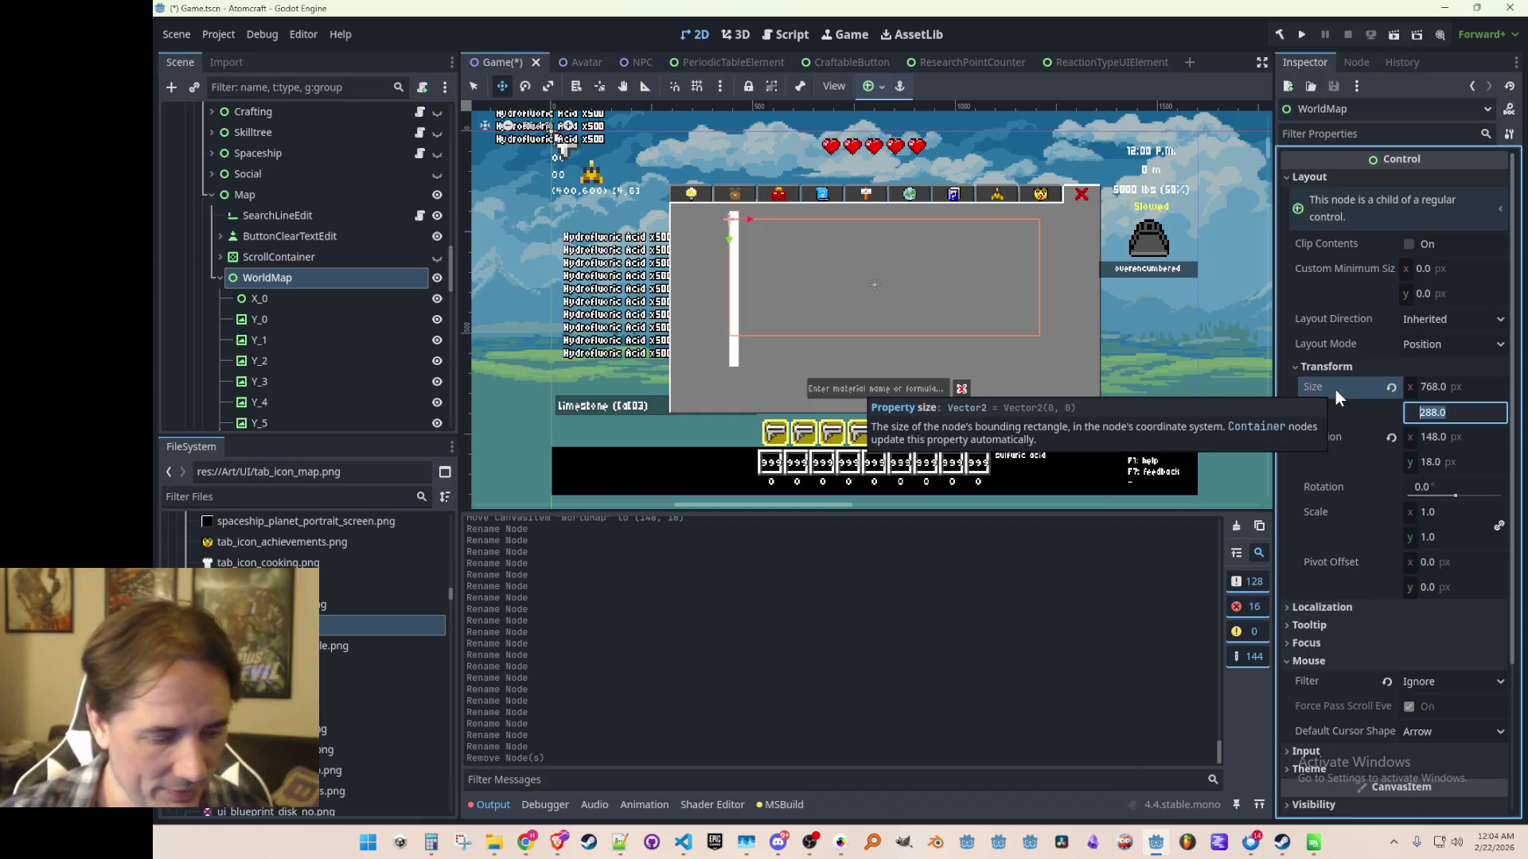
text(384)
key(Return)
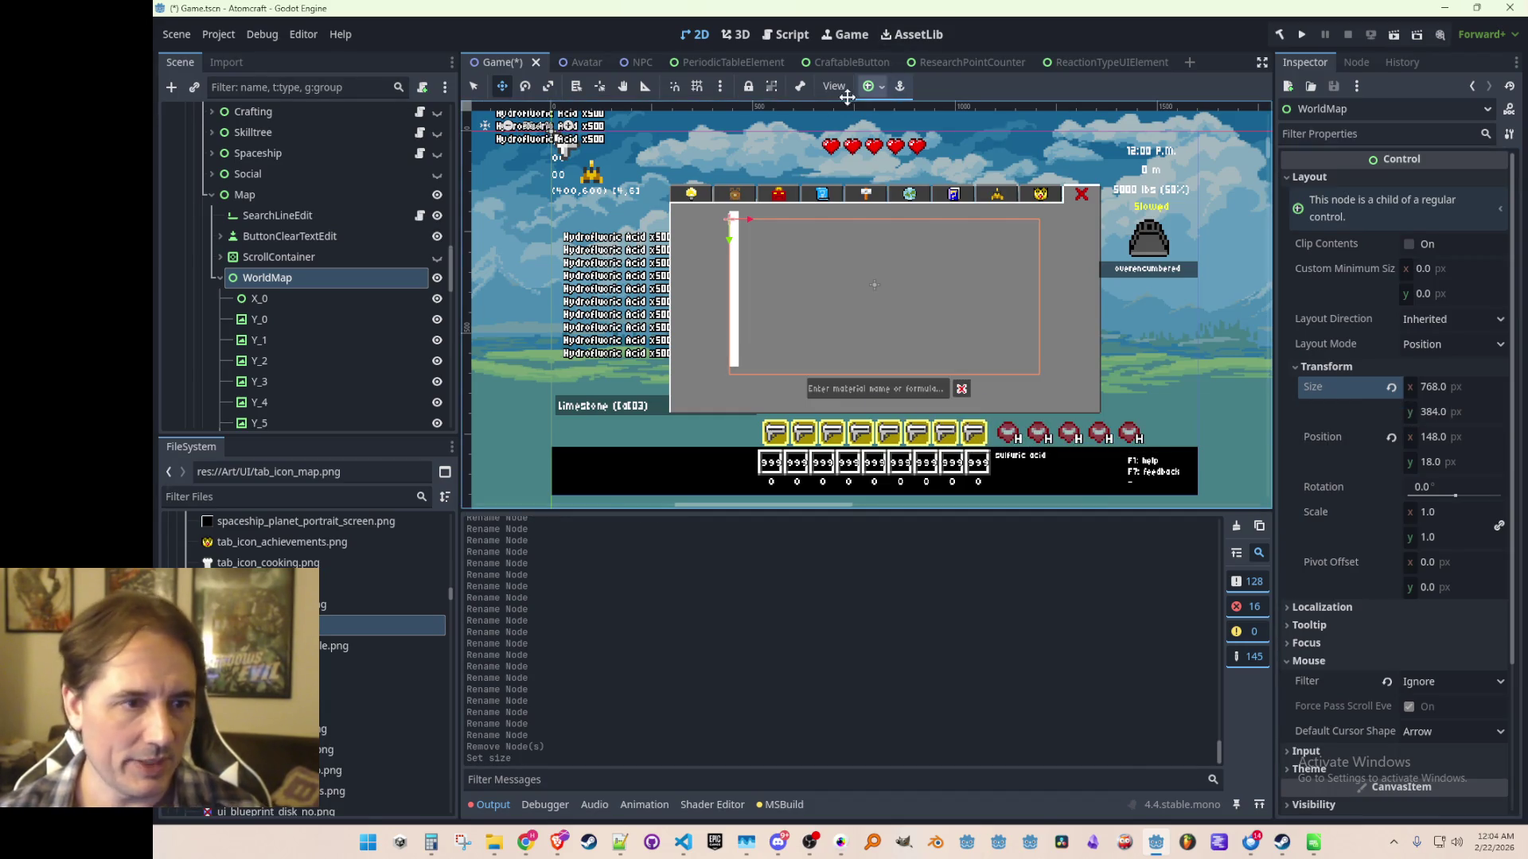
Nest tiles Y_0–Y_15 under X_0 and reset X_0's position to (0, 0).
scroll(341, 281, up, 2)
scroll(275, 321, down, 2)
click(269, 299)
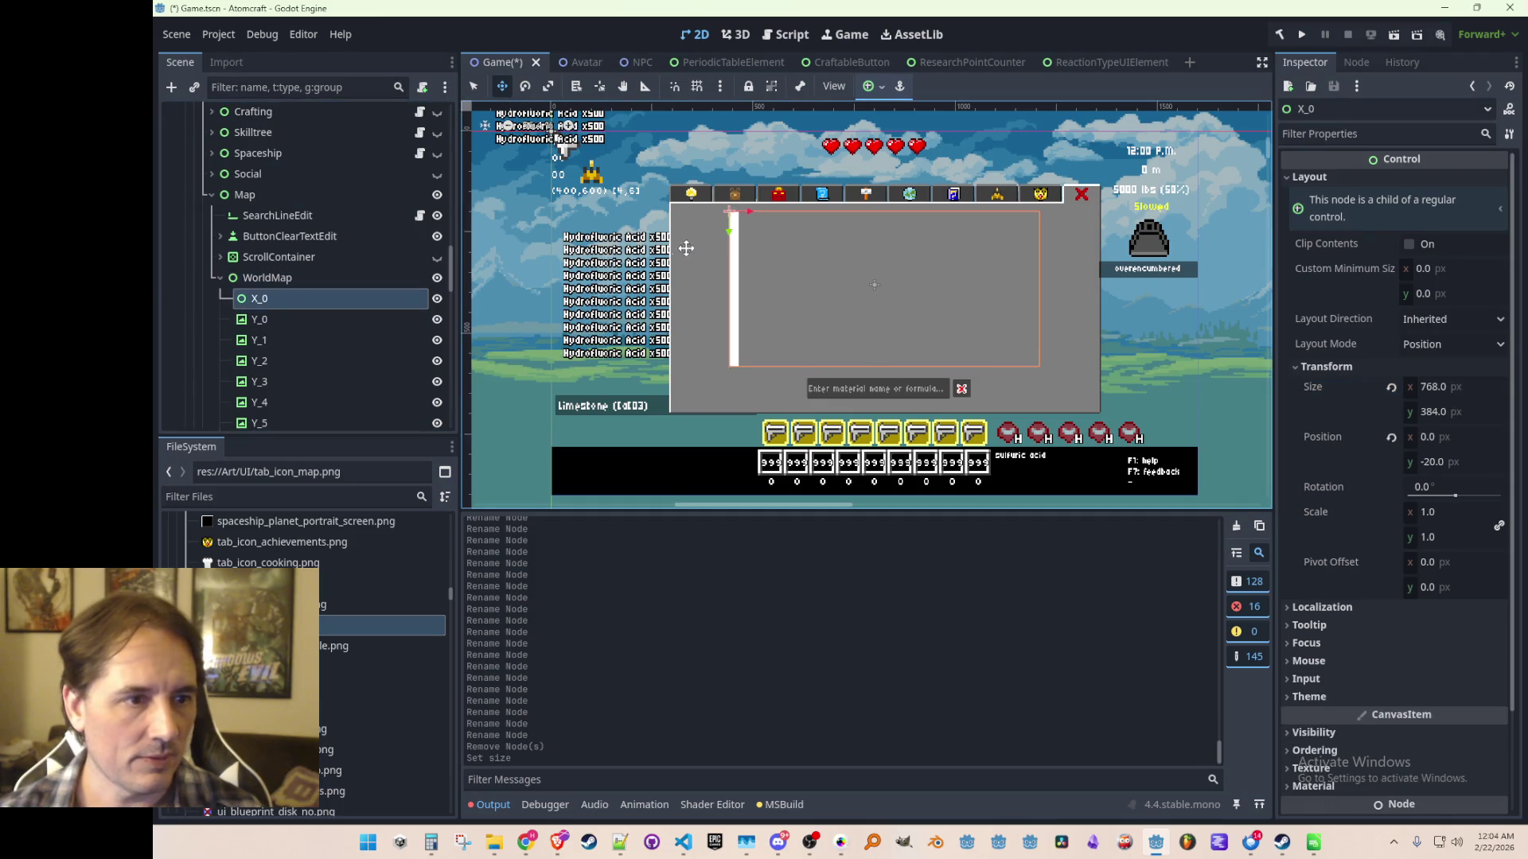
click(1389, 438)
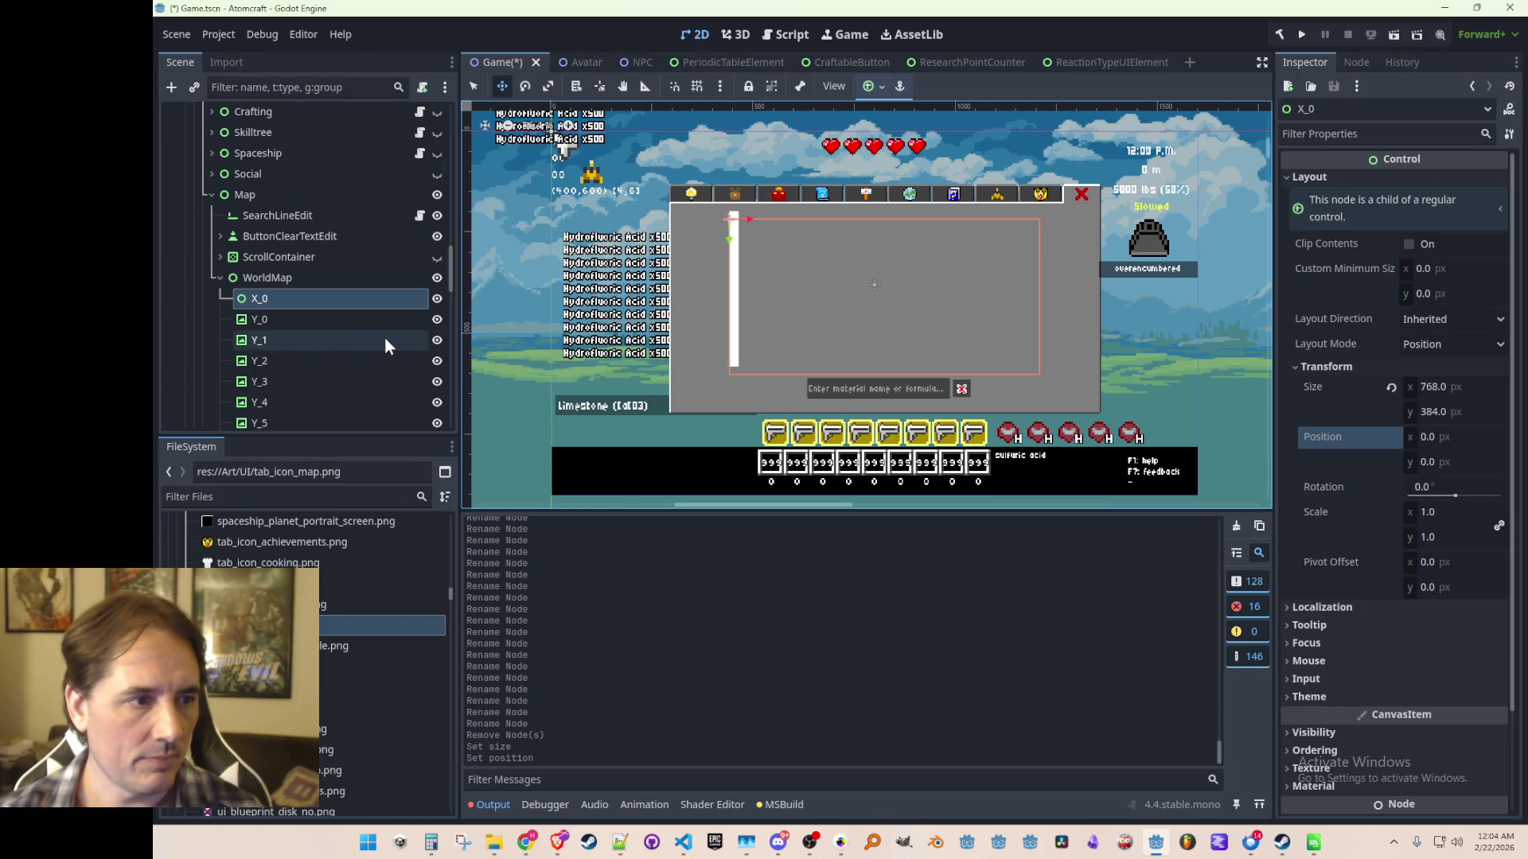
key(ctrl+z)
click(296, 319)
scroll(306, 319, down, 5)
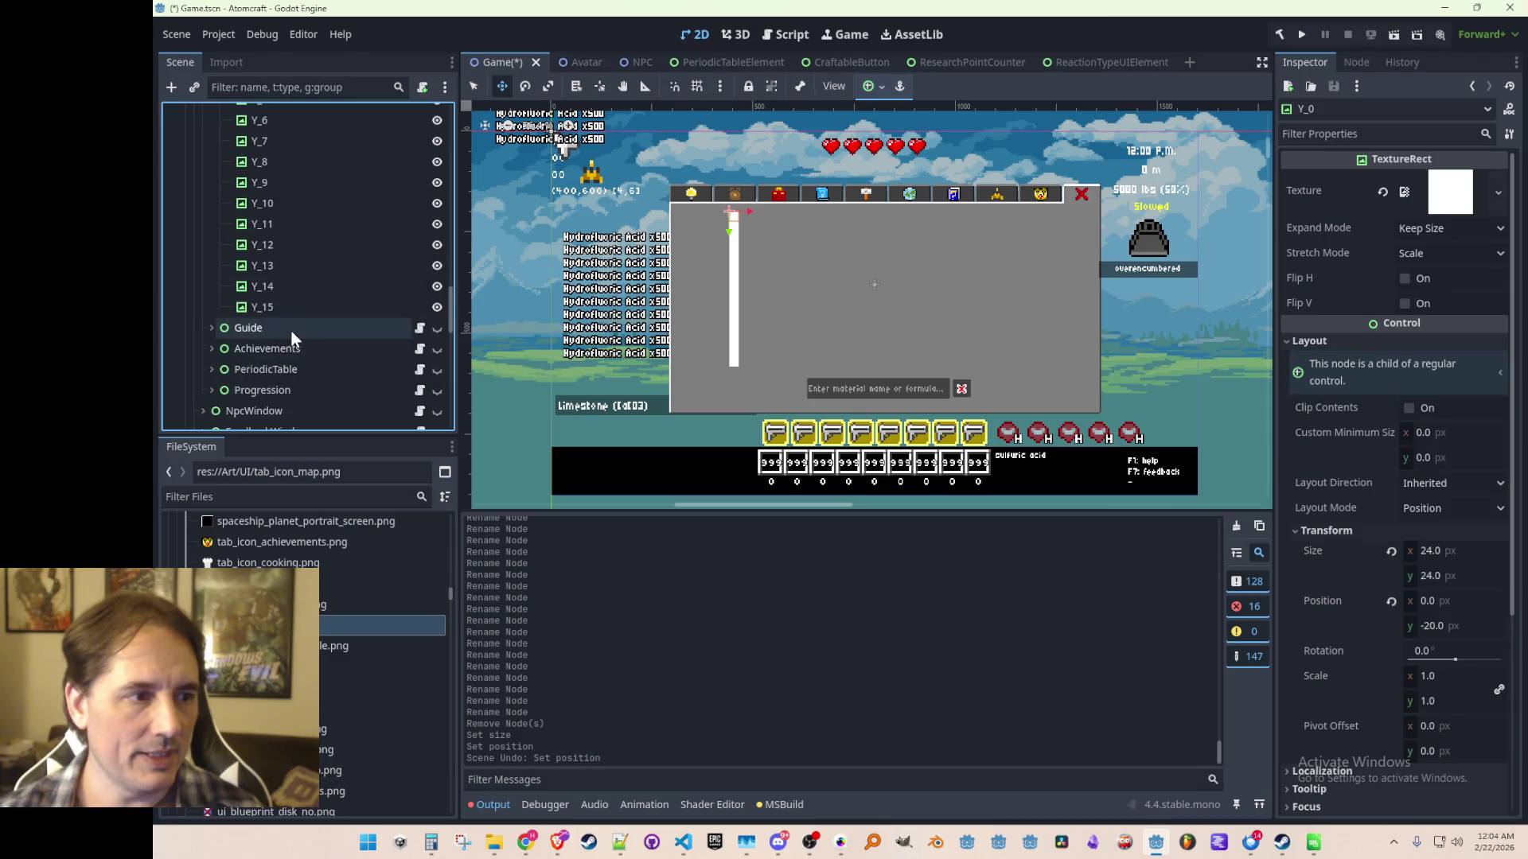
shift+click(295, 302)
scroll(306, 294, up, 5)
drag(257, 236, 269, 217)
click(272, 215)
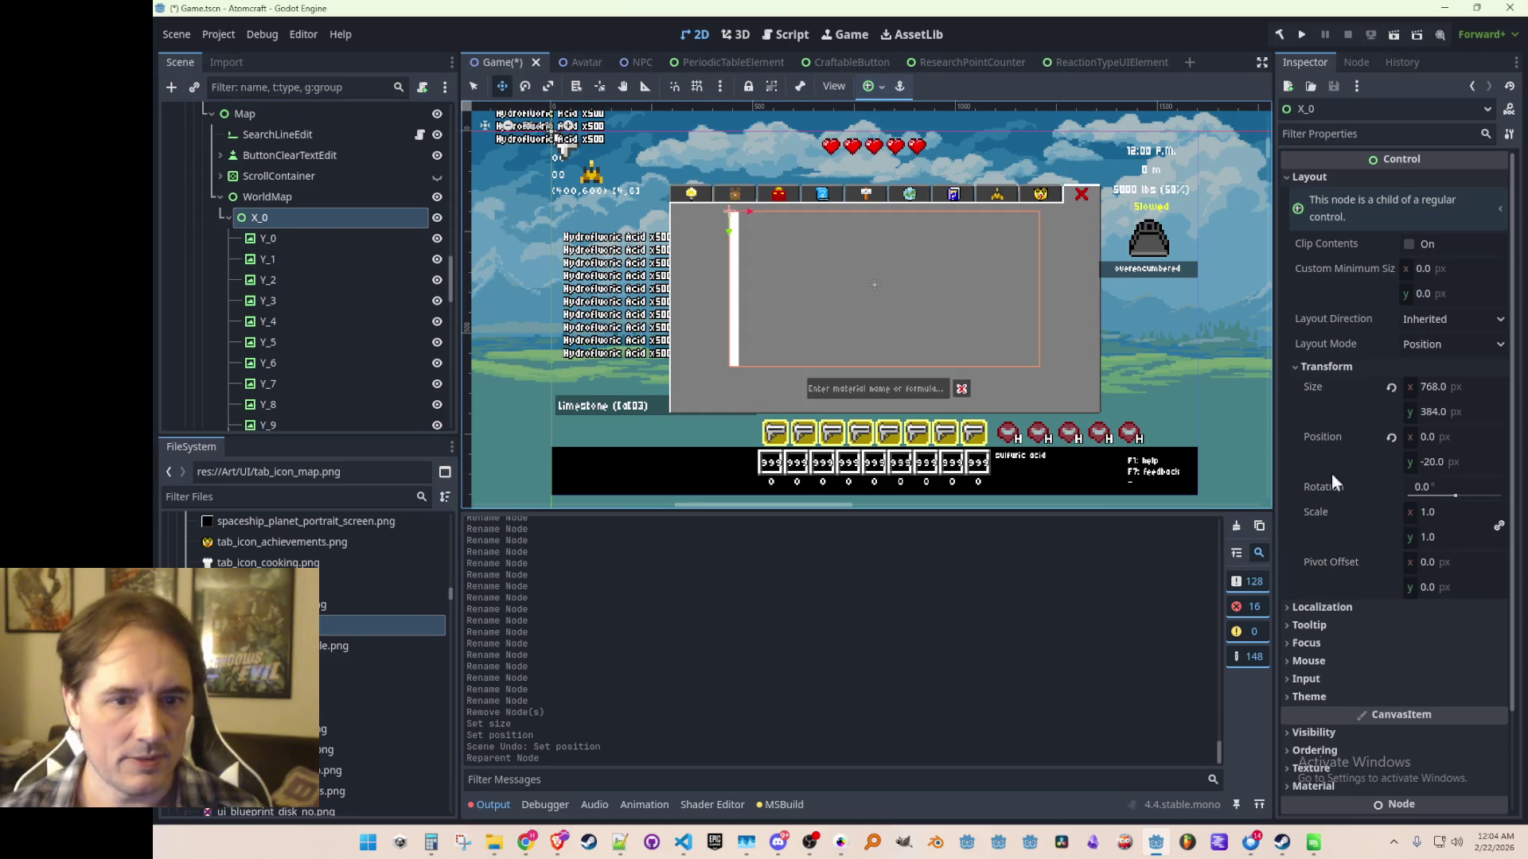
click(1391, 437)
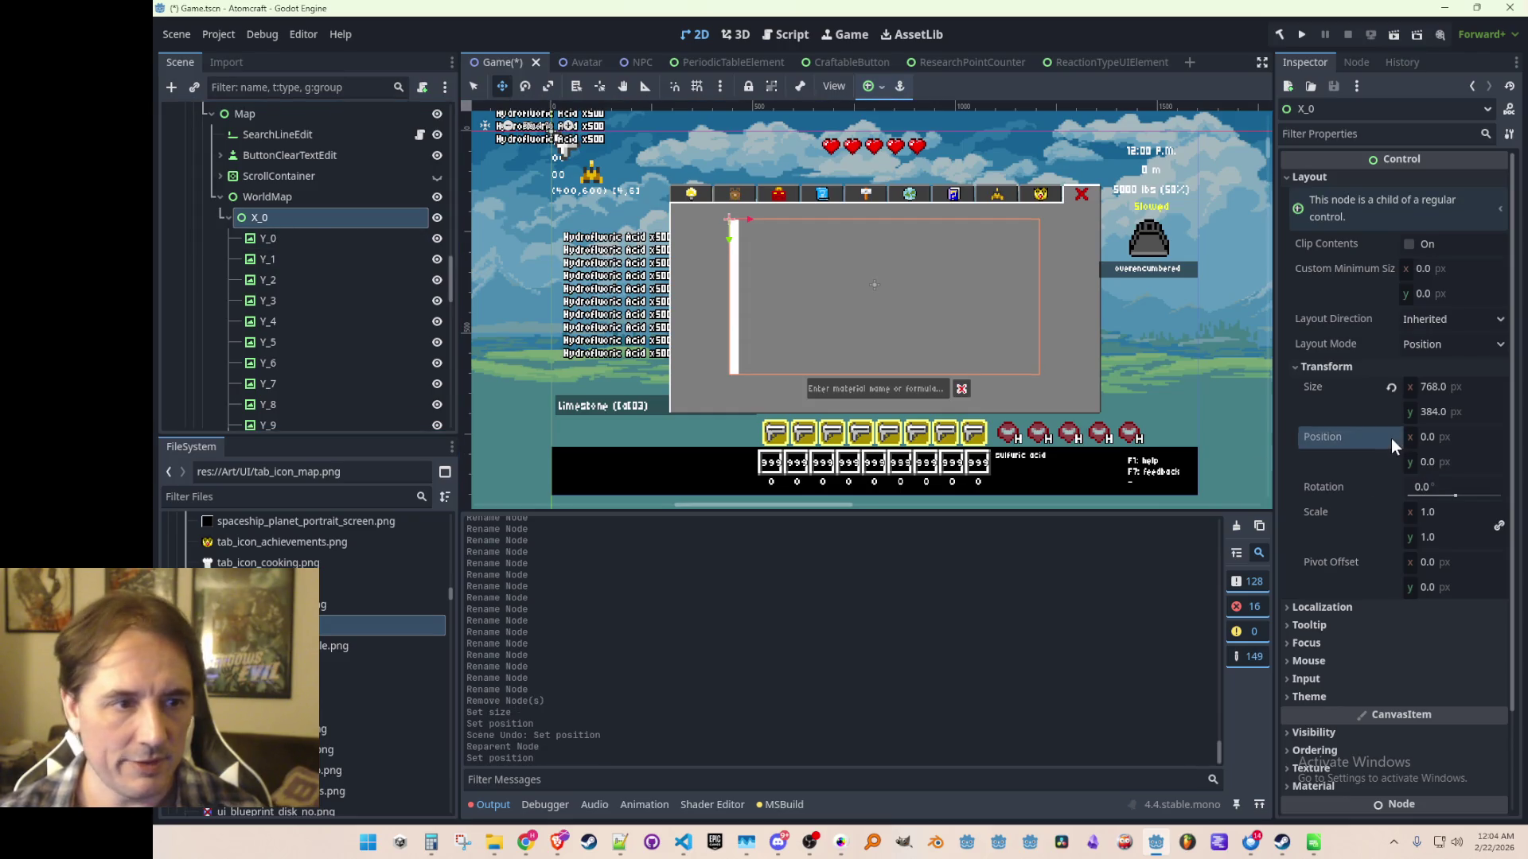
Raise WorldMap to y 3 and save Game.tscn.
click(344, 198)
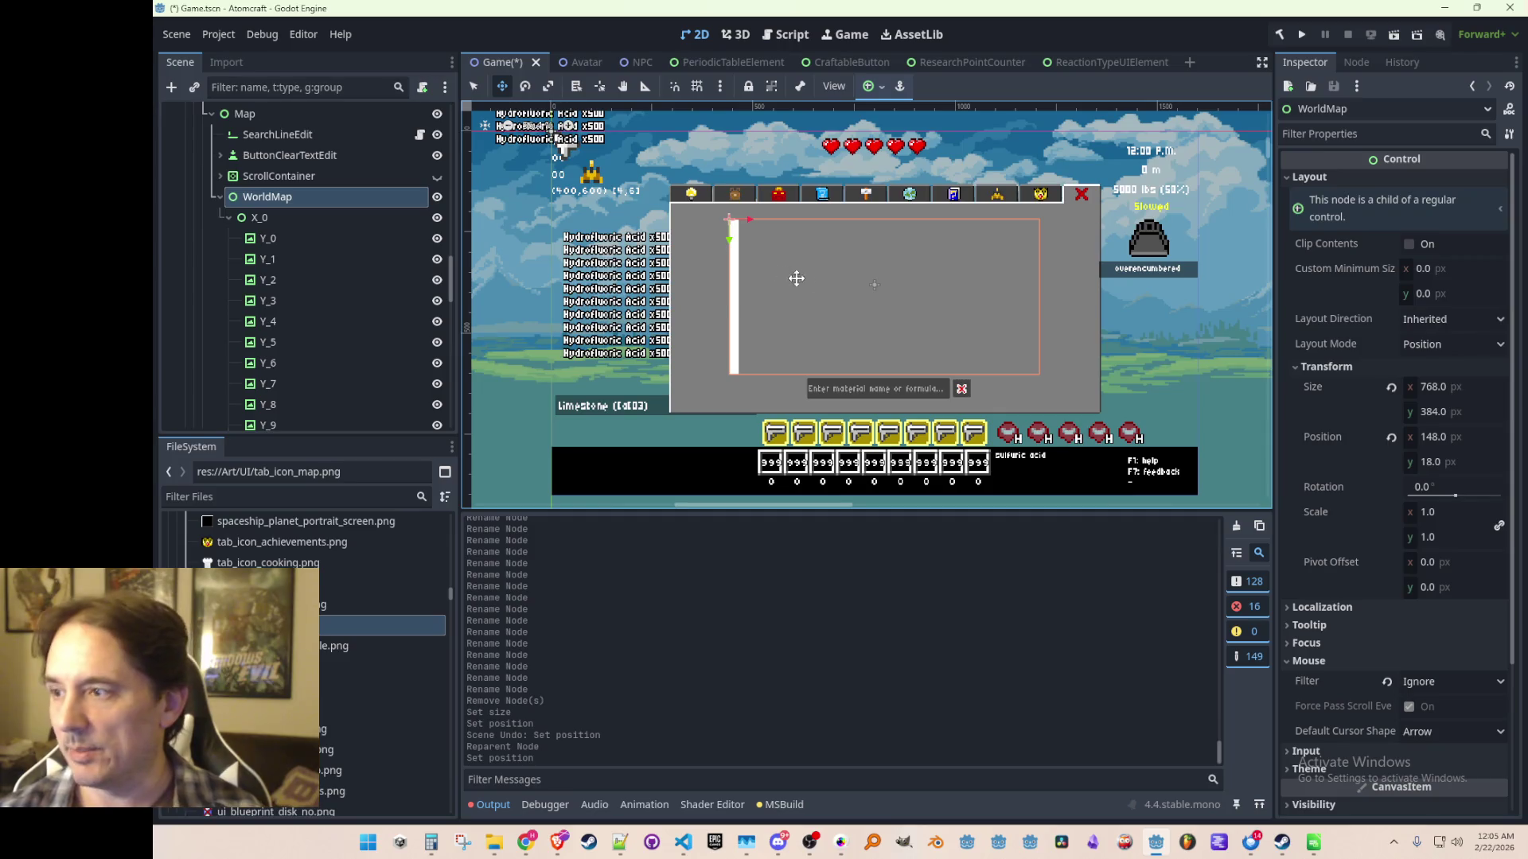
scroll(827, 294, up, 2)
drag(710, 228, 710, 220)
key(ctrl+s)
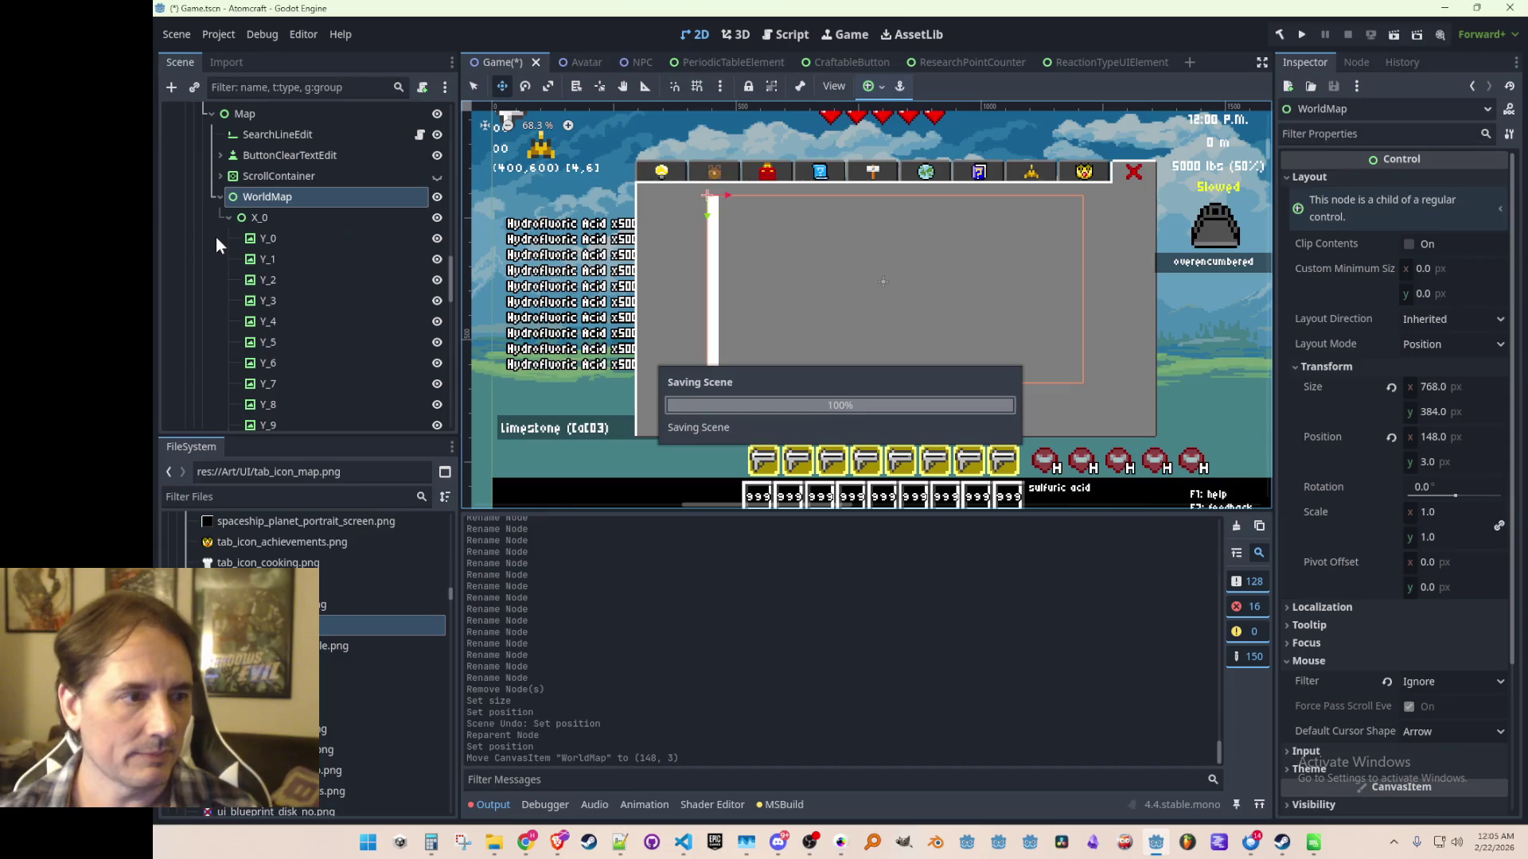
click(258, 220)
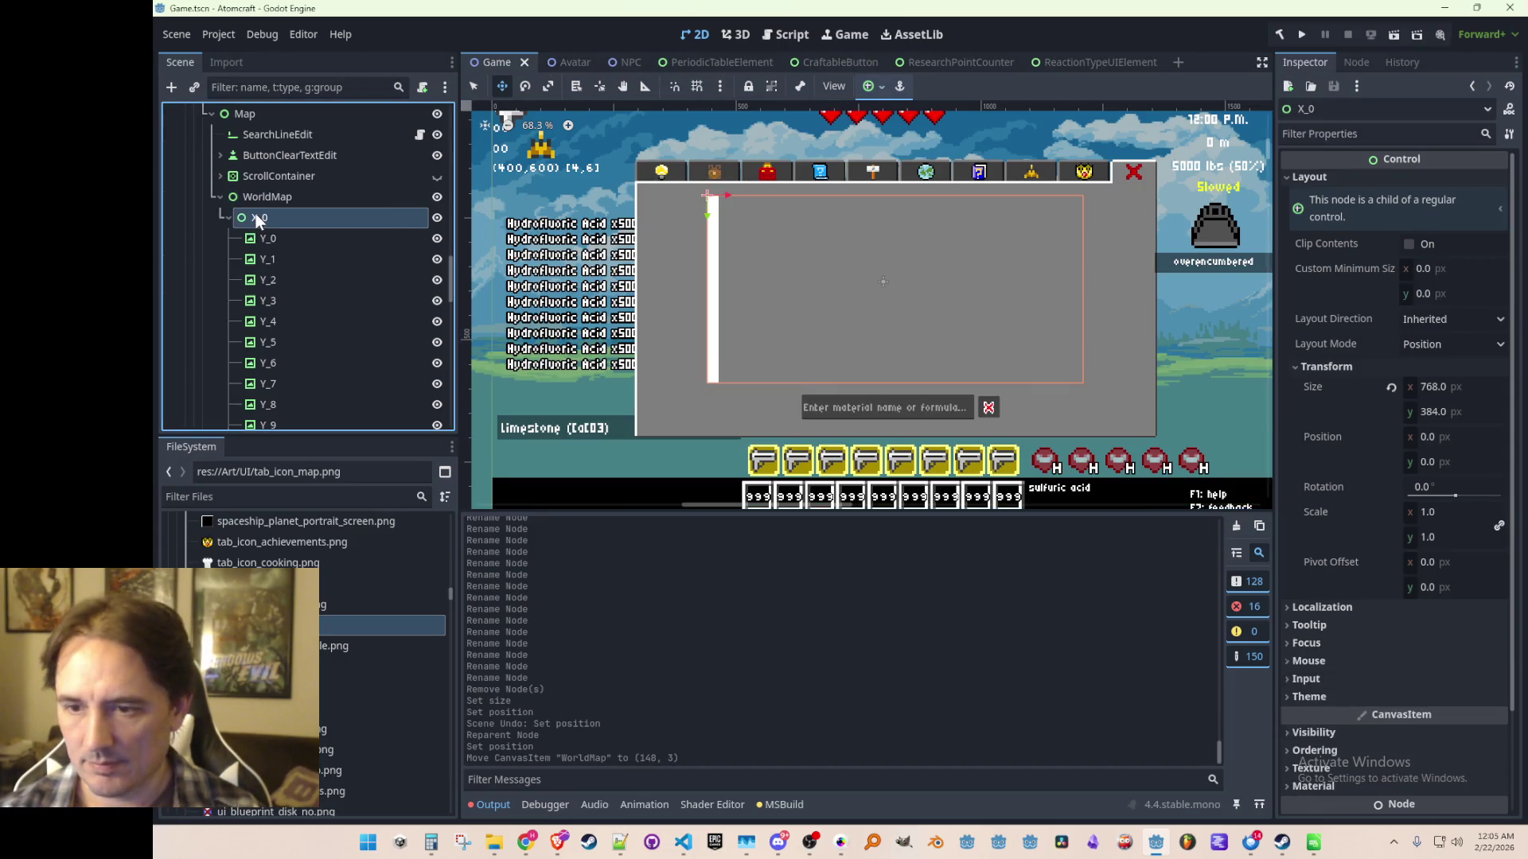
Duplicate X_0 into column X_1 and shift it 24 px right.
click(225, 218)
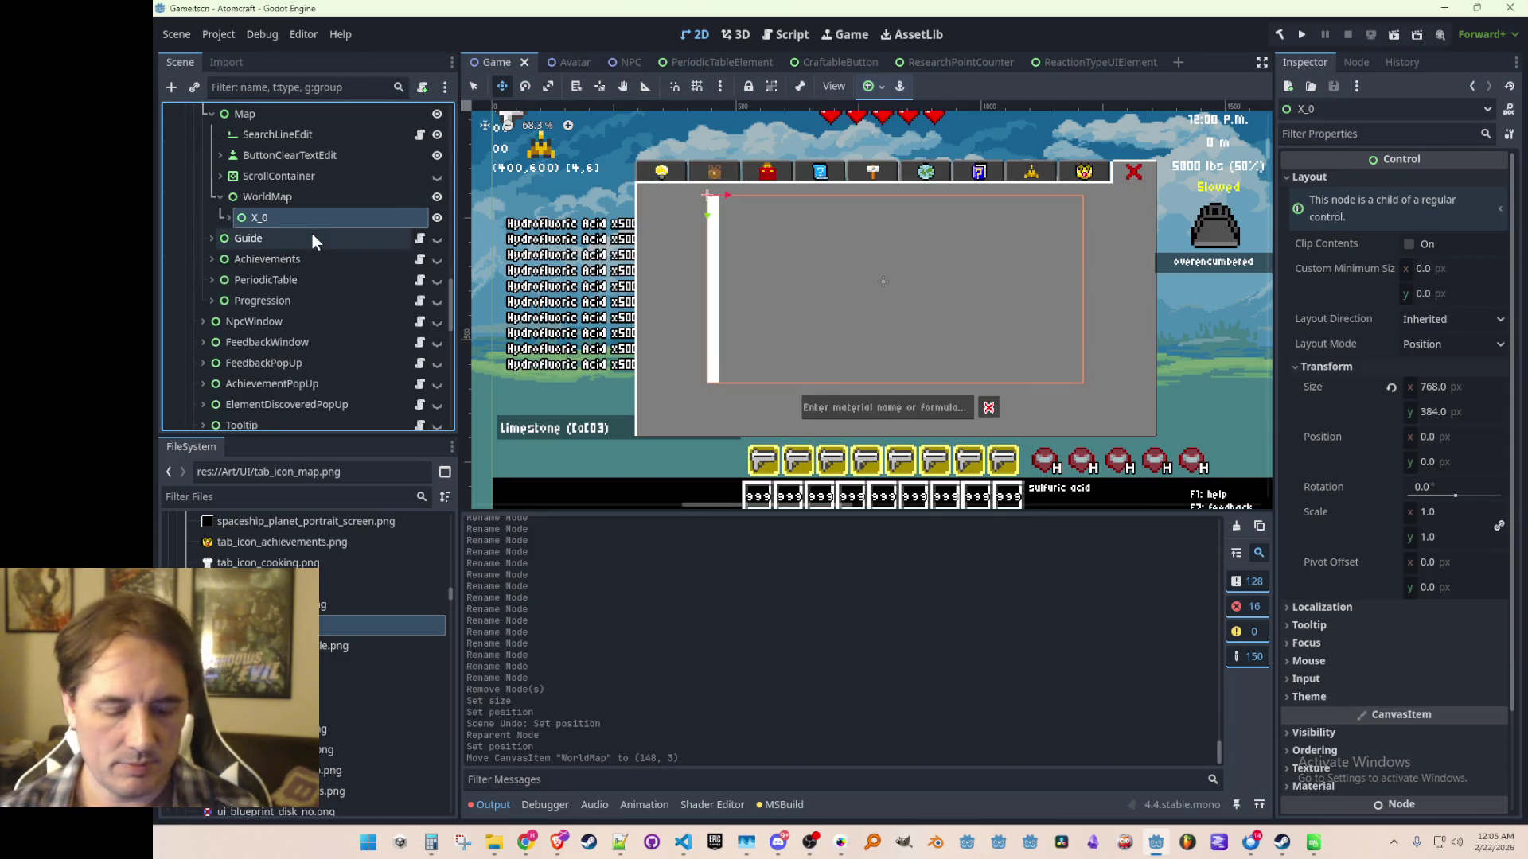
key(ctrl+d)
click(225, 241)
click(224, 241)
scroll(263, 286, down, 3)
scroll(273, 304, up, 4)
scroll(272, 304, up, 2)
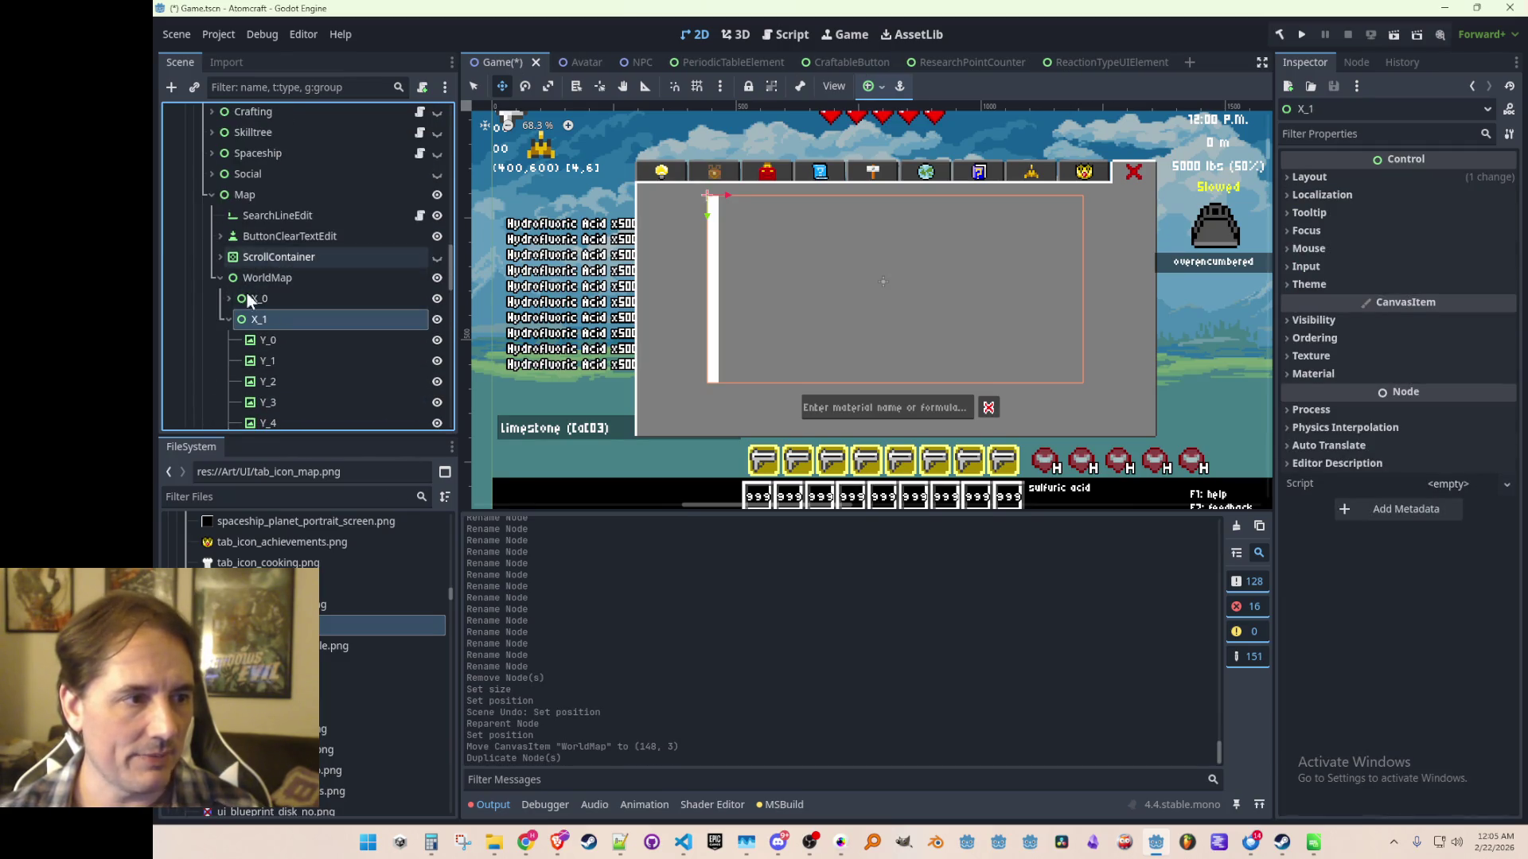
click(227, 319)
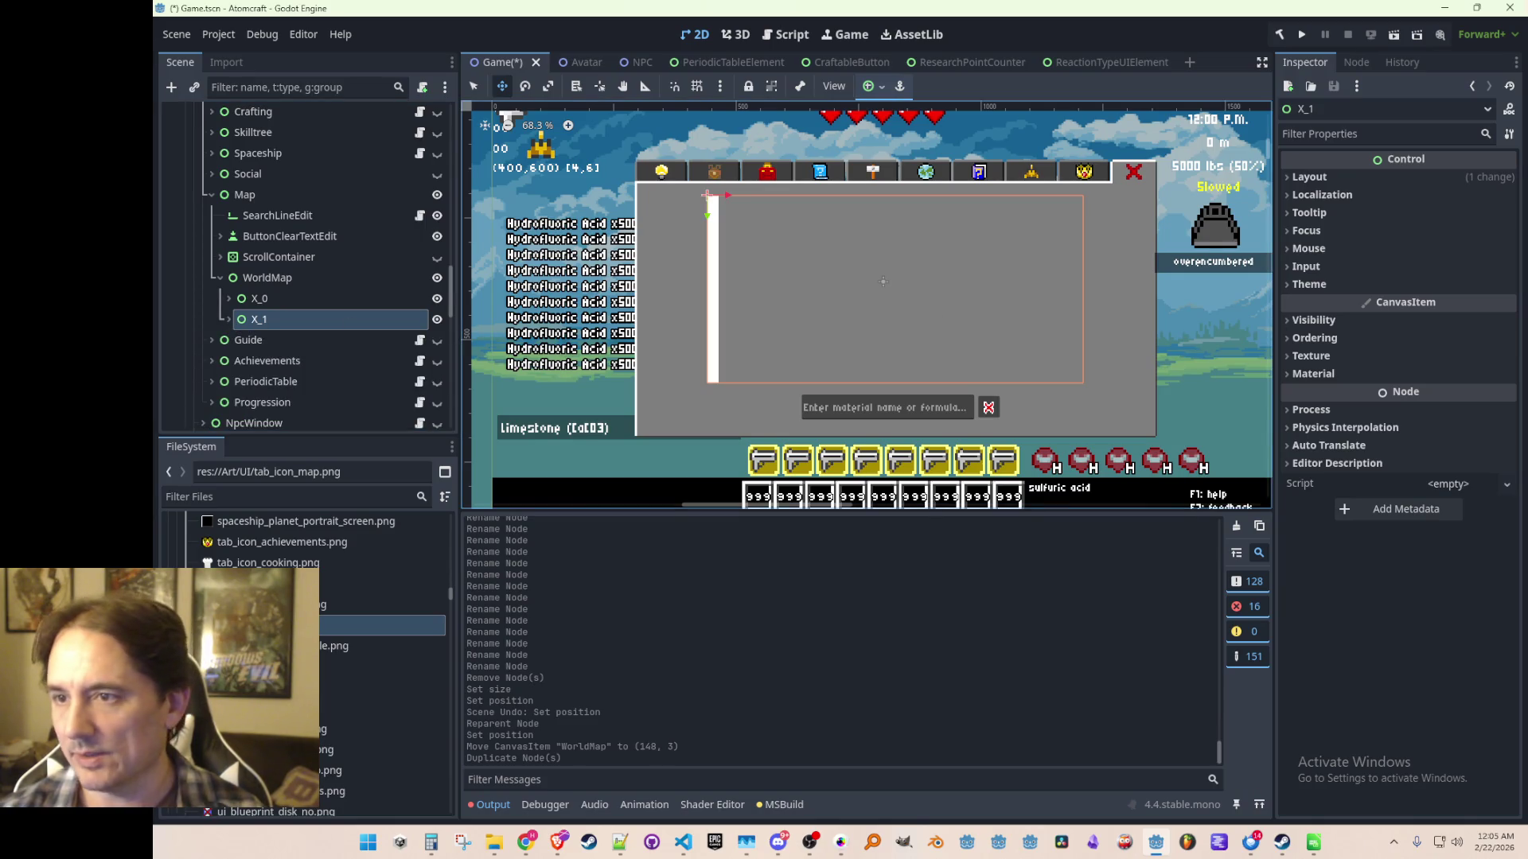
scroll(812, 317, up, 10)
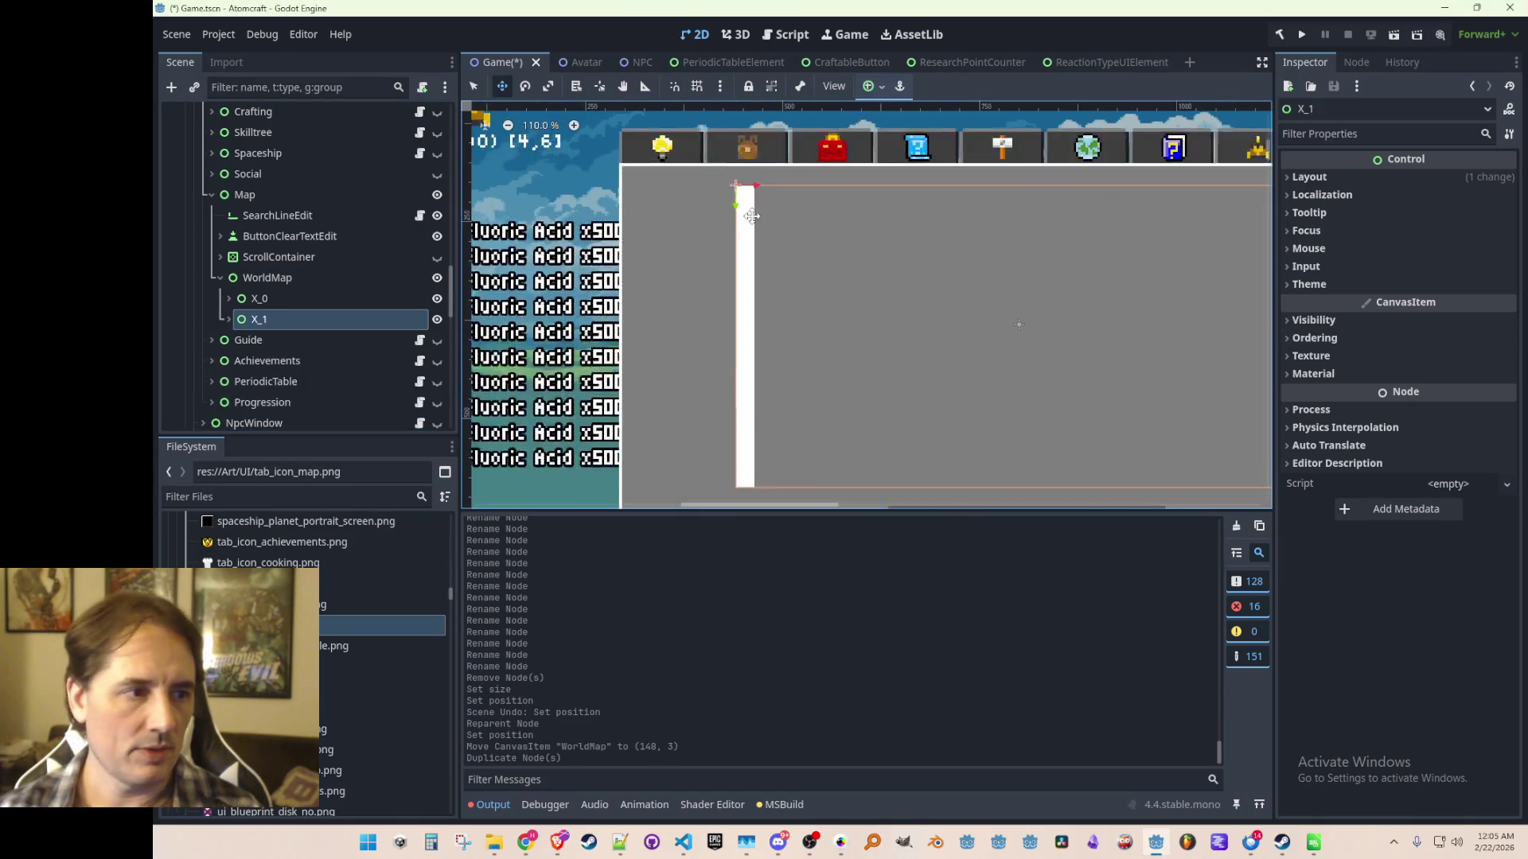
scroll(661, 267, up, 3)
drag(624, 264, 969, 266)
Duplicate again for columns X_2 and X_3 at x 48 and 72.
key(ctrl+d)
key(ctrl+d)
scroll(231, 270, up, 5)
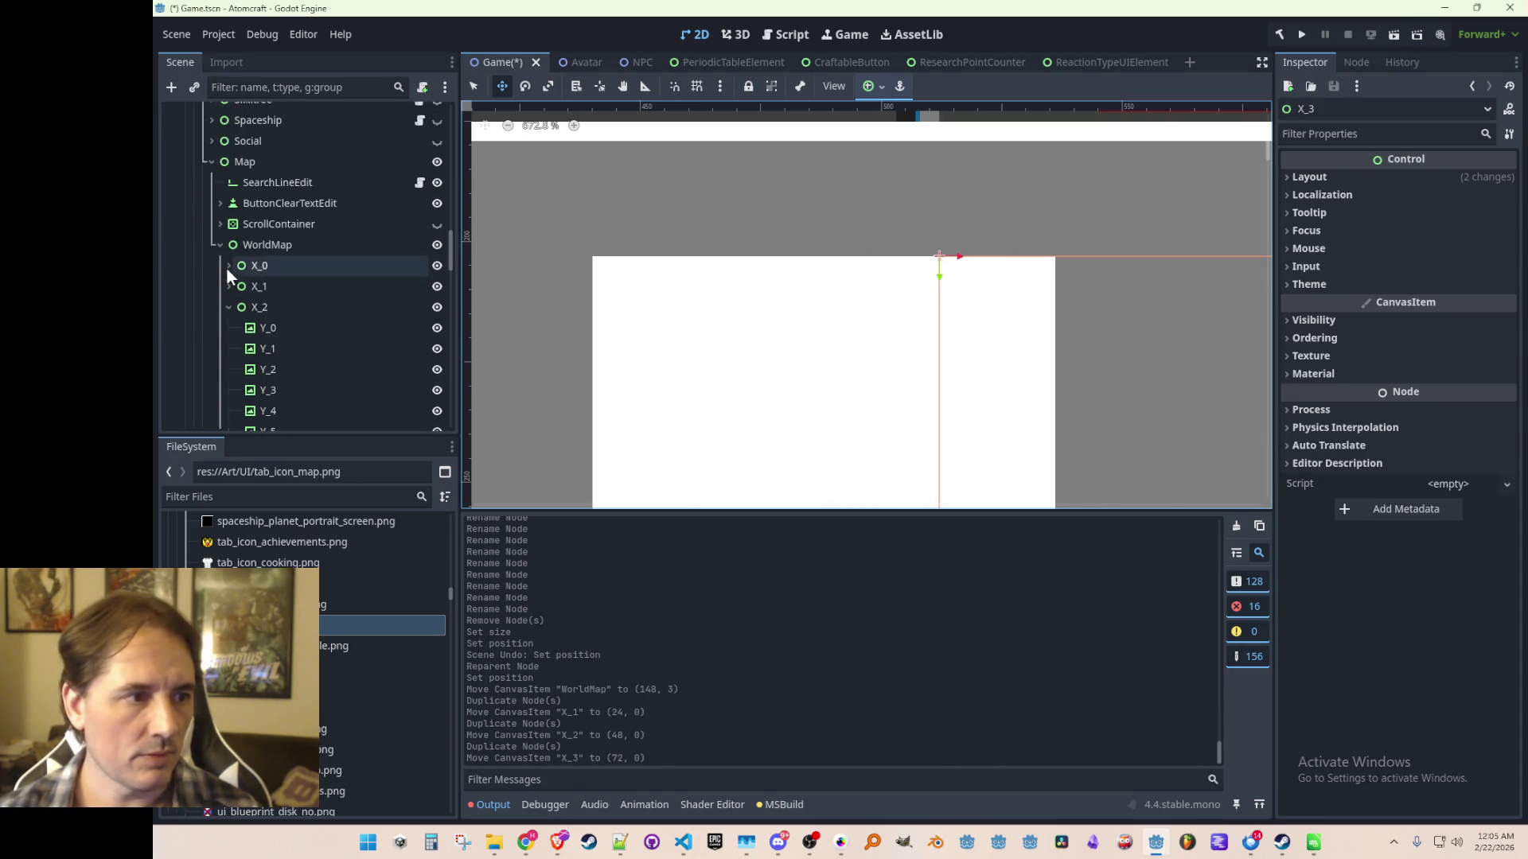
click(229, 307)
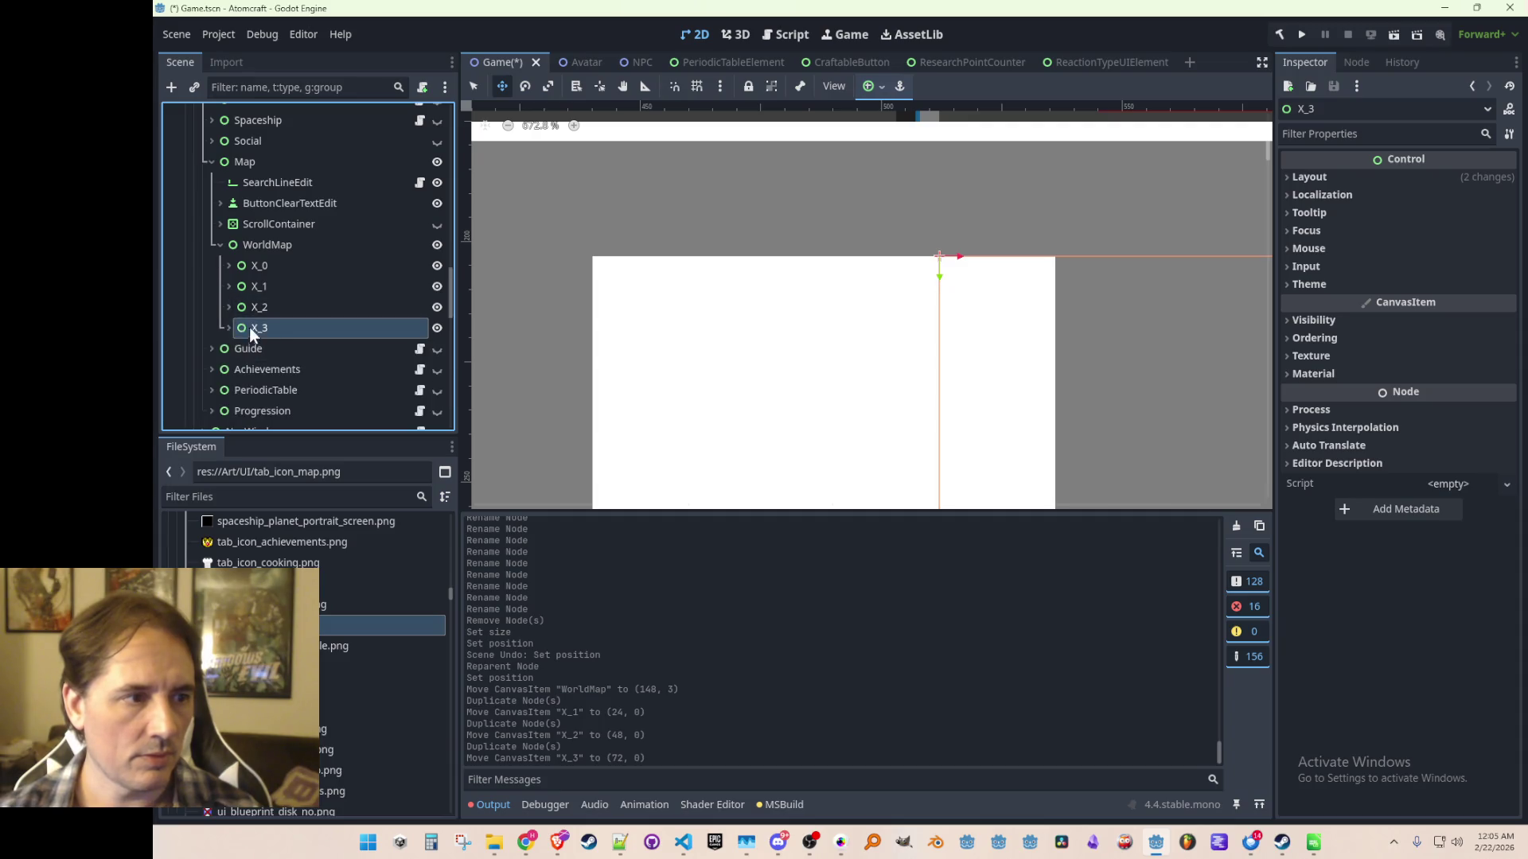
click(275, 266)
shift+click(280, 324)
scroll(891, 327, down, 9)
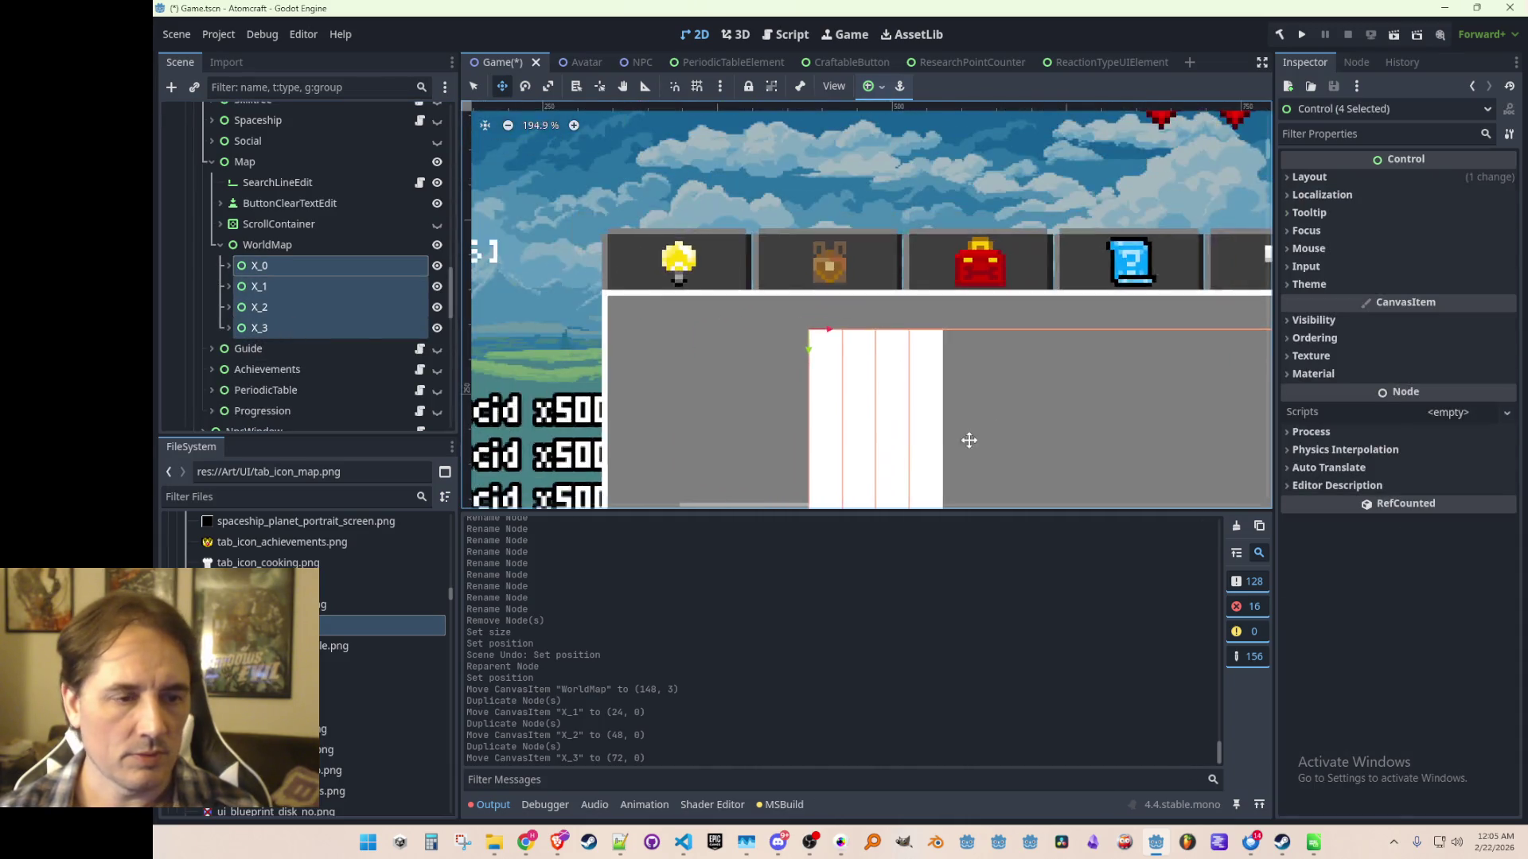
scroll(1000, 430, down, 3)
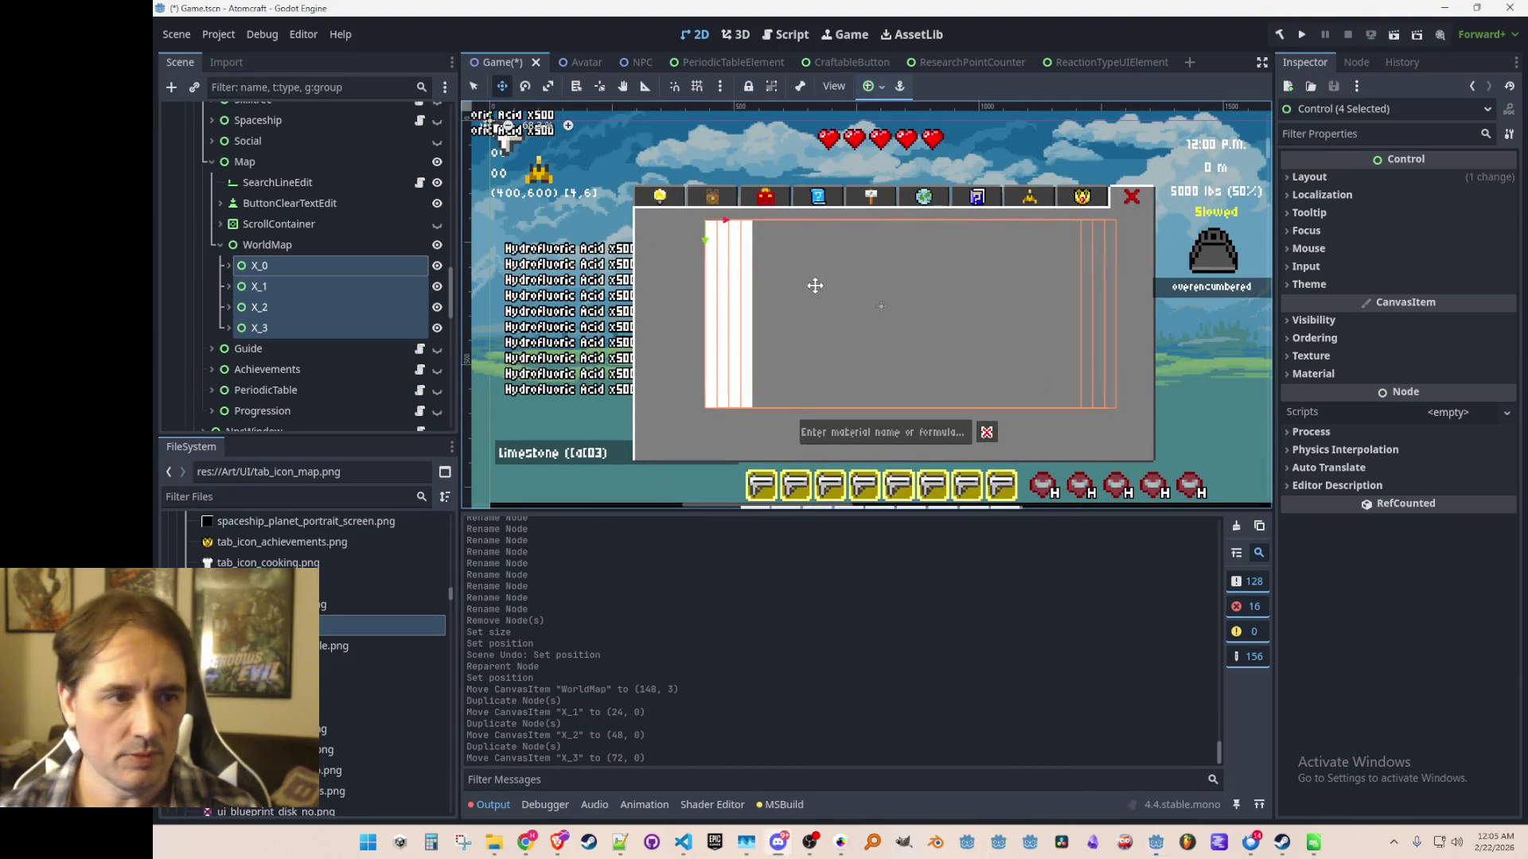
scroll(819, 277, up, 3)
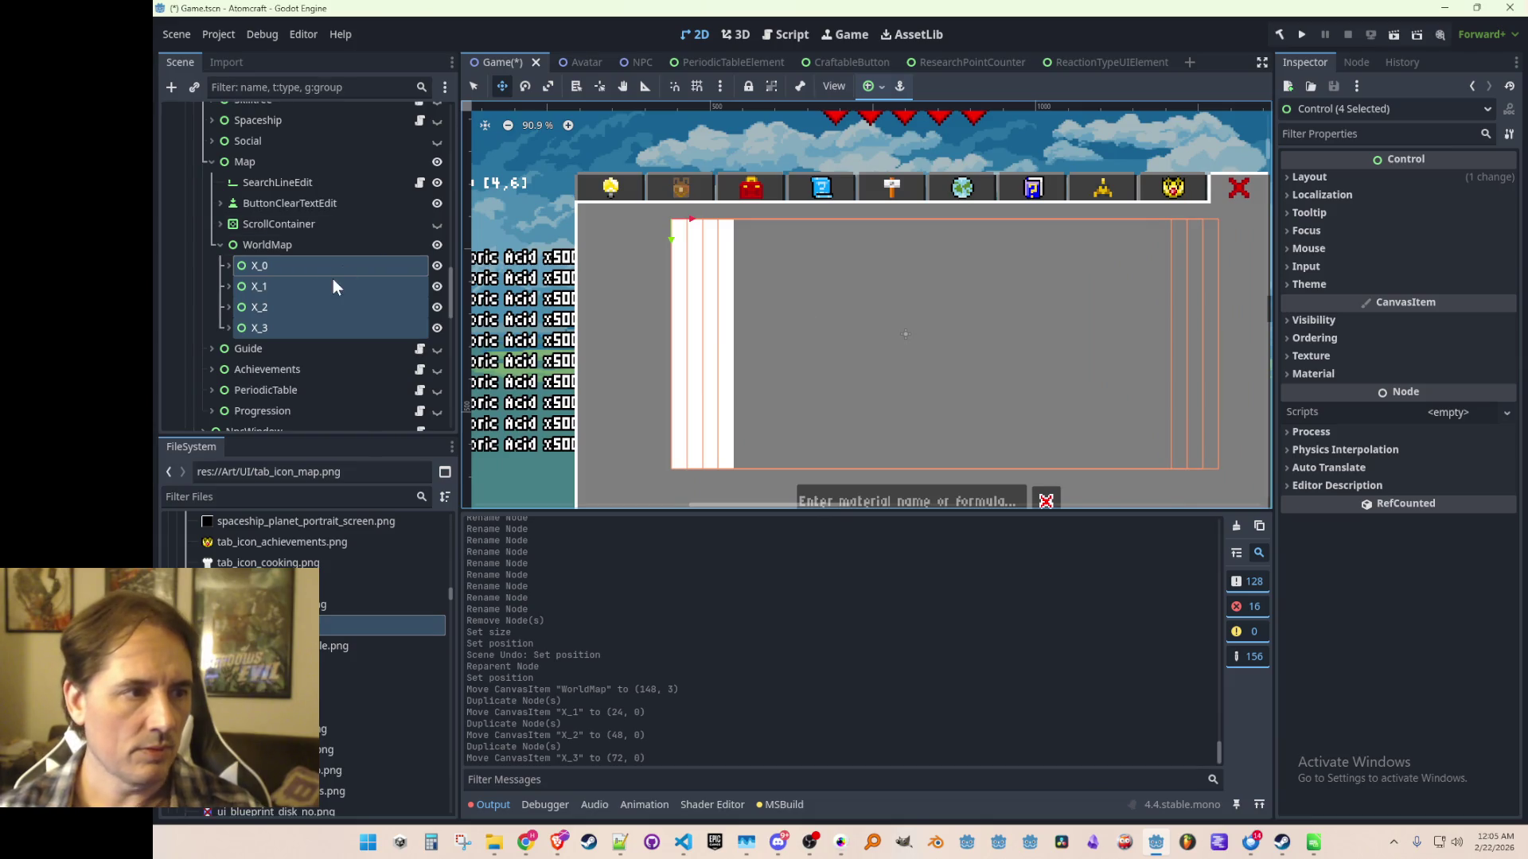
click(312, 250)
click(307, 266)
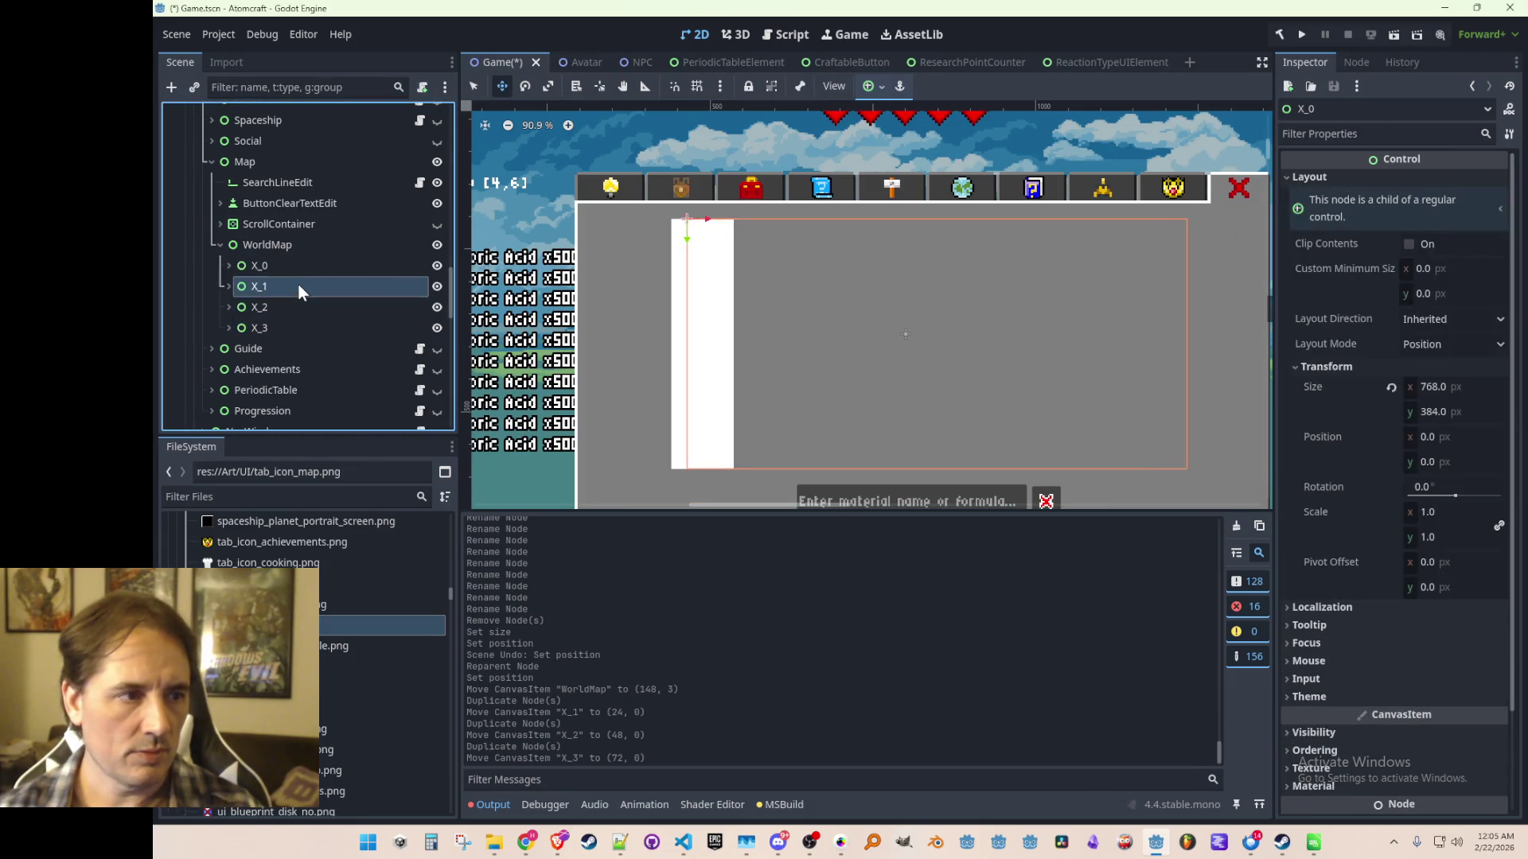
Set the Size x of columns X_0–X_3 to 24 px in the Inspector.
click(297, 284)
click(303, 266)
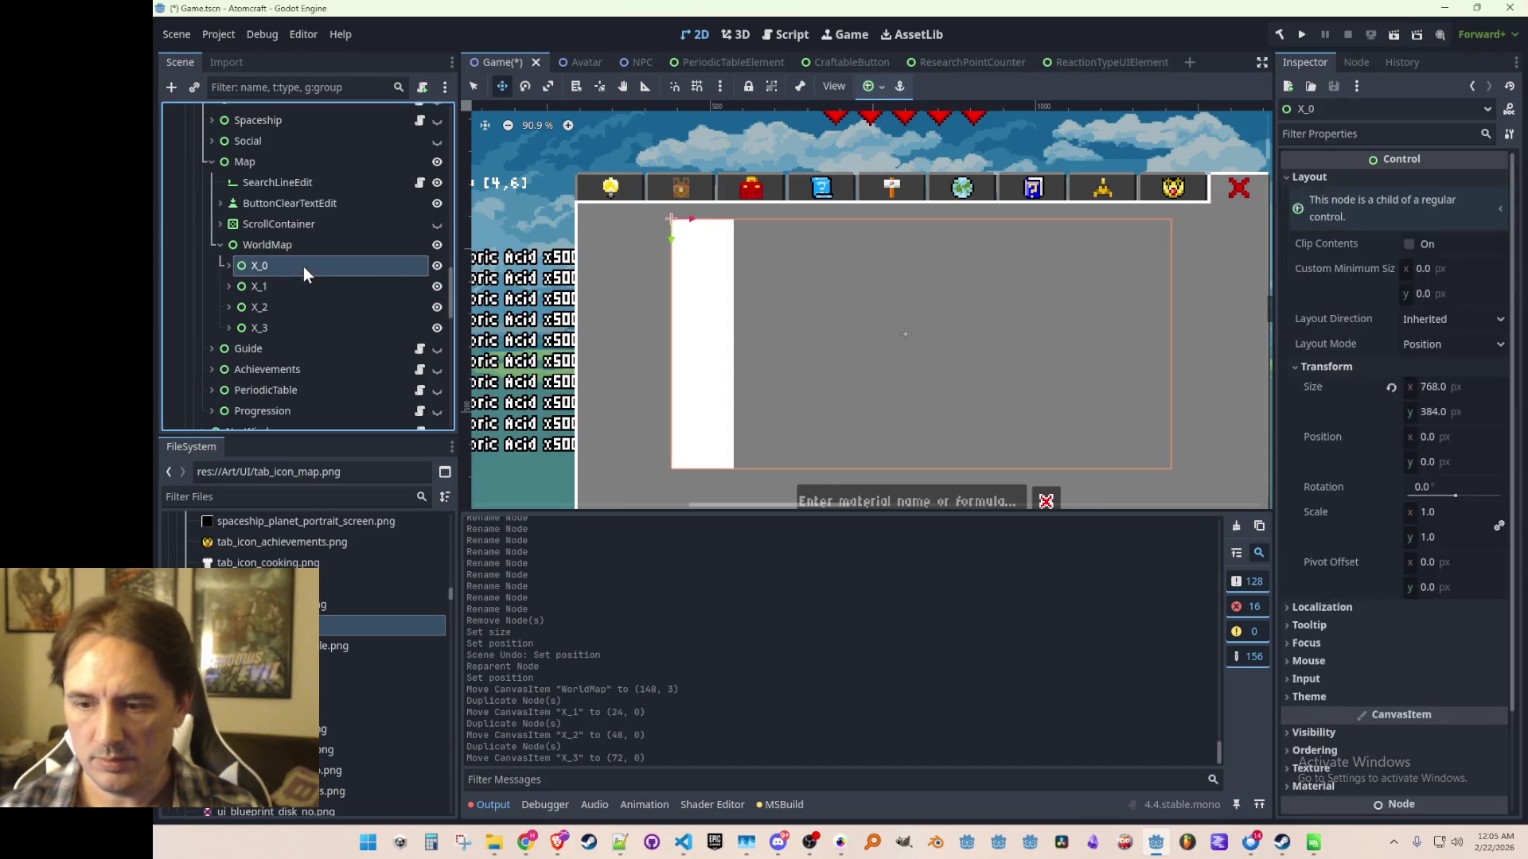
shift+click(278, 326)
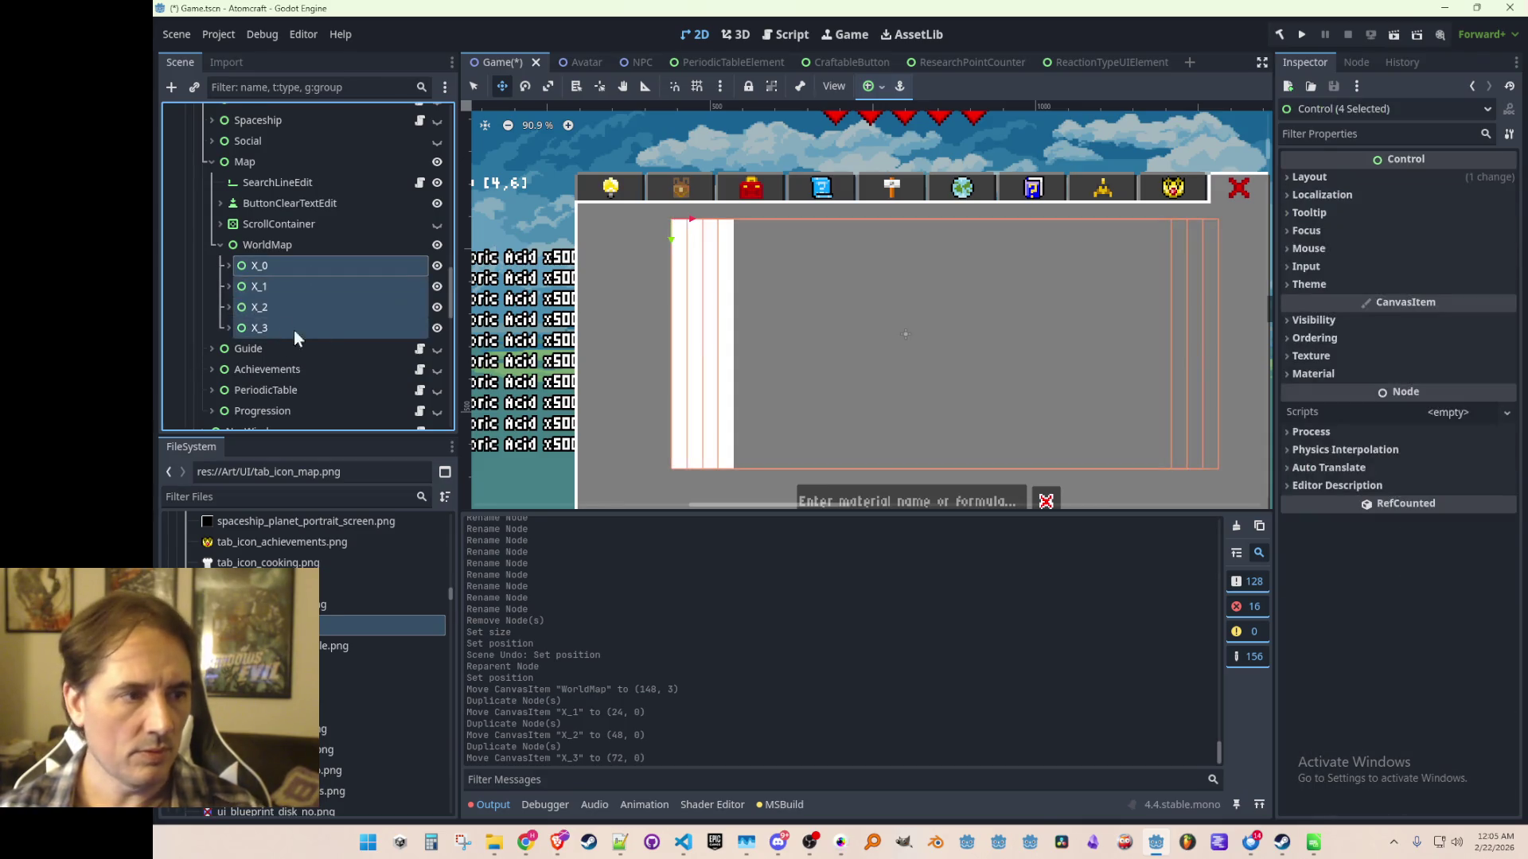
click(1329, 176)
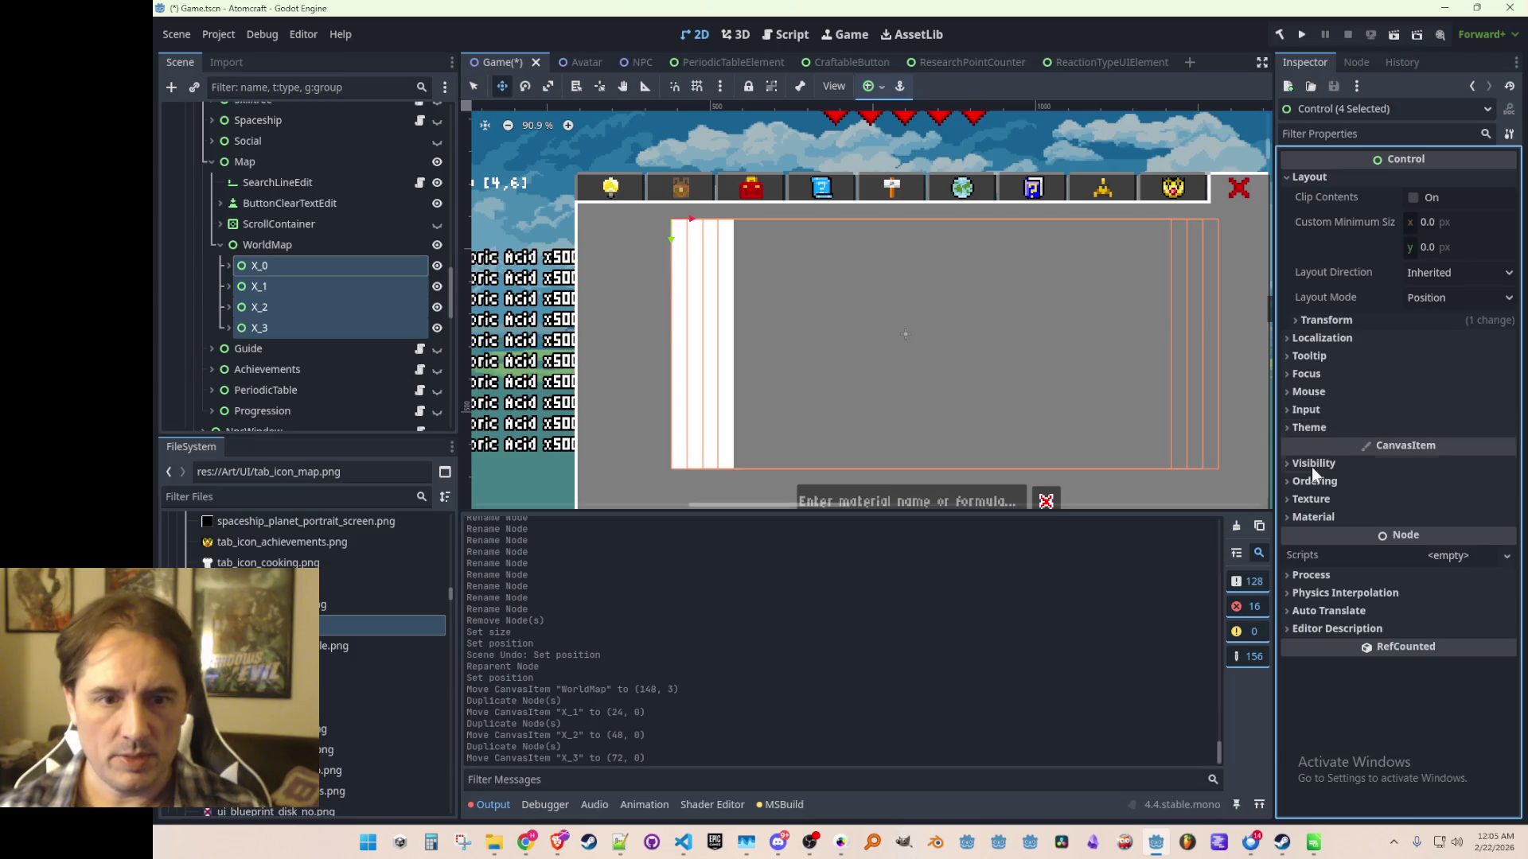
click(1357, 321)
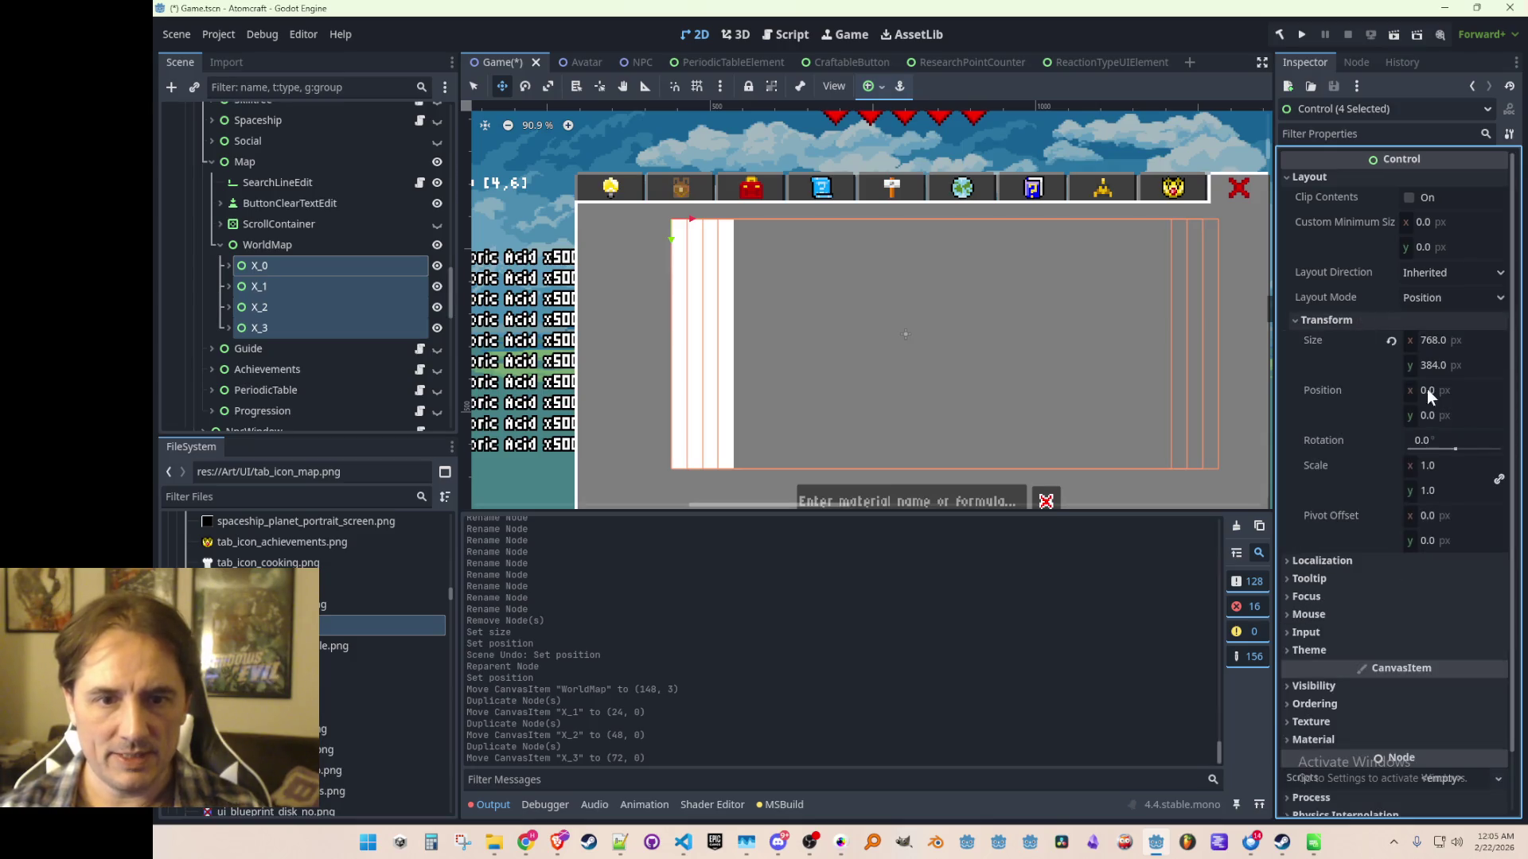
click(1461, 342)
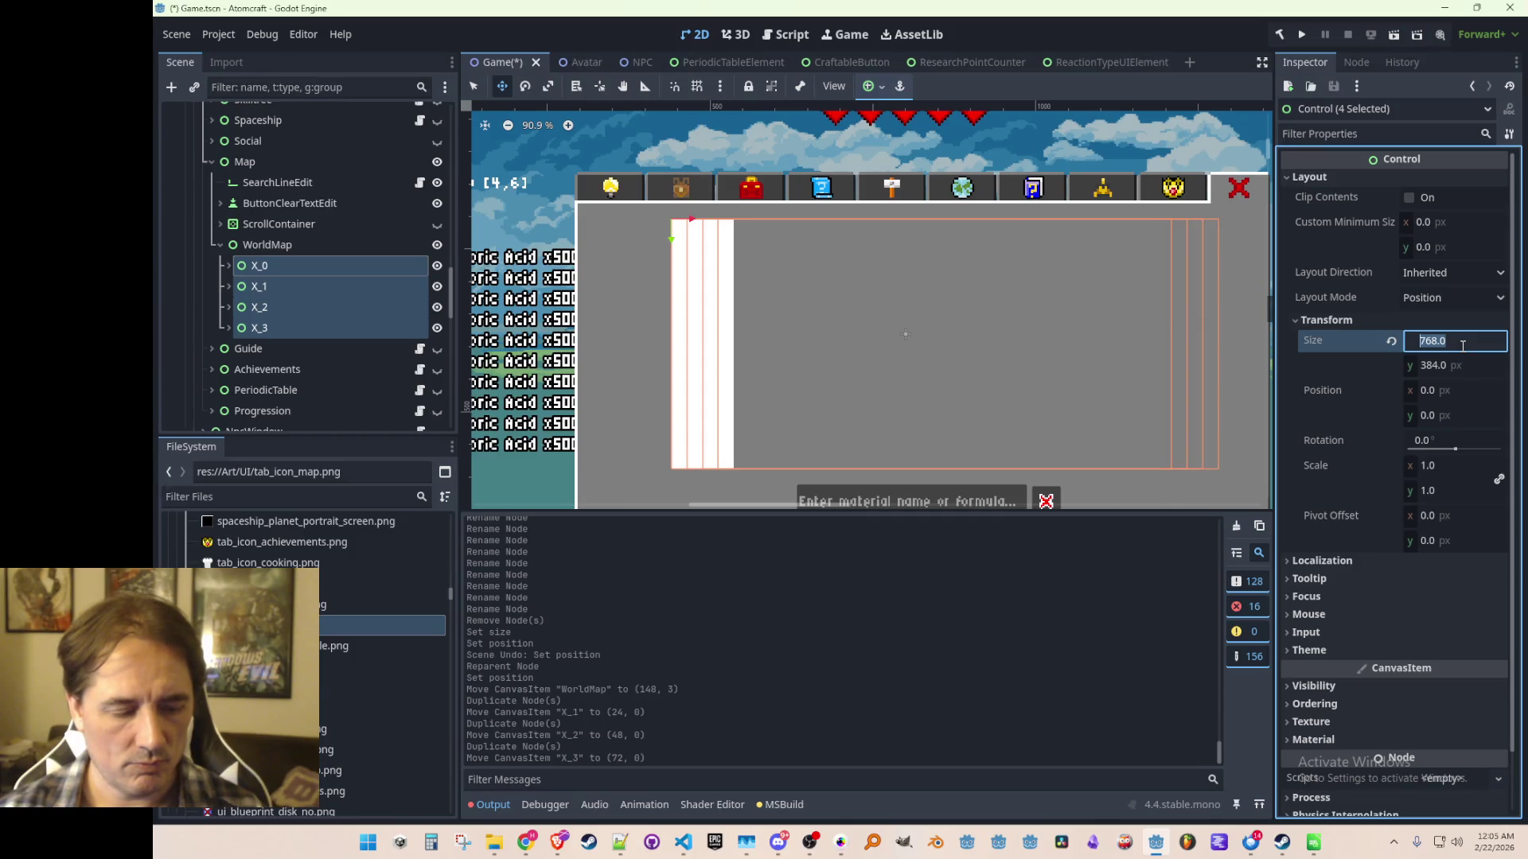
text(24)
key(Return)
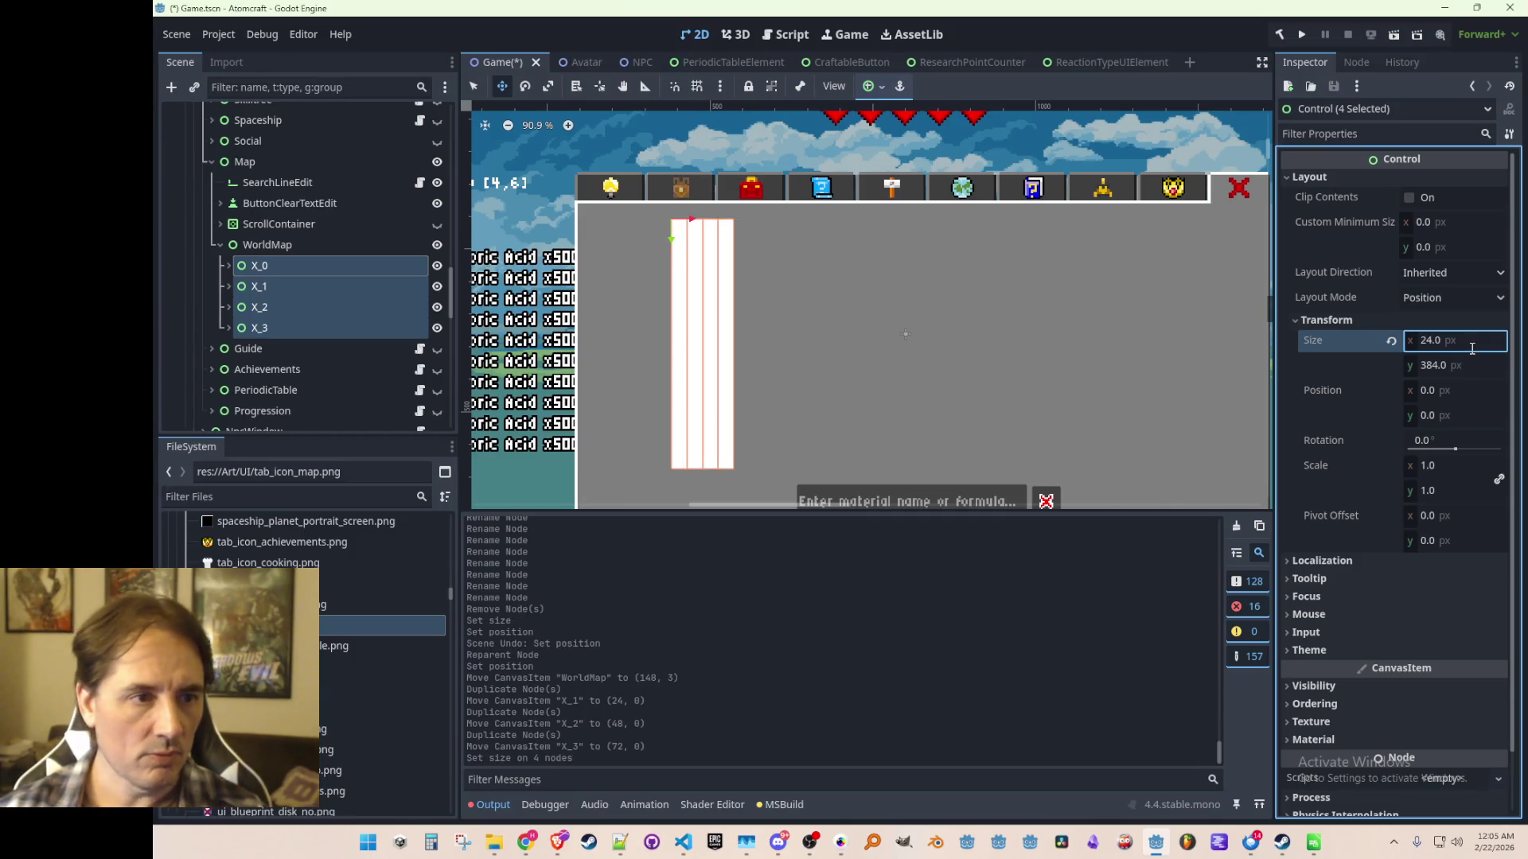
Check columns X_1, X_2 and X_3 individually for the 24 px width.
click(275, 266)
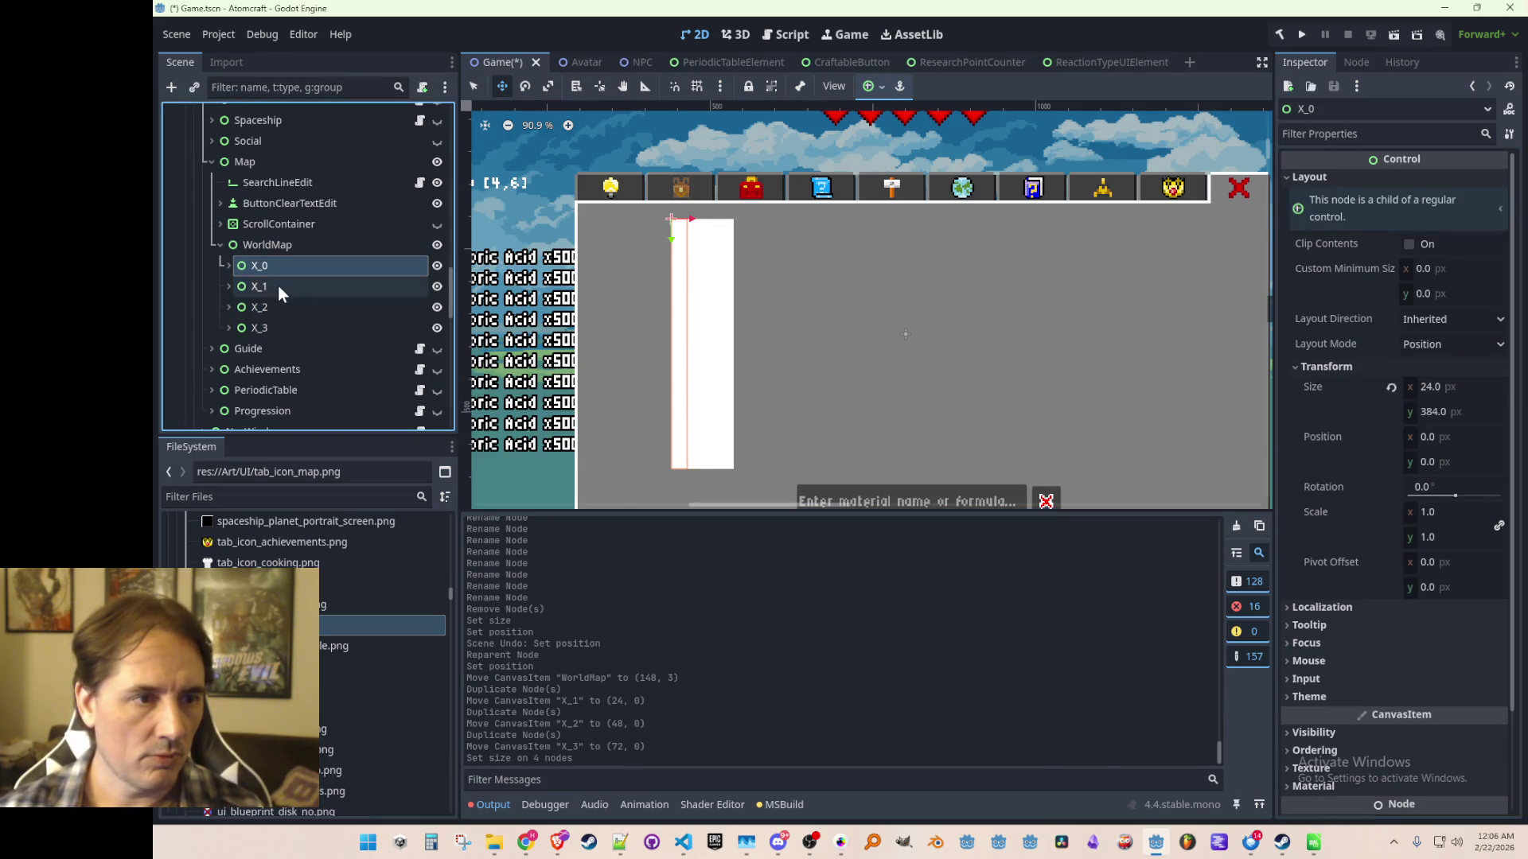
click(278, 286)
click(278, 307)
click(276, 326)
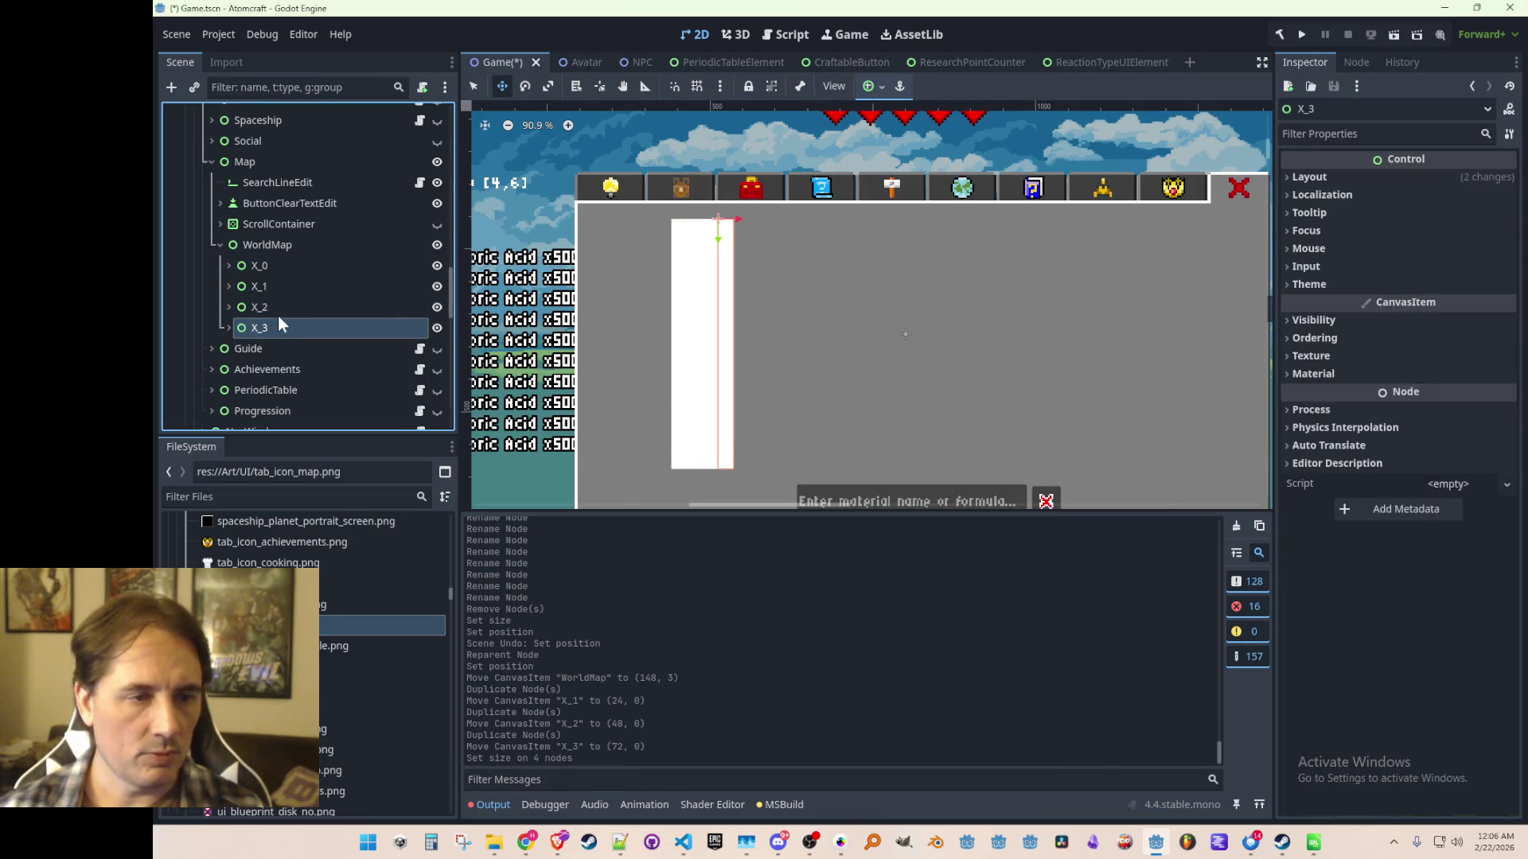
Save the scene, then duplicate columns X_0 through X_3 into X_4–X_7.
key(ctrl+s)
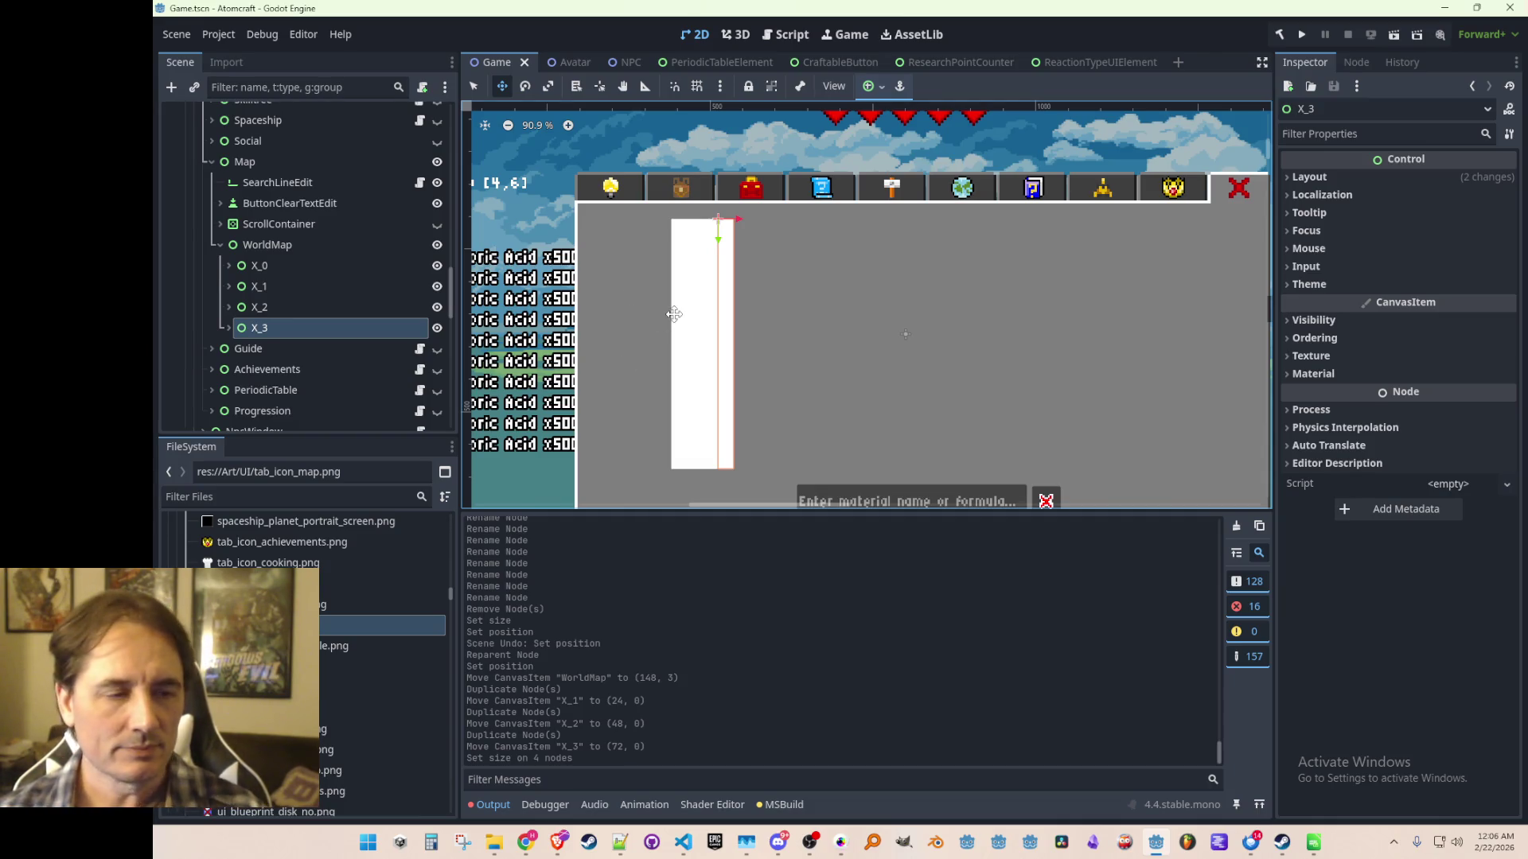
scroll(716, 280, up, 1)
scroll(727, 233, up, 10)
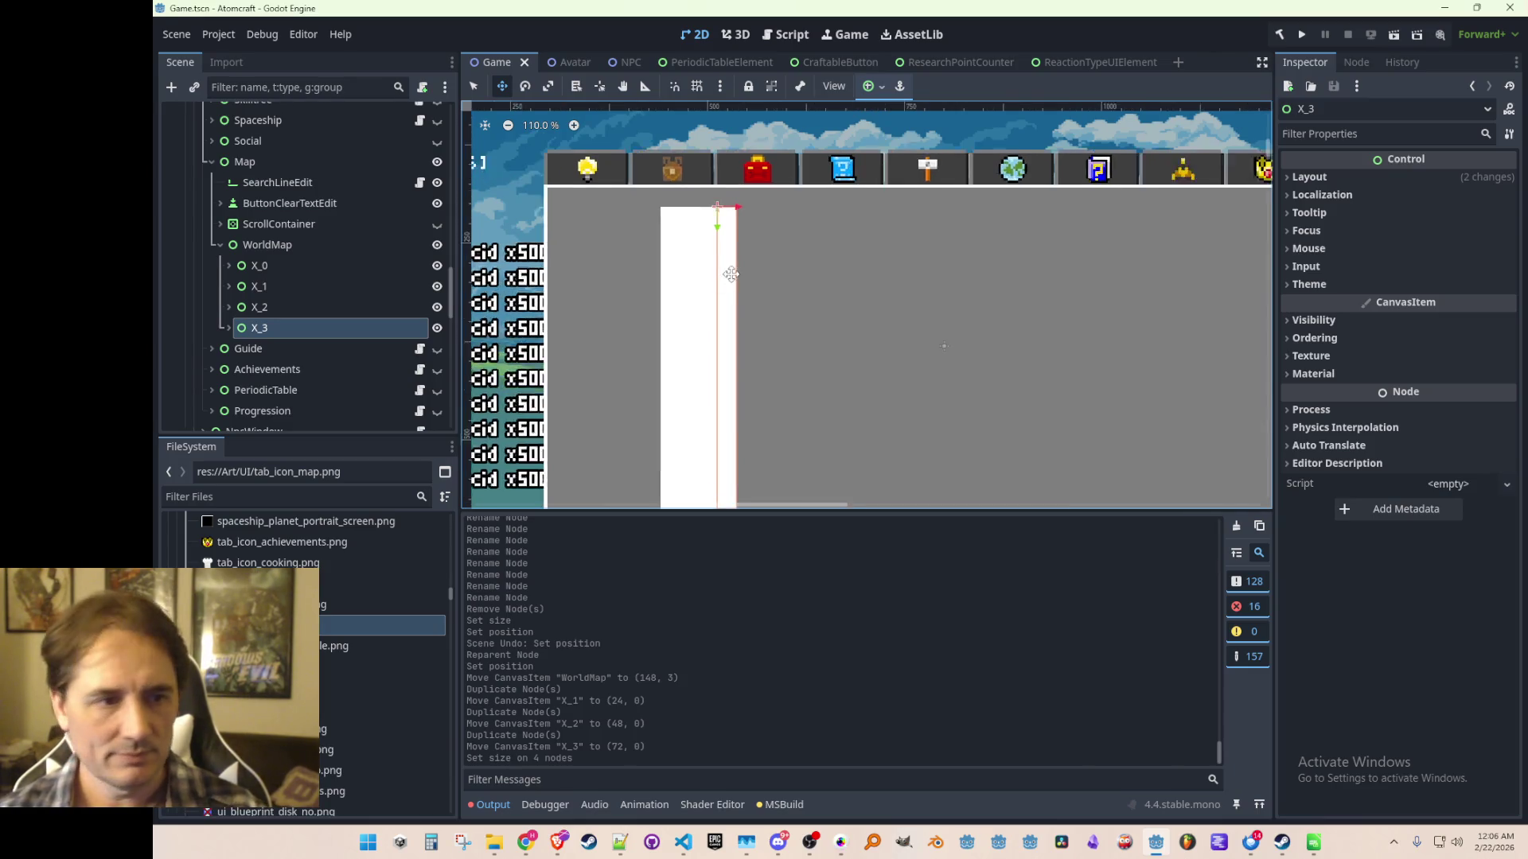
click(269, 266)
shift+click(282, 324)
key(ctrl+d)
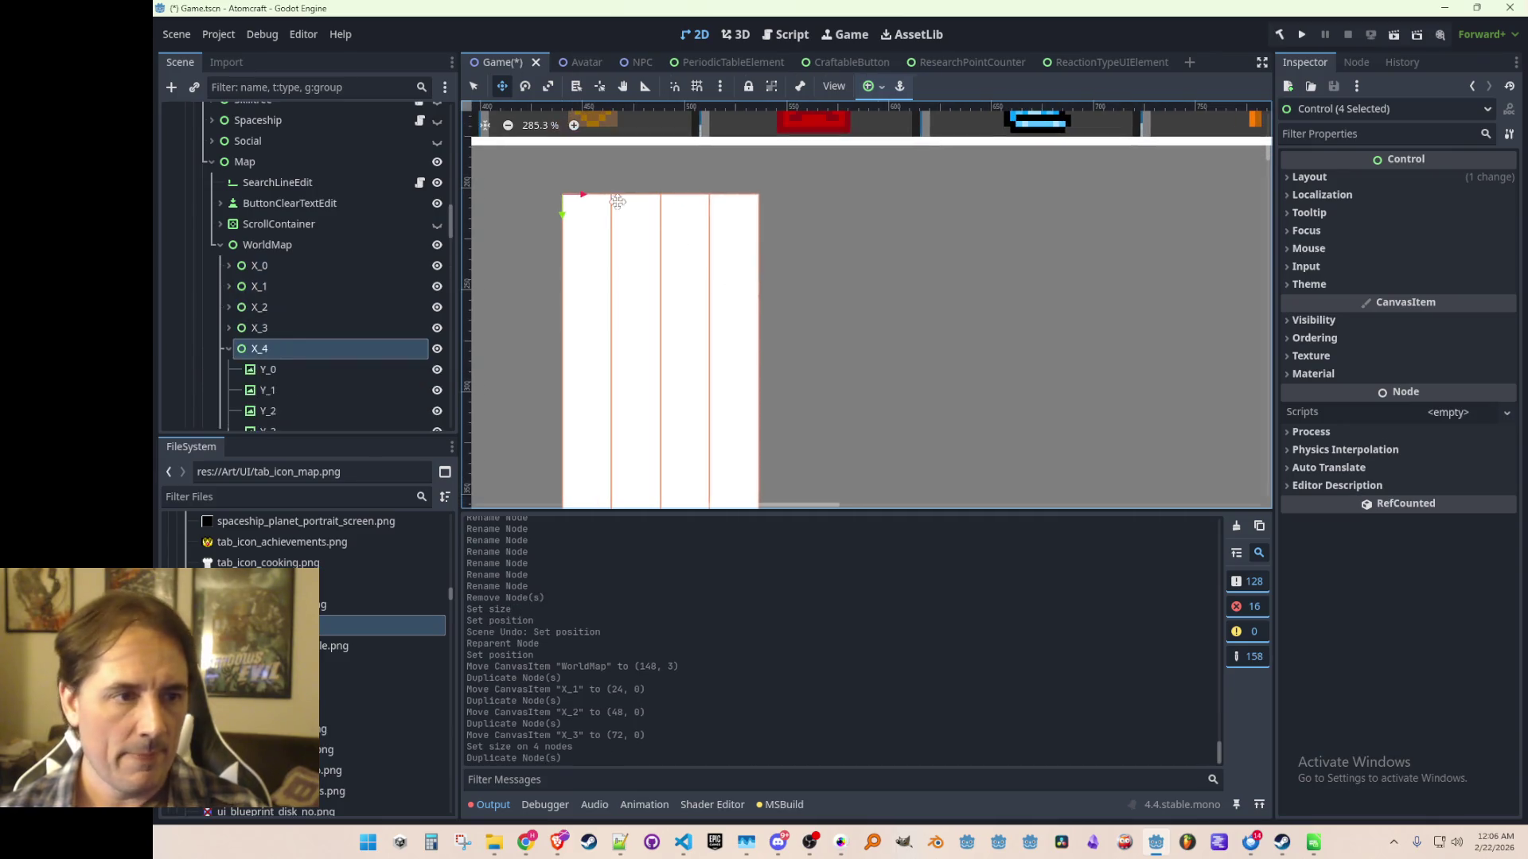
Collapse the new columns, move X_4–X_7 right beside the originals, and save Game.tscn.
click(229, 369)
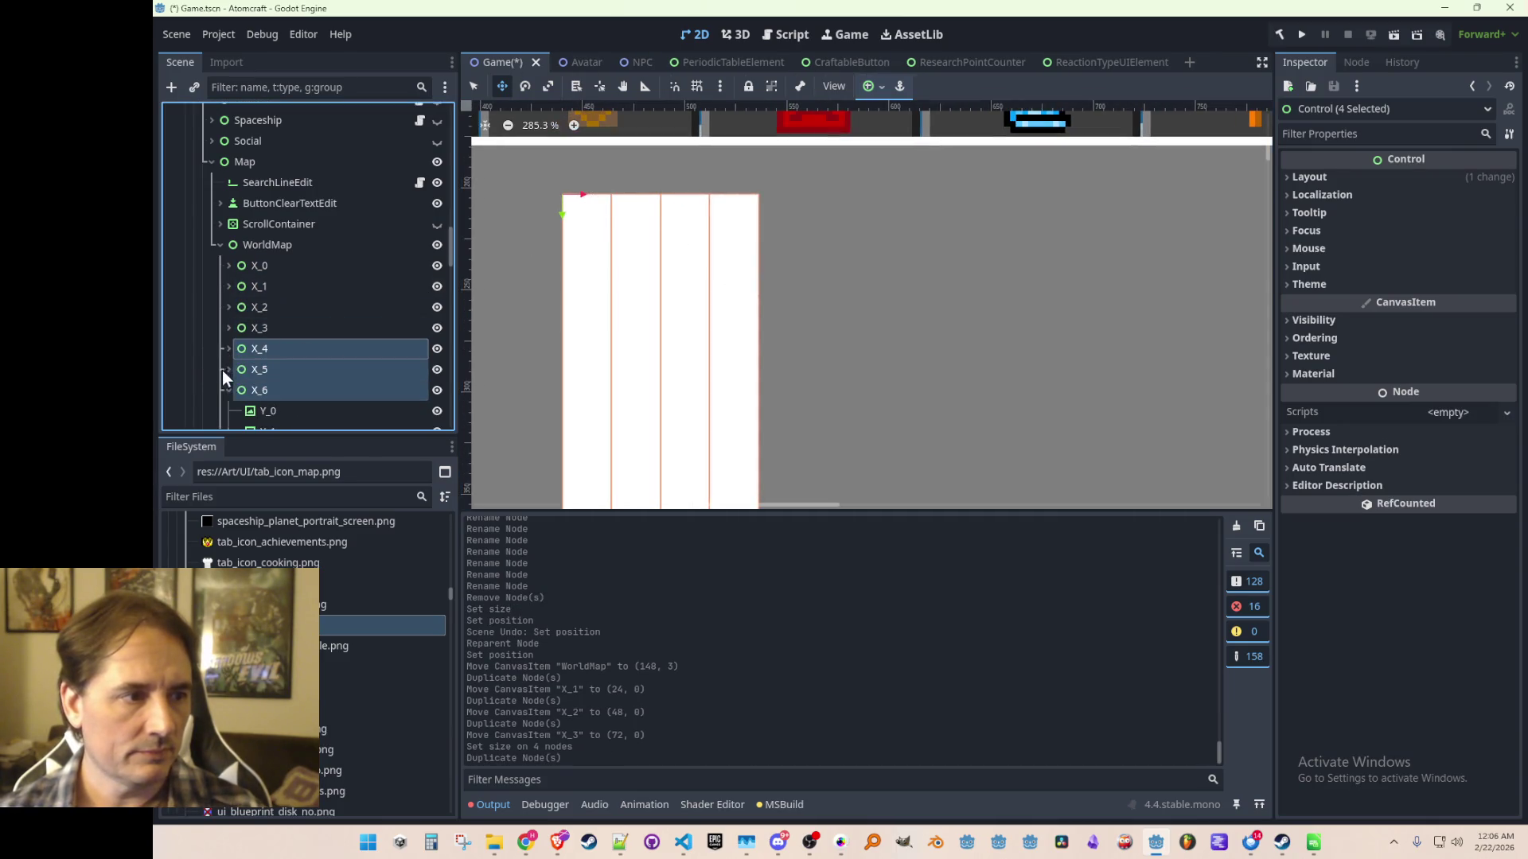
click(228, 390)
click(228, 410)
scroll(316, 345, down, 2)
mouse_move(566, 196)
mouse_down()
mouse_move(777, 195)
mouse_move(760, 206)
mouse_up()
scroll(776, 195, up, 4)
scroll(778, 195, up, 4)
scroll(813, 259, down, 20)
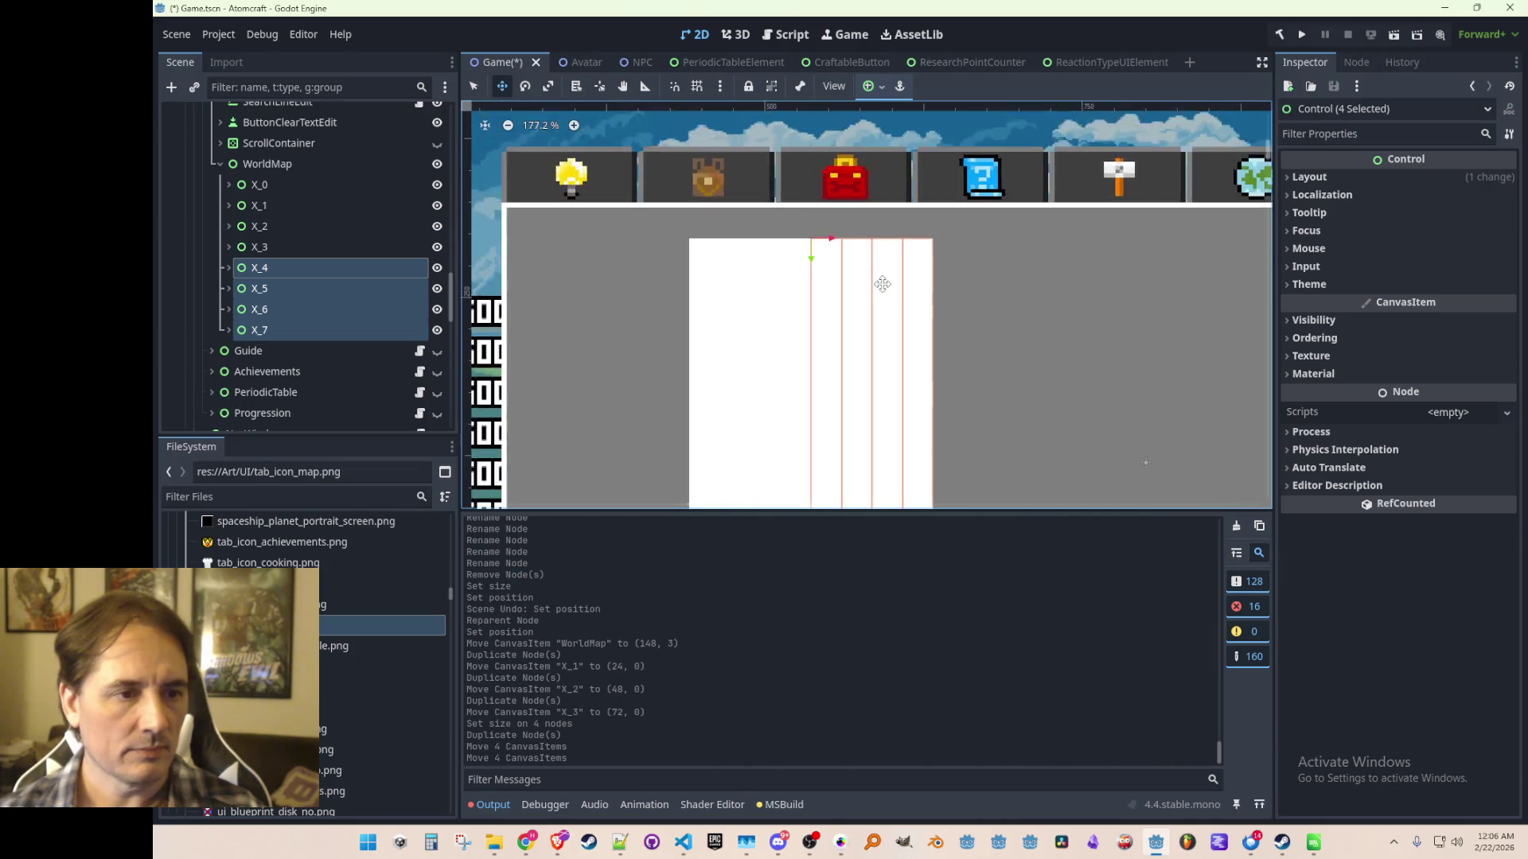
key(ctrl+s)
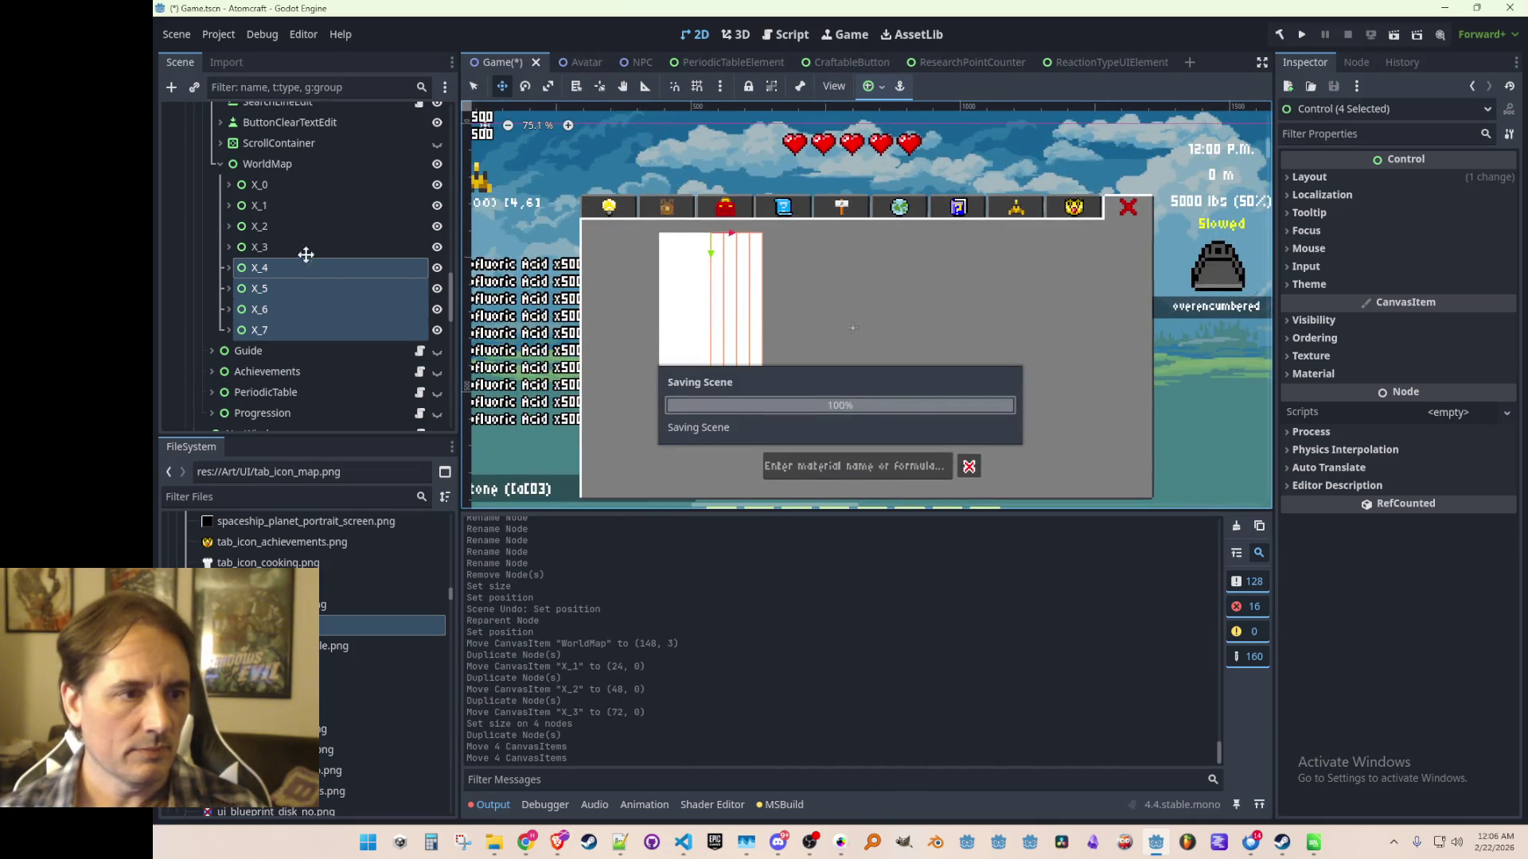
click(259, 185)
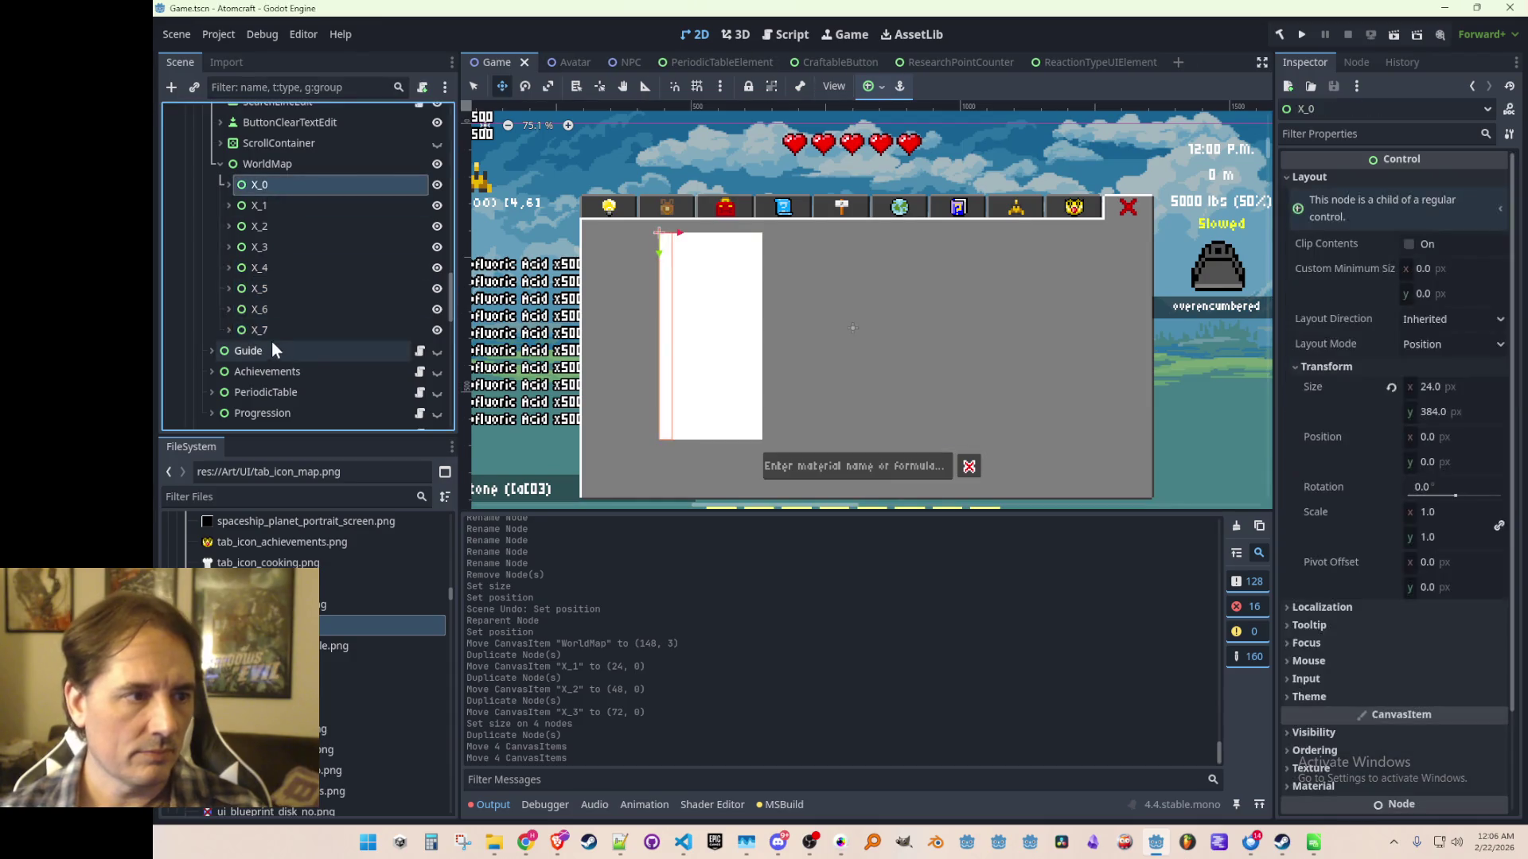
Duplicate the eight columns X_0–X_7 and drag the copies right of the originals.
shift+click(259, 330)
key(ctrl+d)
drag(662, 237, 776, 237)
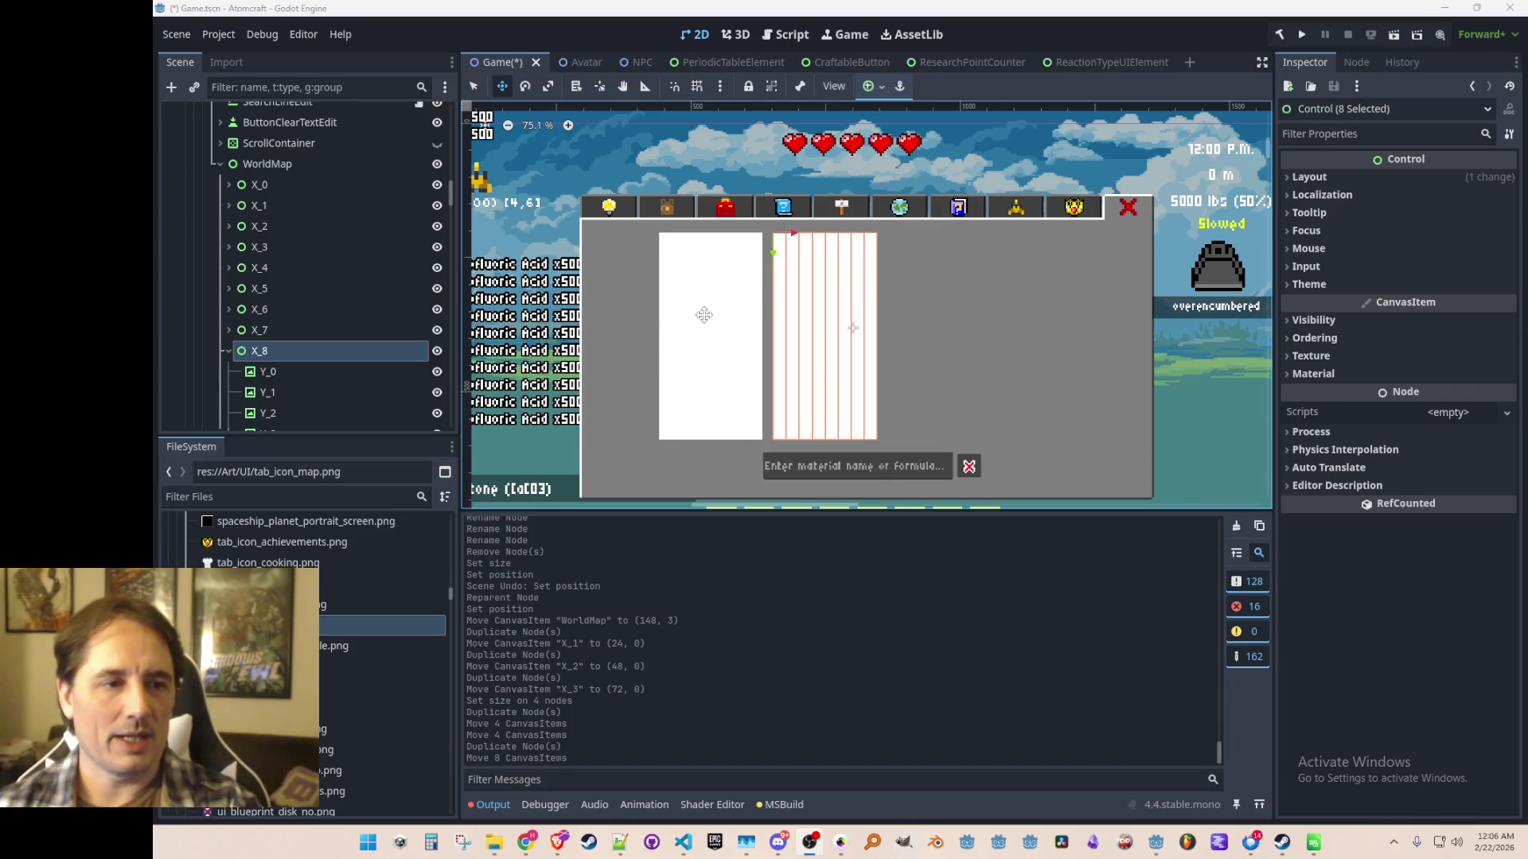
Zoom in, nudge the copies 3 px left to close the gap, and save the scene.
scroll(782, 288, up, 2)
scroll(810, 270, down, 2)
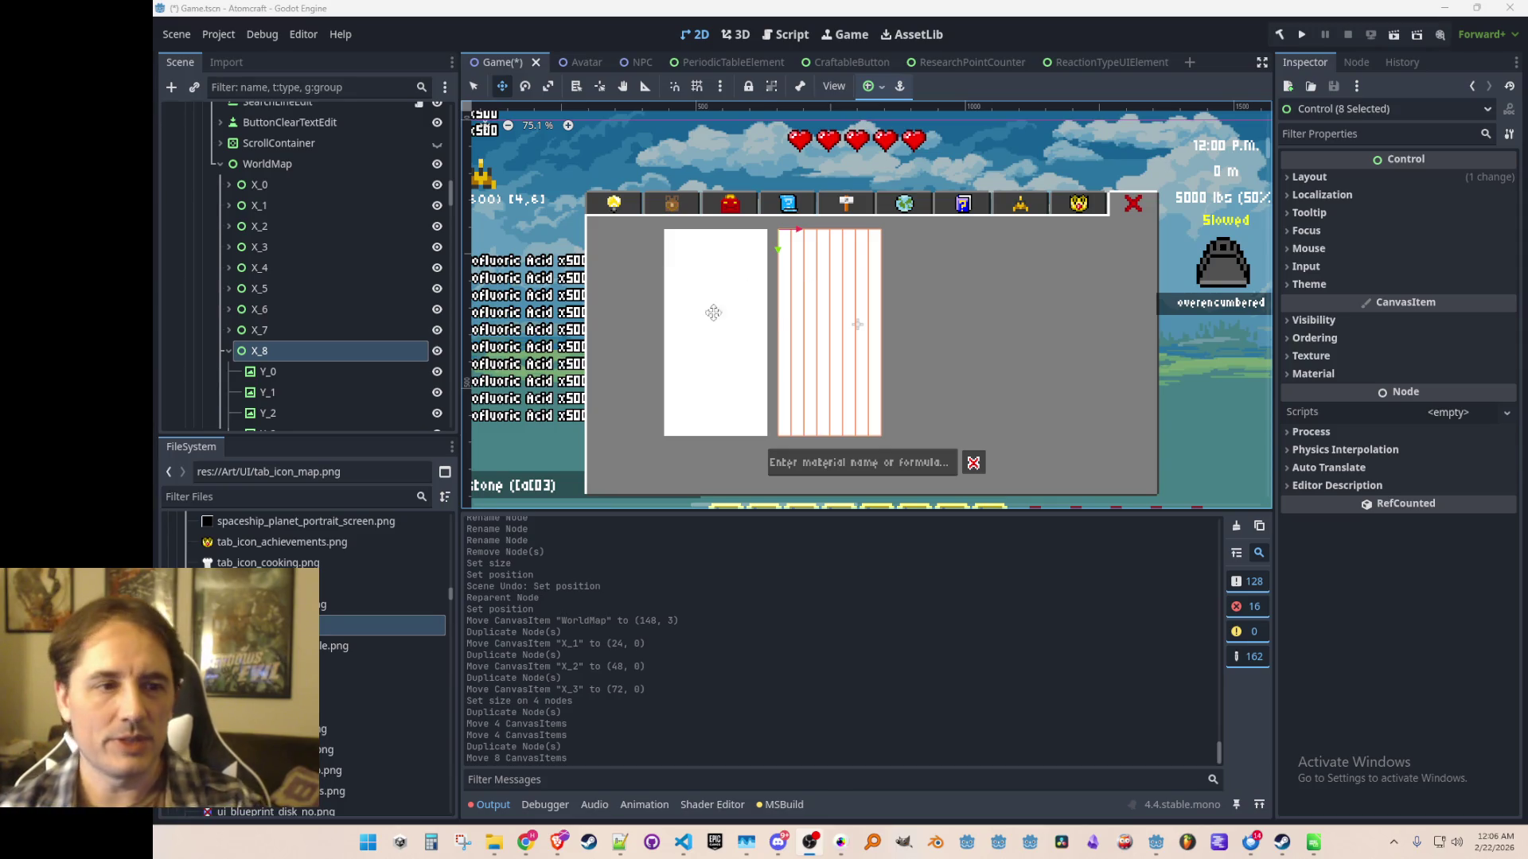
scroll(796, 255, up, 2)
scroll(812, 282, down, 3)
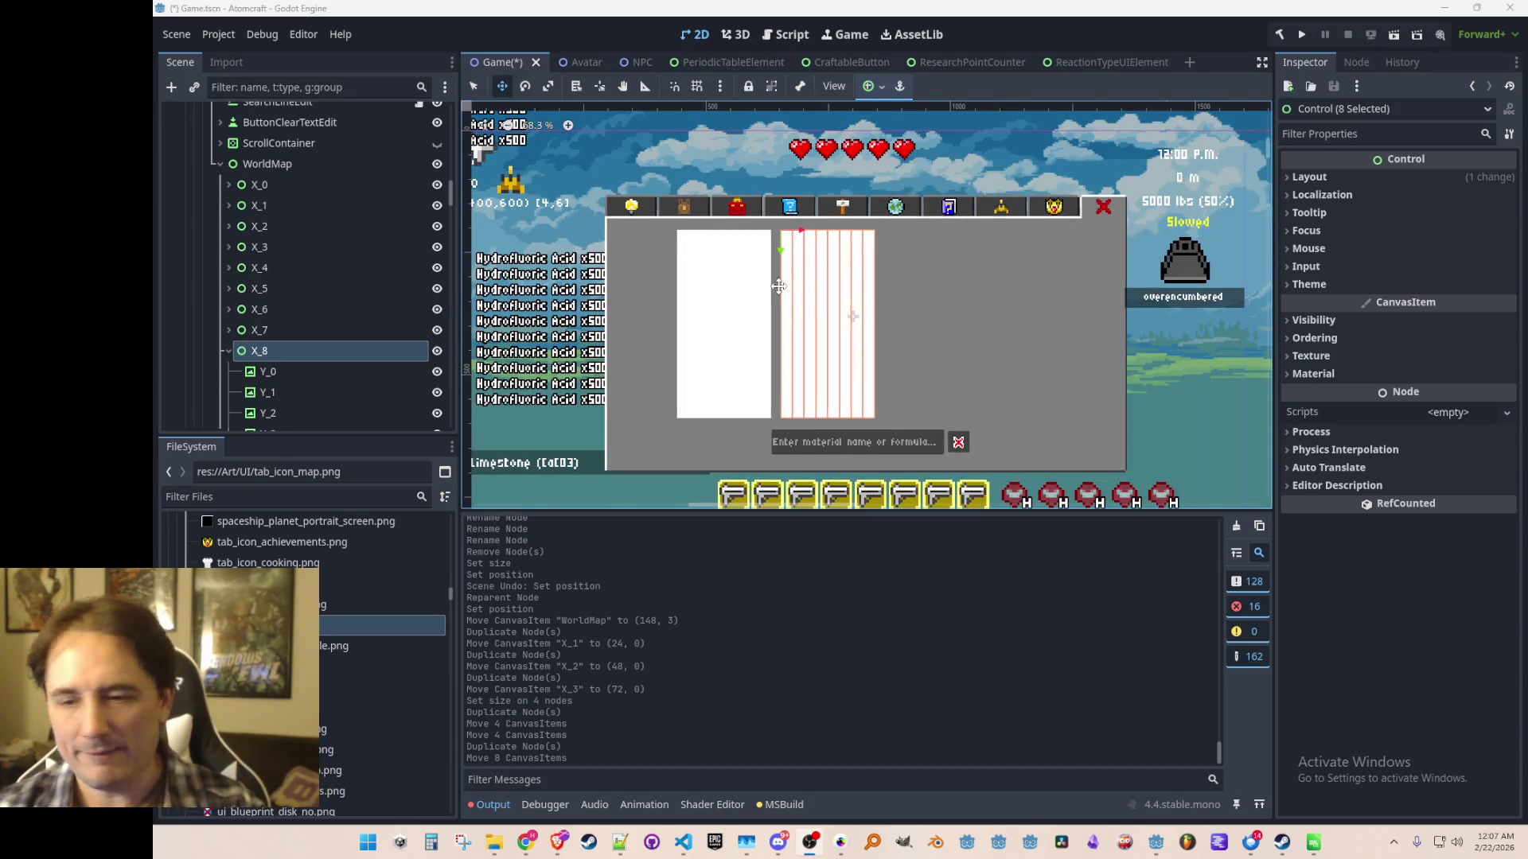
scroll(778, 285, up, 1)
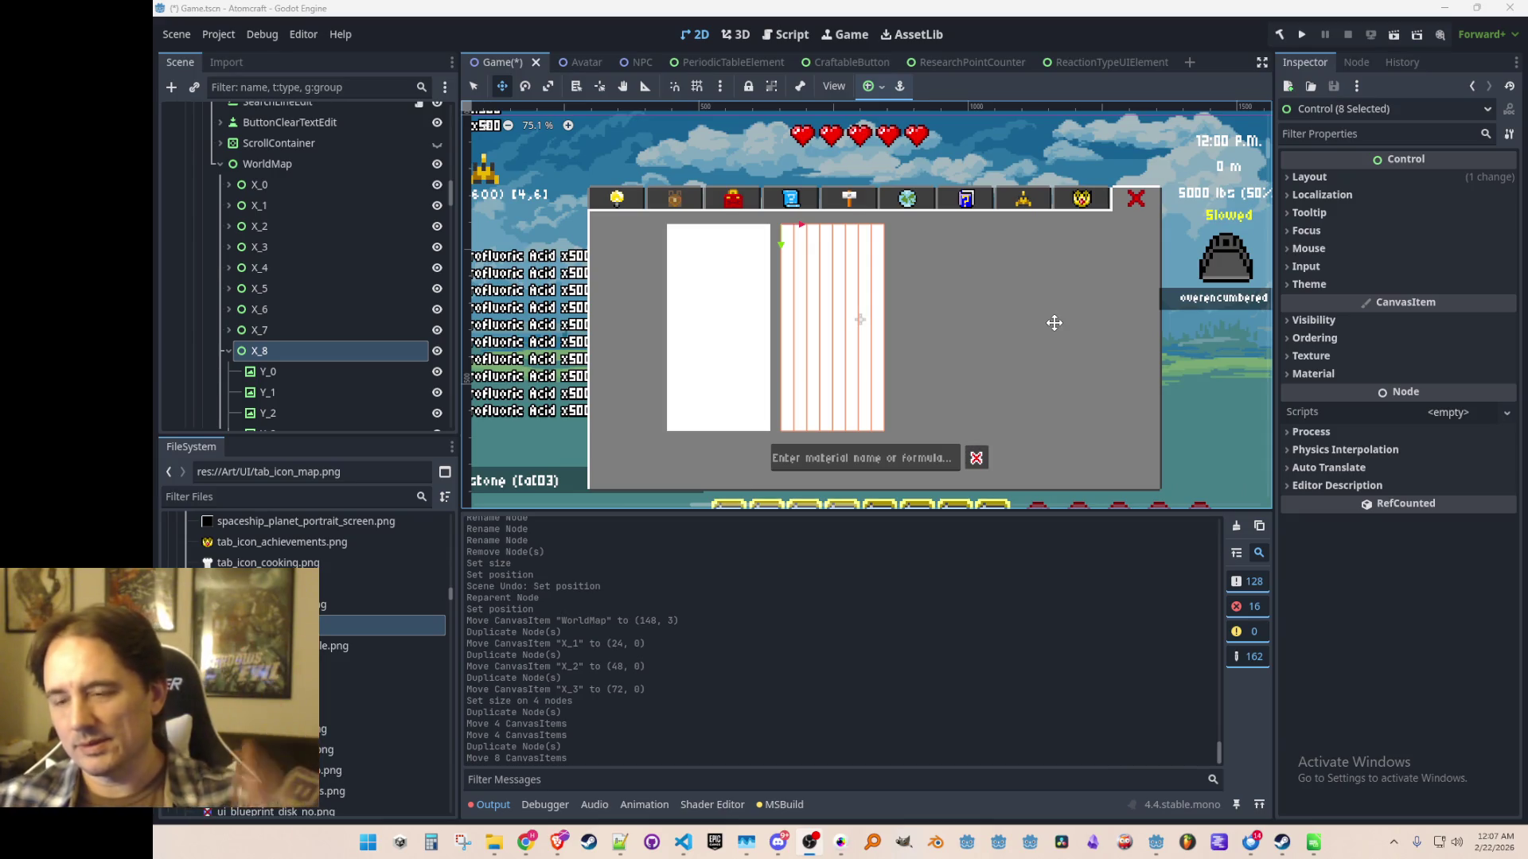
scroll(952, 309, up, 6)
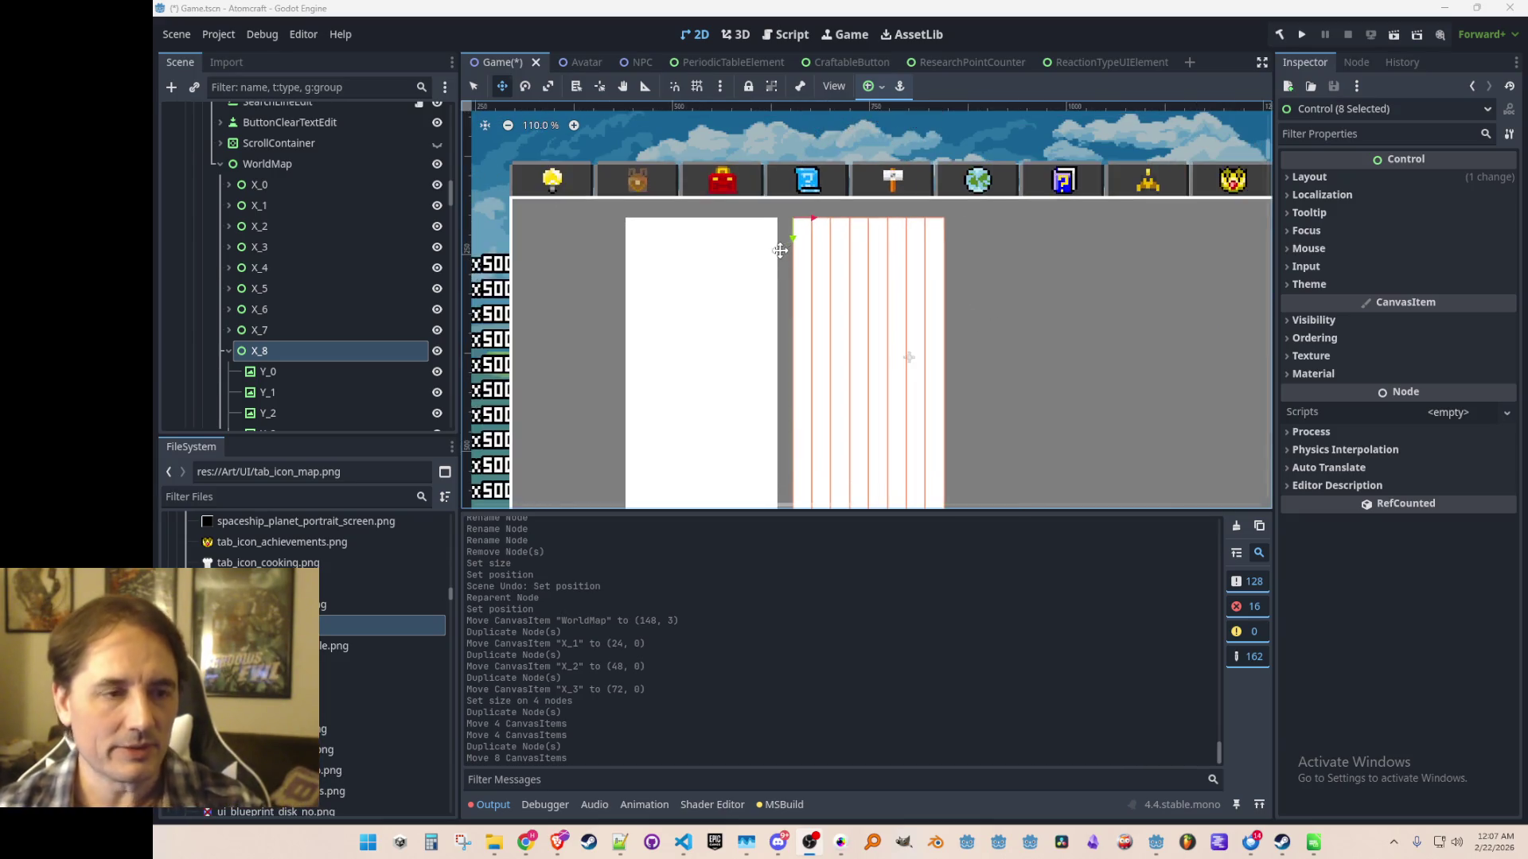
scroll(871, 238, up, 5)
scroll(875, 230, down, 3)
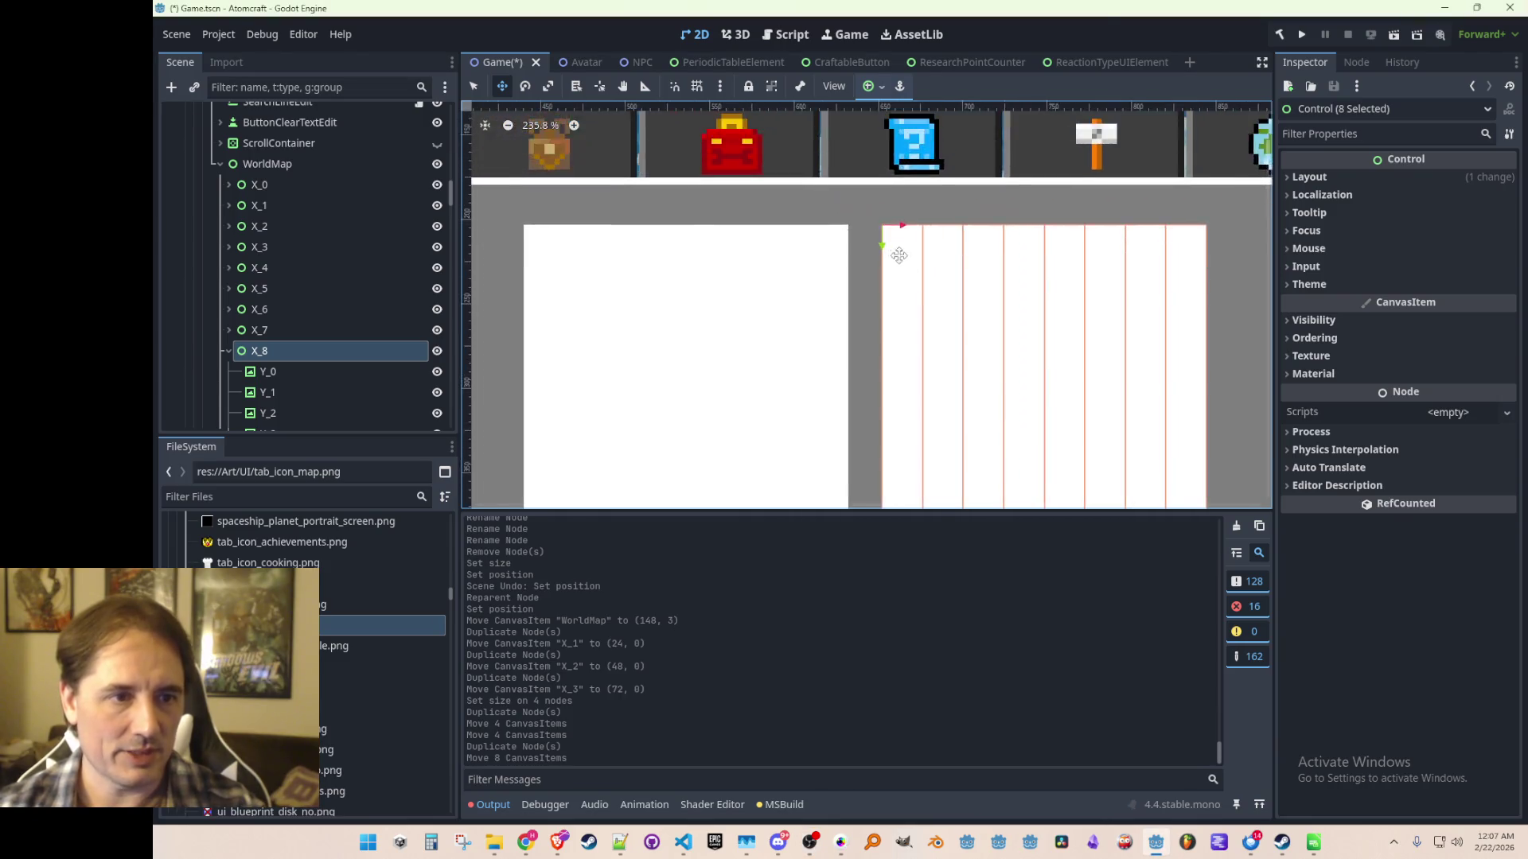
scroll(896, 226, up, 5)
drag(859, 209, 794, 211)
scroll(913, 310, down, 12)
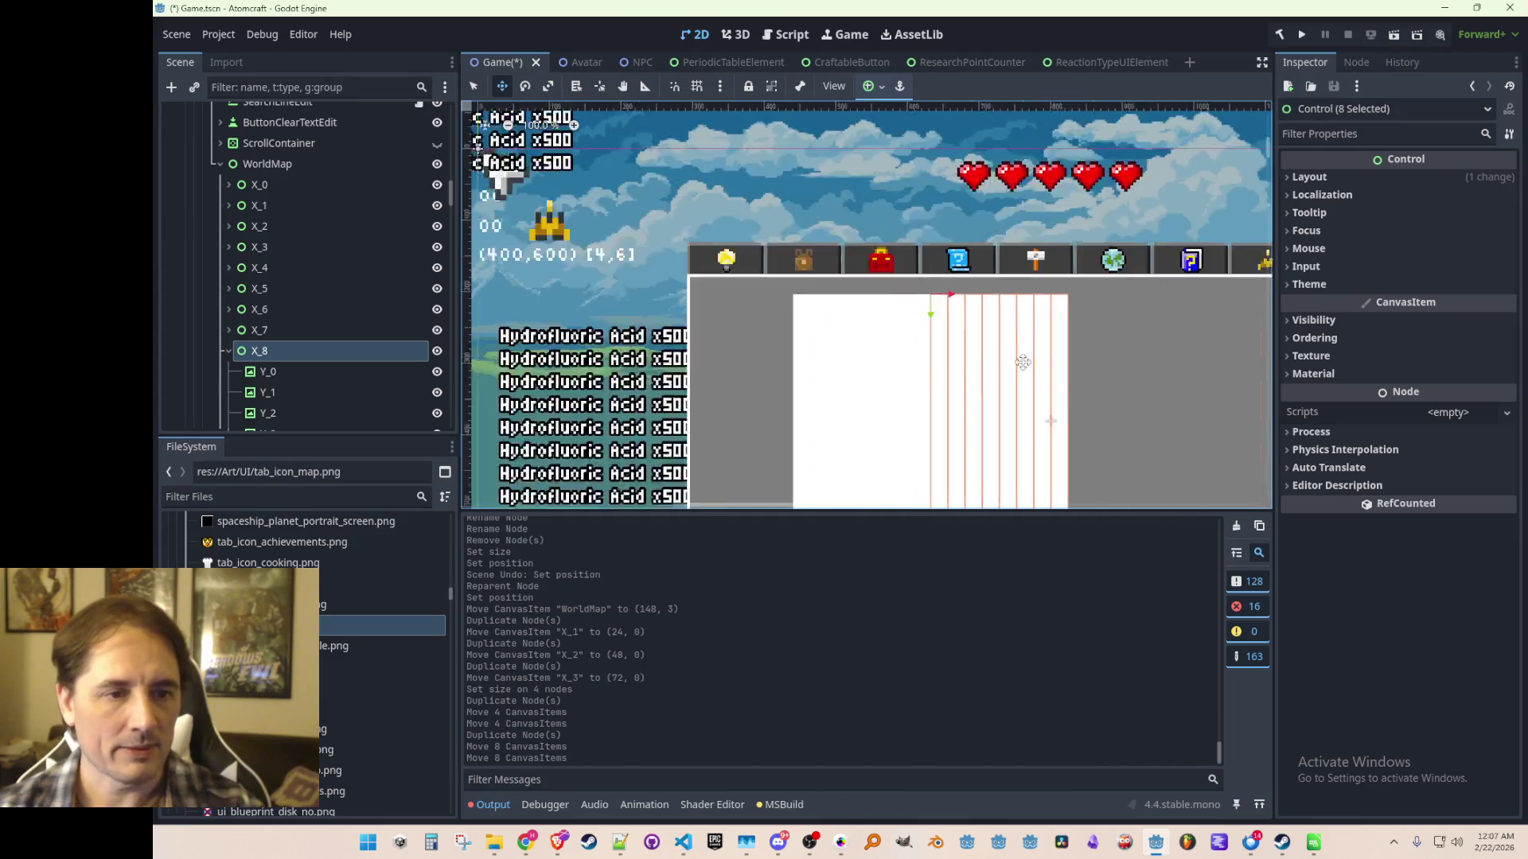
scroll(1008, 410, up, 2)
key(ctrl+s)
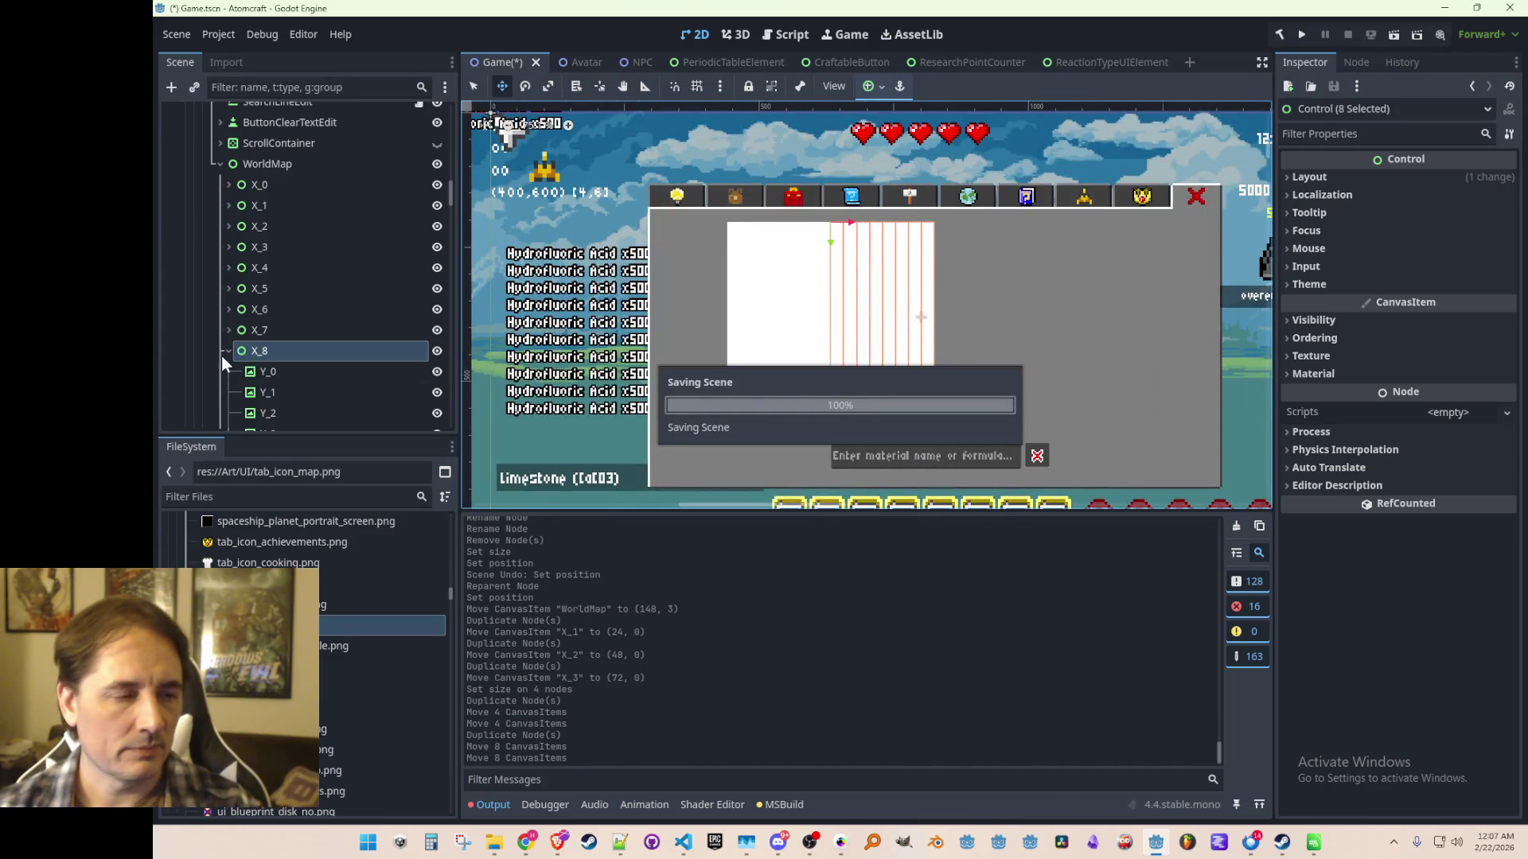
Collapse the child rows of columns X_8 through X_14 in the Scene dock.
click(237, 350)
click(228, 351)
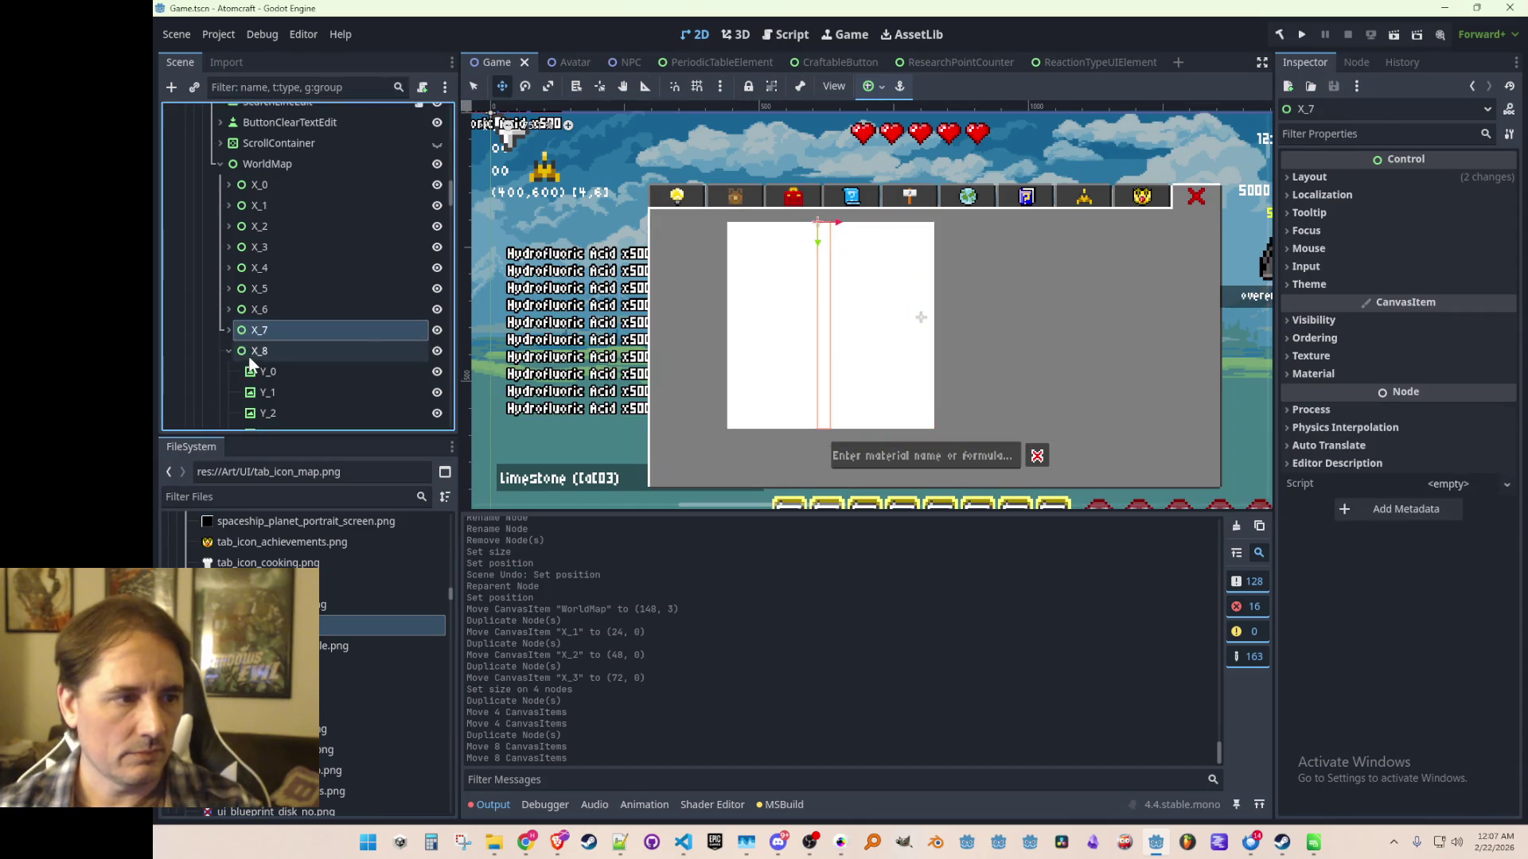
click(228, 372)
scroll(231, 357, down, 3)
click(229, 271)
click(228, 292)
click(229, 312)
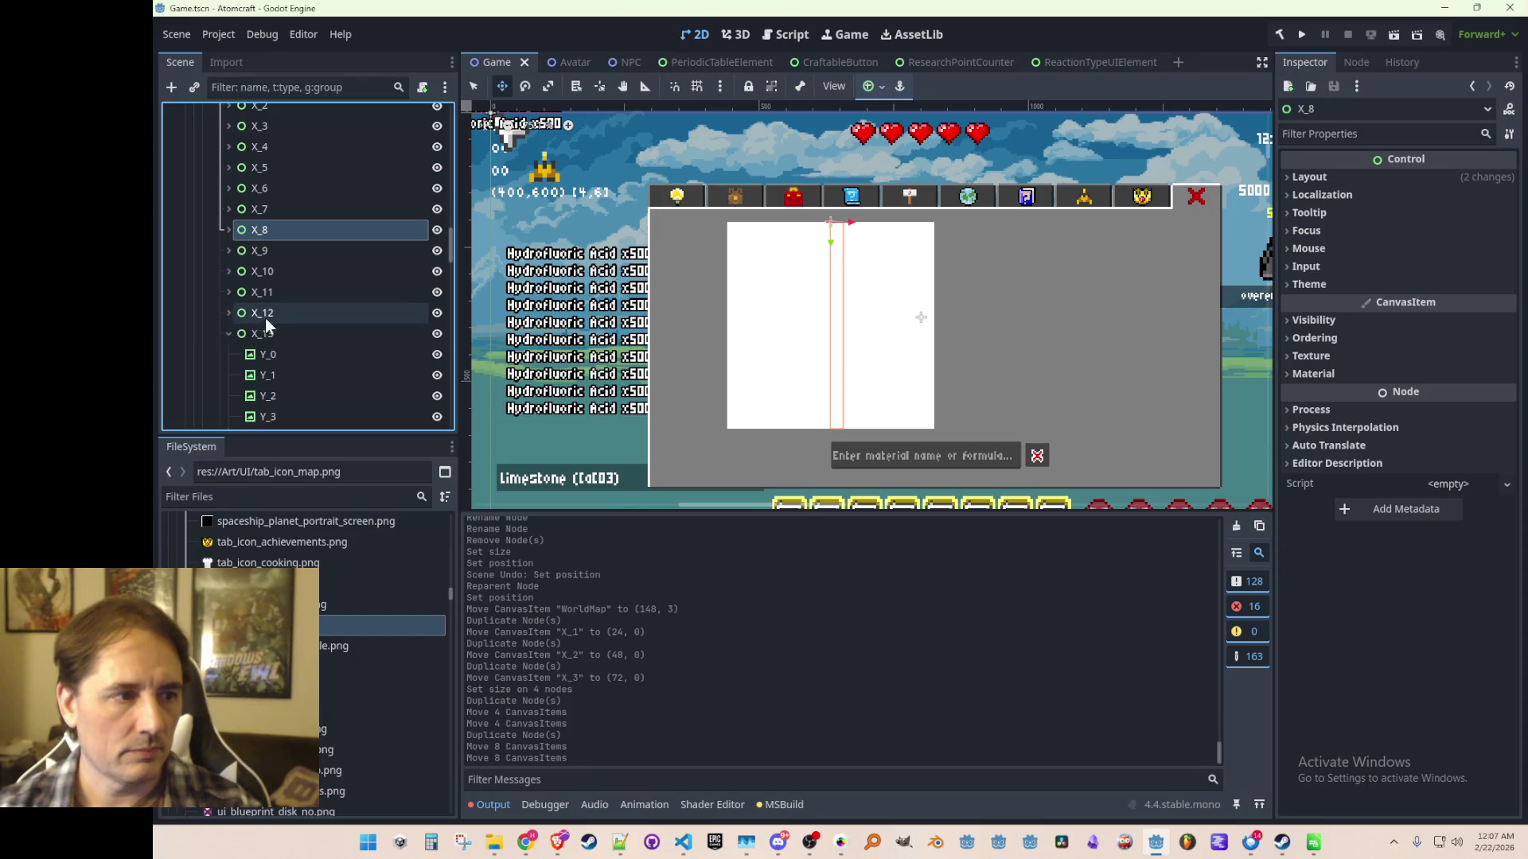
click(229, 334)
click(229, 354)
Duplicate all sixteen columns X_0–X_15 and move the copies flush right of the grid.
click(230, 374)
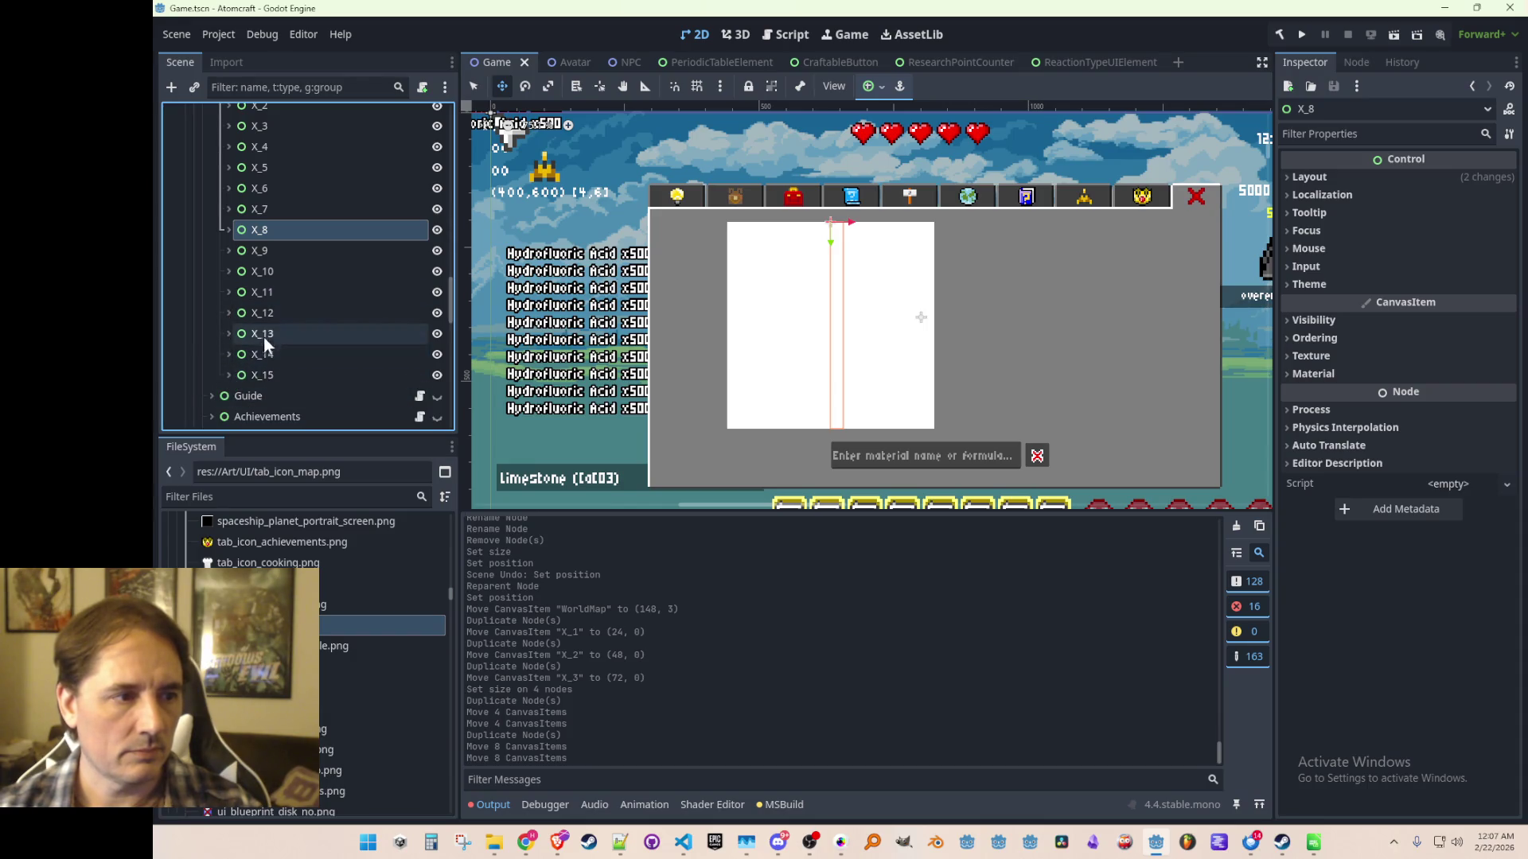
scroll(302, 286, up, 4)
shift+click(294, 227)
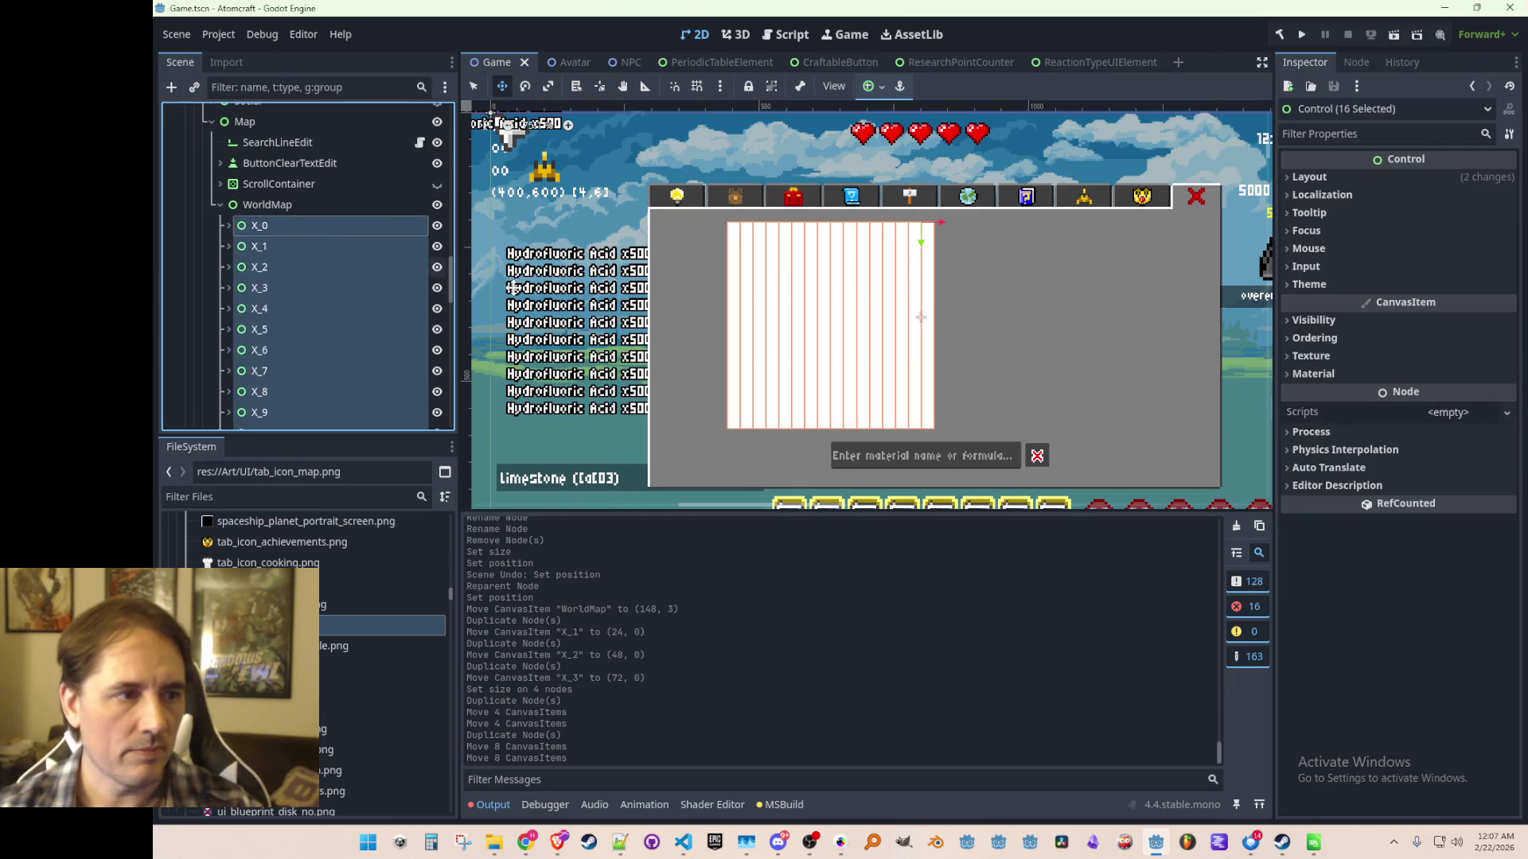
key(ctrl+d)
scroll(342, 314, down, 5)
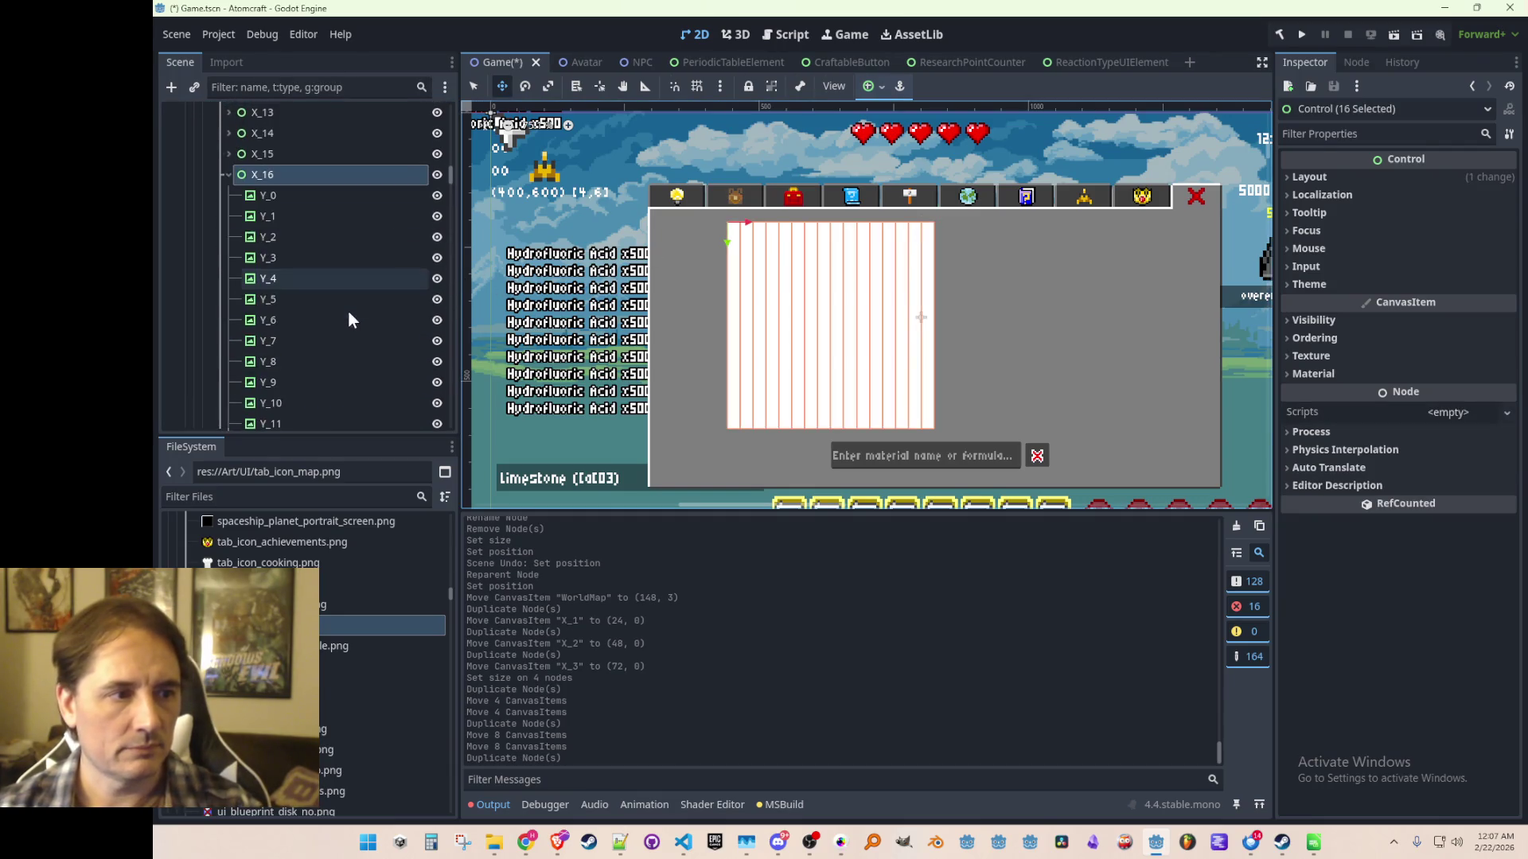
mouse_move(777, 238)
mouse_down()
mouse_move(946, 248)
mouse_move(932, 250)
mouse_move(921, 204)
mouse_move(880, 195)
mouse_move(886, 218)
mouse_move(903, 188)
mouse_move(813, 194)
mouse_up()
scroll(932, 251, up, 6)
scroll(883, 207, up, 10)
scroll(863, 239, down, 8)
scroll(864, 239, down, 12)
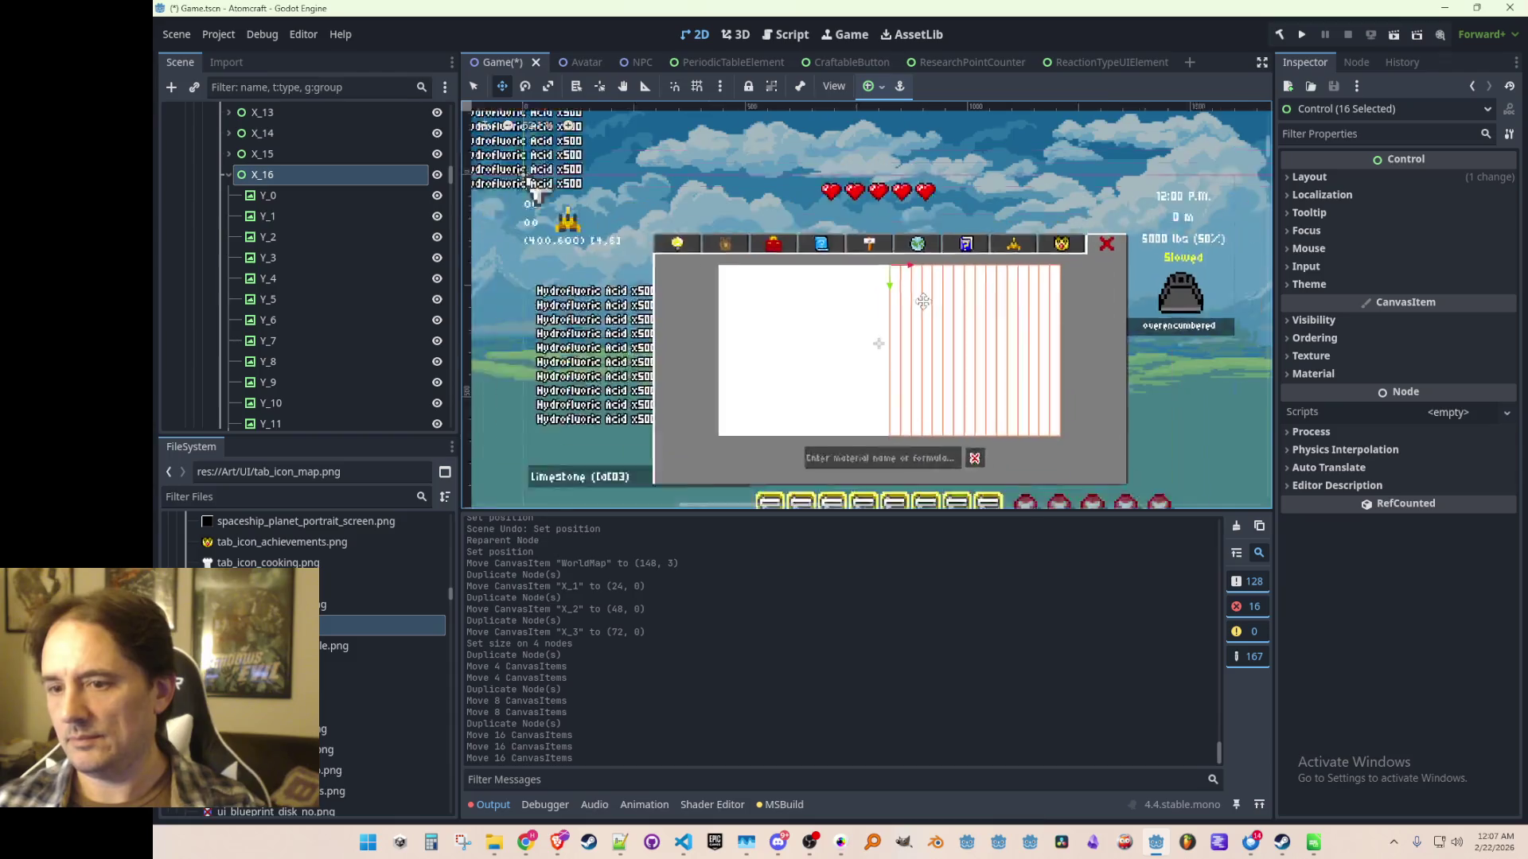
Switch back to select mode, clear the selection, and save the scene.
key(q)
click(1248, 299)
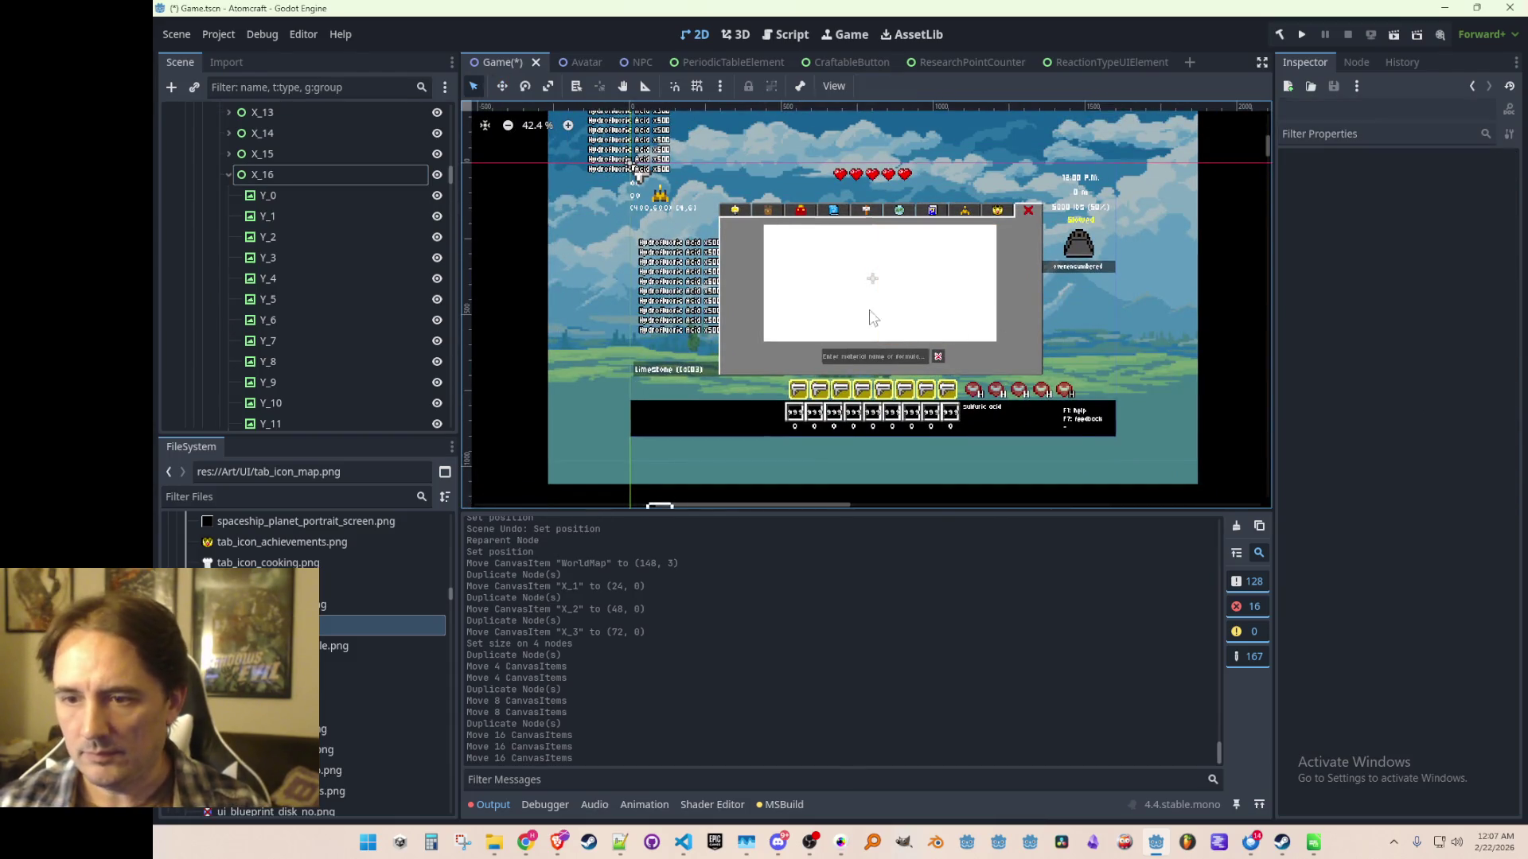
scroll(875, 306, up, 3)
key(ctrl+s)
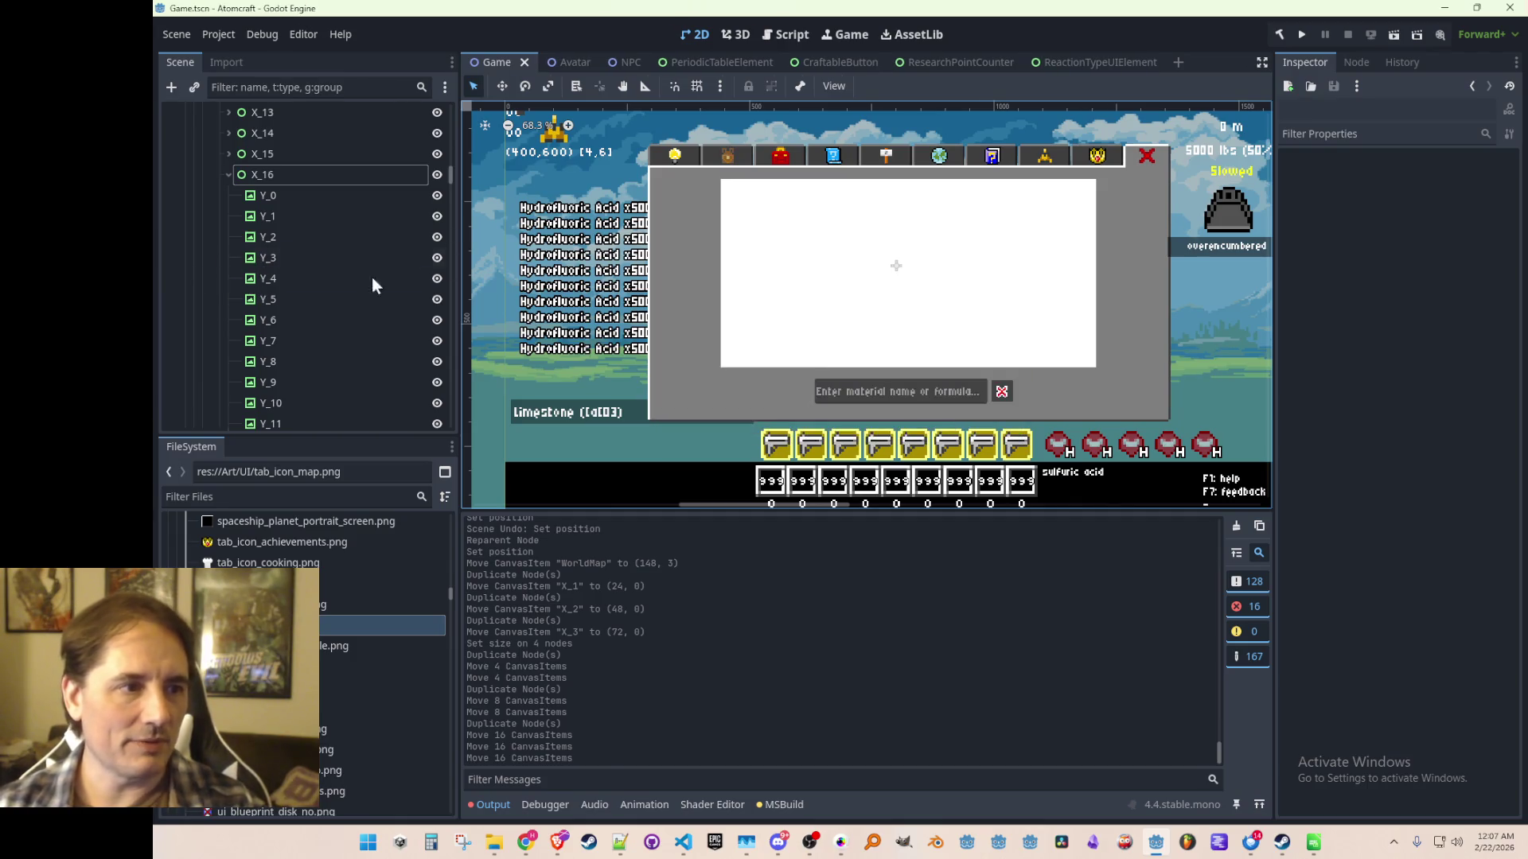
Collapse the child rows of the new columns X_16 through X_30.
scroll(254, 254, up, 1)
click(229, 215)
click(229, 236)
click(230, 257)
click(229, 278)
click(229, 299)
click(229, 319)
click(229, 340)
click(229, 360)
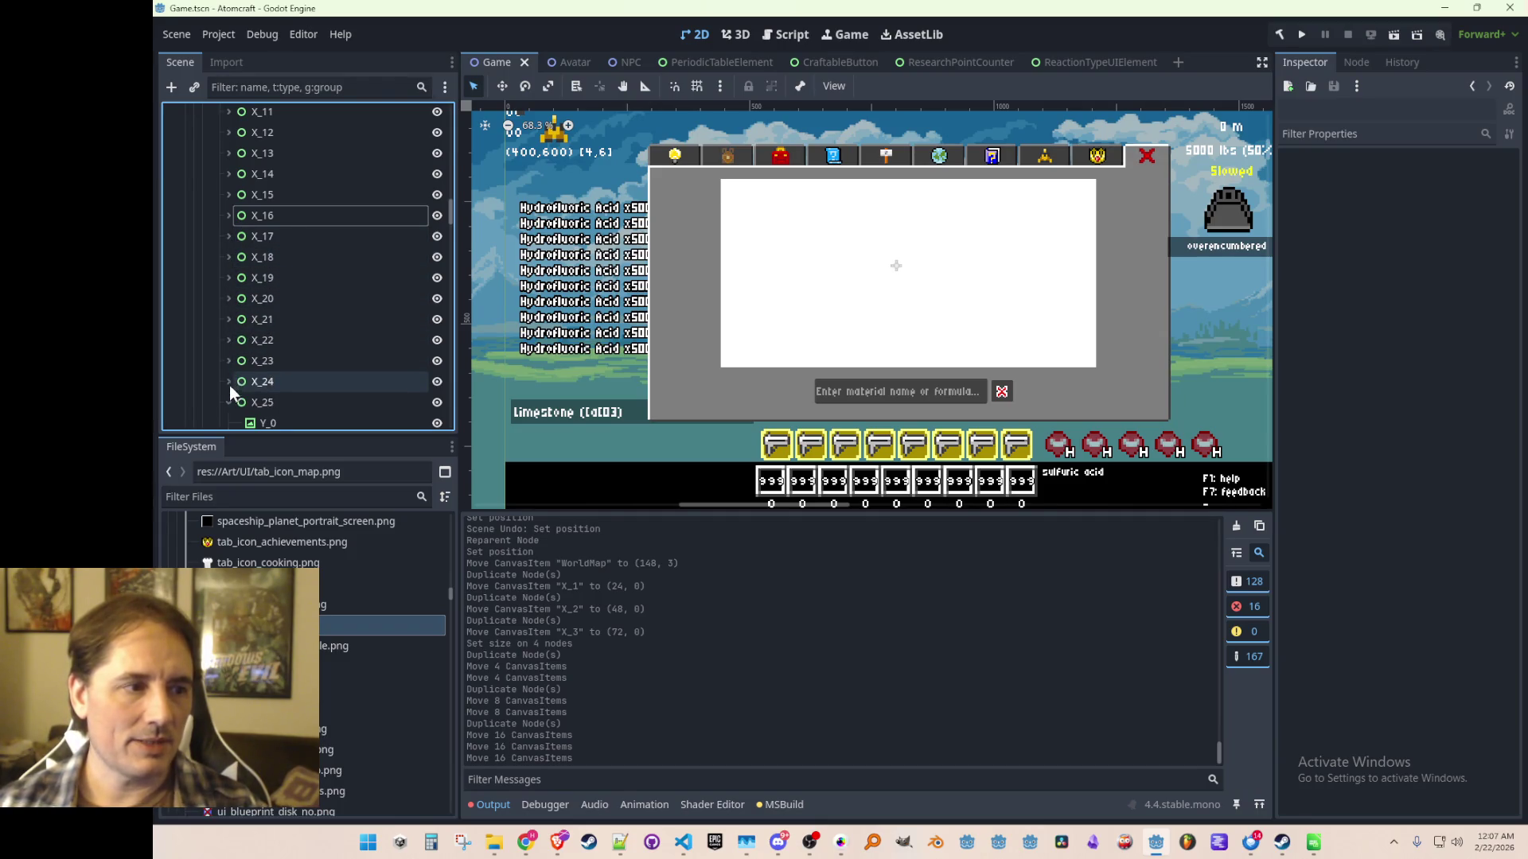
click(229, 381)
click(229, 402)
scroll(231, 318, down, 5)
click(228, 220)
click(229, 241)
click(229, 261)
click(229, 282)
click(230, 304)
Check column X_0, clear the selection, and save Game.tscn again.
scroll(307, 310, up, 10)
scroll(318, 294, up, 2)
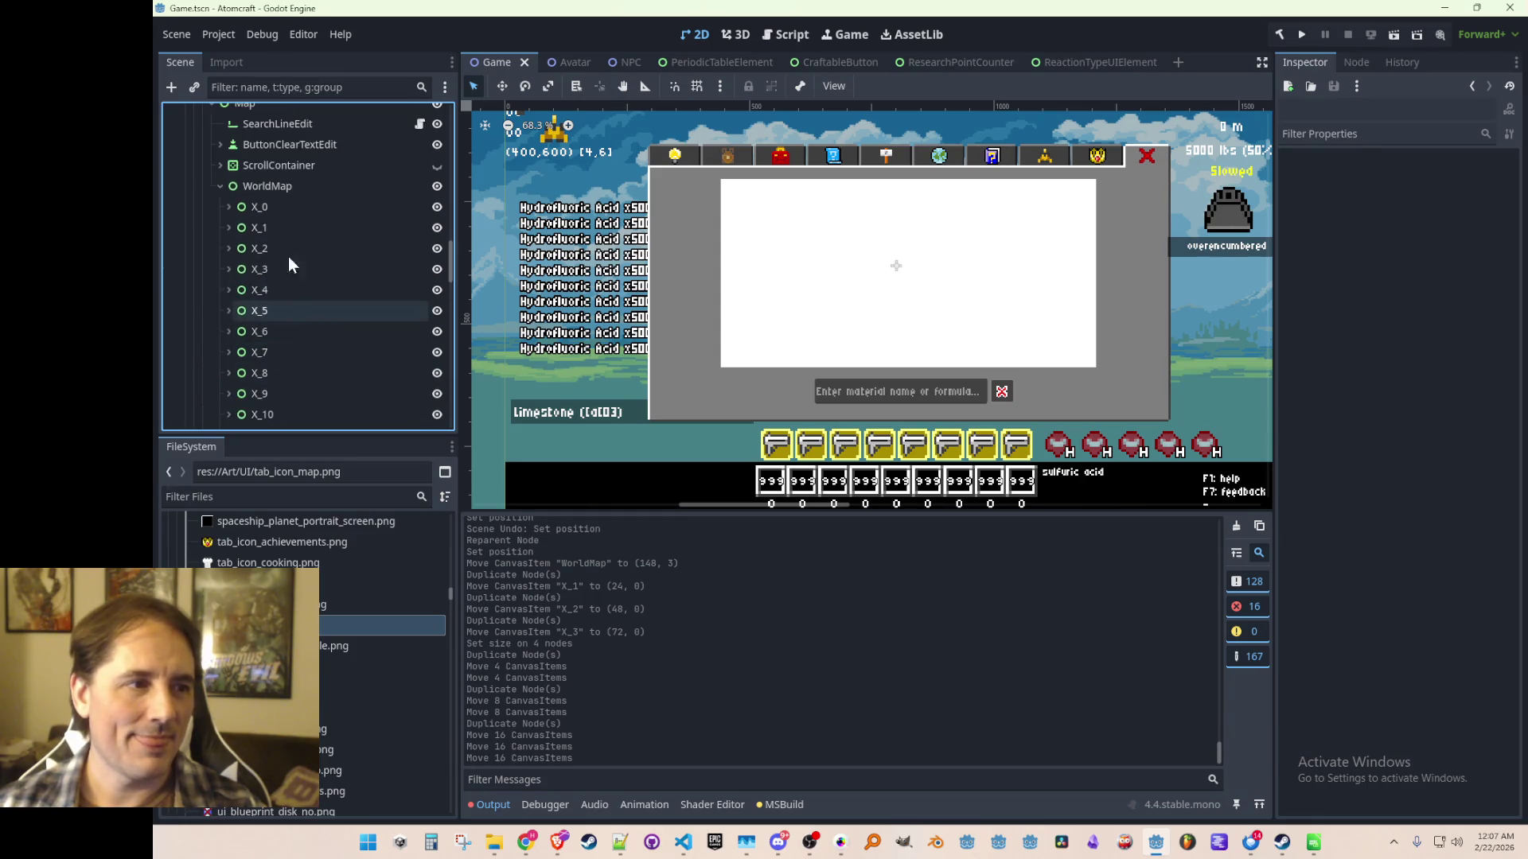
click(279, 206)
scroll(1063, 319, down, 2)
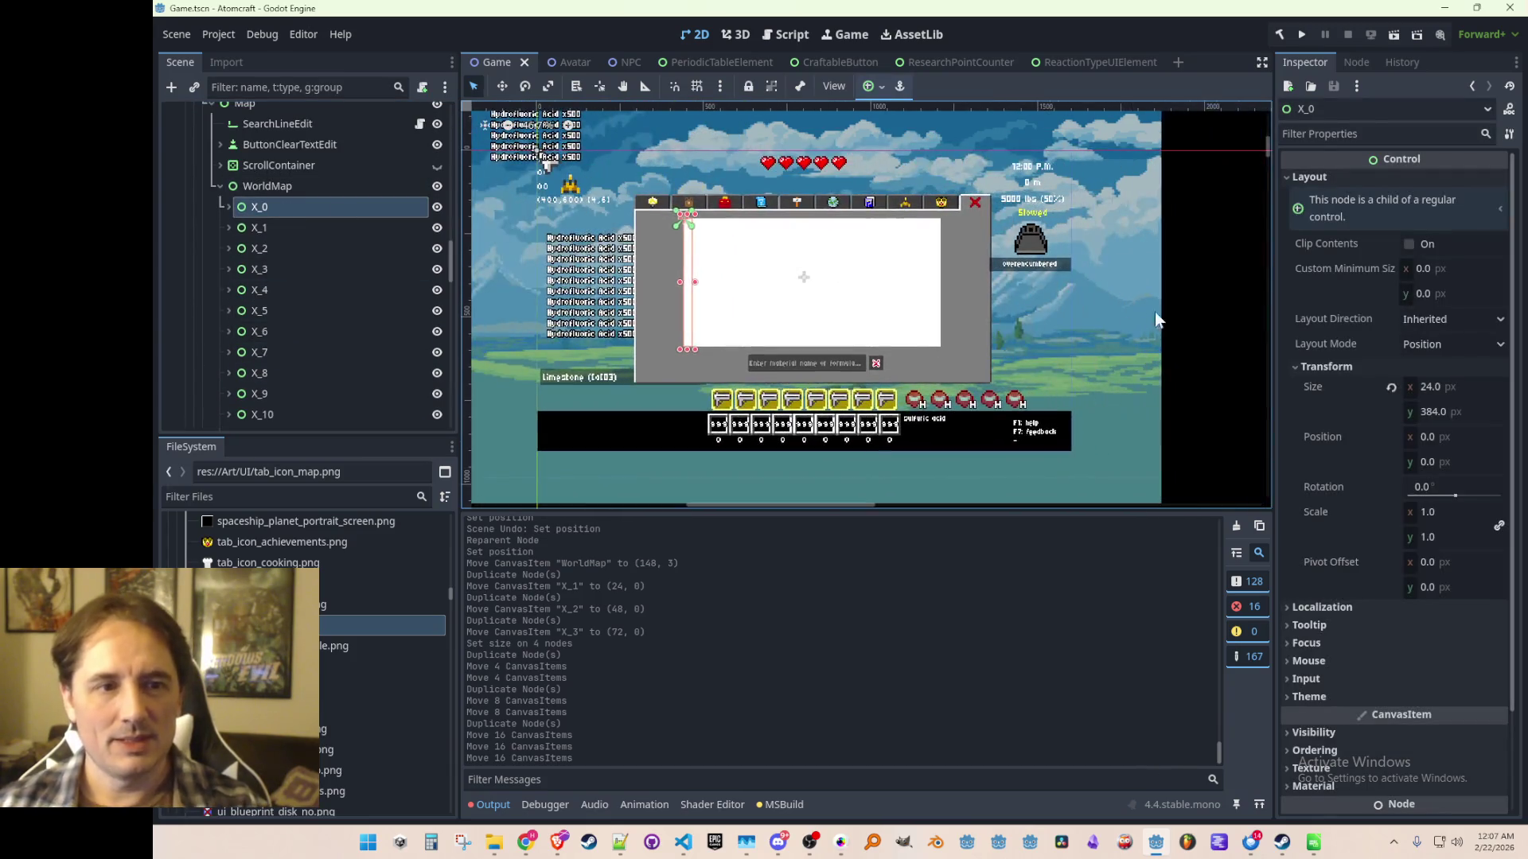
click(1148, 313)
scroll(814, 317, up, 2)
key(ctrl+s)
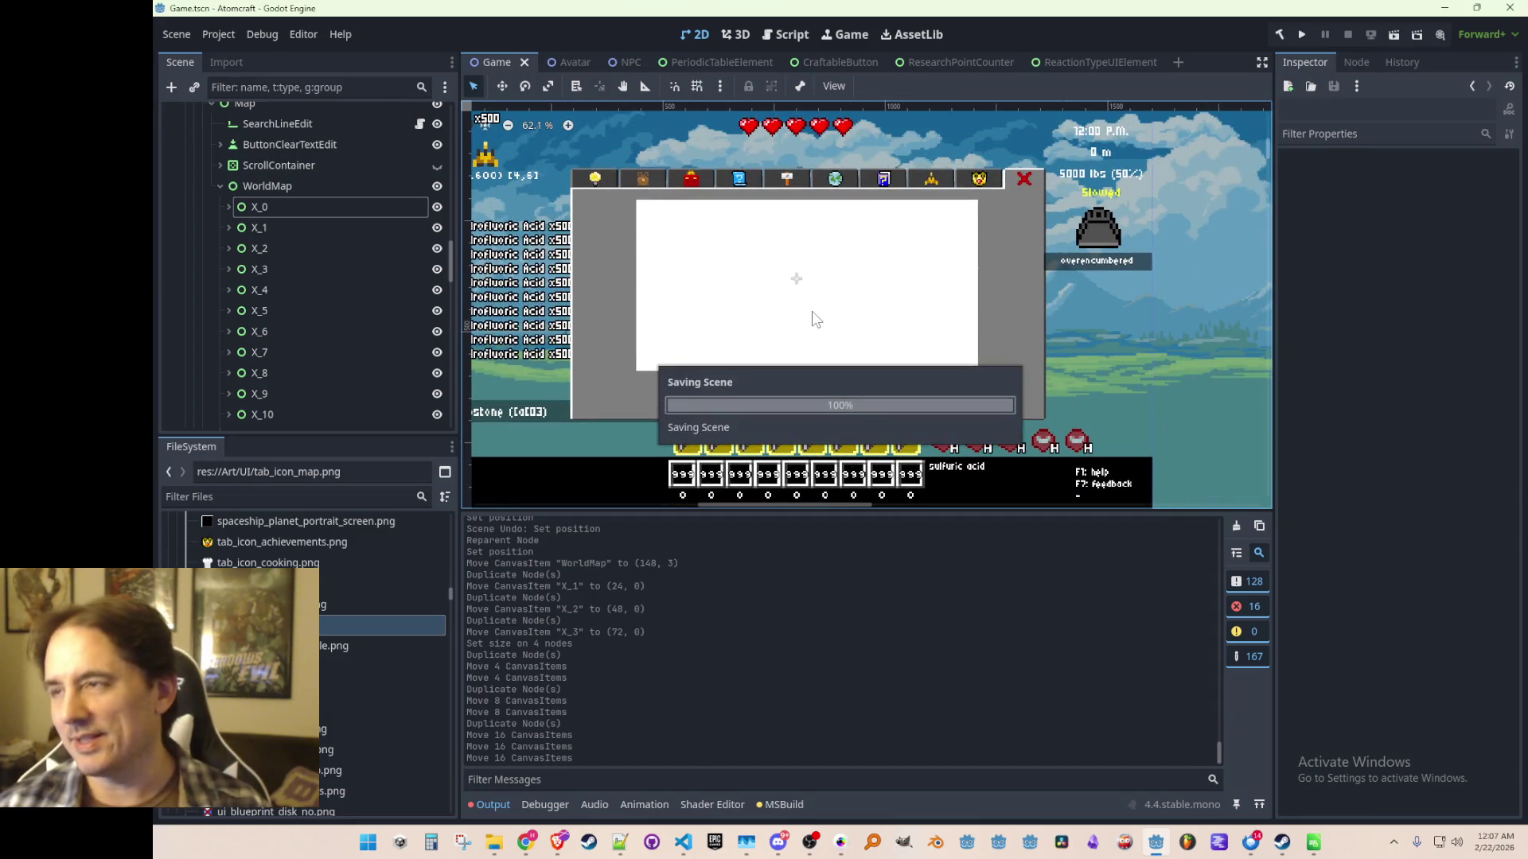
scroll(814, 307, up, 1)
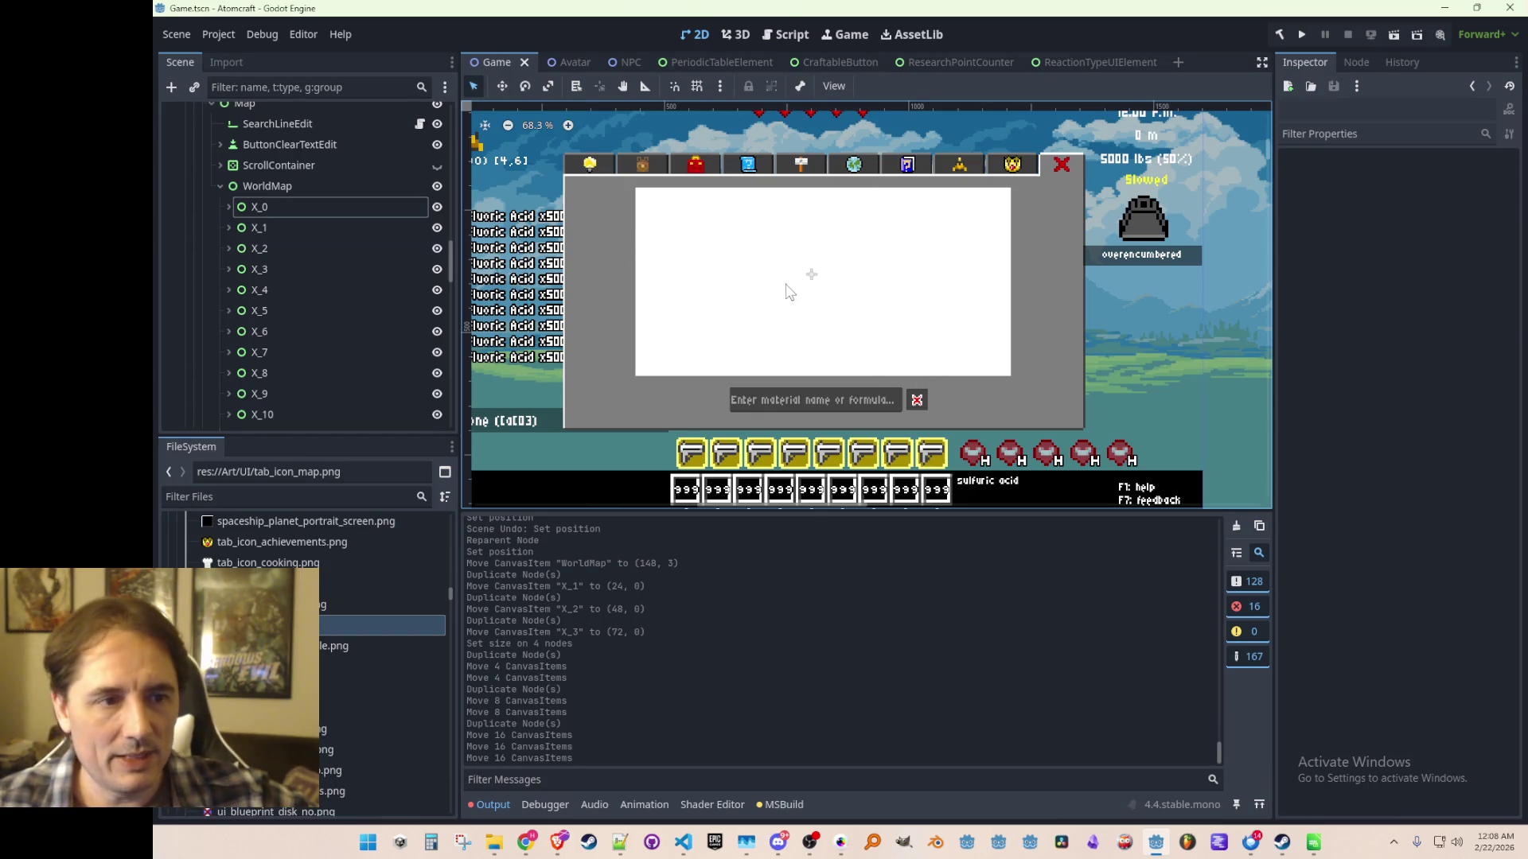
click(788, 291)
scroll(946, 311, down, 3)
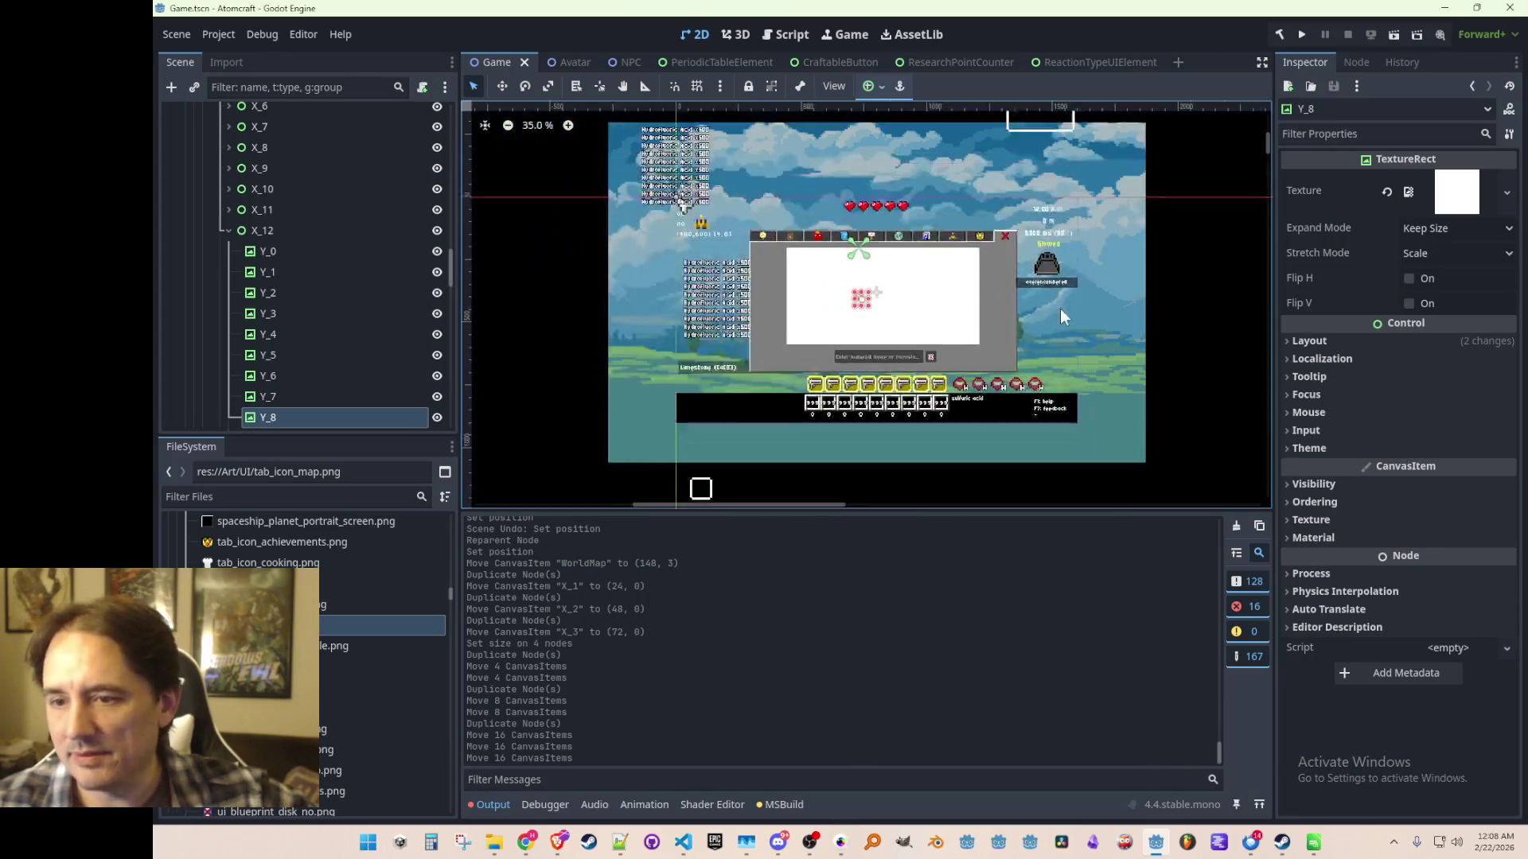
click(1244, 272)
scroll(873, 313, up, 3)
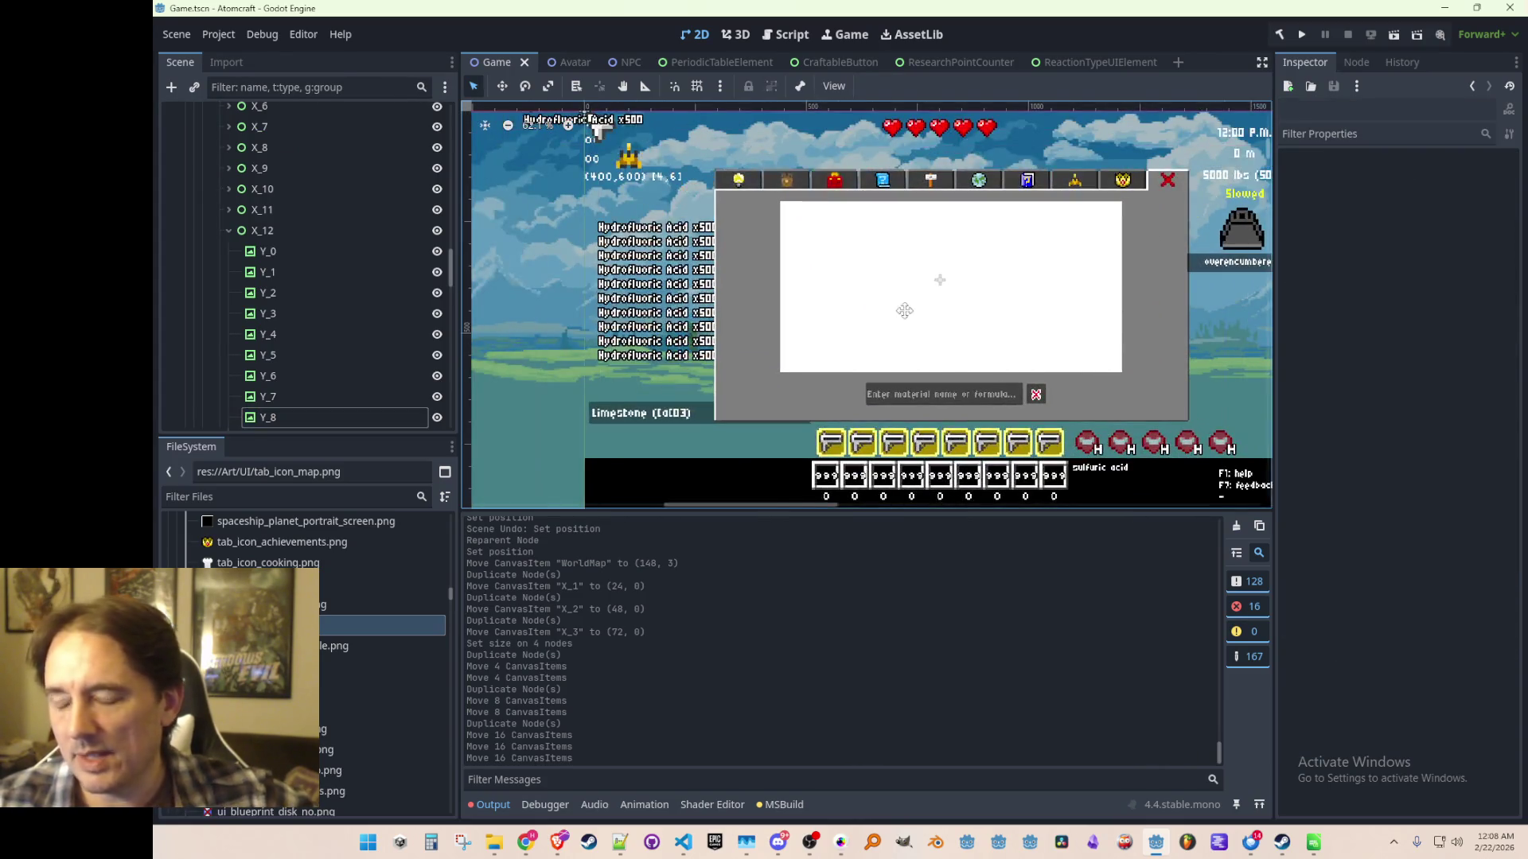
scroll(877, 318, up, 2)
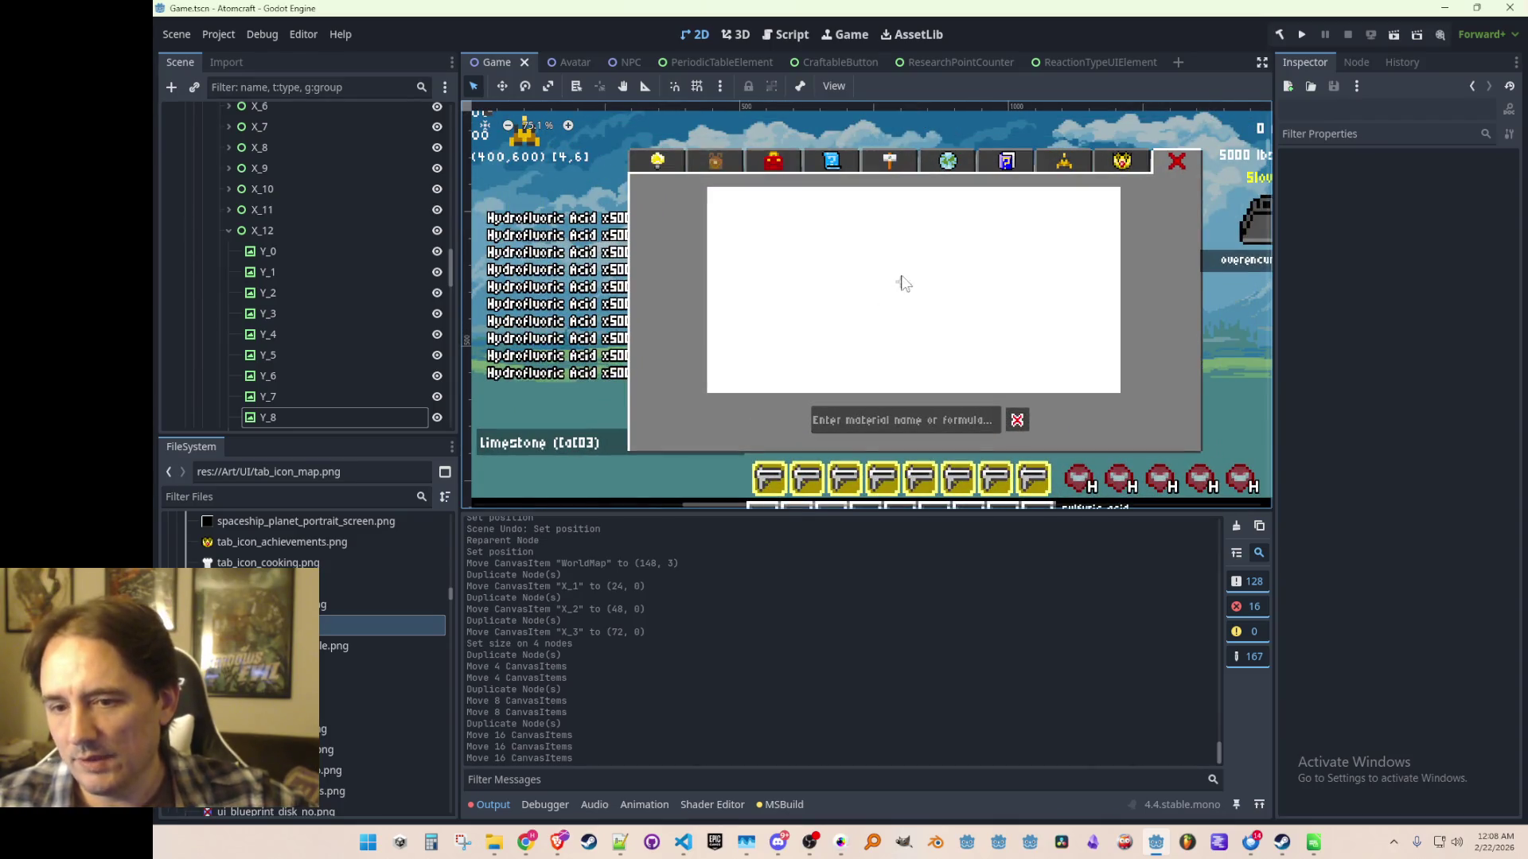
scroll(267, 272, up, 5)
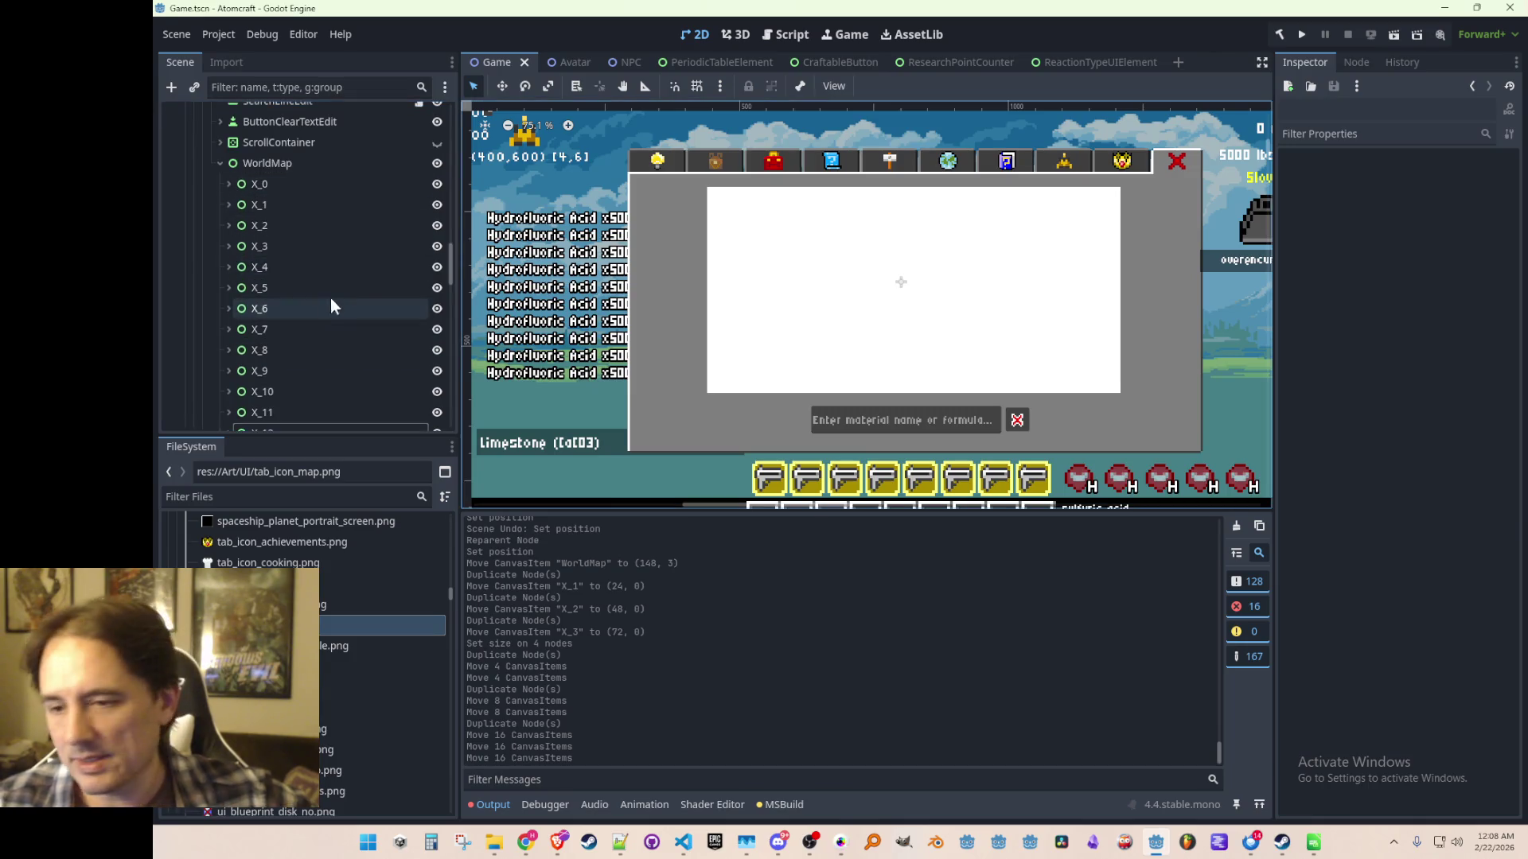
scroll(398, 323, up, 3)
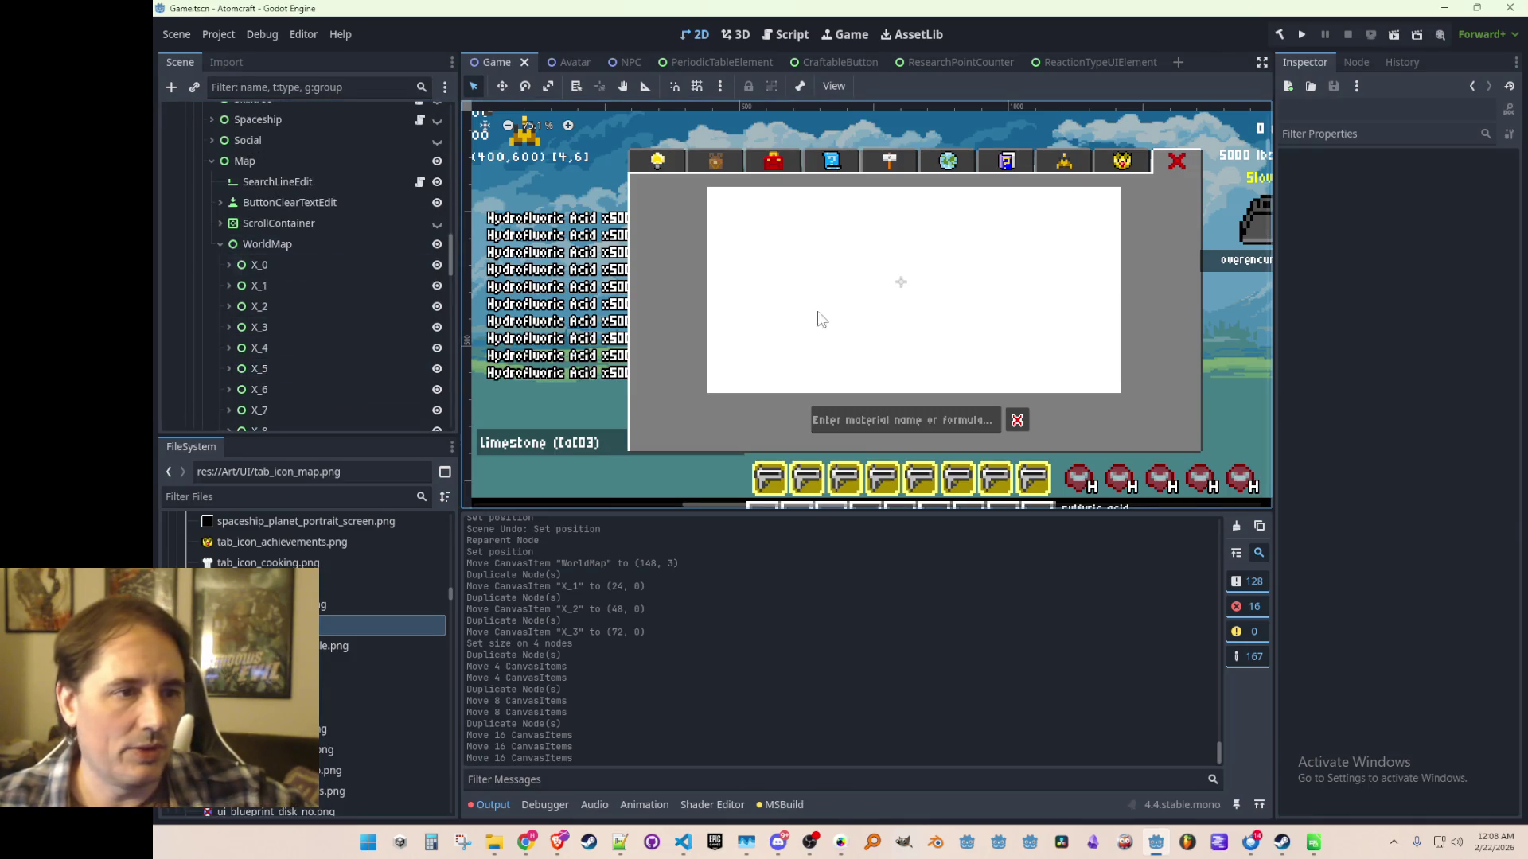
scroll(929, 315, down, 4)
scroll(844, 327, up, 2)
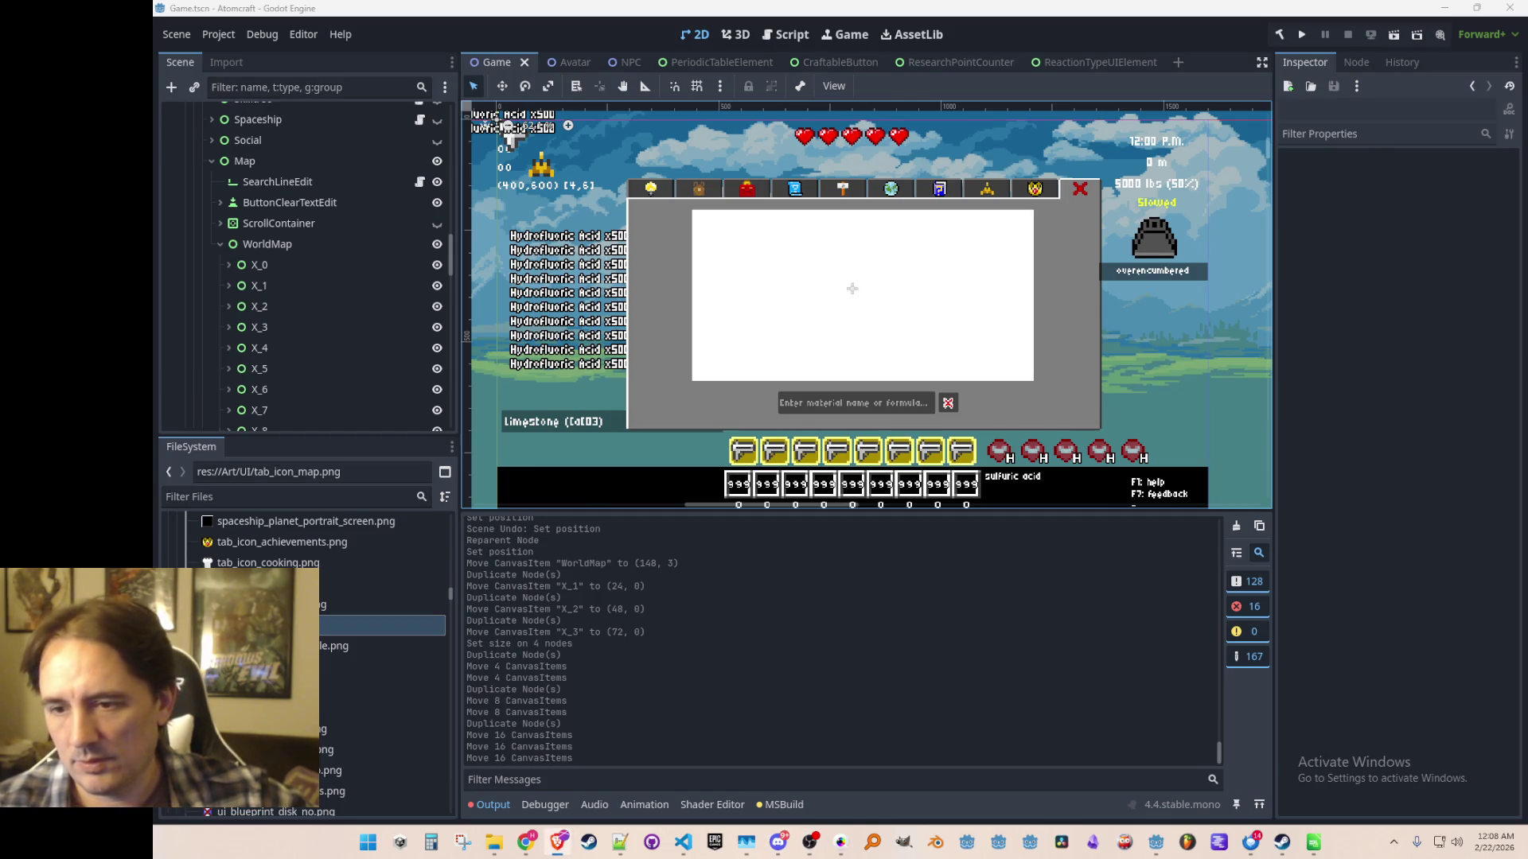
scroll(796, 282, down, 1)
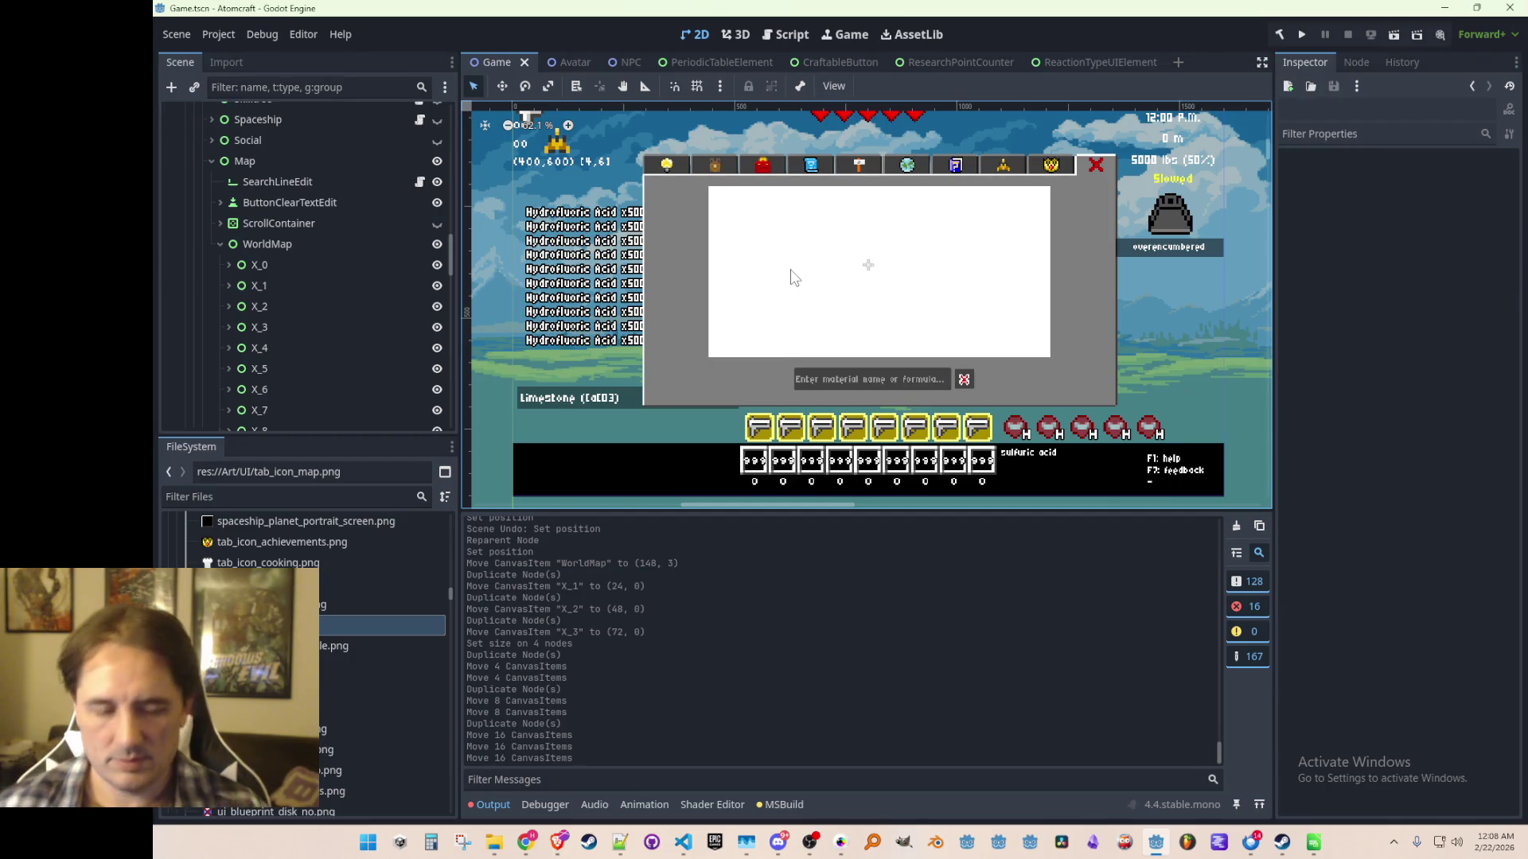
In VS Code's file search, try 'Debug' and 'Dev', then browse the 'Hud' matches.
key(alt+Tab)
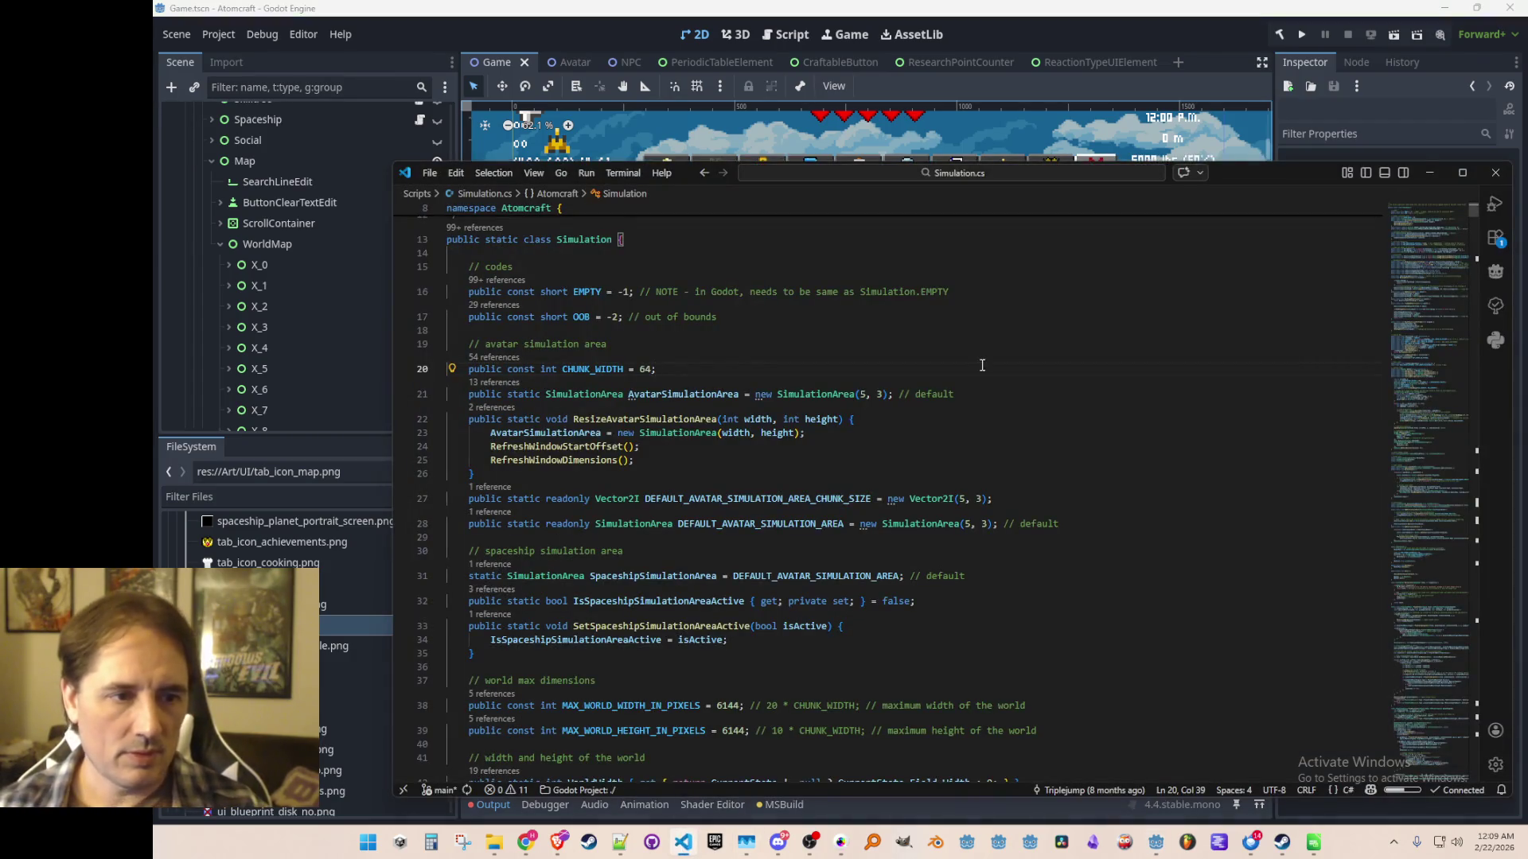
key(ctrl+p)
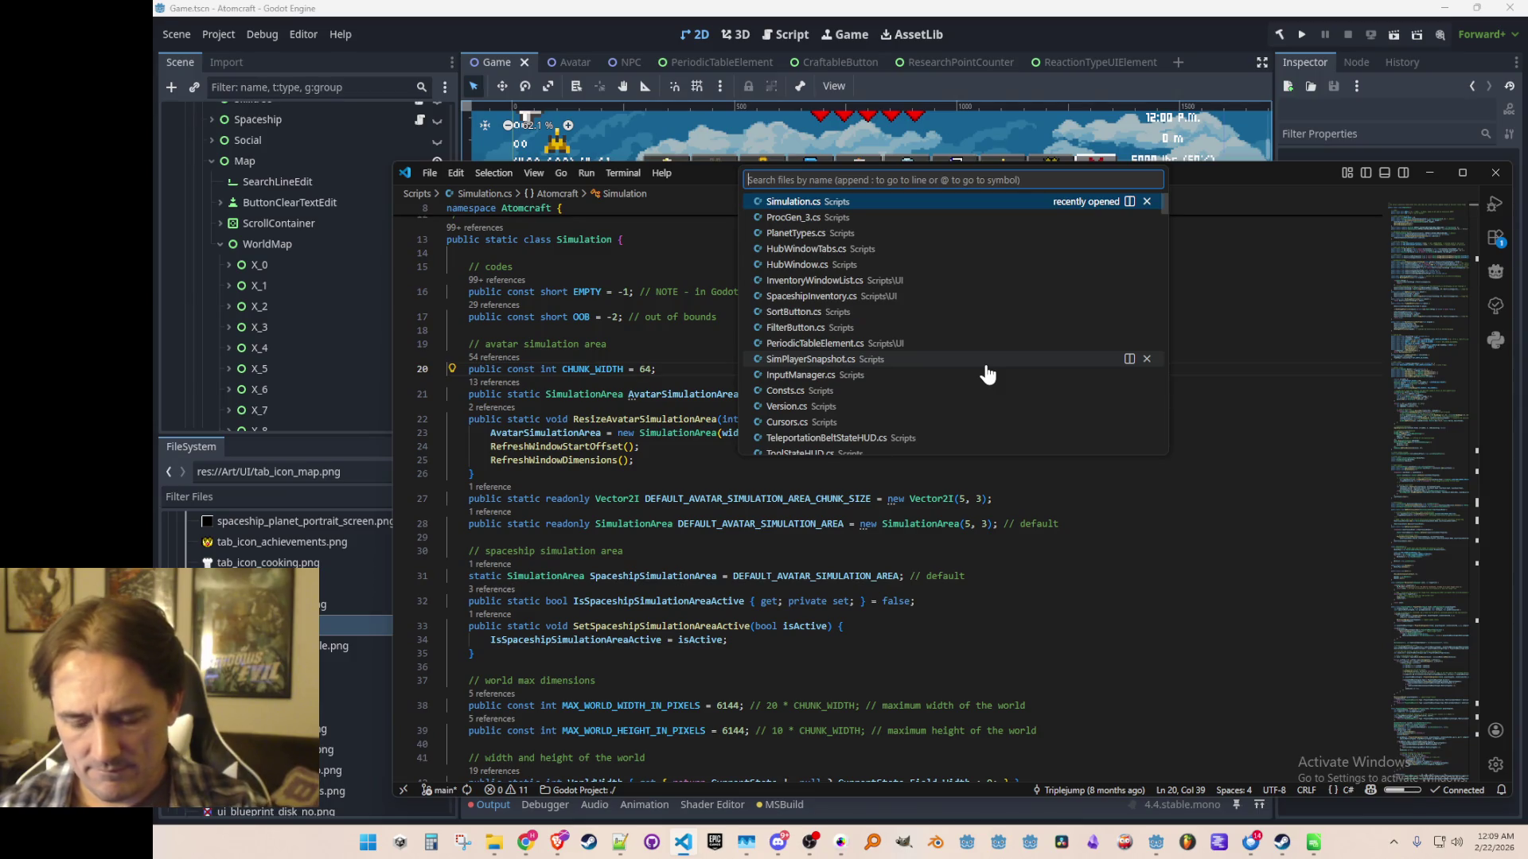
text(Debug)
key(BackSpace)
key(BackSpace)
key(BackSpace)
text(v)
key(BackSpace)
key(BackSpace)
key(BackSpace)
text(Hud)
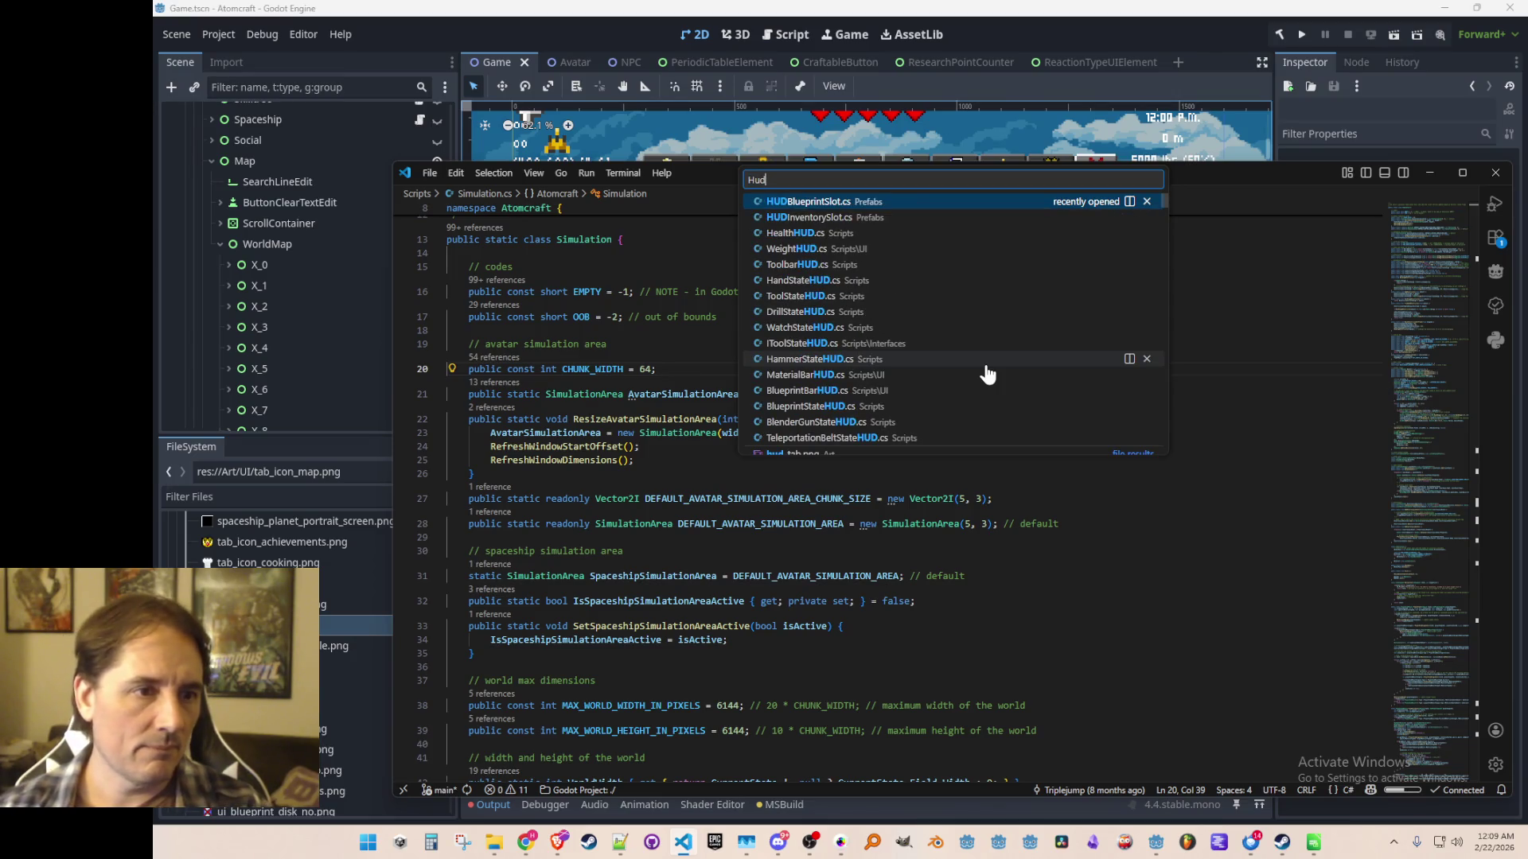
scroll(891, 351, down, 4)
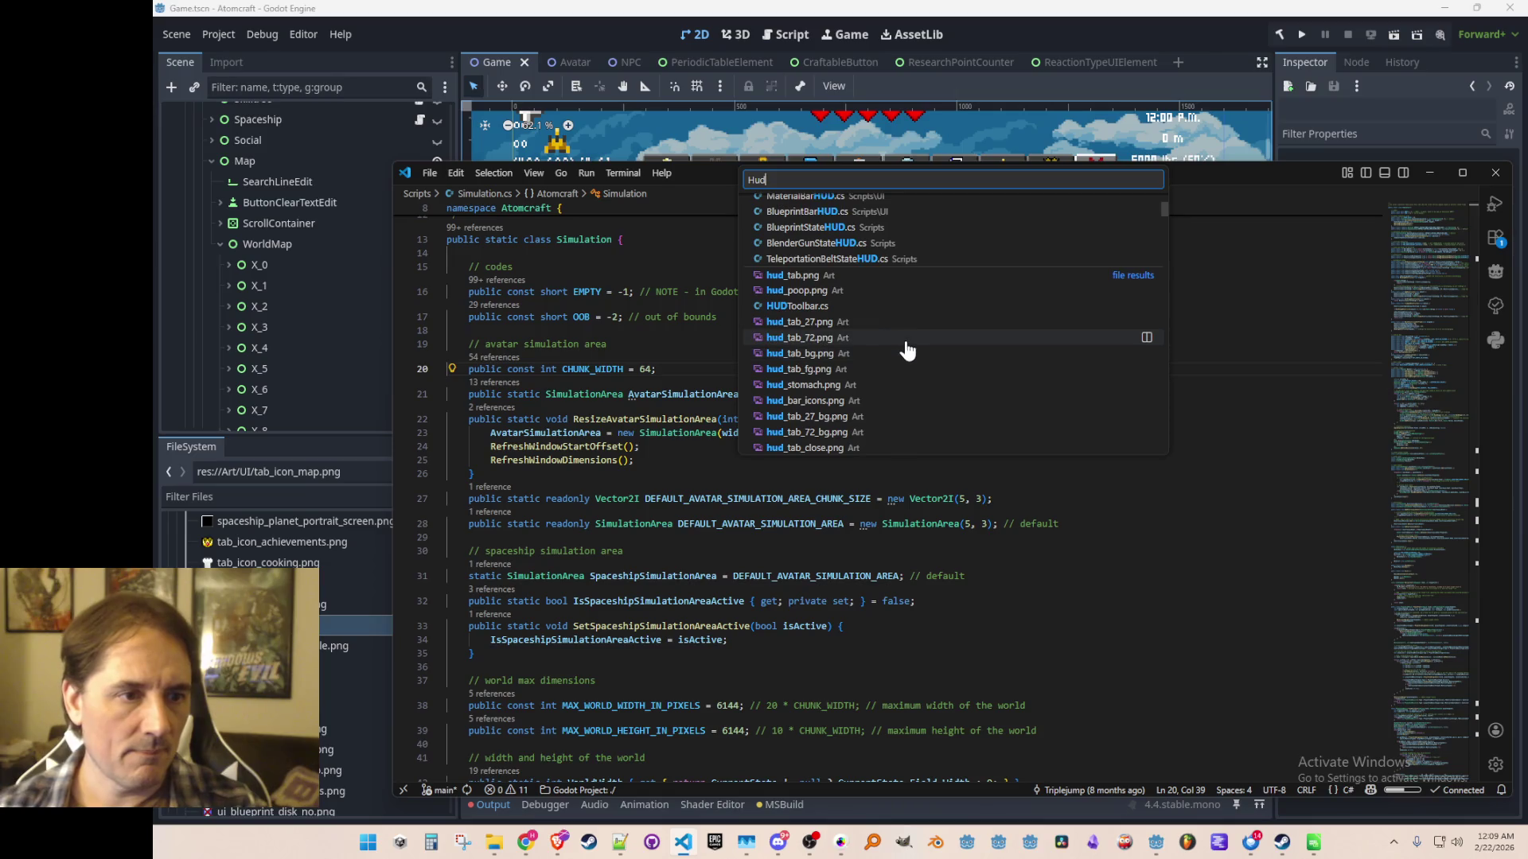
scroll(904, 323, down, 5)
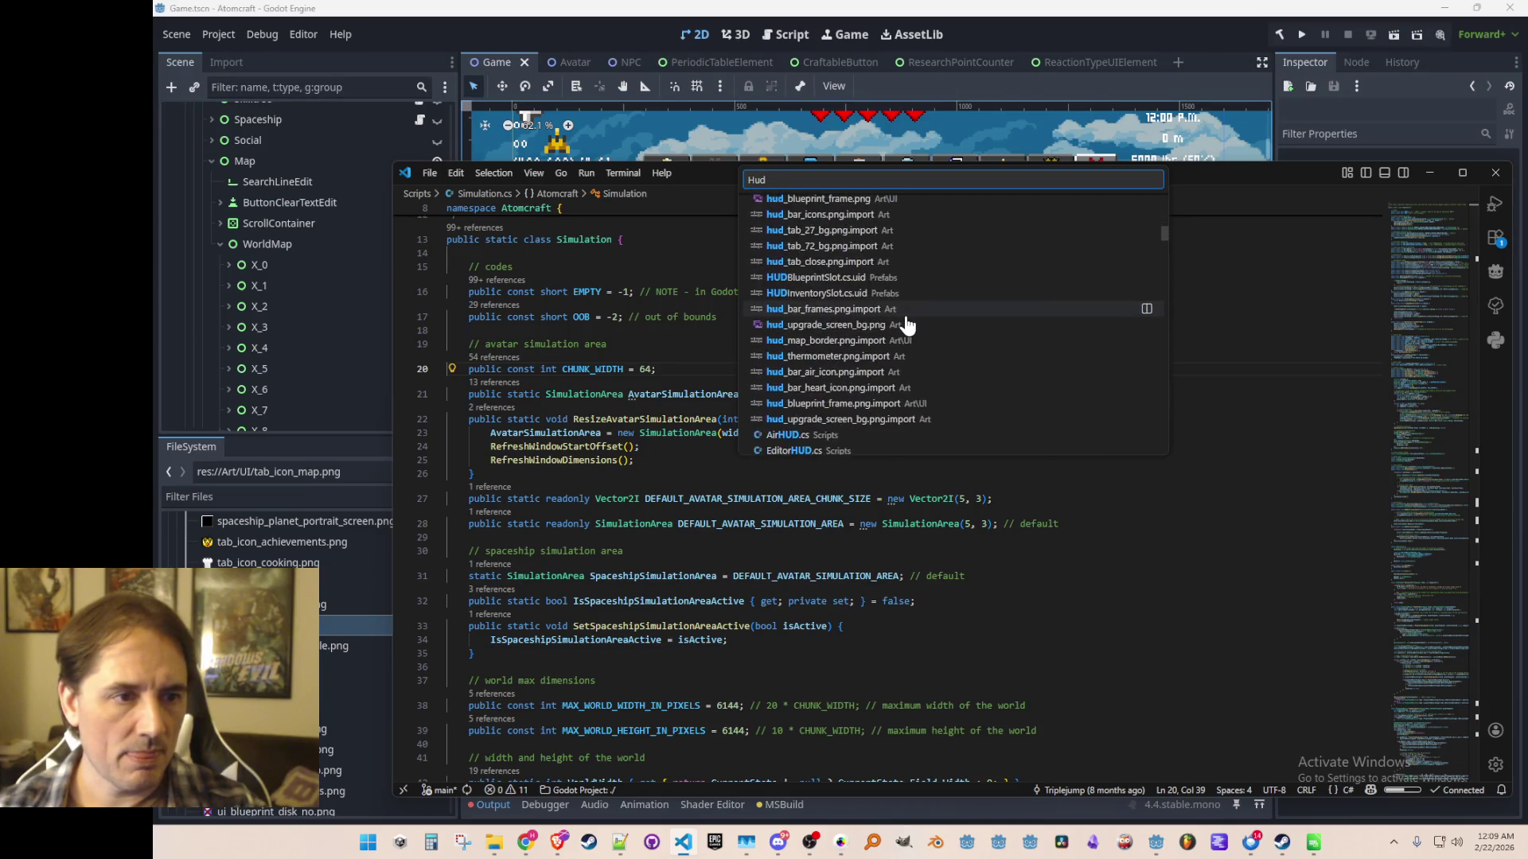
Close the search, select the RoomLabel node in Godot, and open its RoomLabel.cs script.
scroll(955, 326, down, 2)
click(1209, 330)
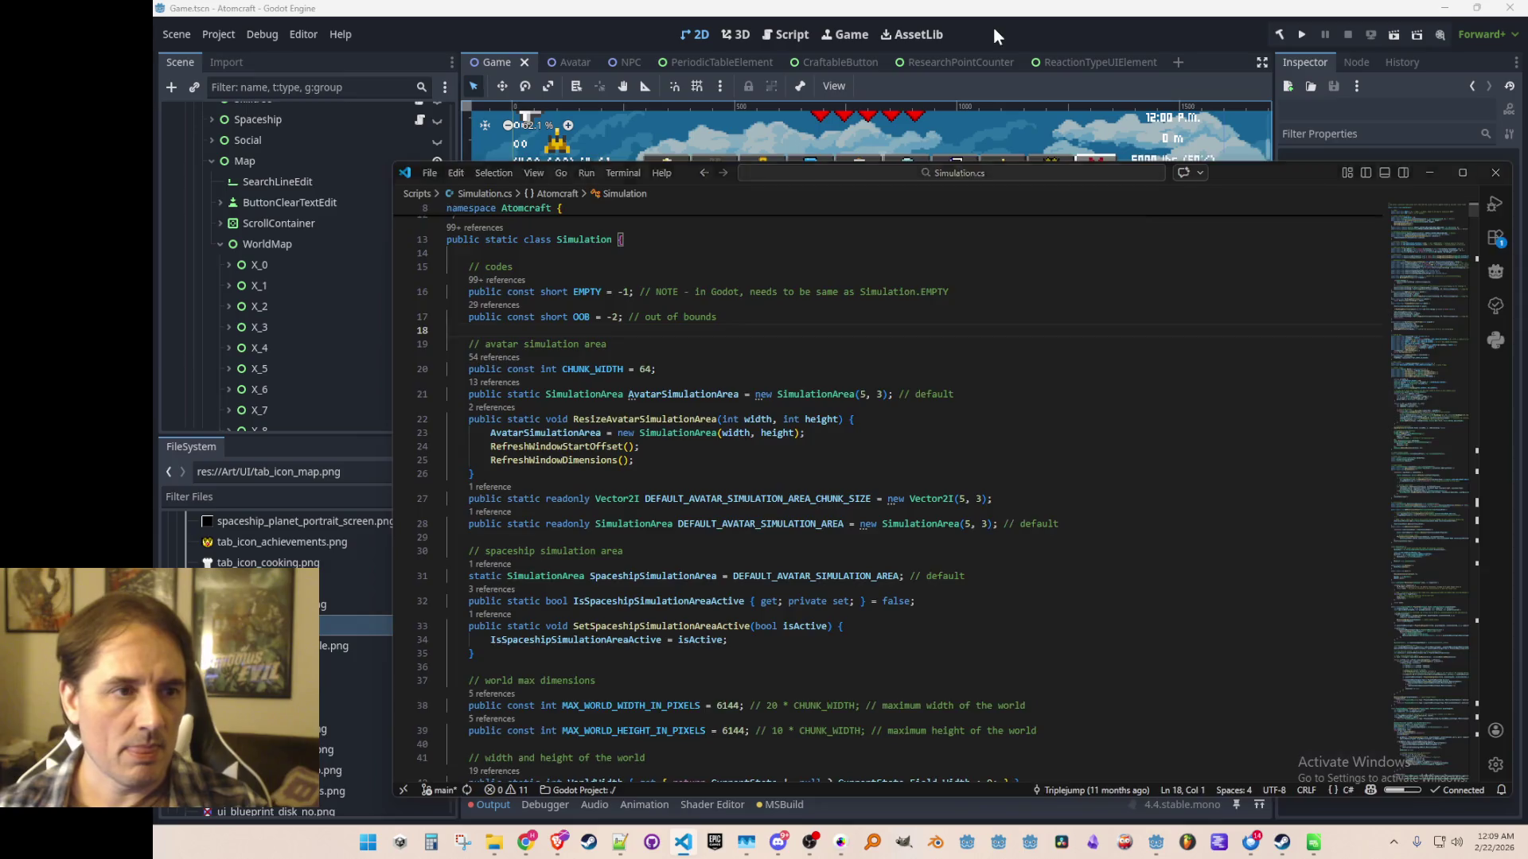
click(993, 26)
click(565, 165)
scroll(618, 267, up, 1)
scroll(618, 264, up, 1)
scroll(369, 145, up, 2)
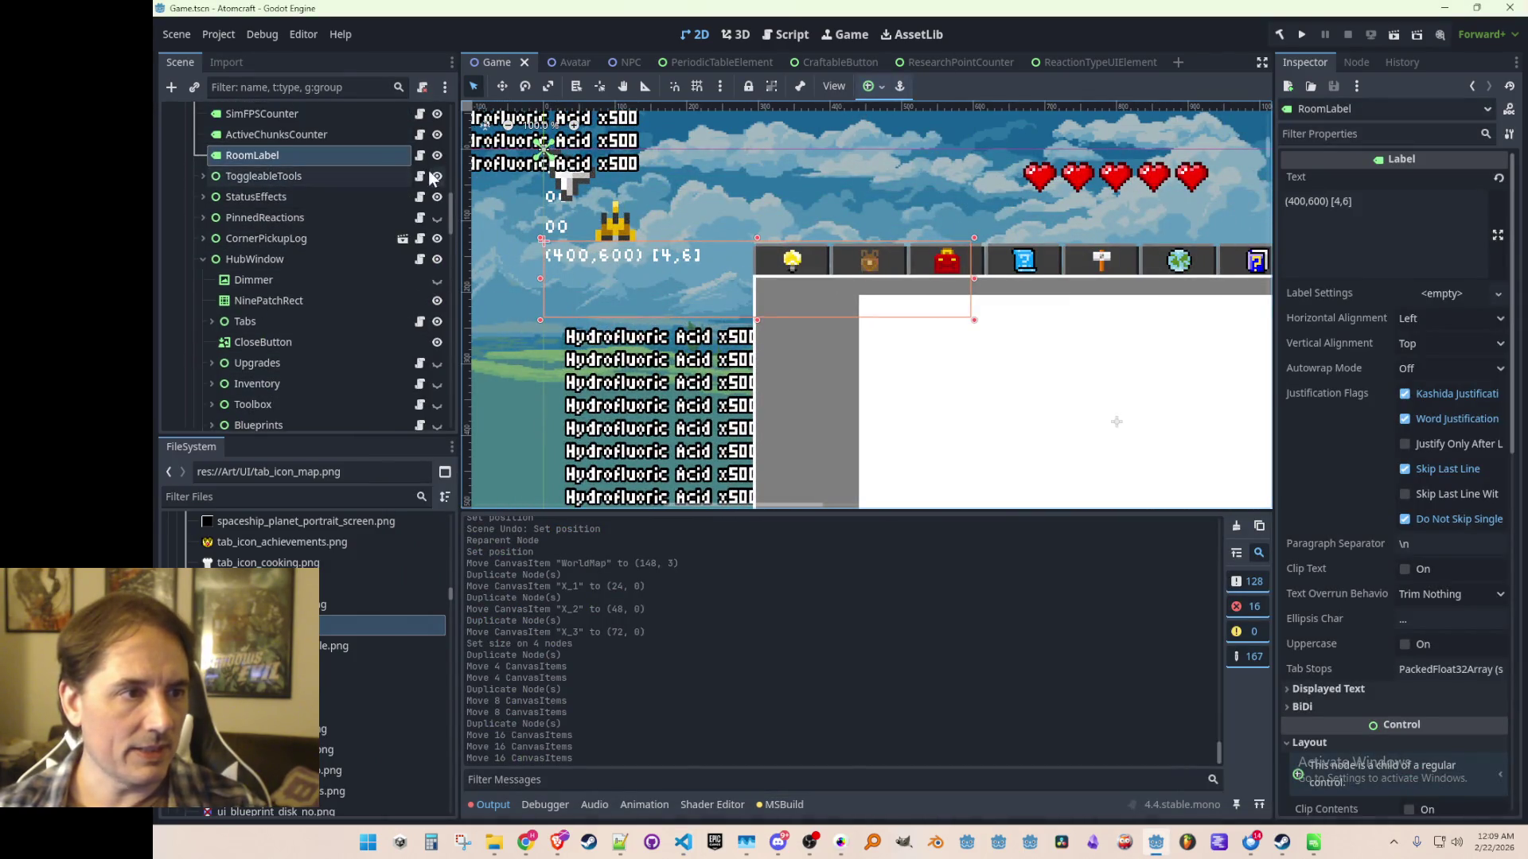
click(419, 155)
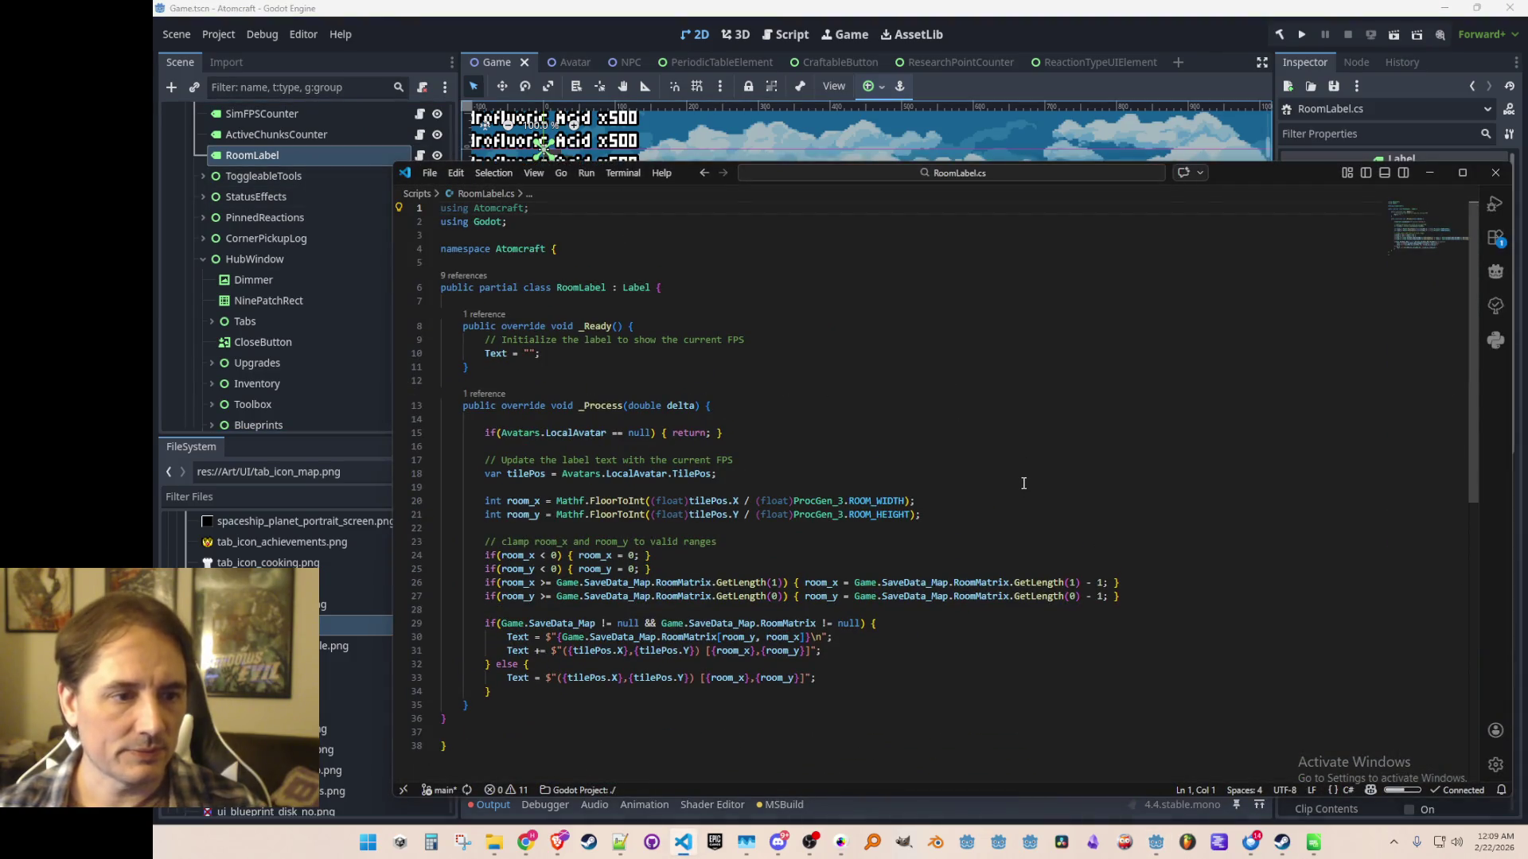
scroll(1024, 484, down, 1)
click(1028, 466)
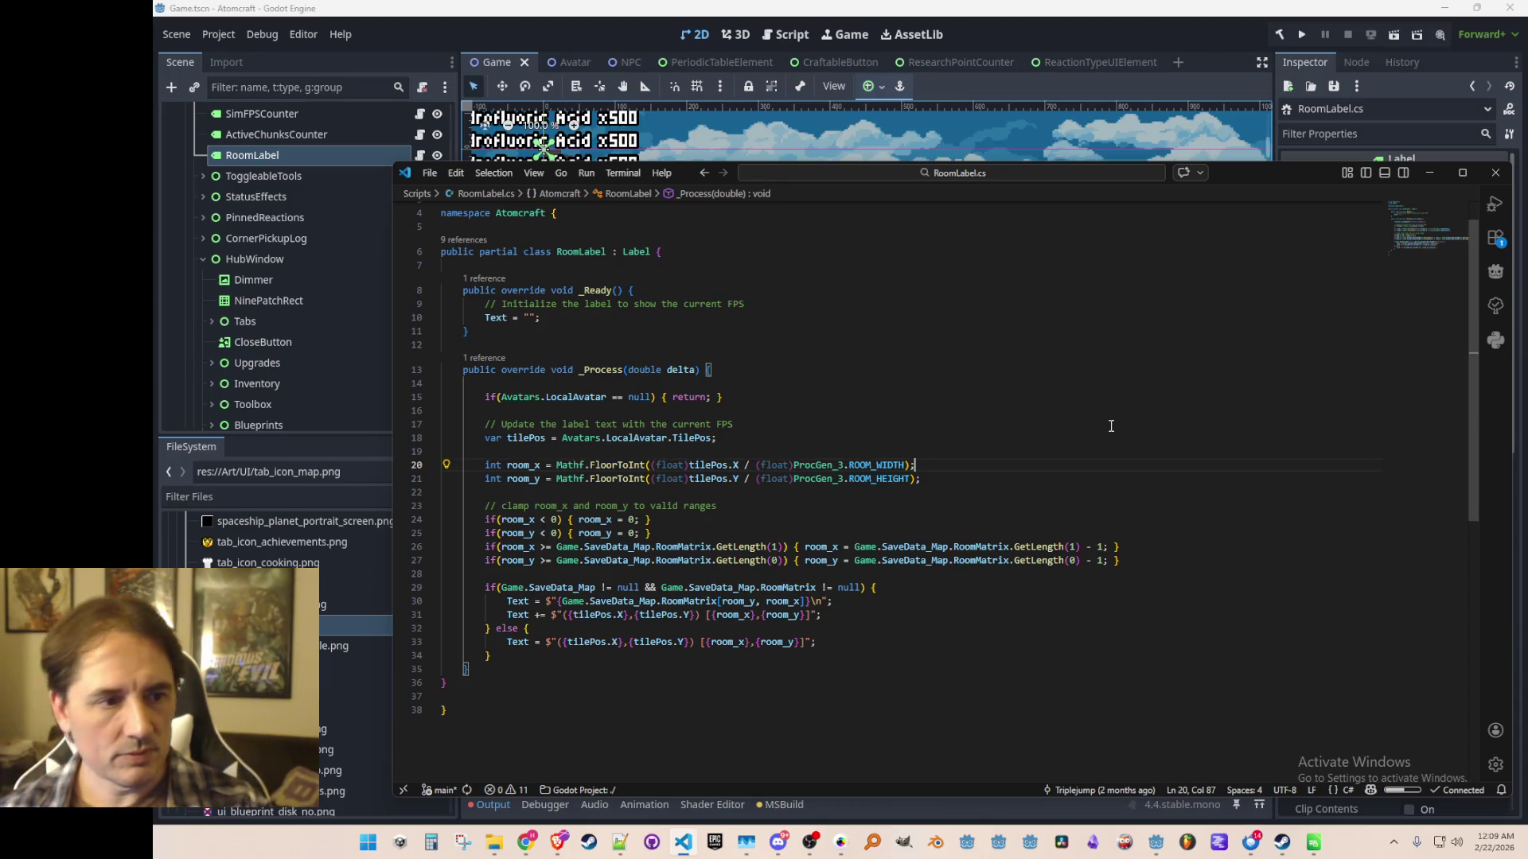
Copy the room_x and room_y calculation lines 20–21 of RoomLabel.cs and start a file search.
key(Home)
key(Home)
key(shift+Down)
key(shift+Down)
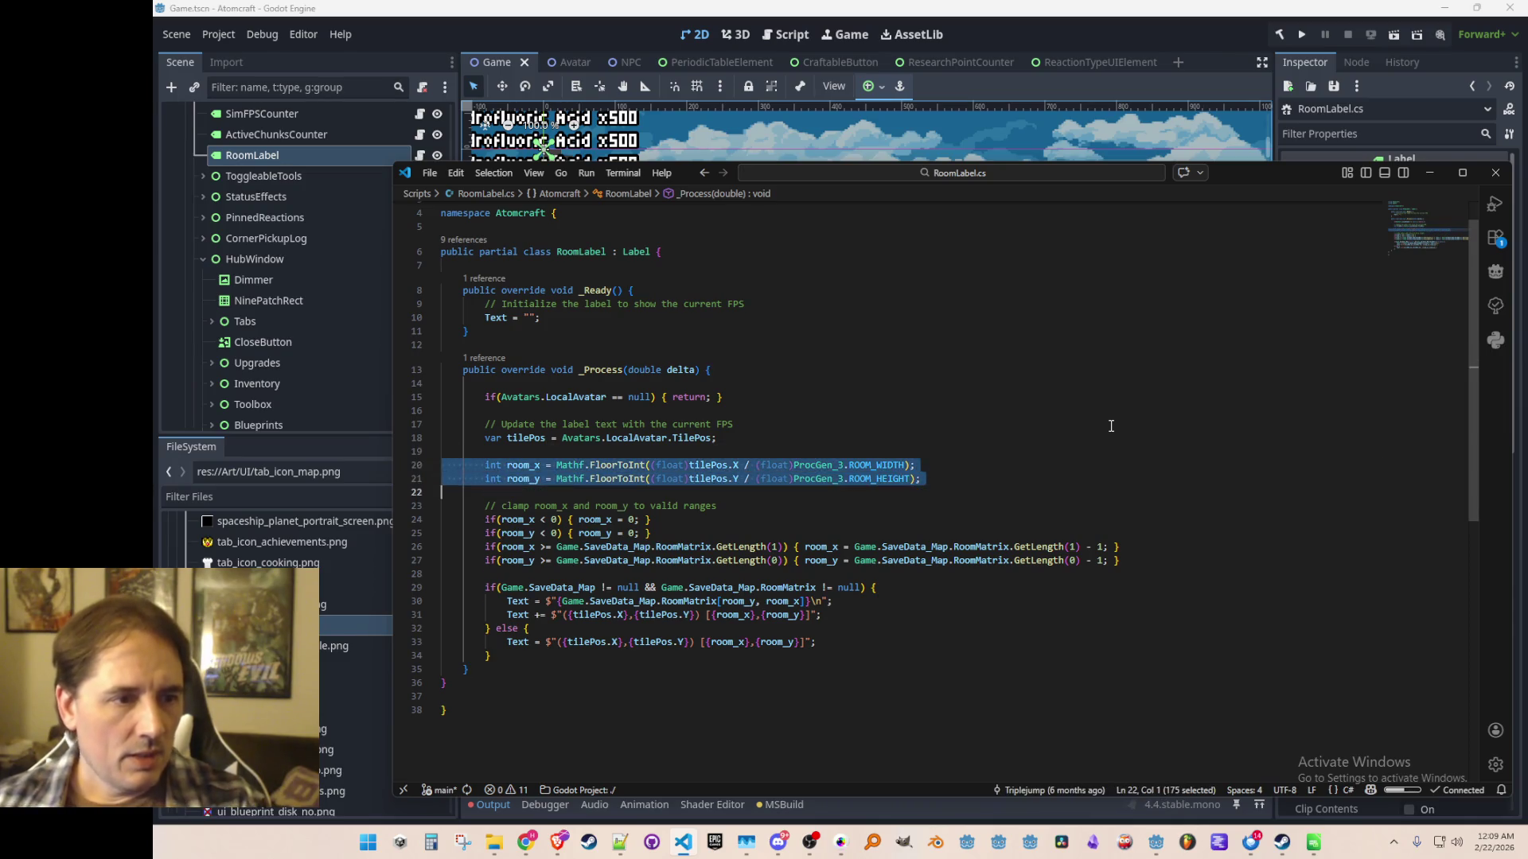
key(Escape)
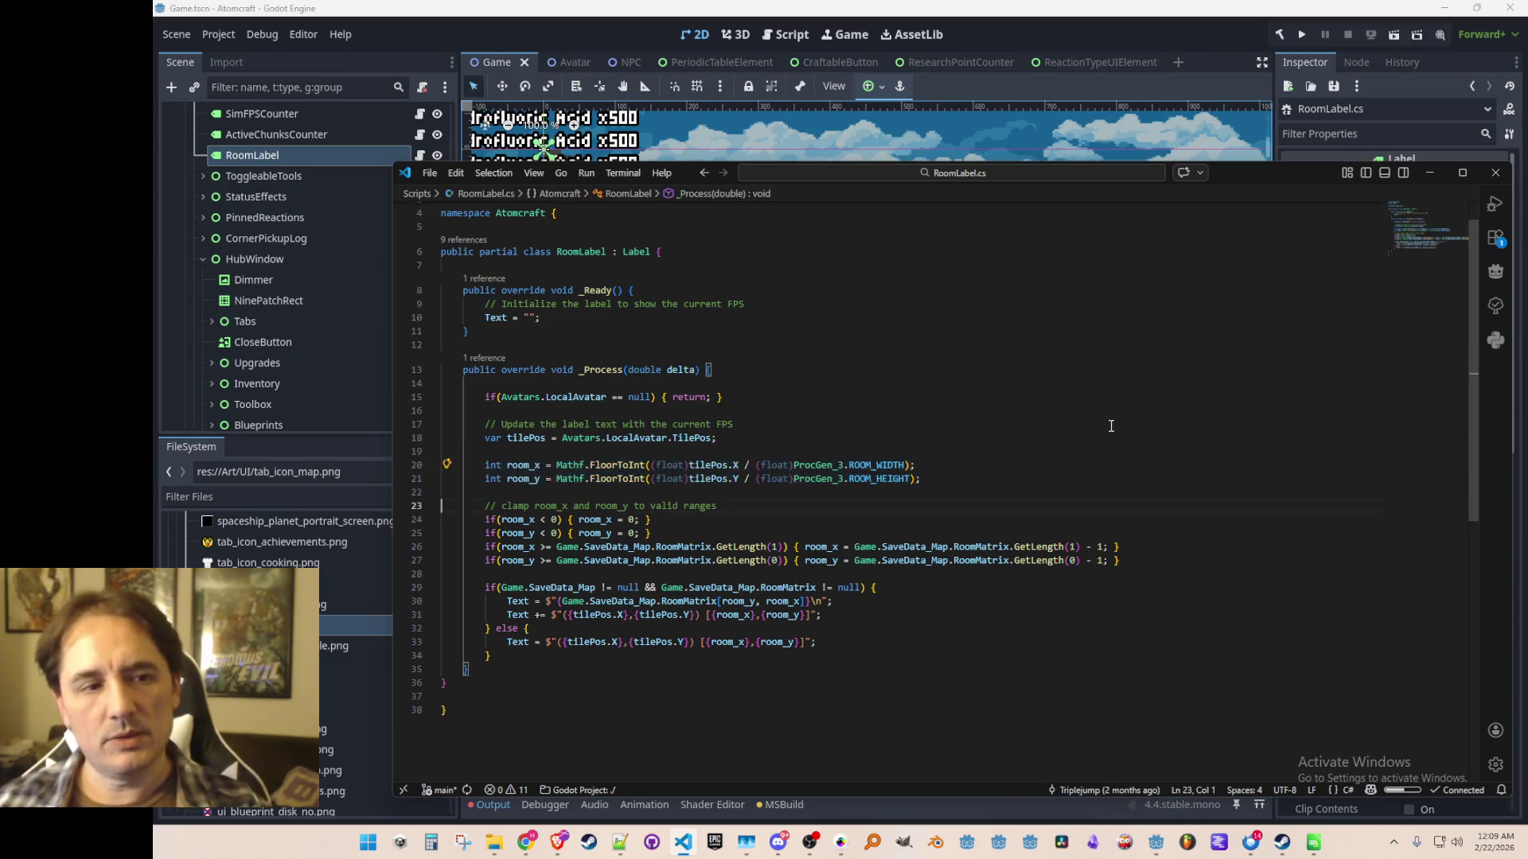
key(ctrl+p)
Open Utils.cs from the 'Utils' matches and add blank lines after #endregion.
text(Utils)
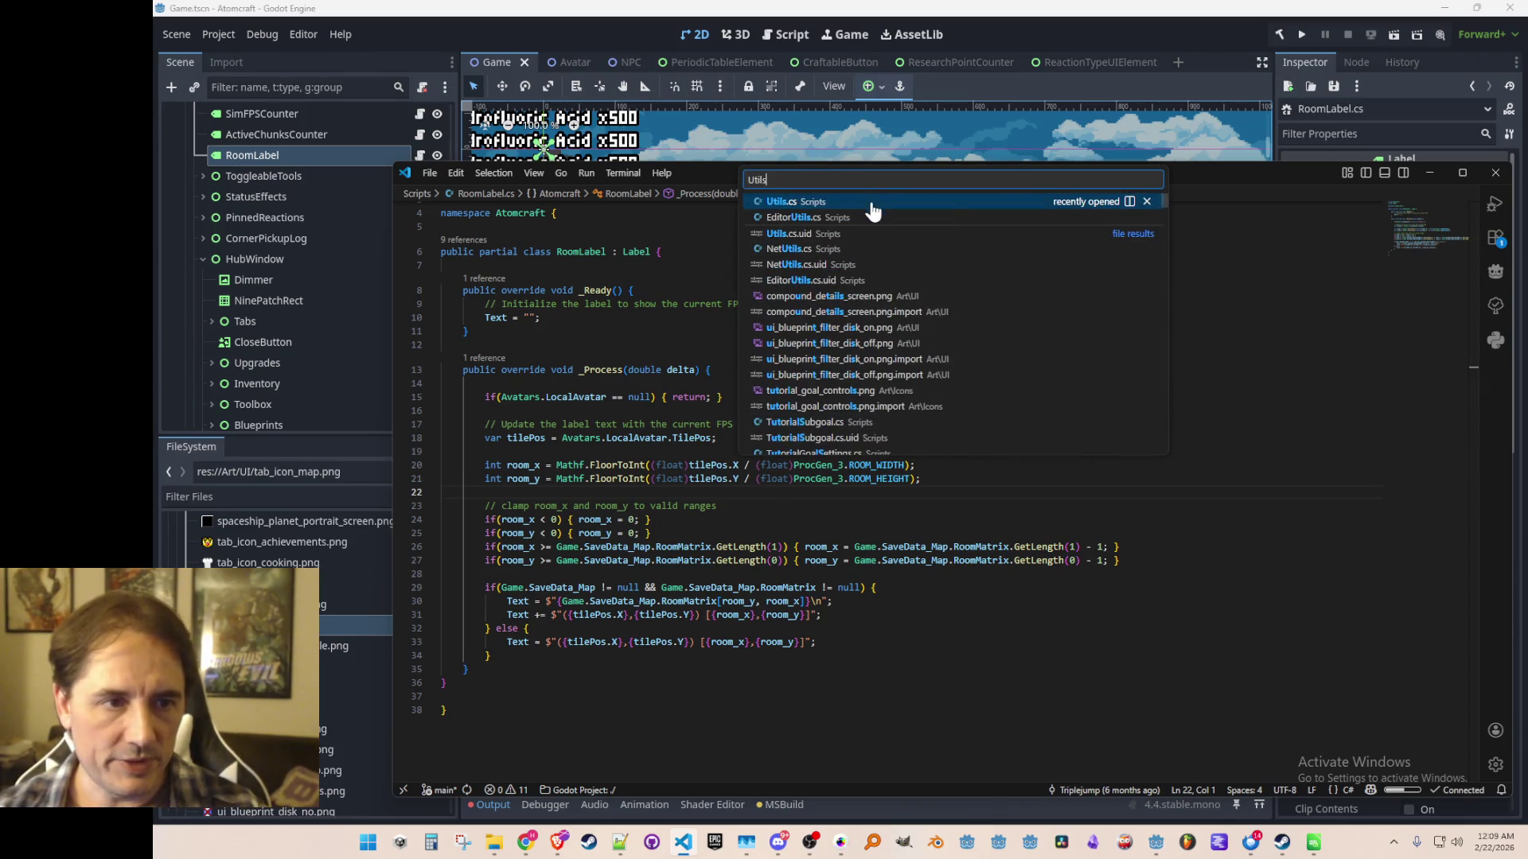
click(965, 205)
scroll(1305, 523, up, 1)
key(Down)
key(Down)
key(Down)
key(Return)
key(Return)
Write GetRoomCoords(this Vector2I tilePos) with the pasted room lines, returning new Vector2I(room_x, room_y).
text(public static Vector2I Ge)
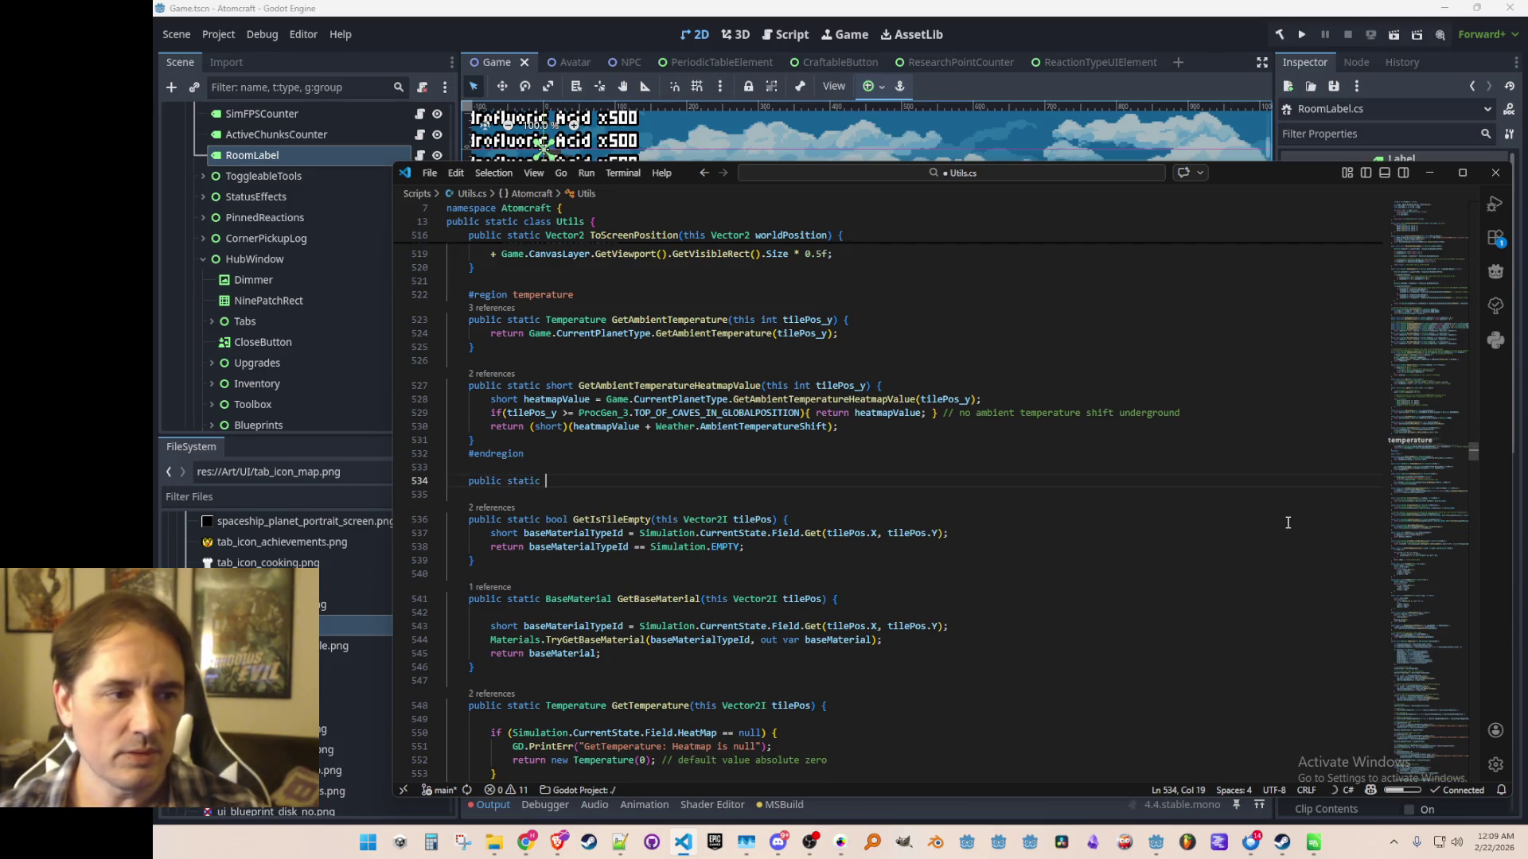
text(tRoomCoor)
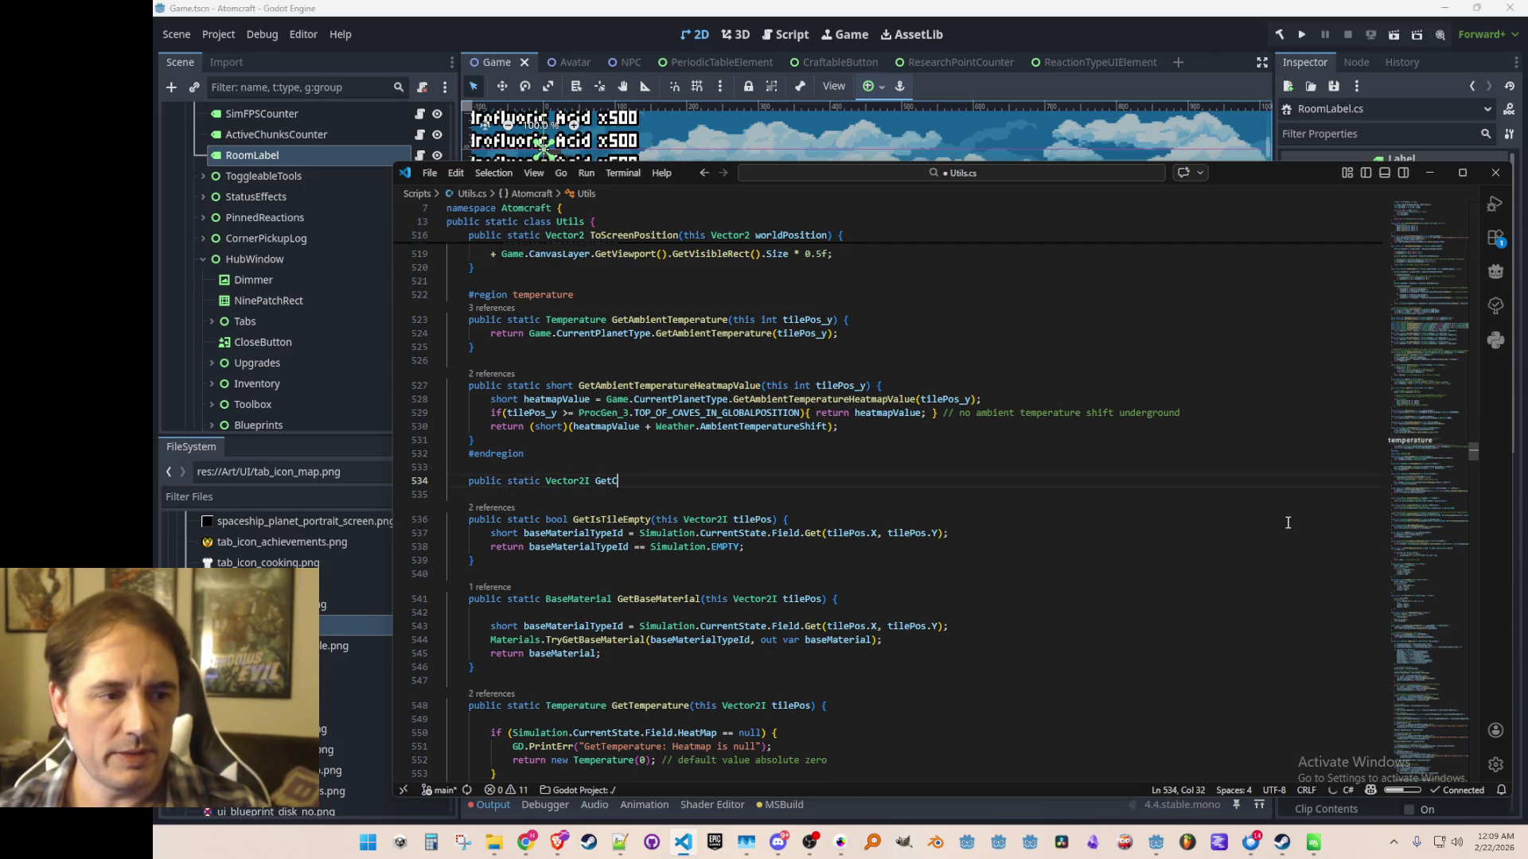
text(ds )
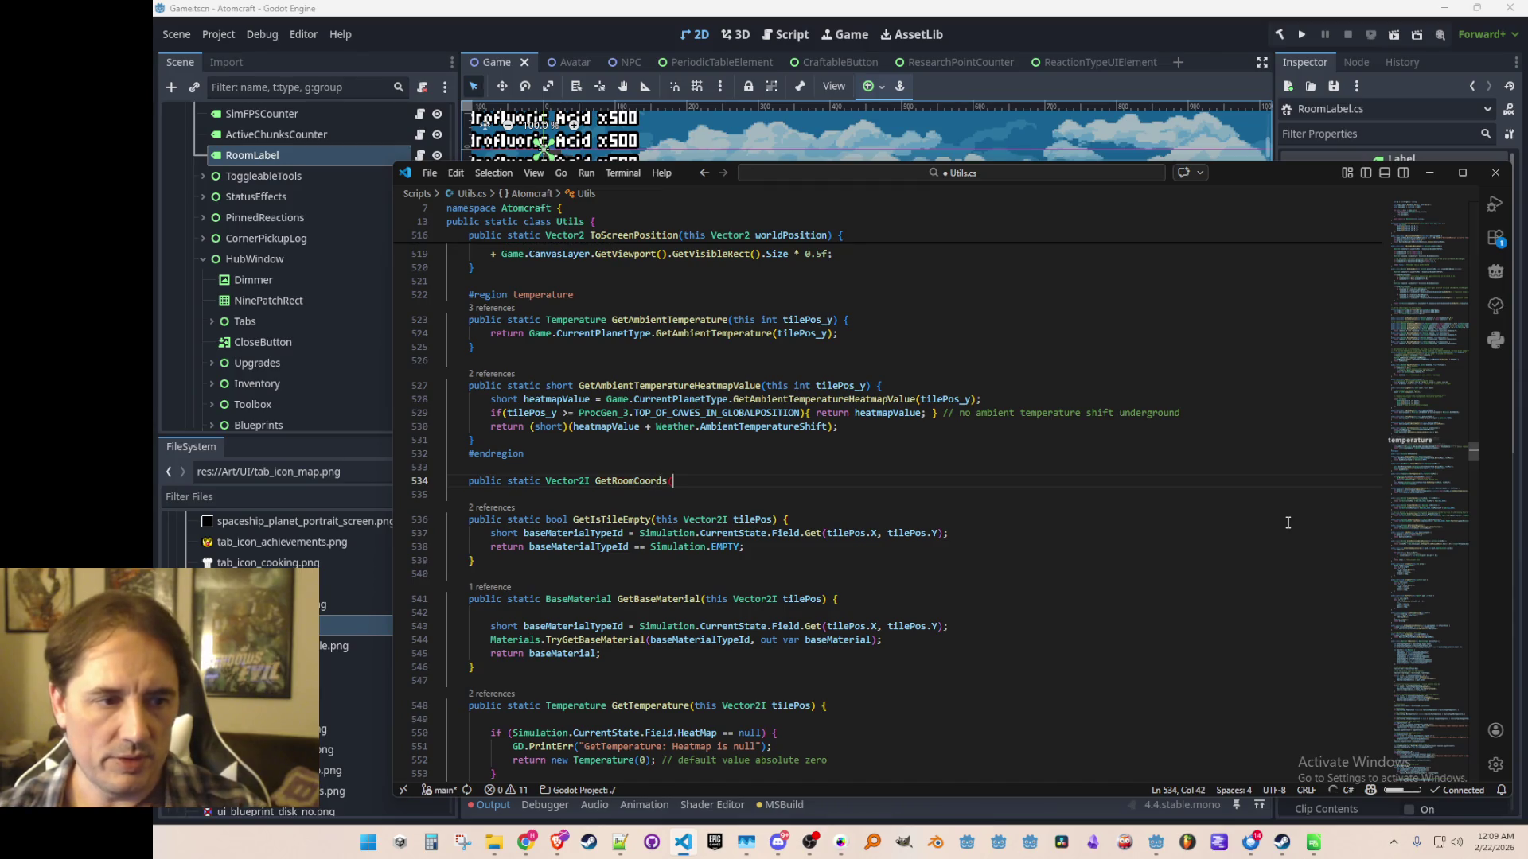
text(this Vector2I to)
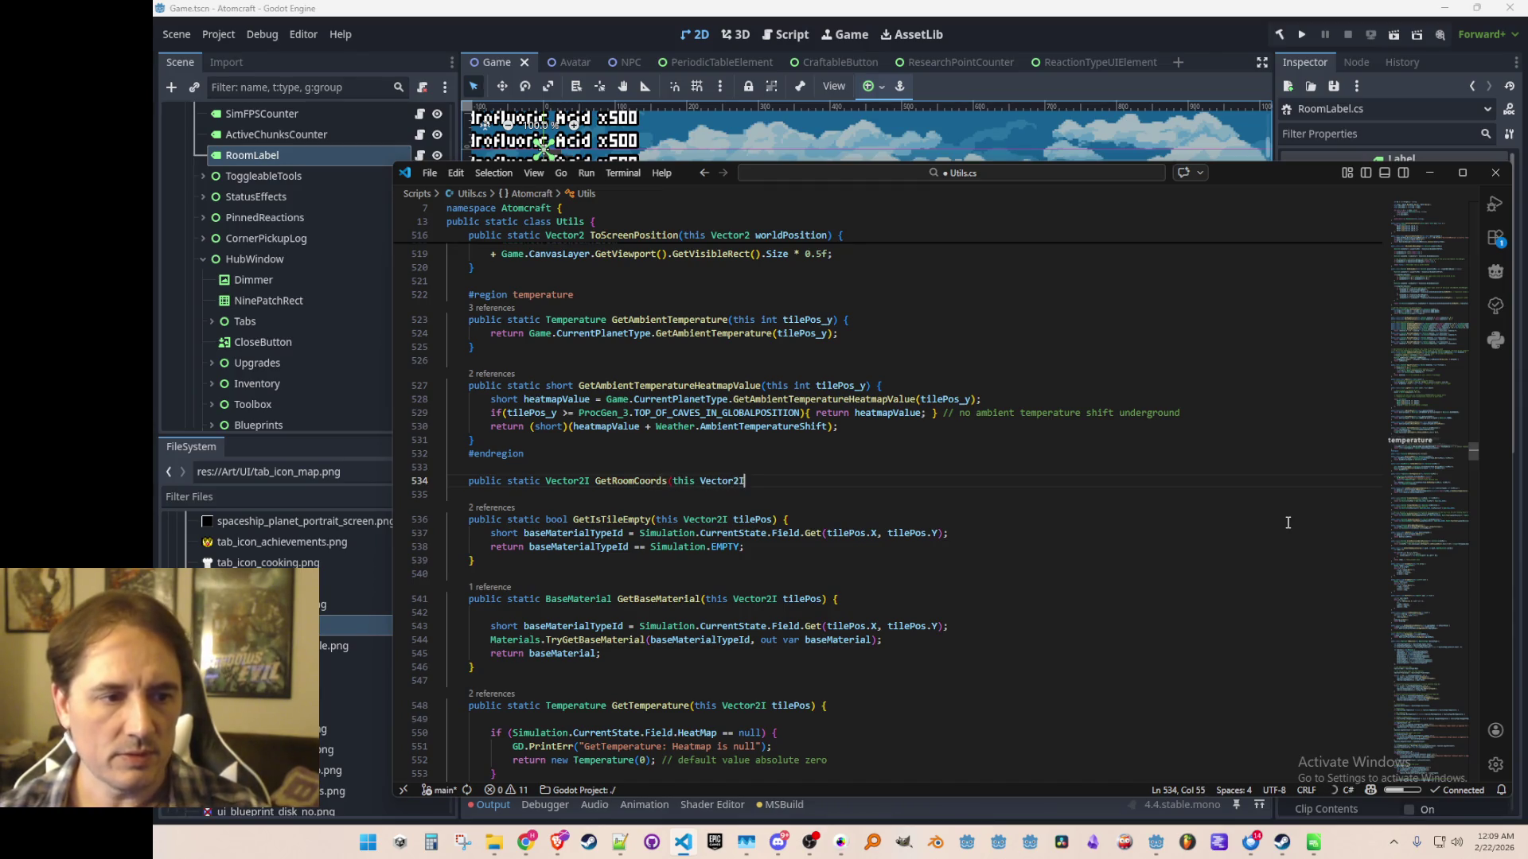
key(BackSpace)
text(ileP)
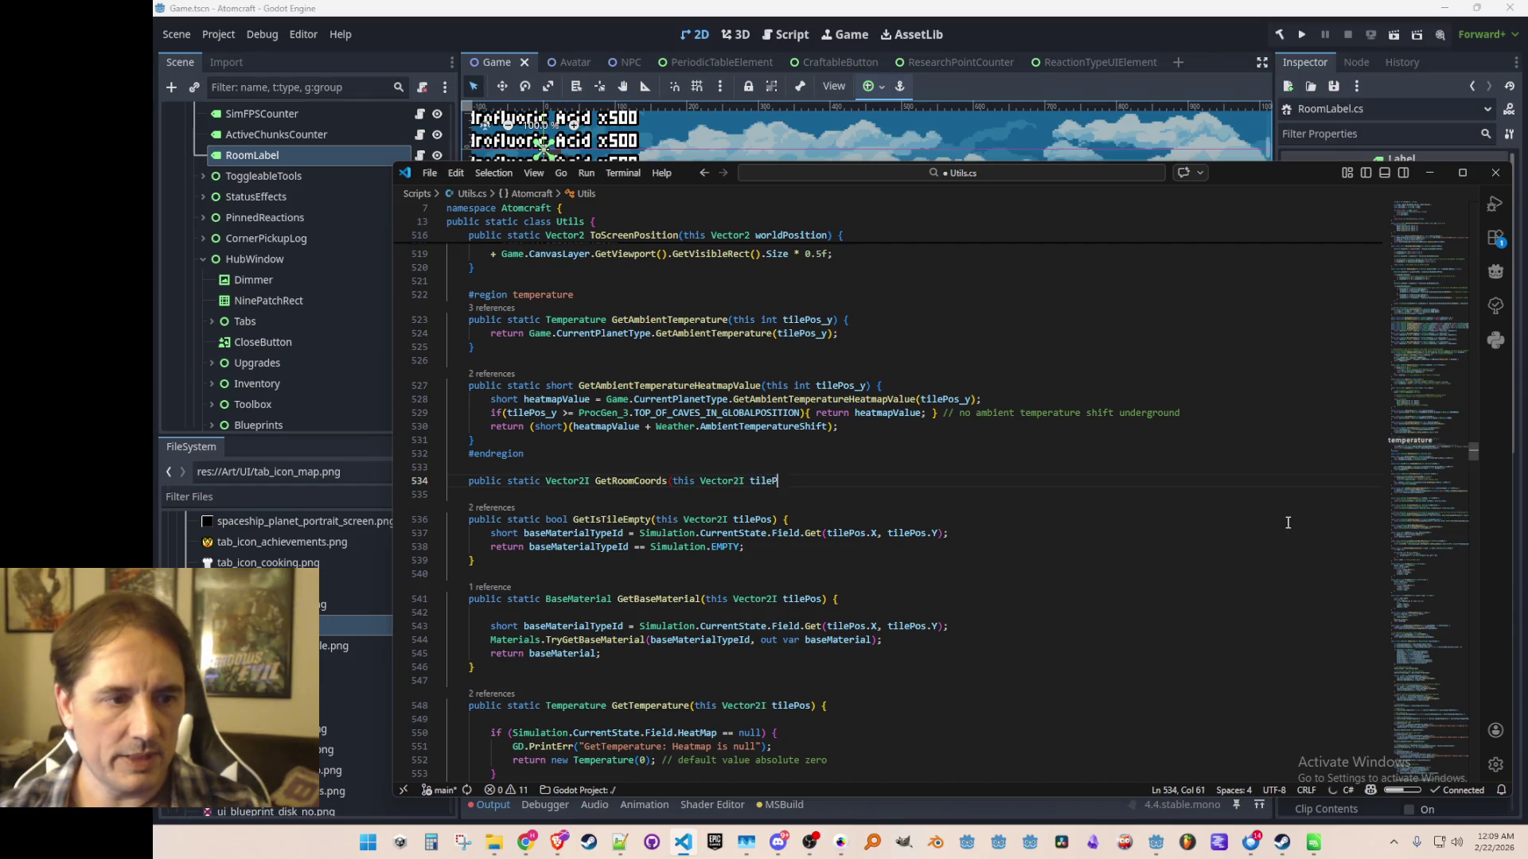
text(os) {)
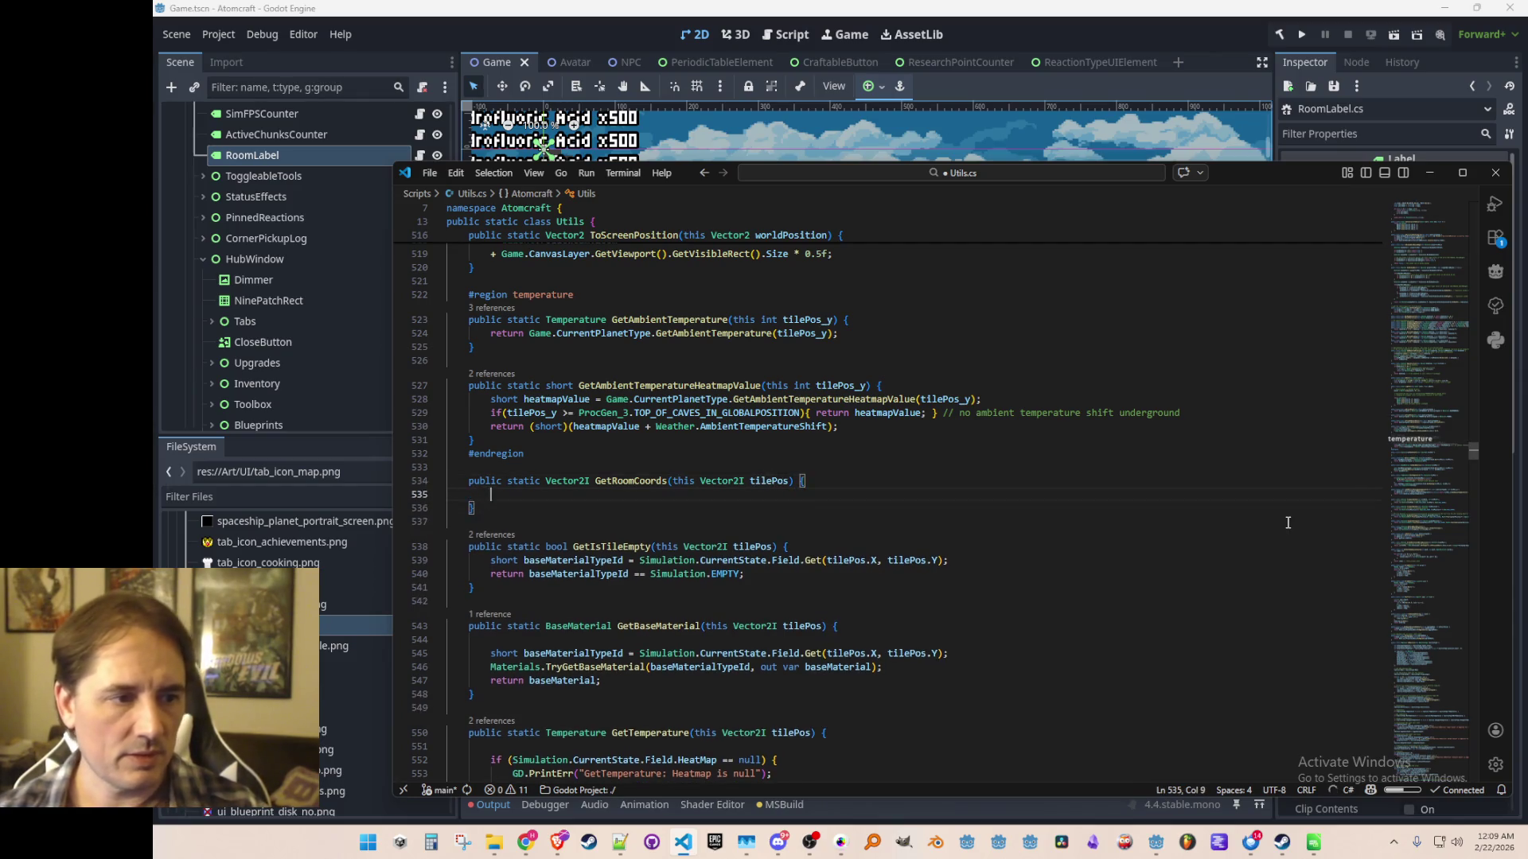
key(Return)
key(Tab)
key(Return)
text(return )
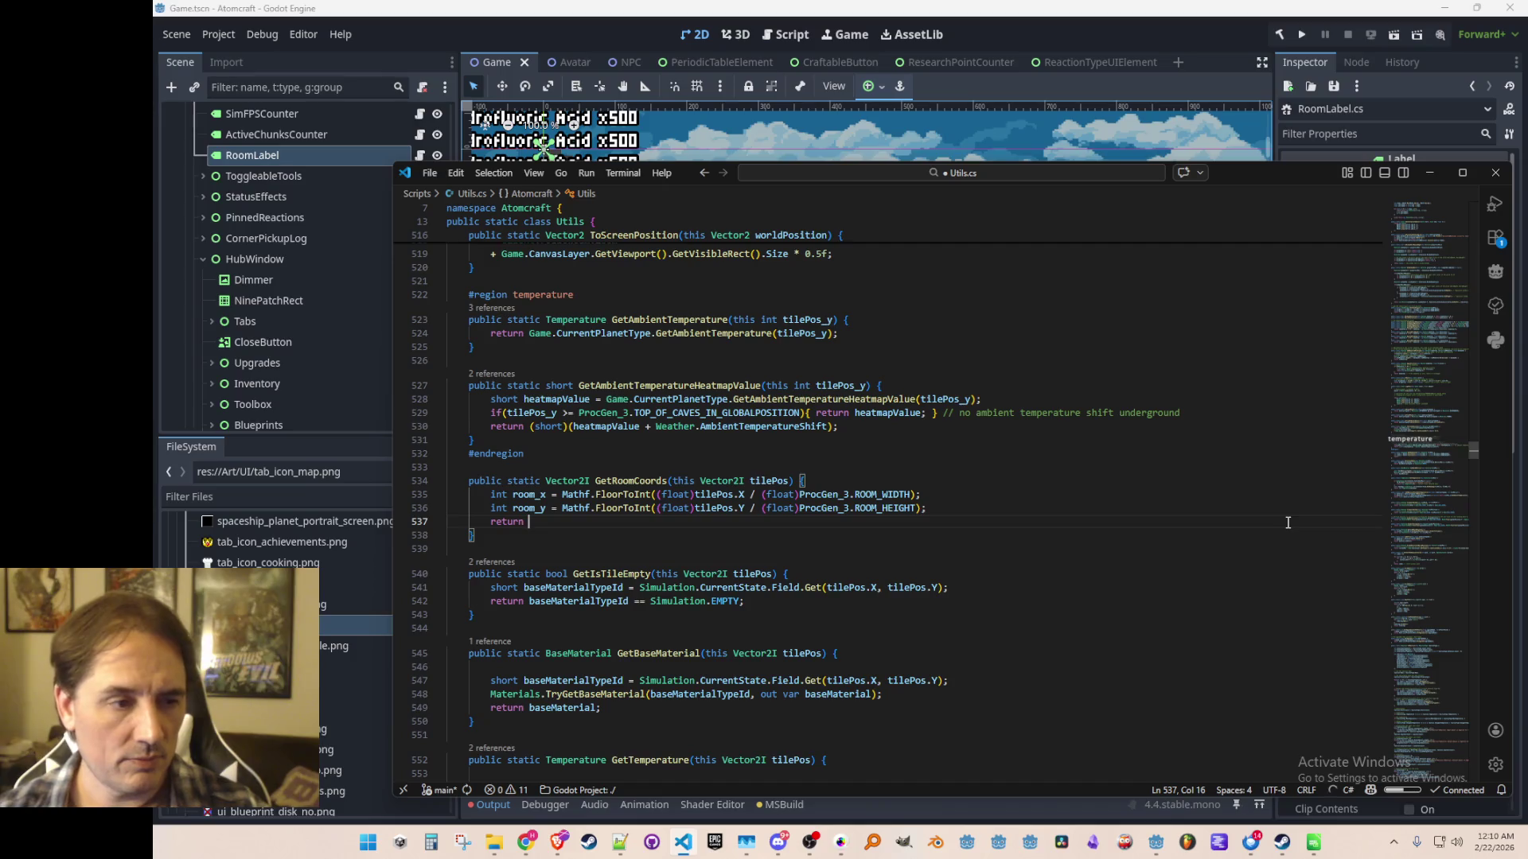
text(new Vector2)
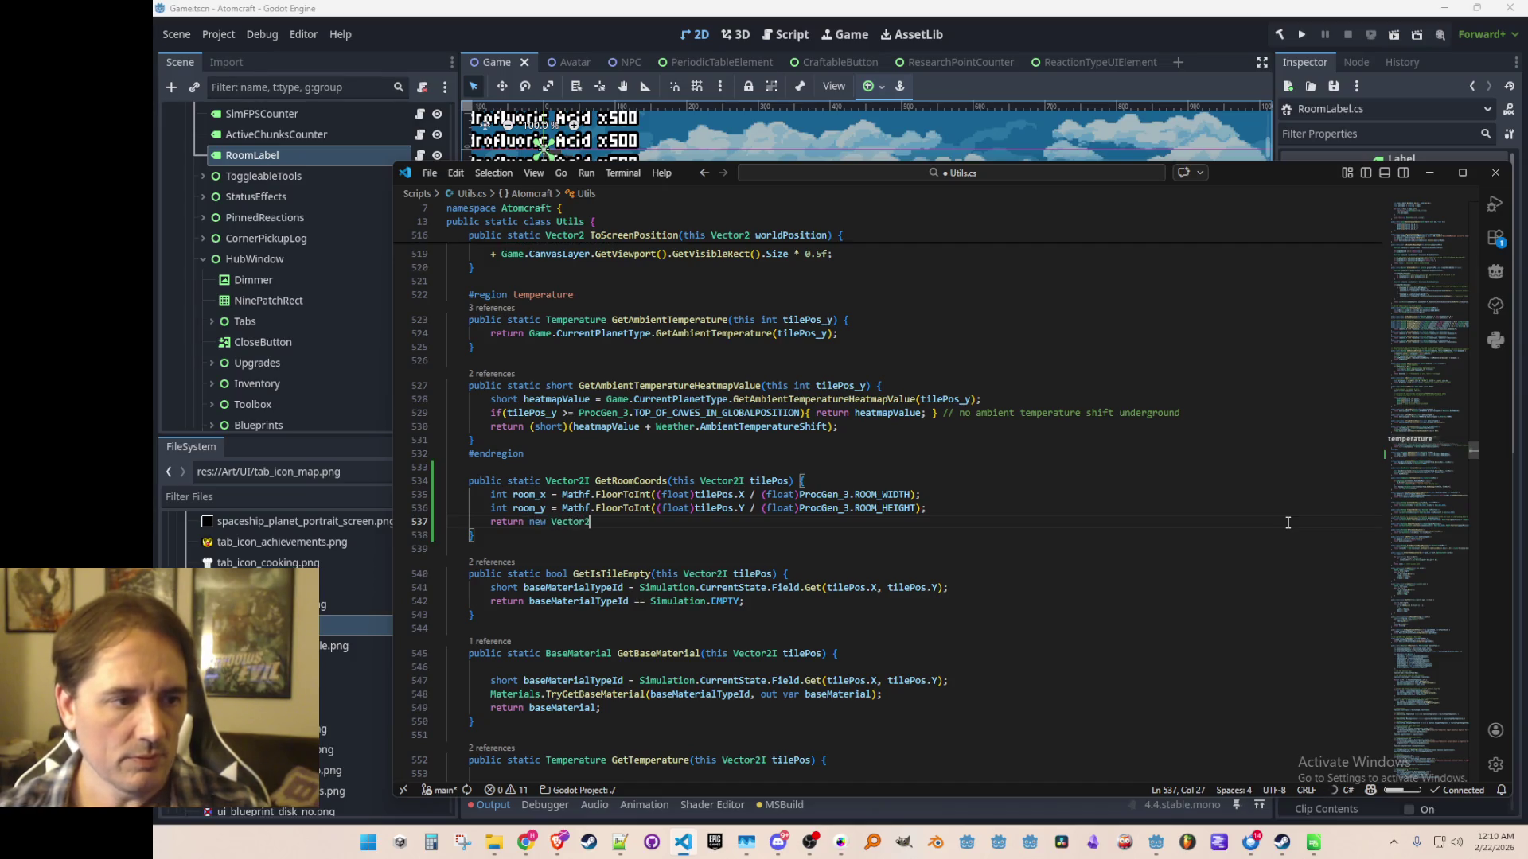
text(I)
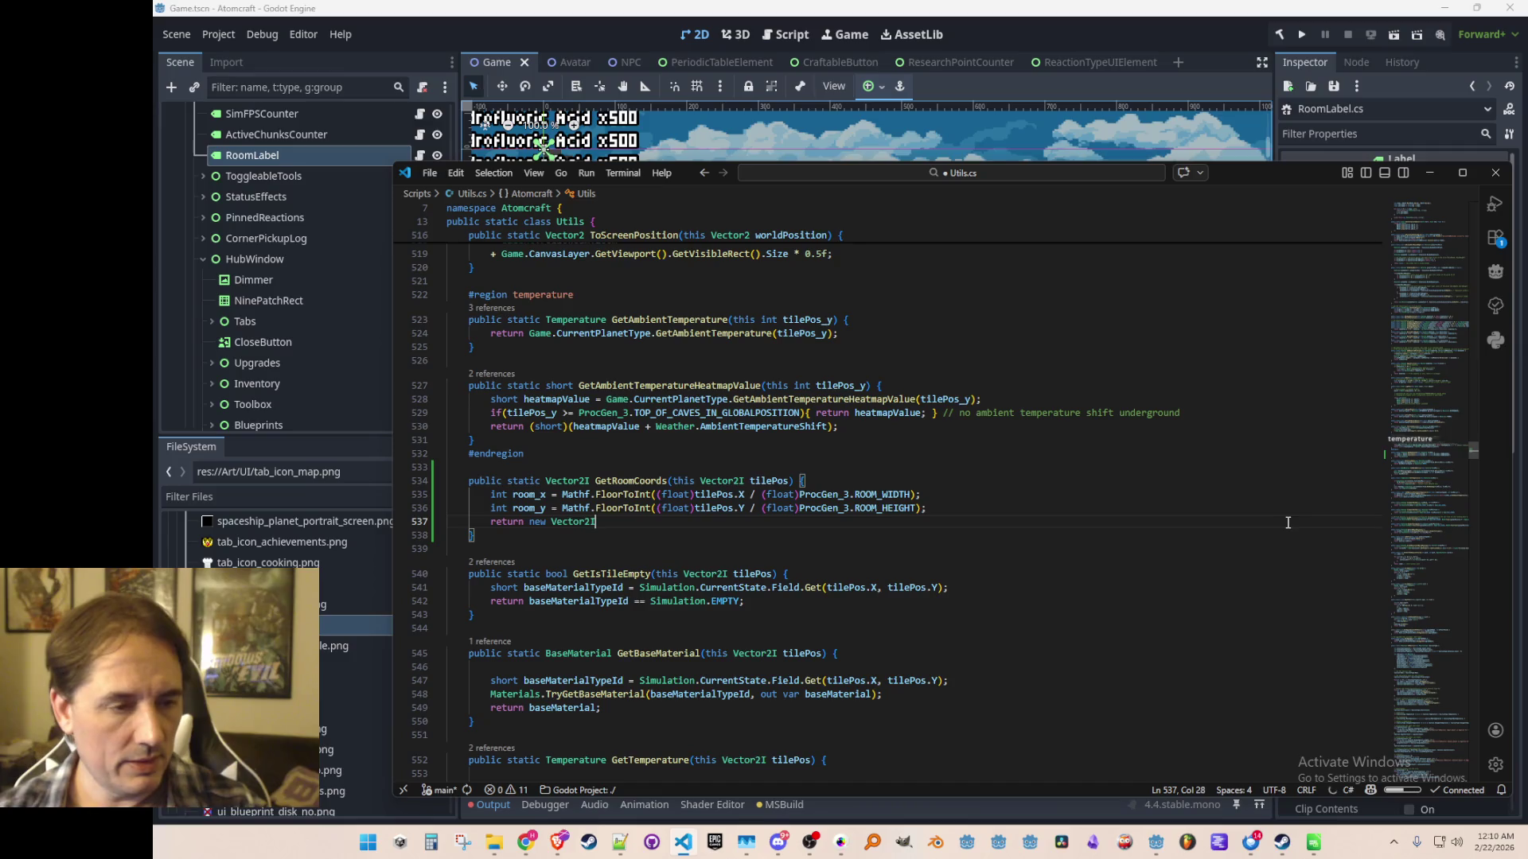
text((roo)
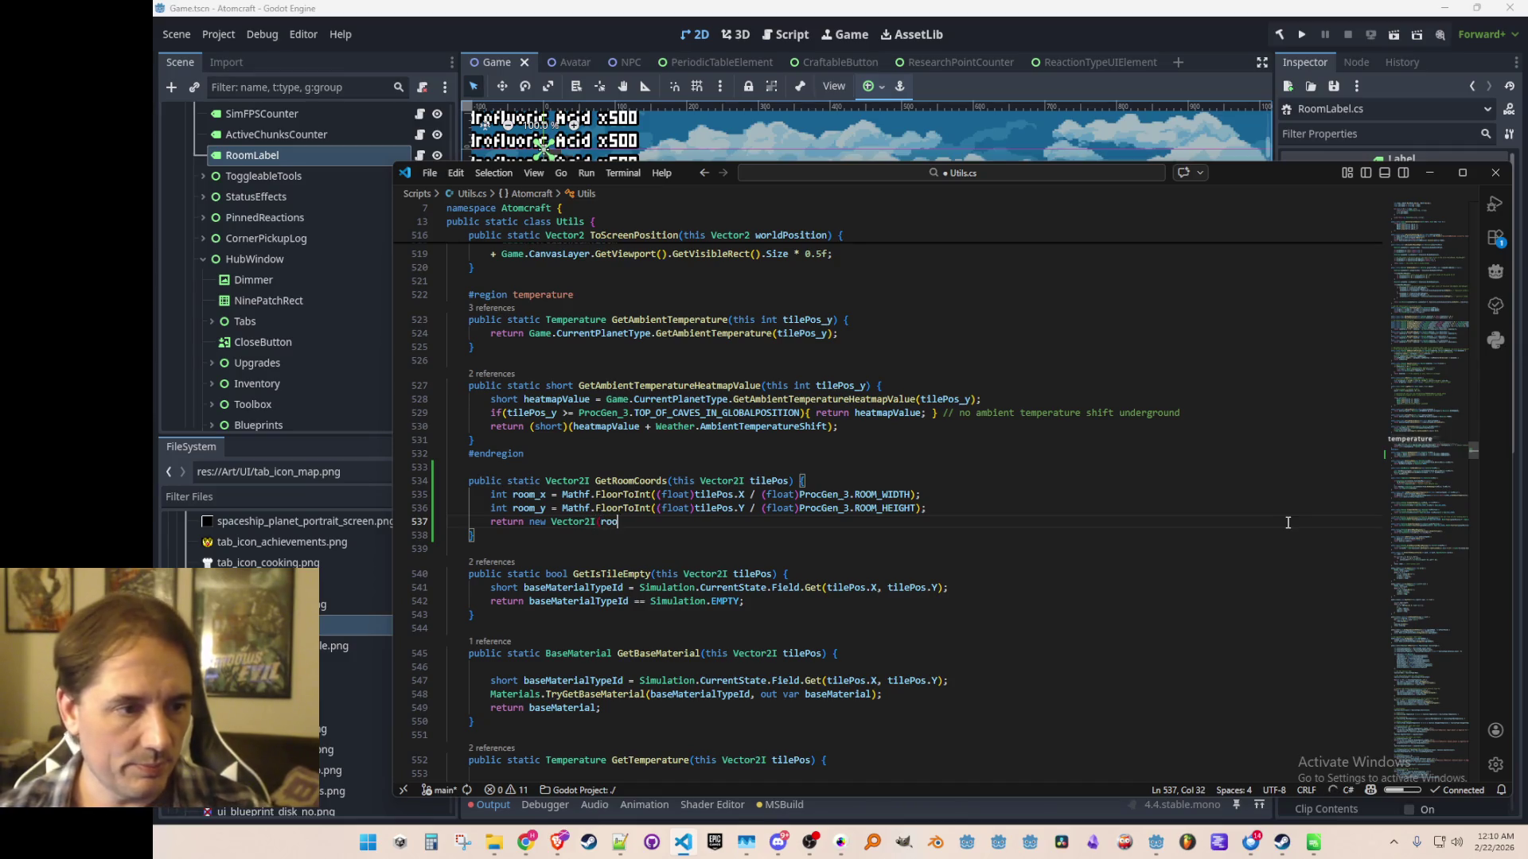
text(m_x, room_y);)
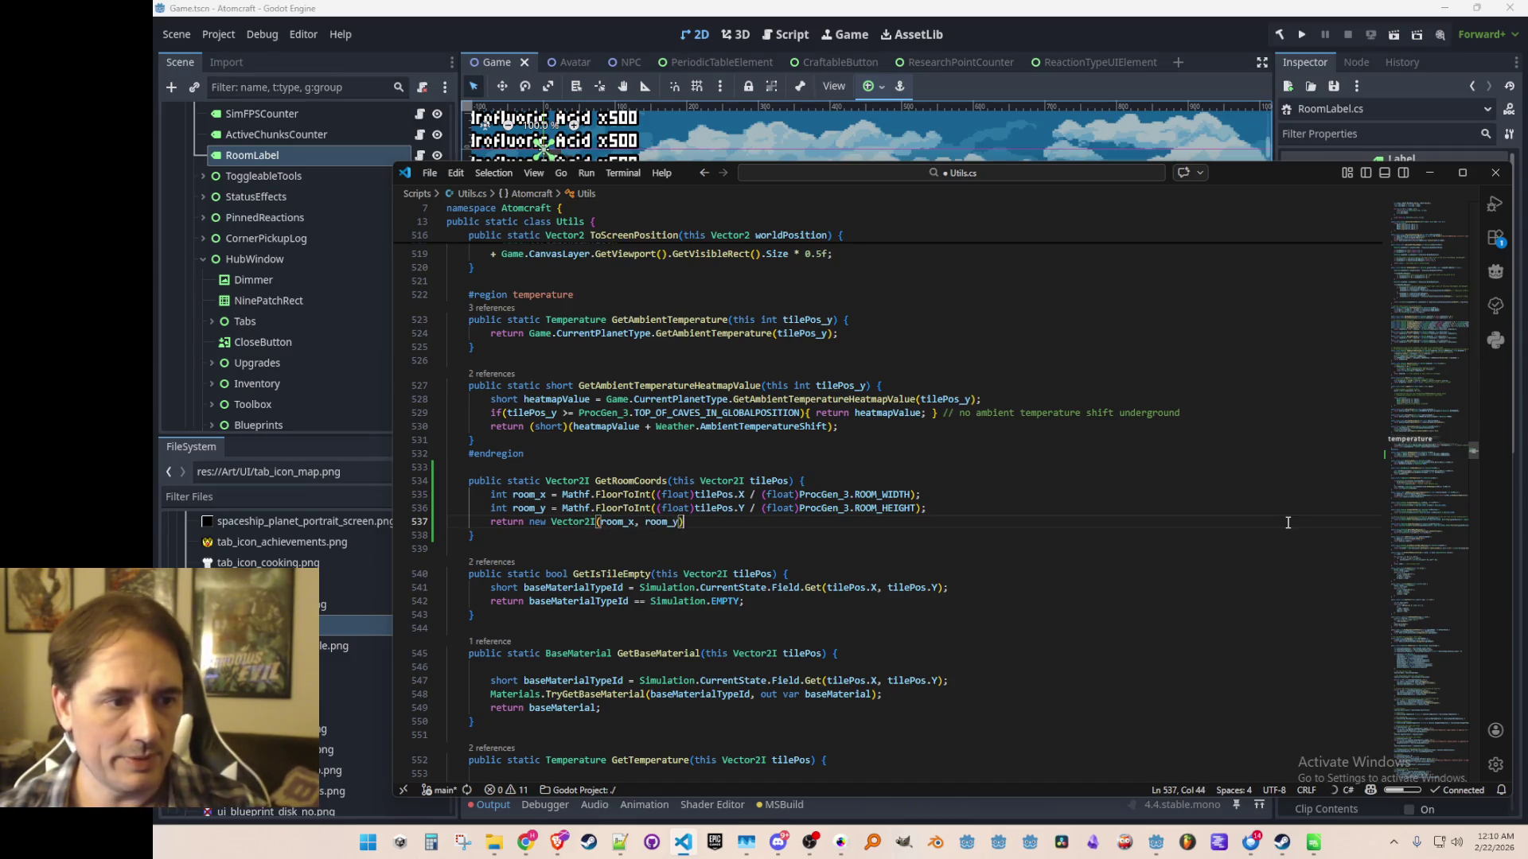
Select the GetRoomCoords method name, then return to RoomLabel.cs.
key(Home)
key(Up)
key(Up)
key(Up)
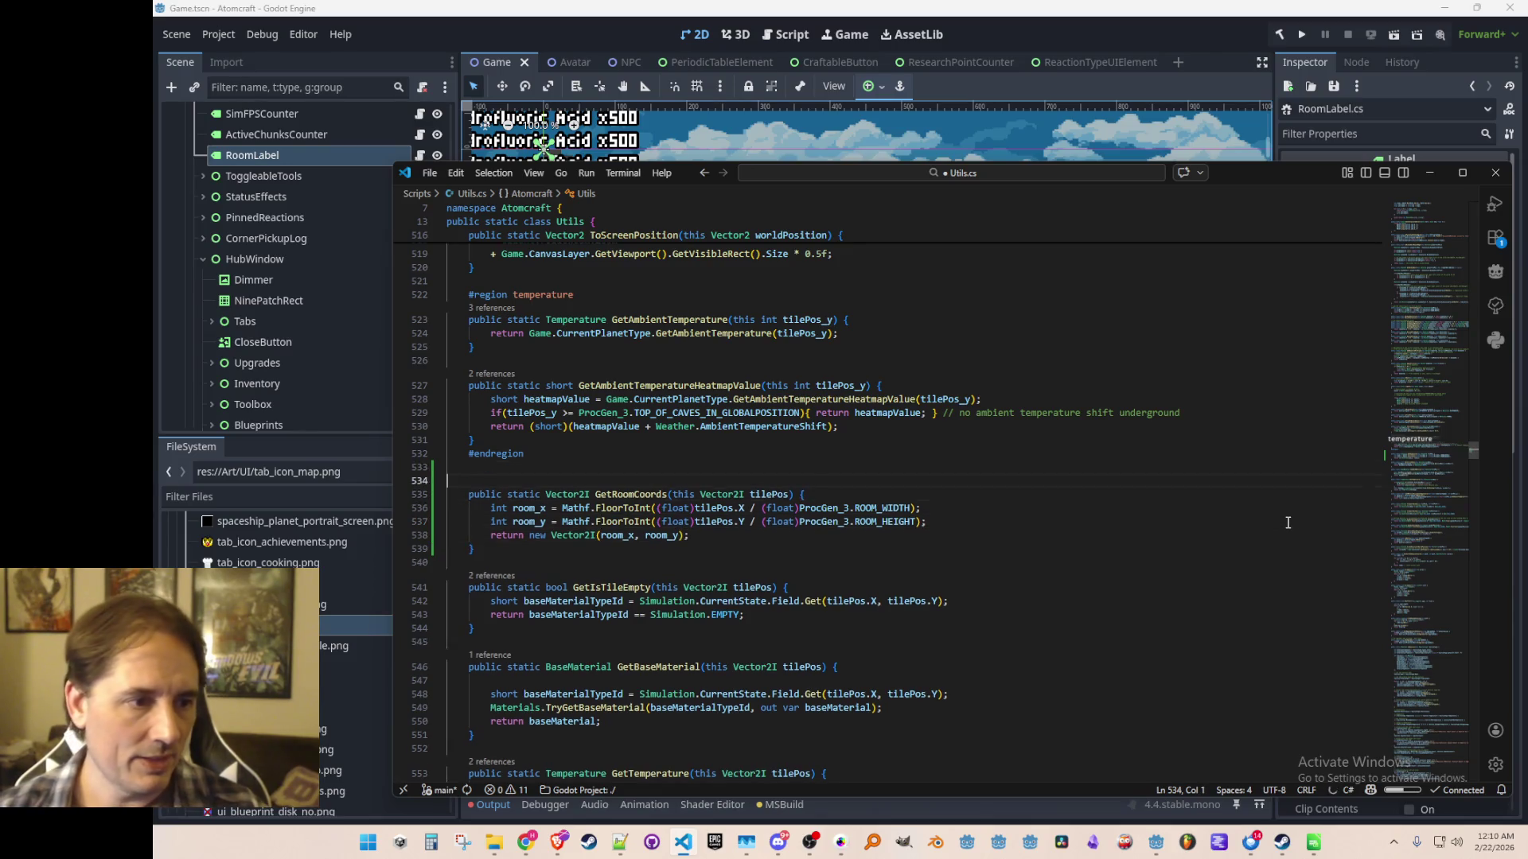
key(Down)
key(ctrl+Right)
key(ctrl+Right)
key(ctrl+Right)
key(ctrl+shift+Left)
key(Up)
key(alt+Left)
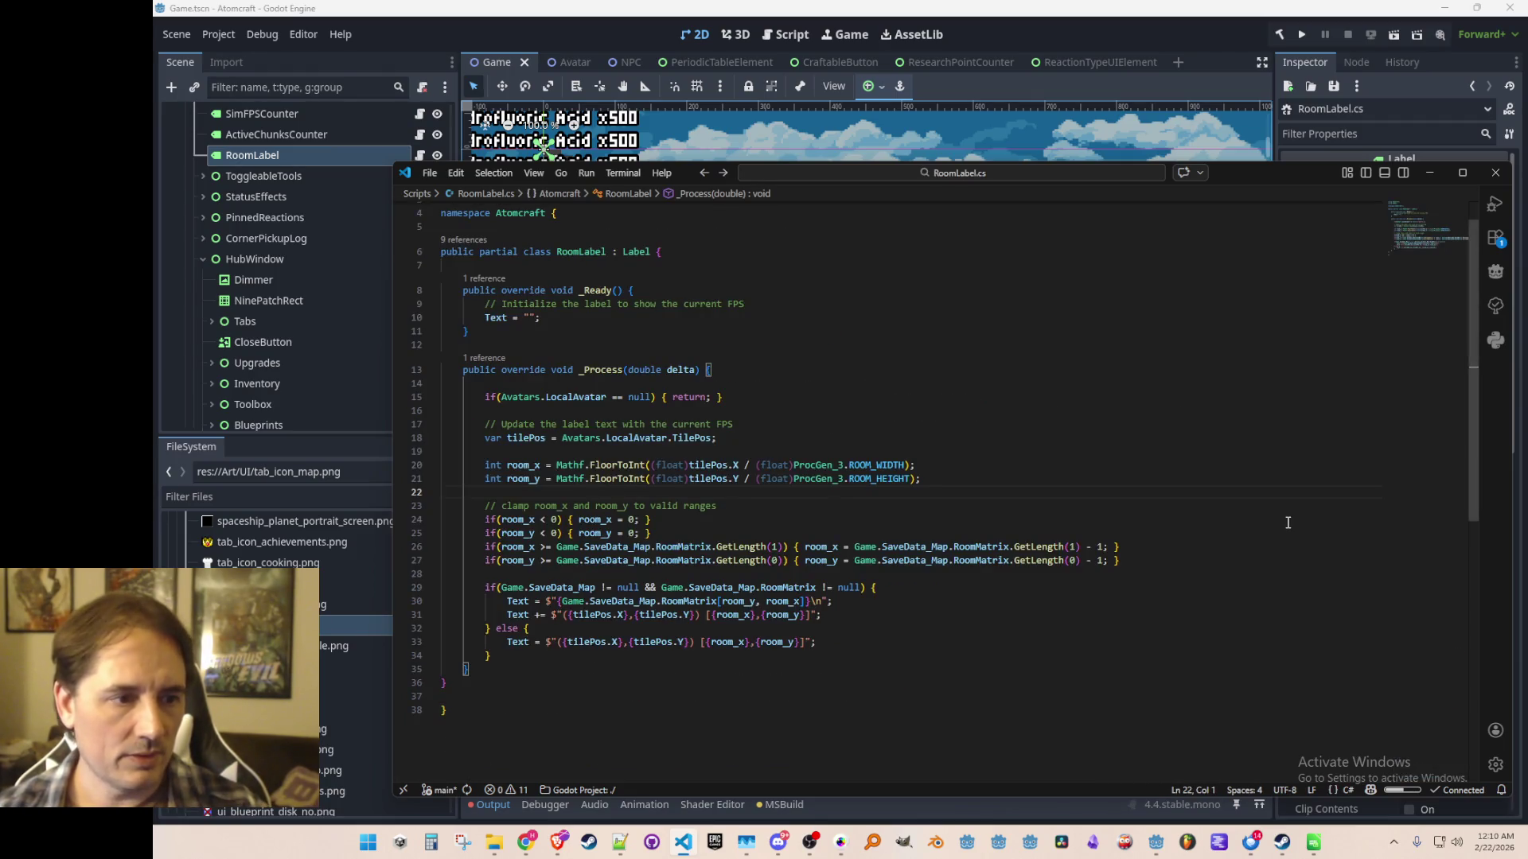
Add the Vector2I roomCoords line calling tilePos.GetRoomCoords() and delete the inline room calculations.
key(Up)
text(Vec)
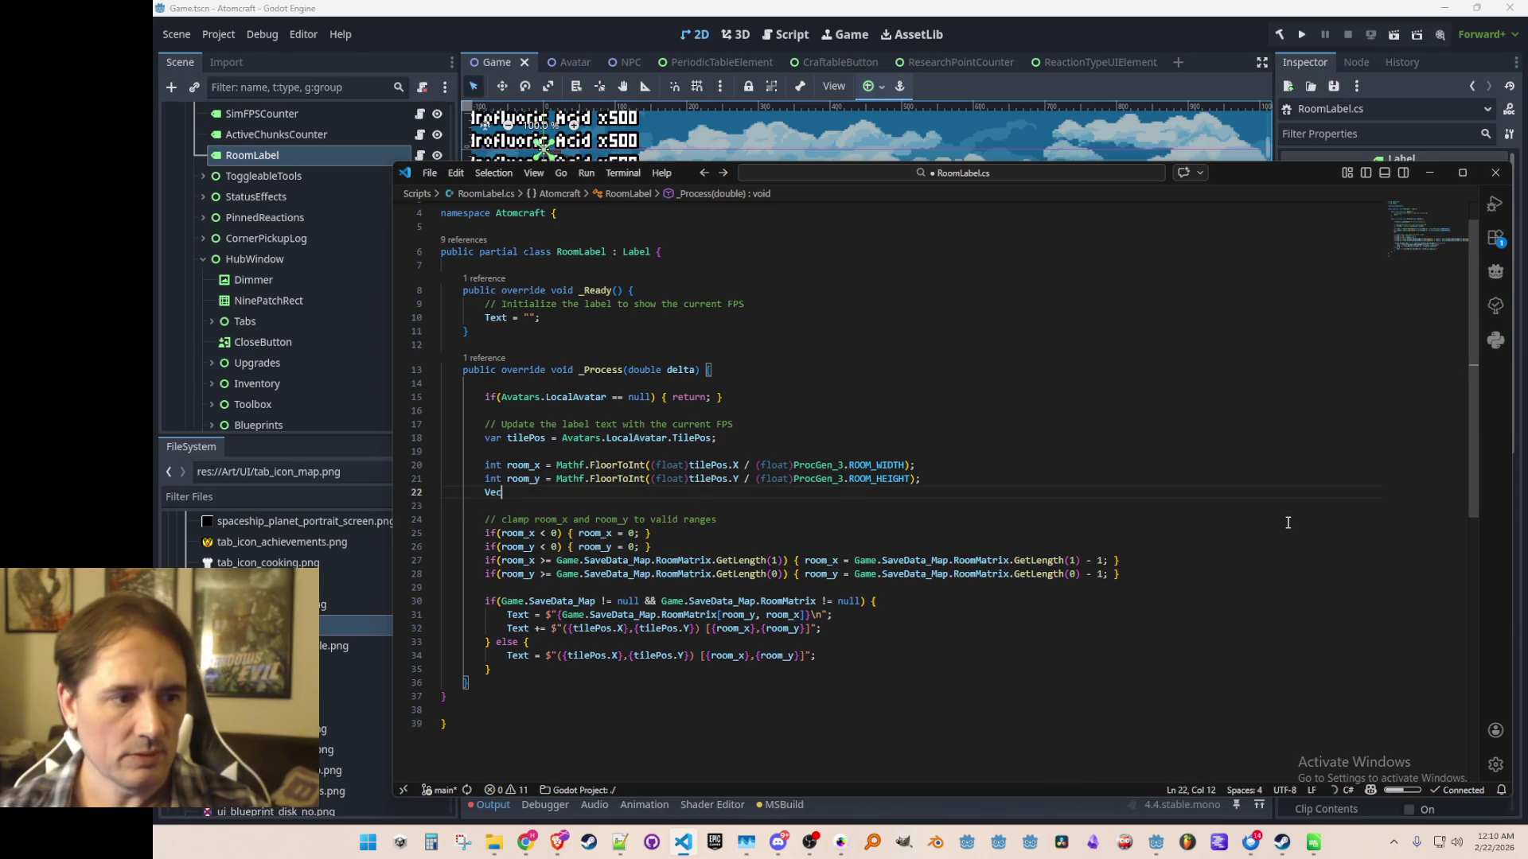
text(tor2I room)
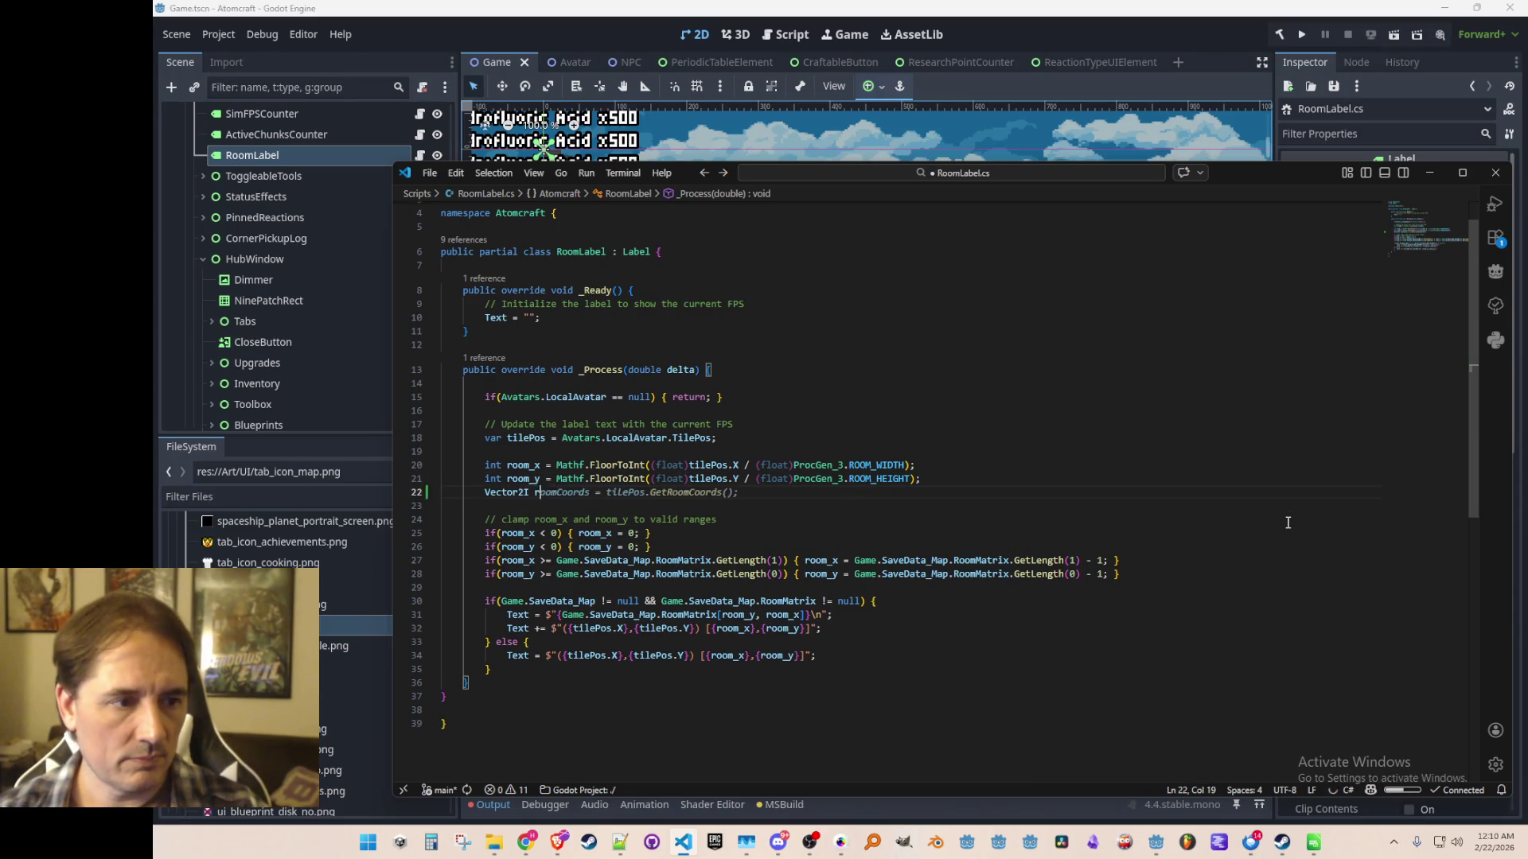
key(Tab)
key(Up)
key(Home)
key(Home)
key(Up)
key(shift+Down)
key(shift+Down)
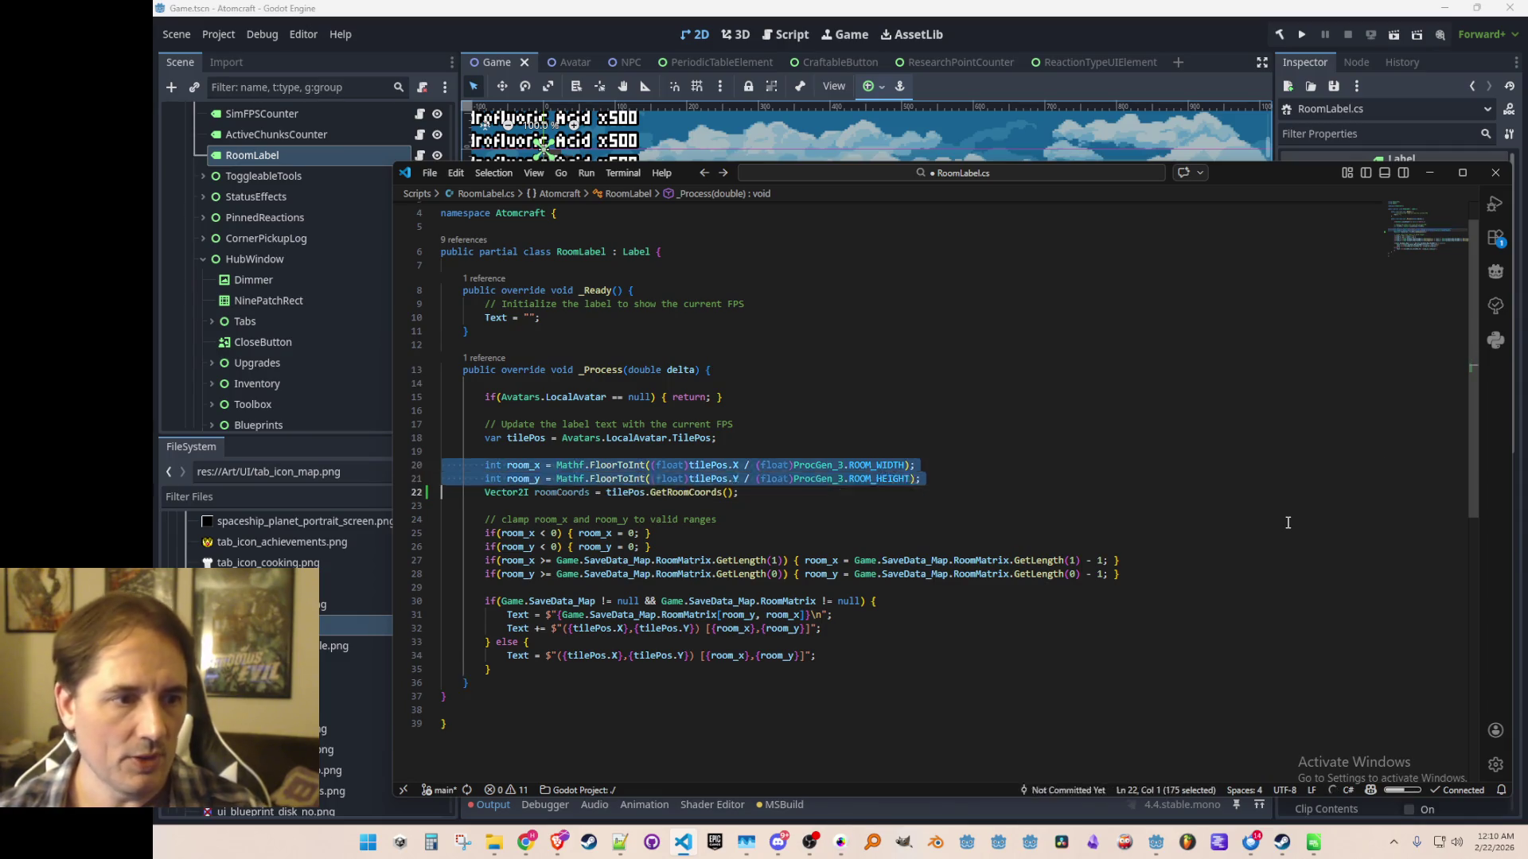
key(Delete)
key(ctrl+Right)
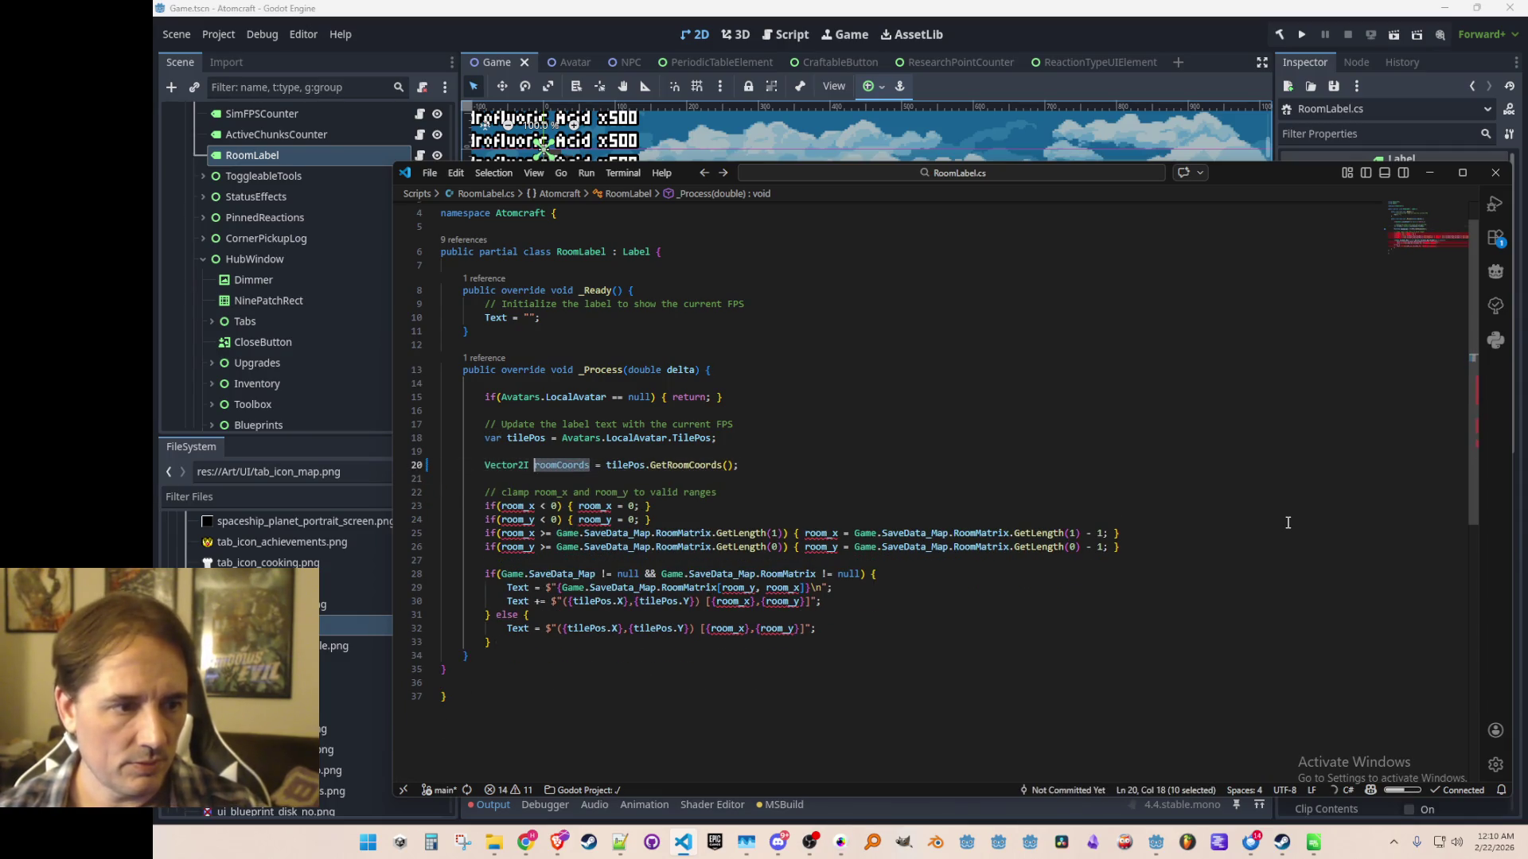
Set room_x and room_y from roomCoords.X and roomCoords.Y, save RoomLabel.cs, and jump to Simulation.cs.
key(ctrl+z)
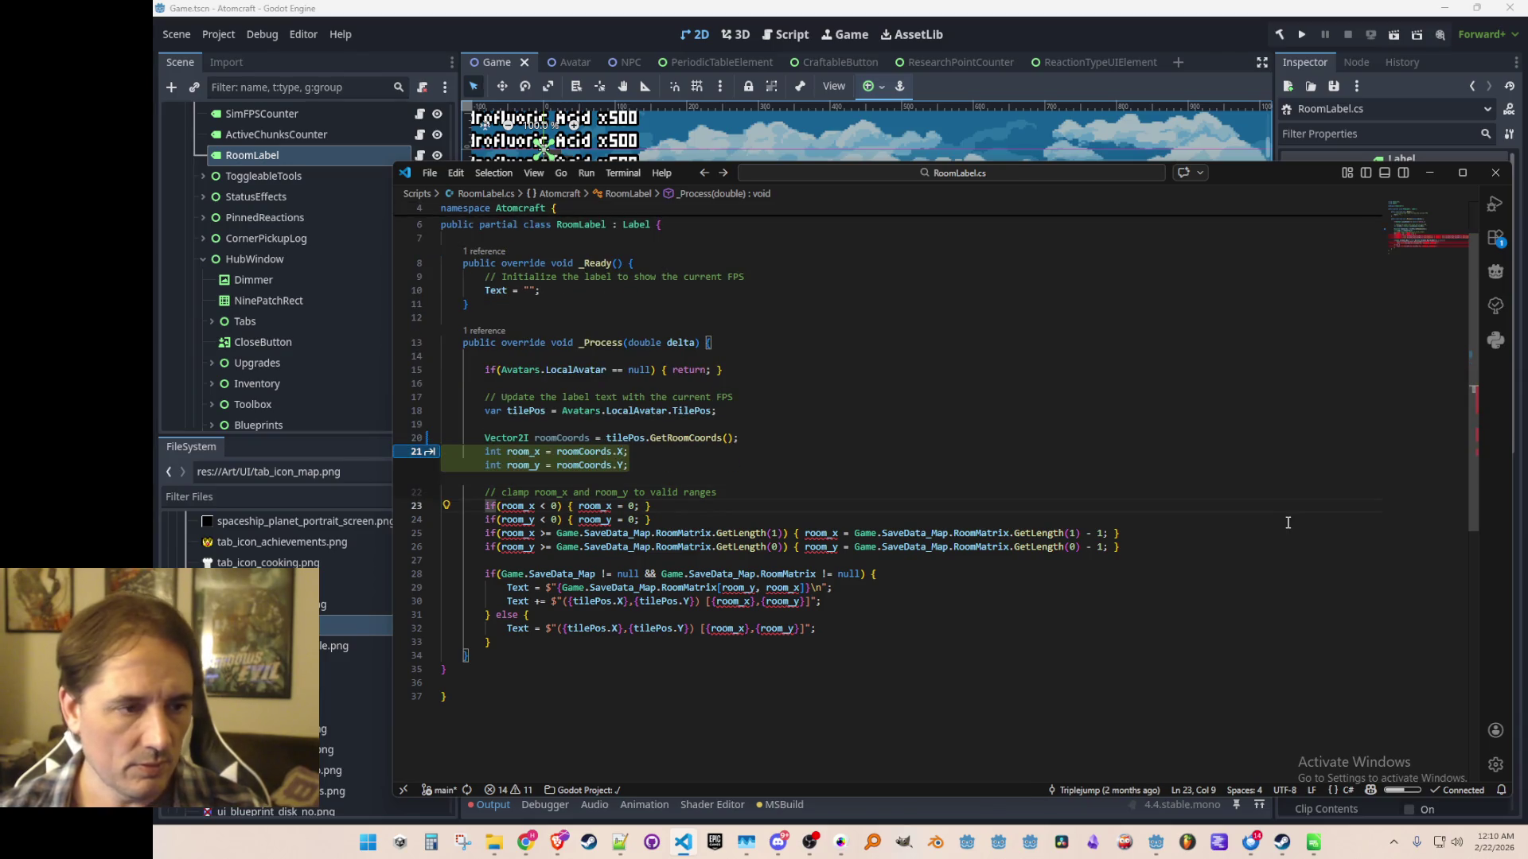
key(Tab)
key(ctrl+s)
key(Up)
key(Up)
key(Up)
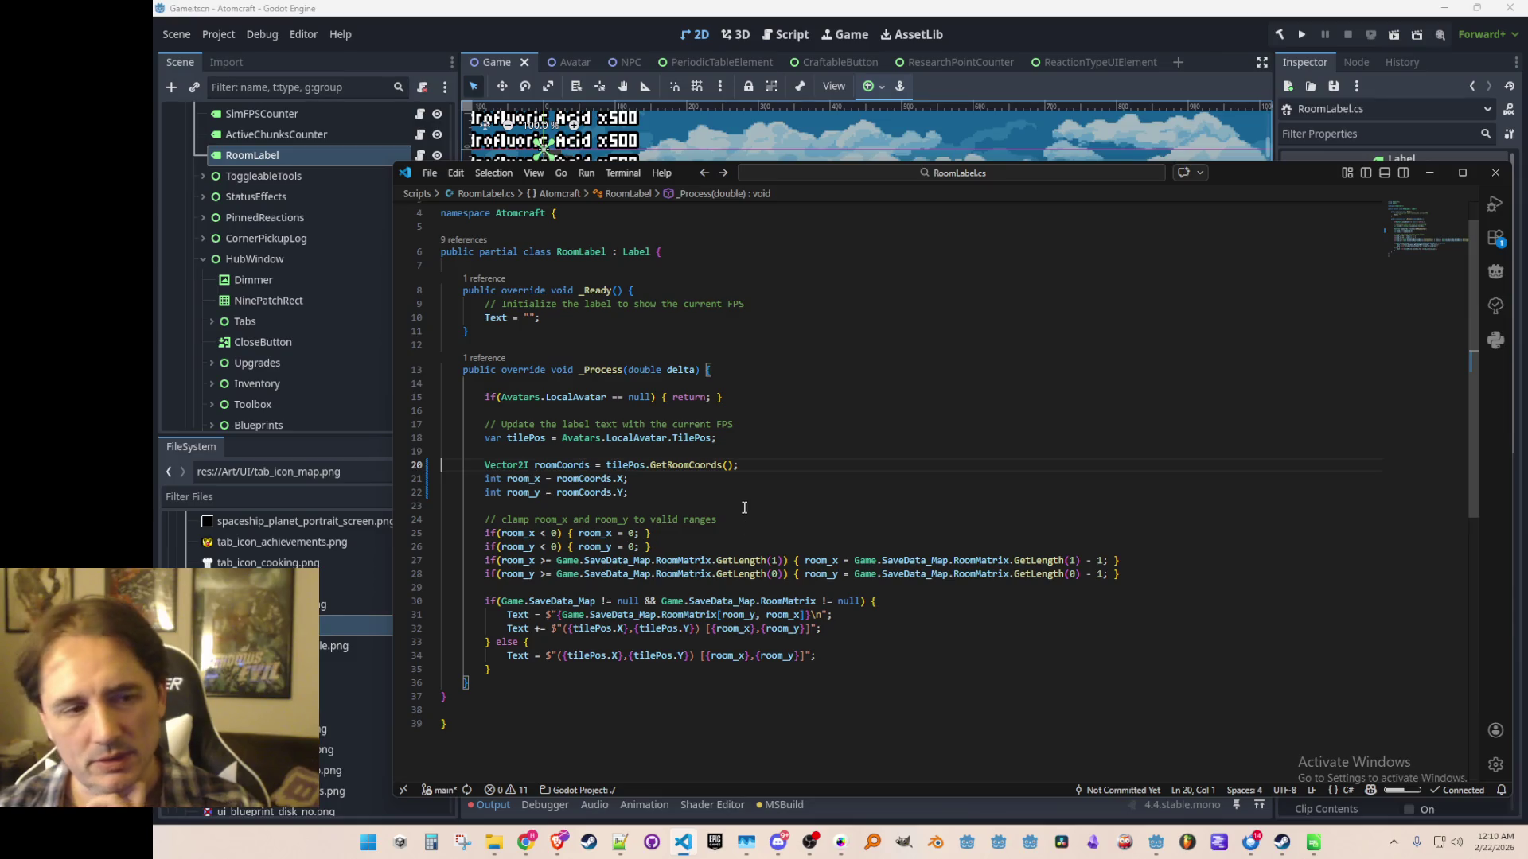
click(781, 450)
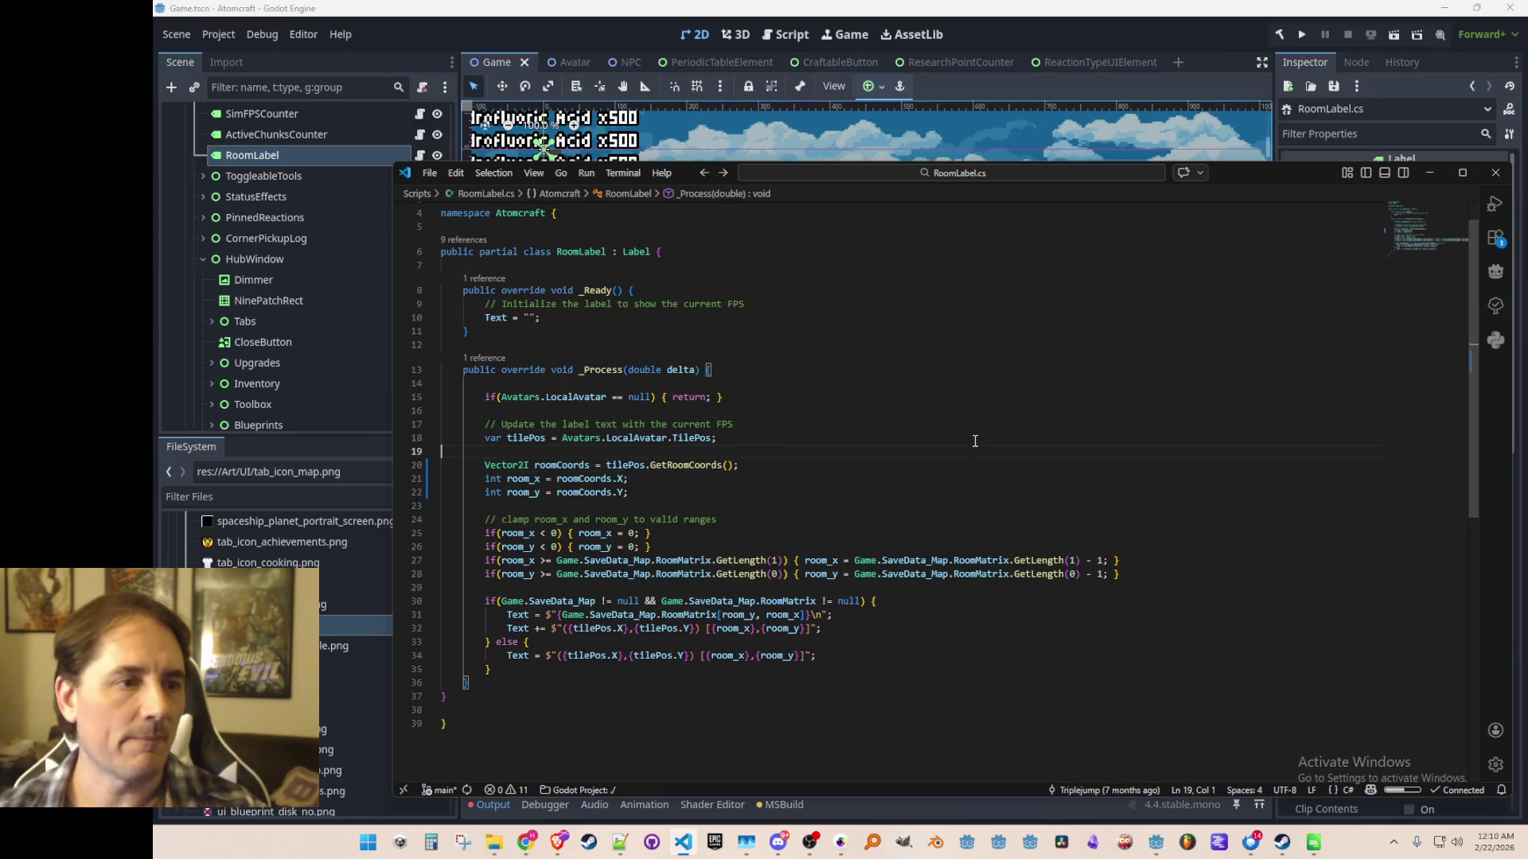
key(alt+Left)
key(alt+Left)
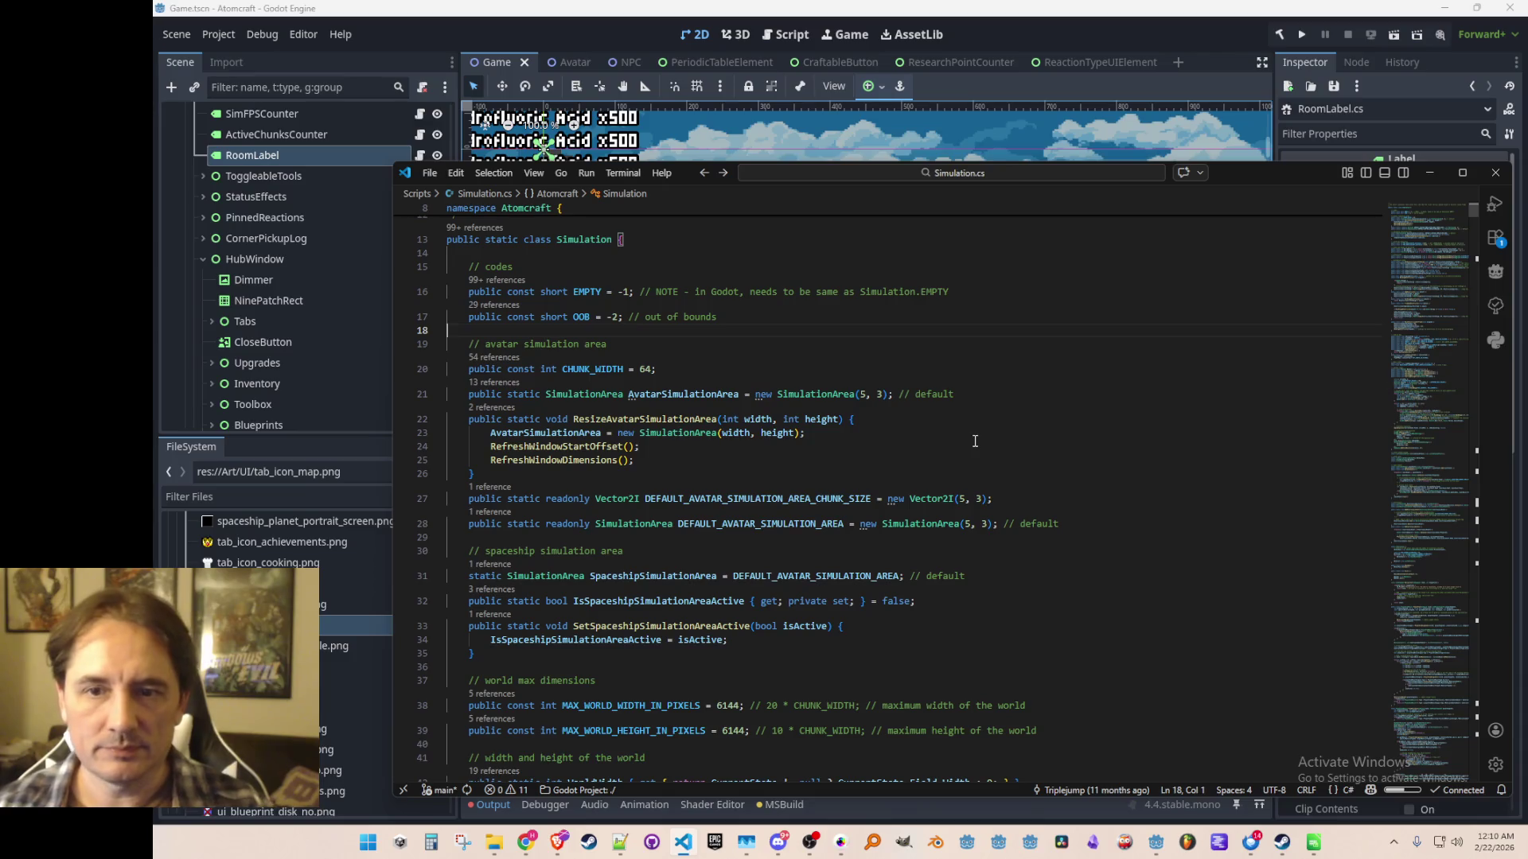
Step back past Simulation.cs and Utils.cs to RoomLabel.cs's roomCoords line, then return to Godot.
key(alt+Left)
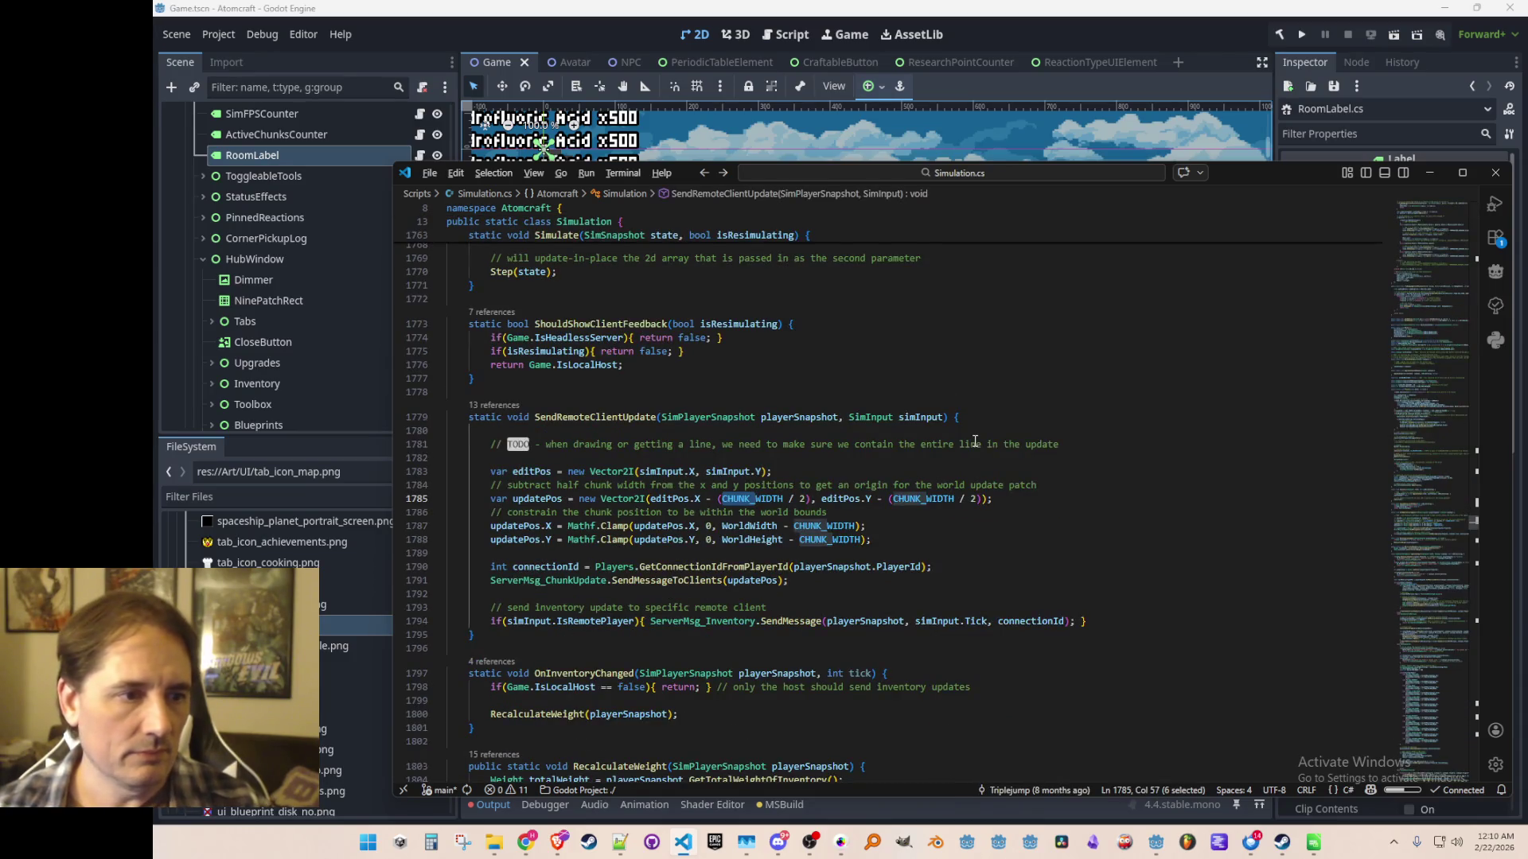
key(alt+Left)
key(alt+Left)
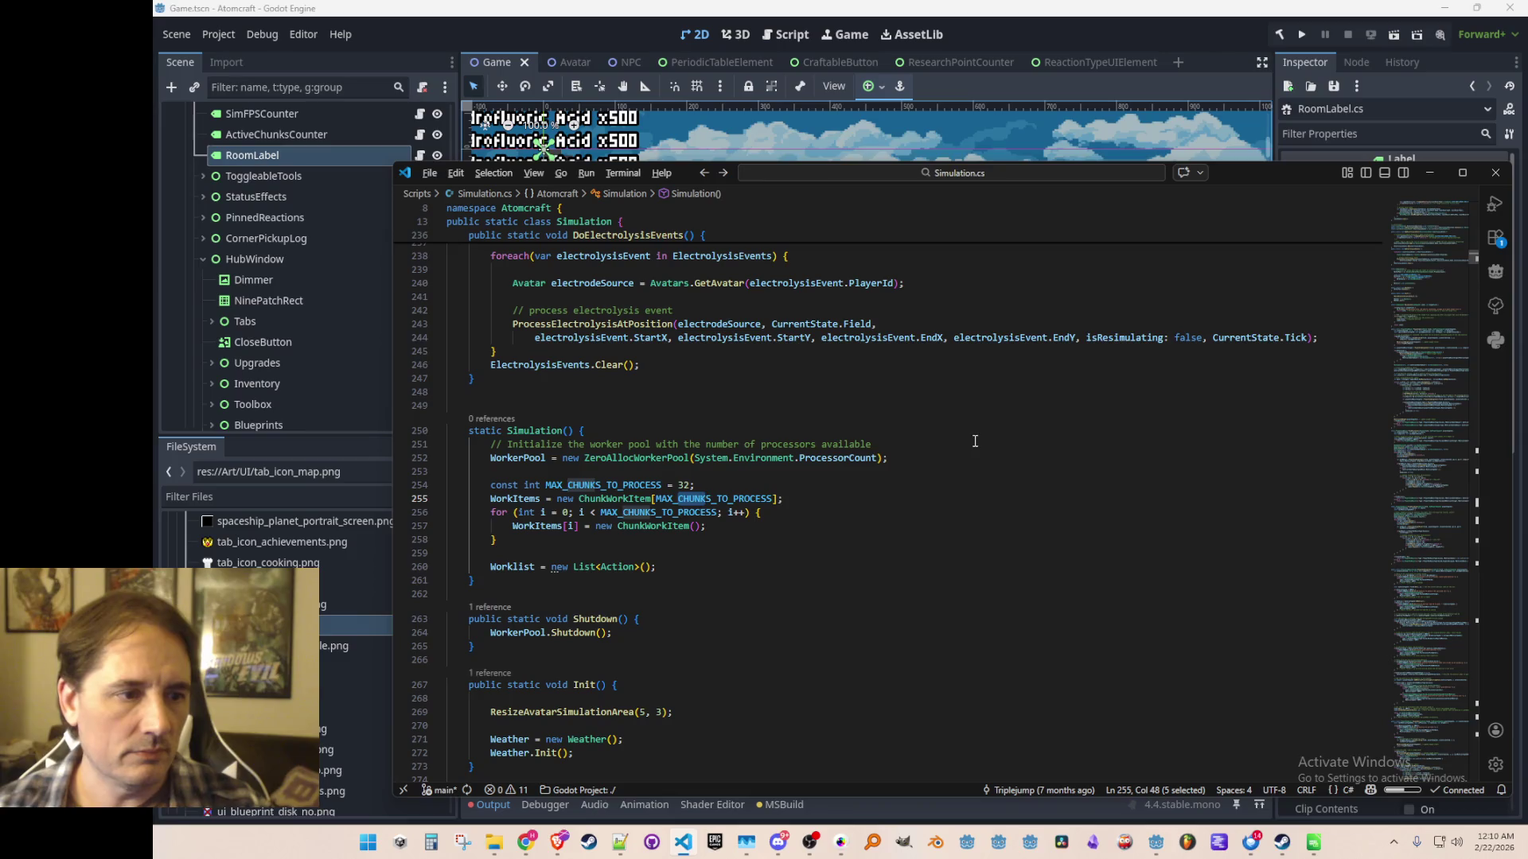
key(alt+Left)
key(alt+Left)
key(alt+Left)
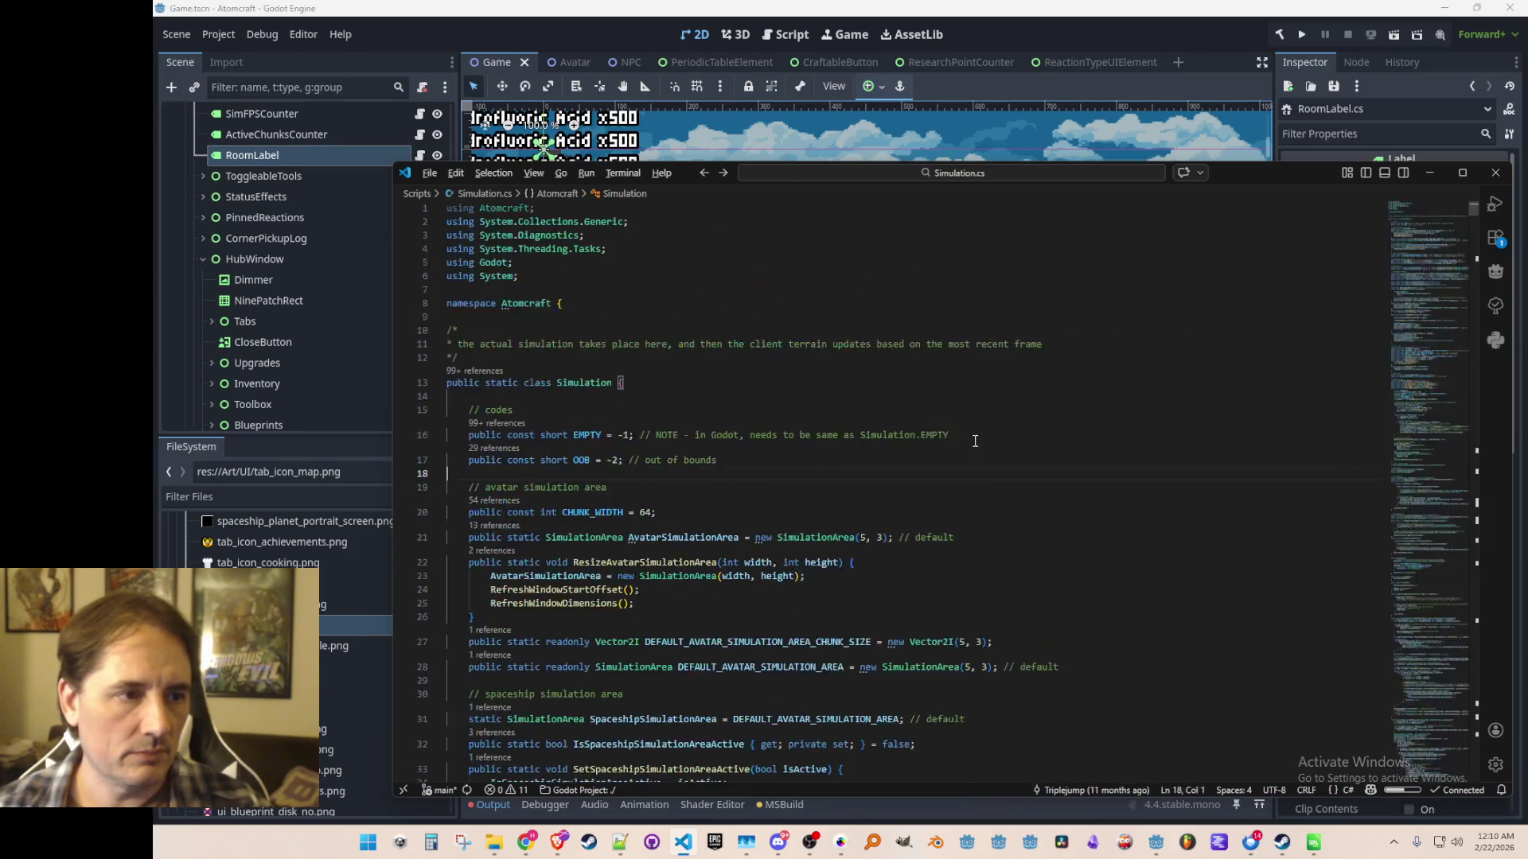
key(alt+Left)
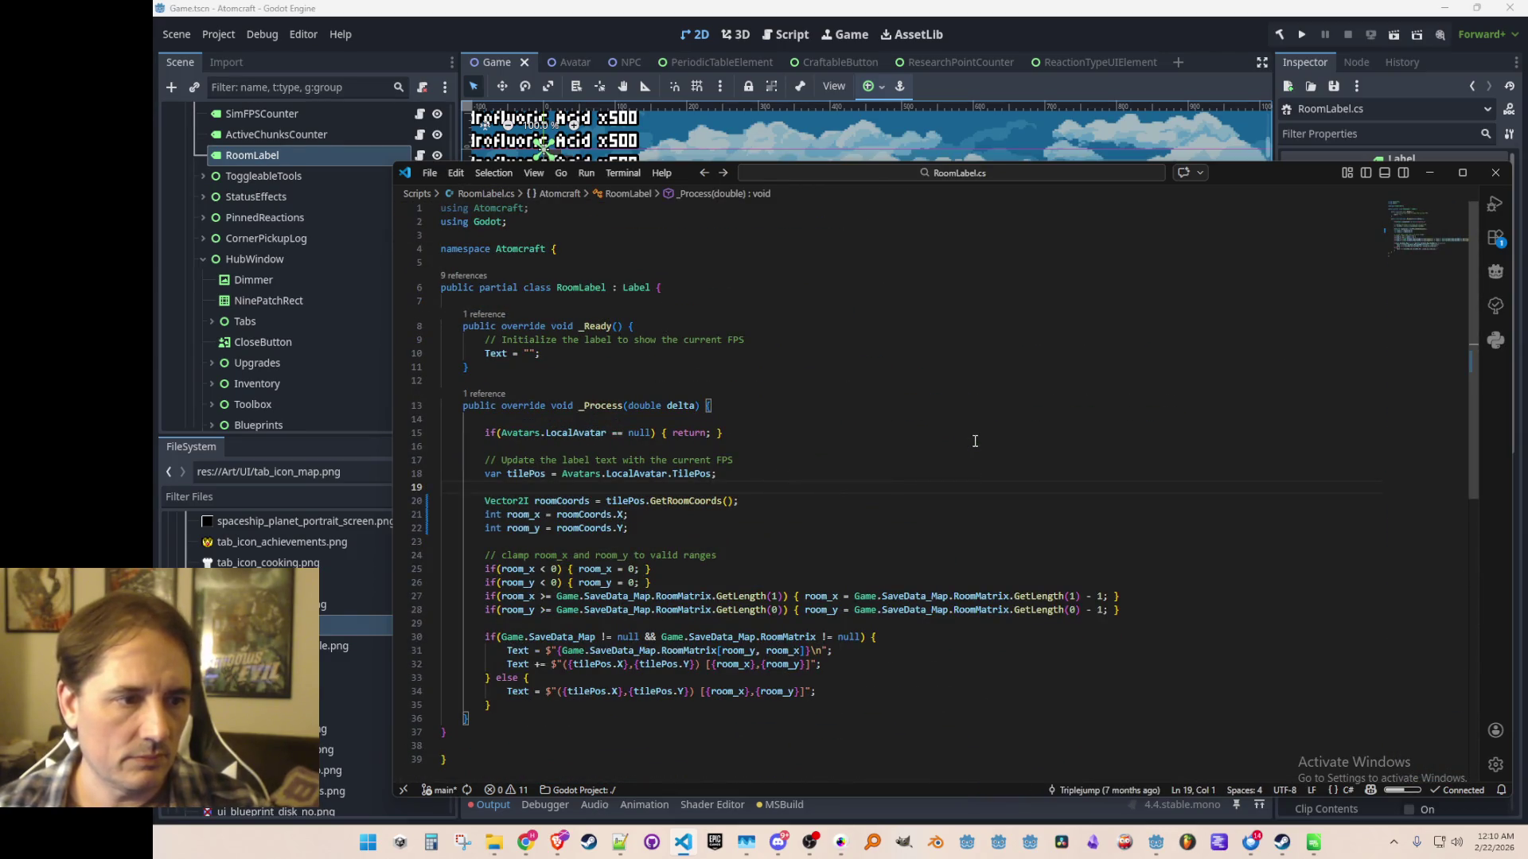
key(Down)
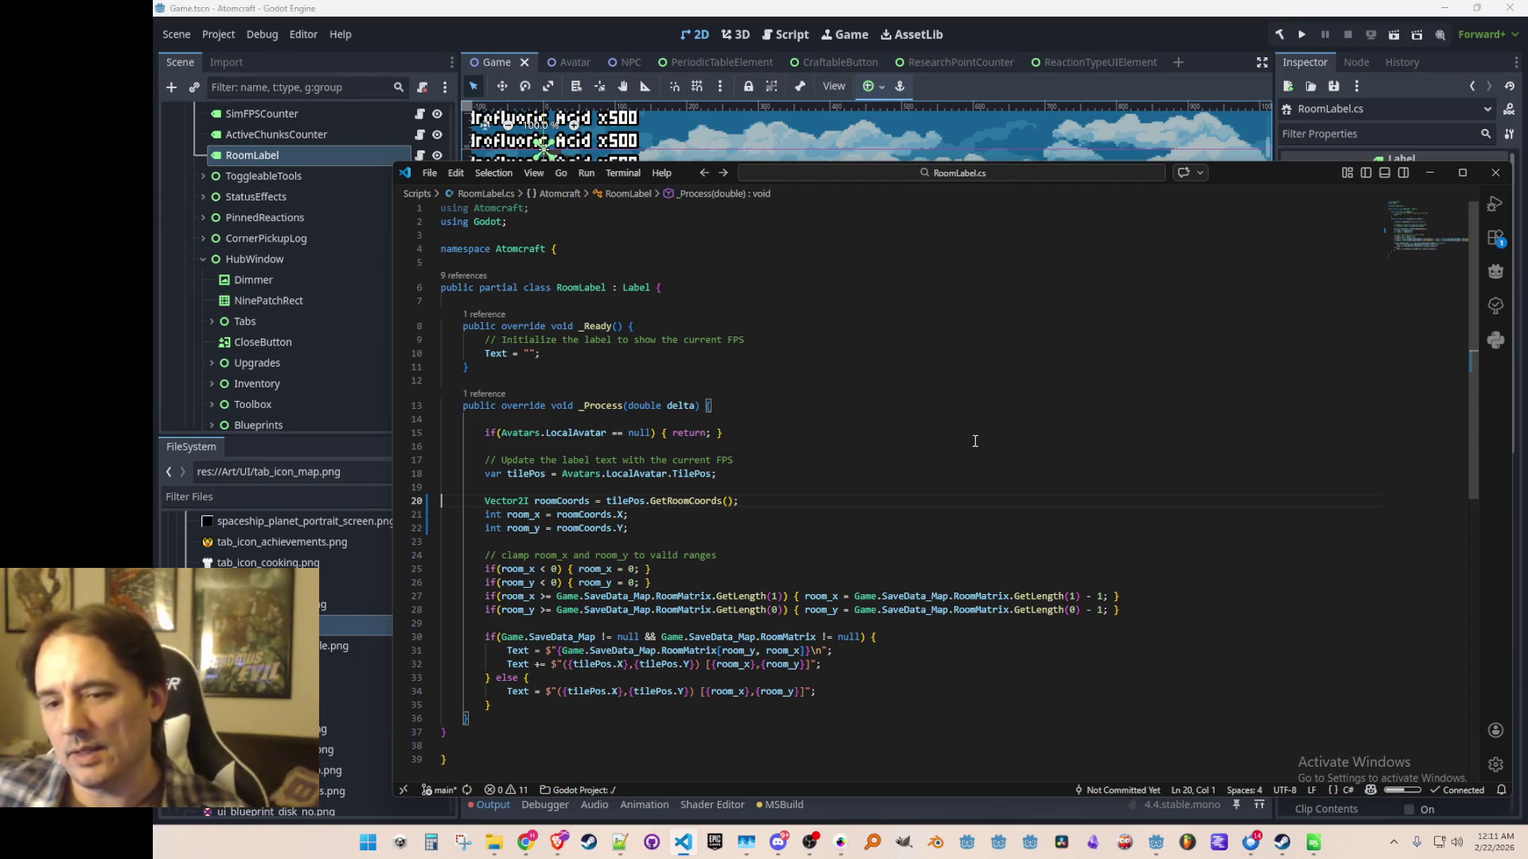
click(660, 31)
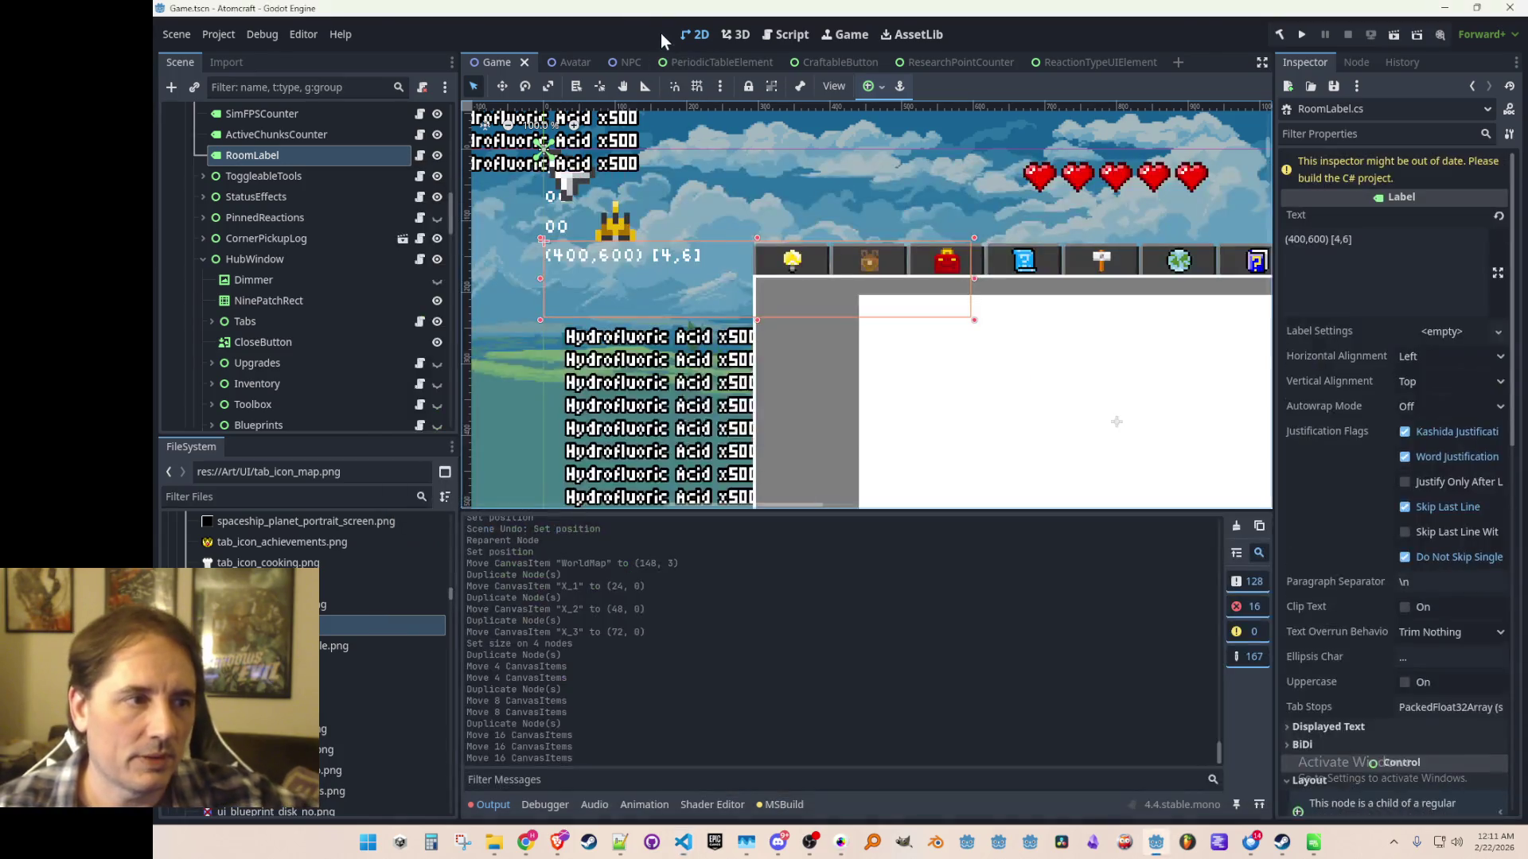
Select the Map node and inspect its layout: 1064×513 px at position (0, 69).
scroll(932, 338, down, 5)
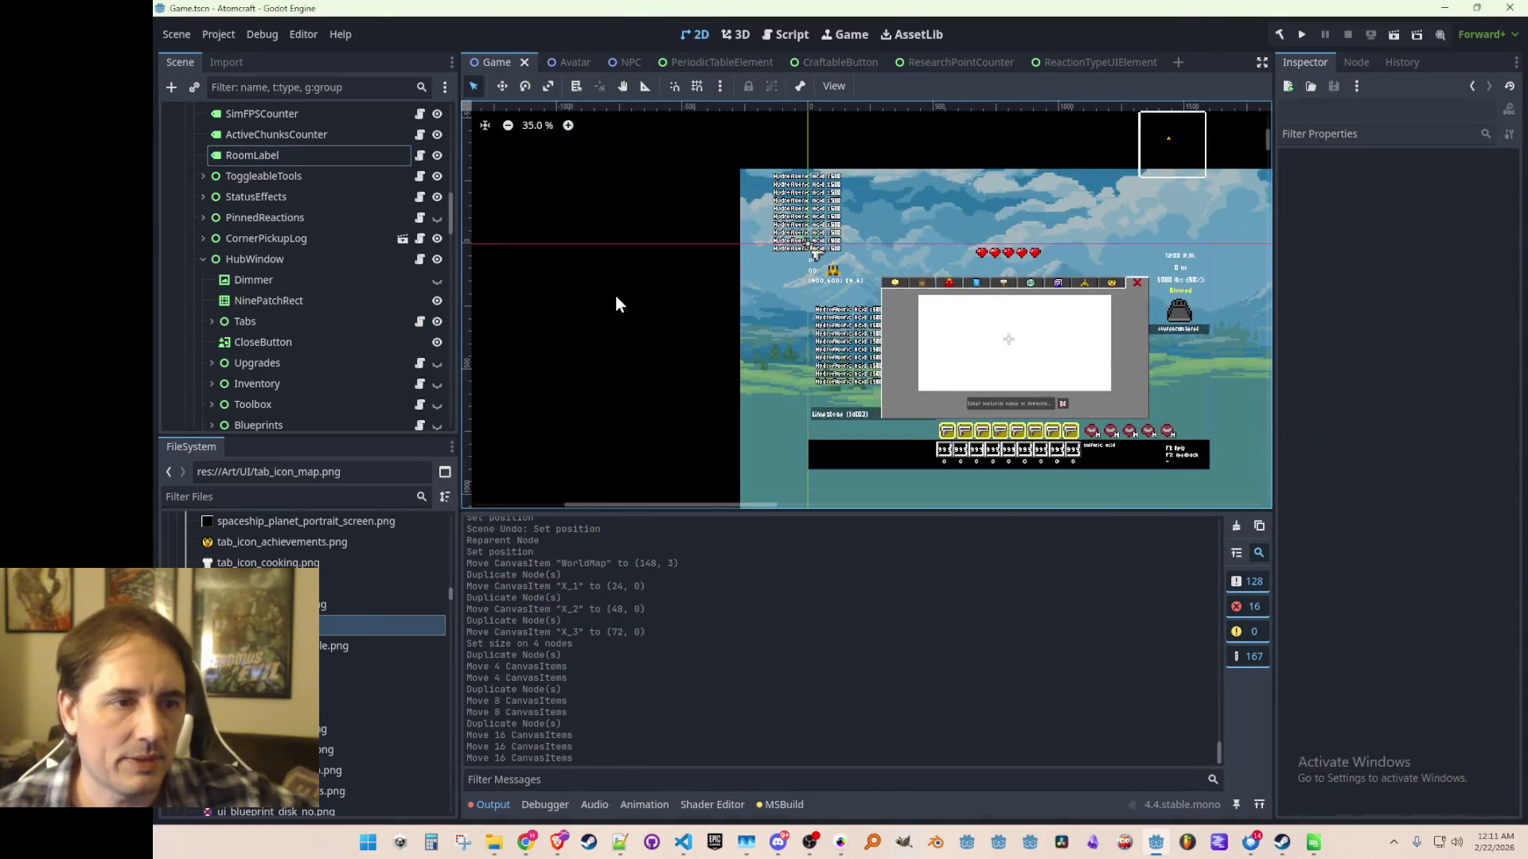
scroll(904, 317, up, 3)
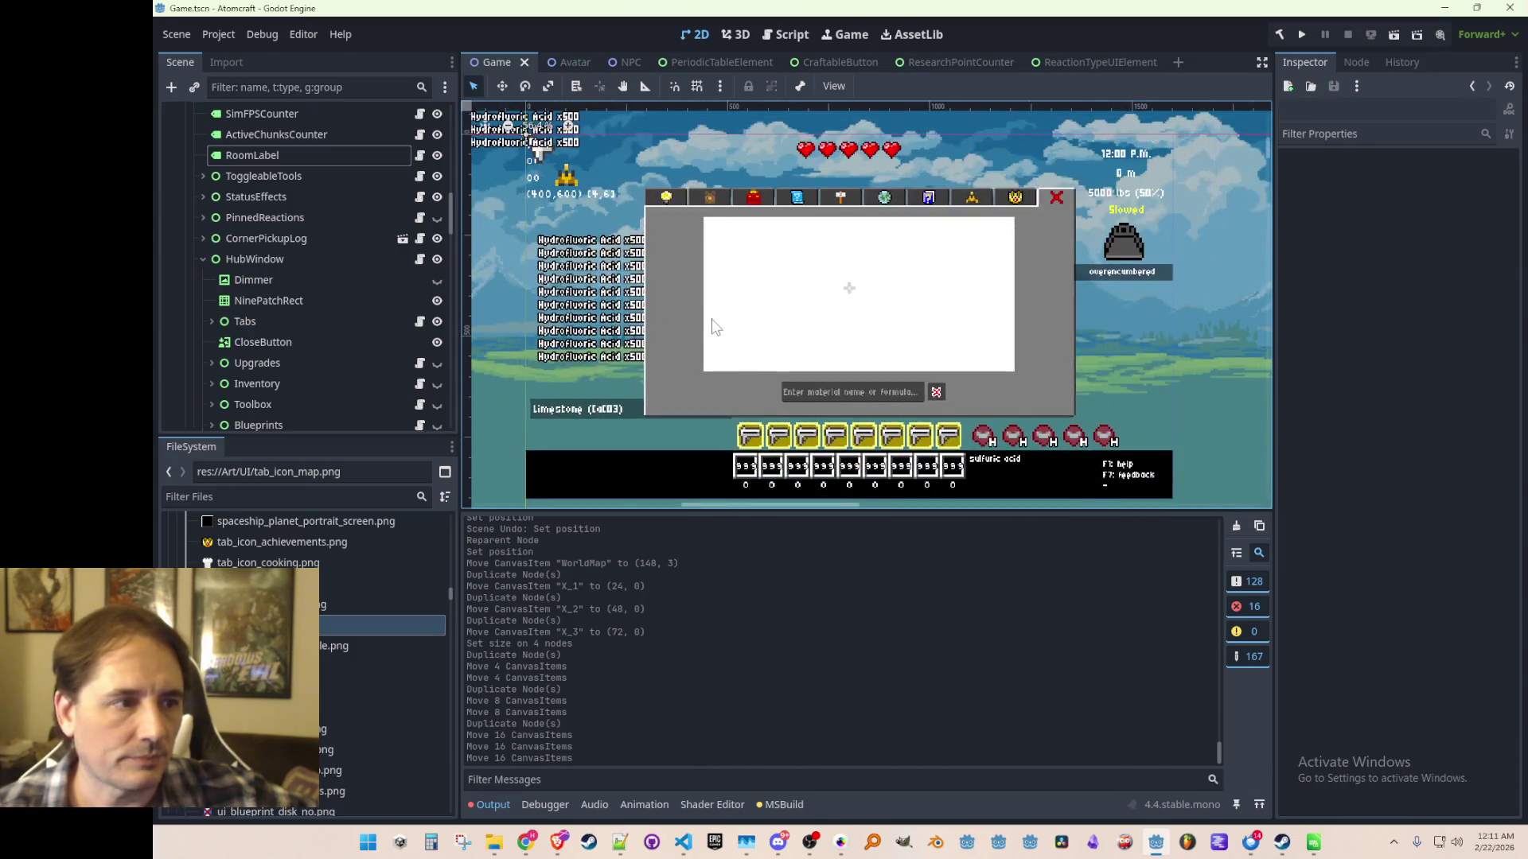
scroll(350, 302, down, 5)
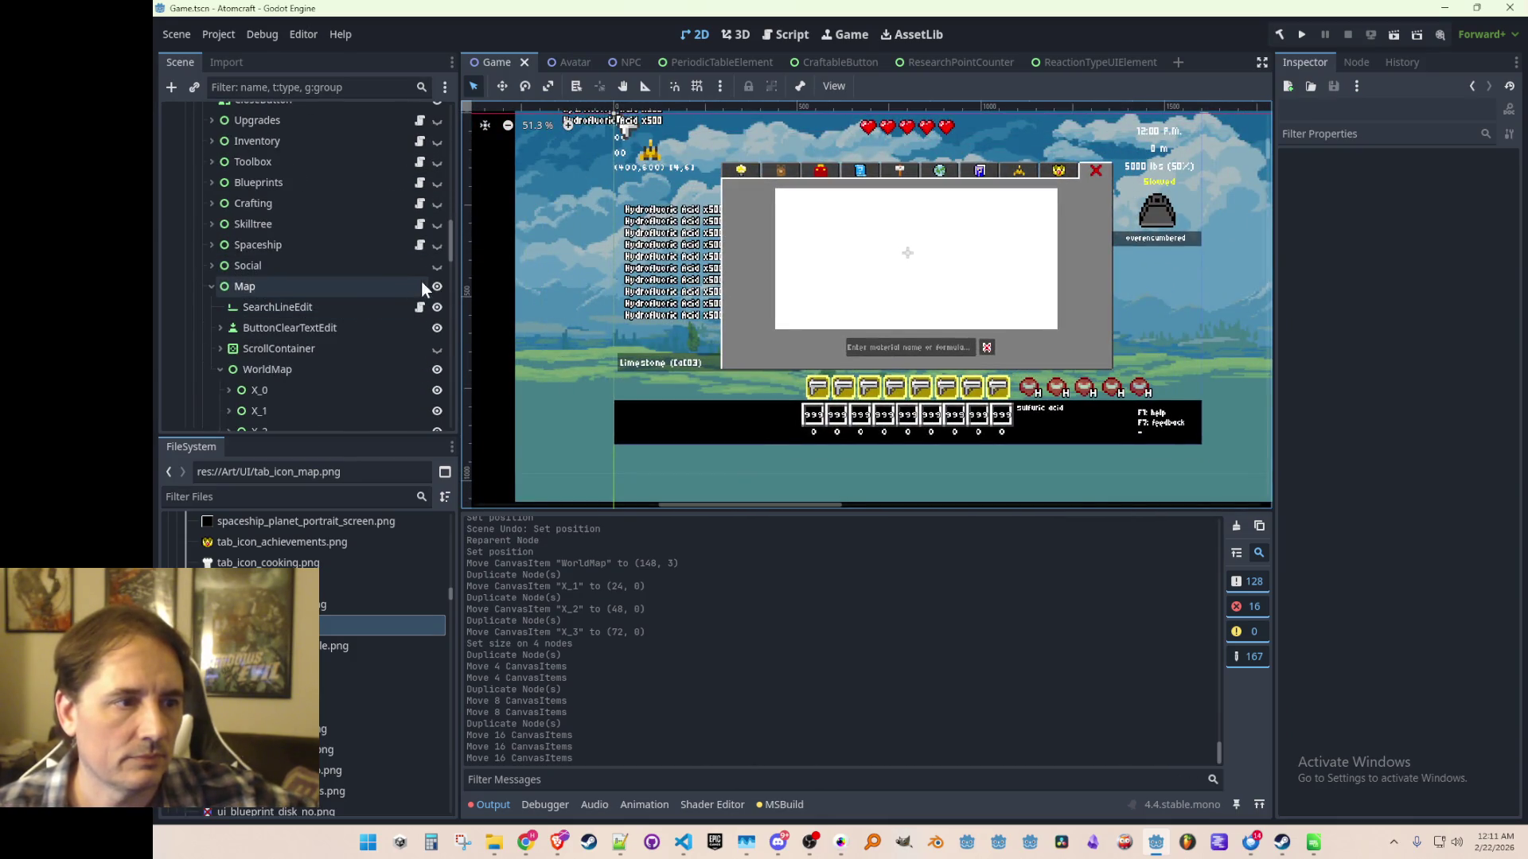
click(362, 288)
scroll(848, 309, up, 1)
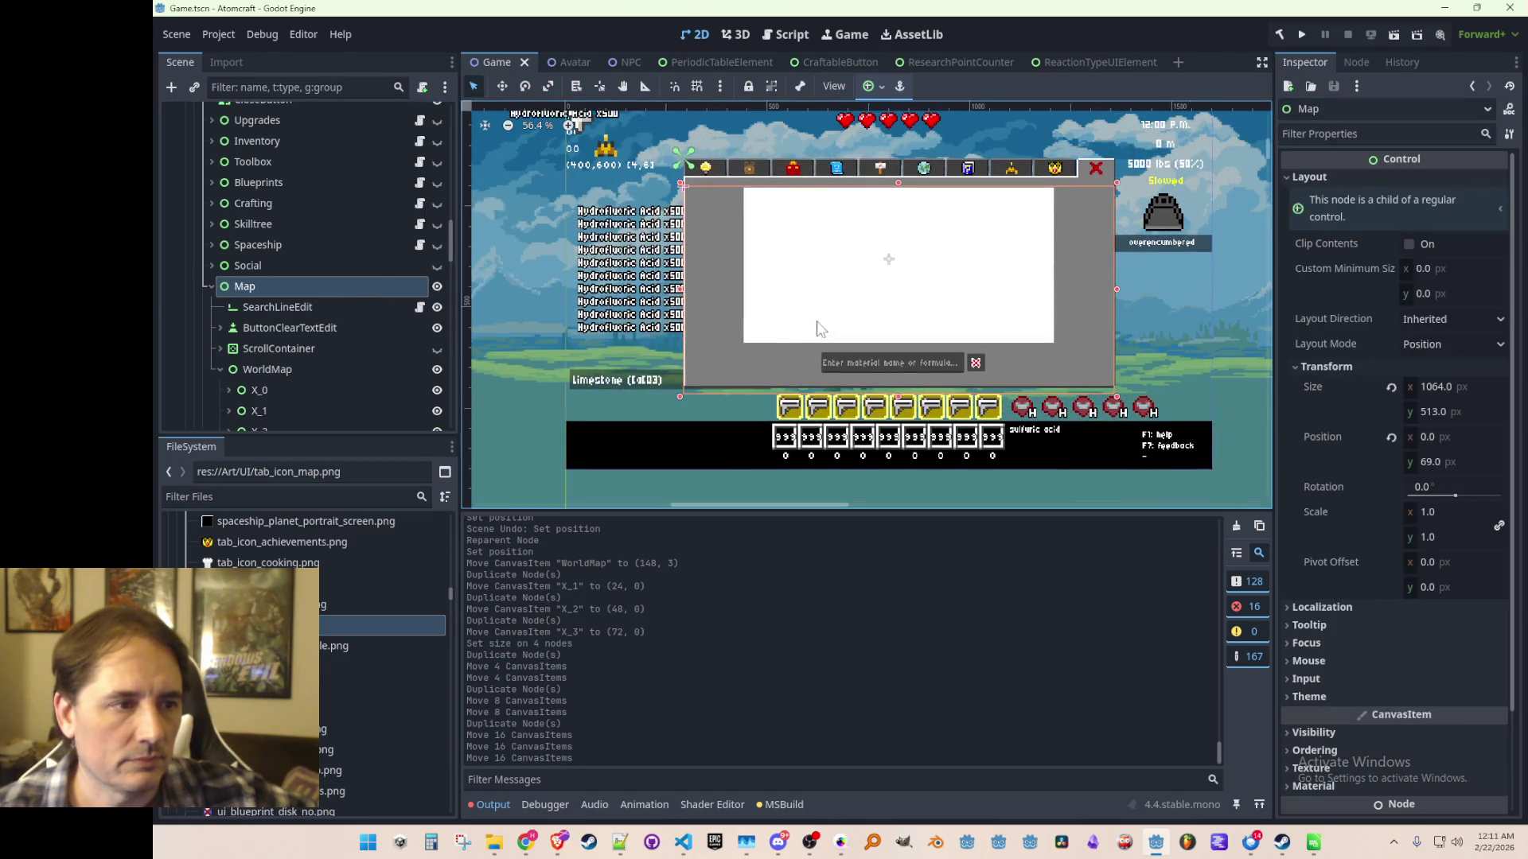
scroll(302, 334, down, 2)
scroll(322, 672, up, 3)
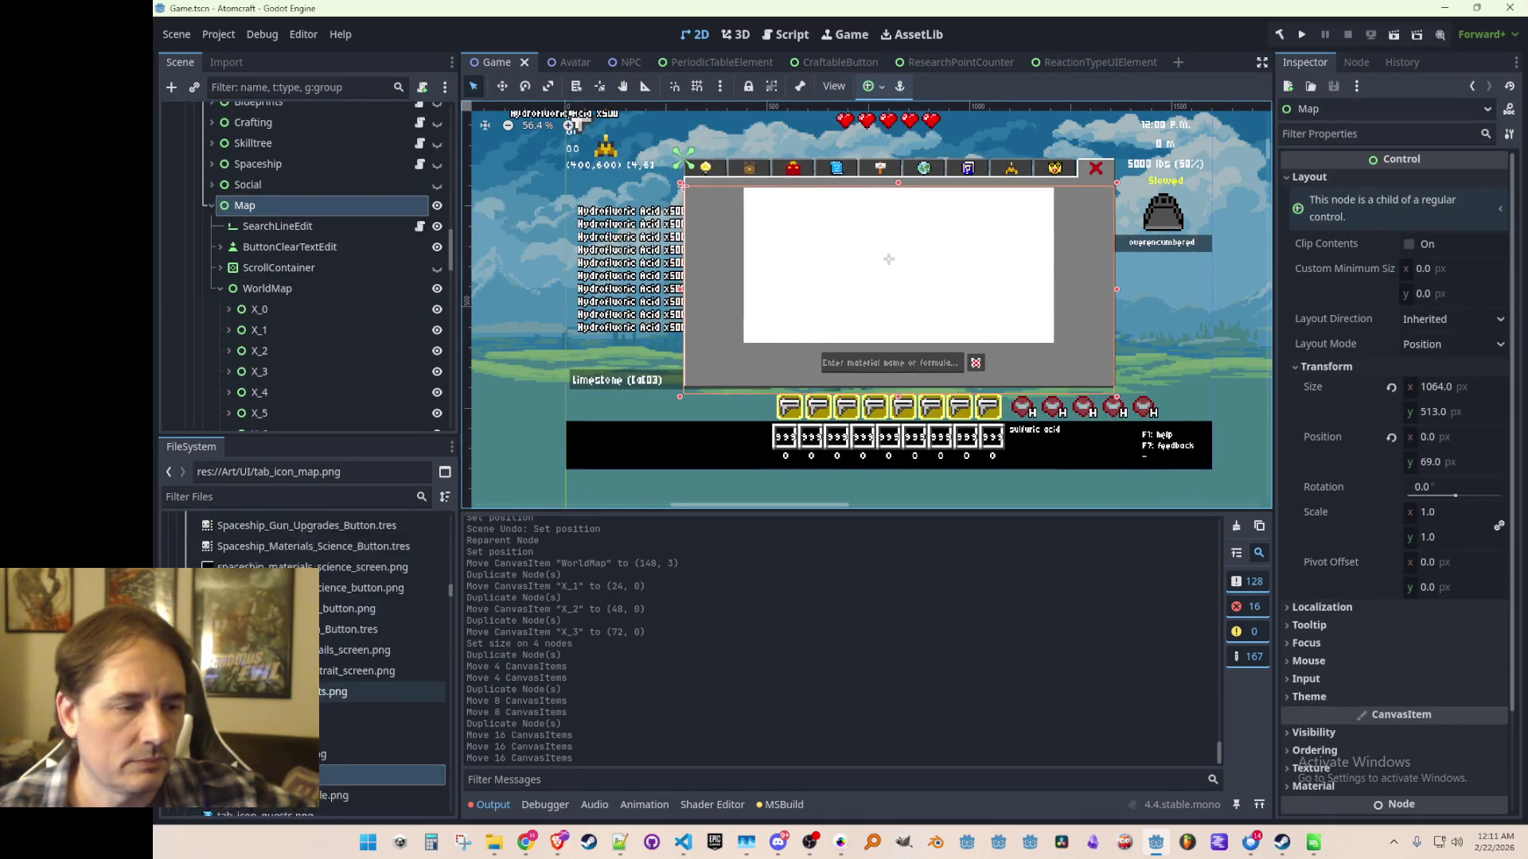
scroll(323, 672, up, 10)
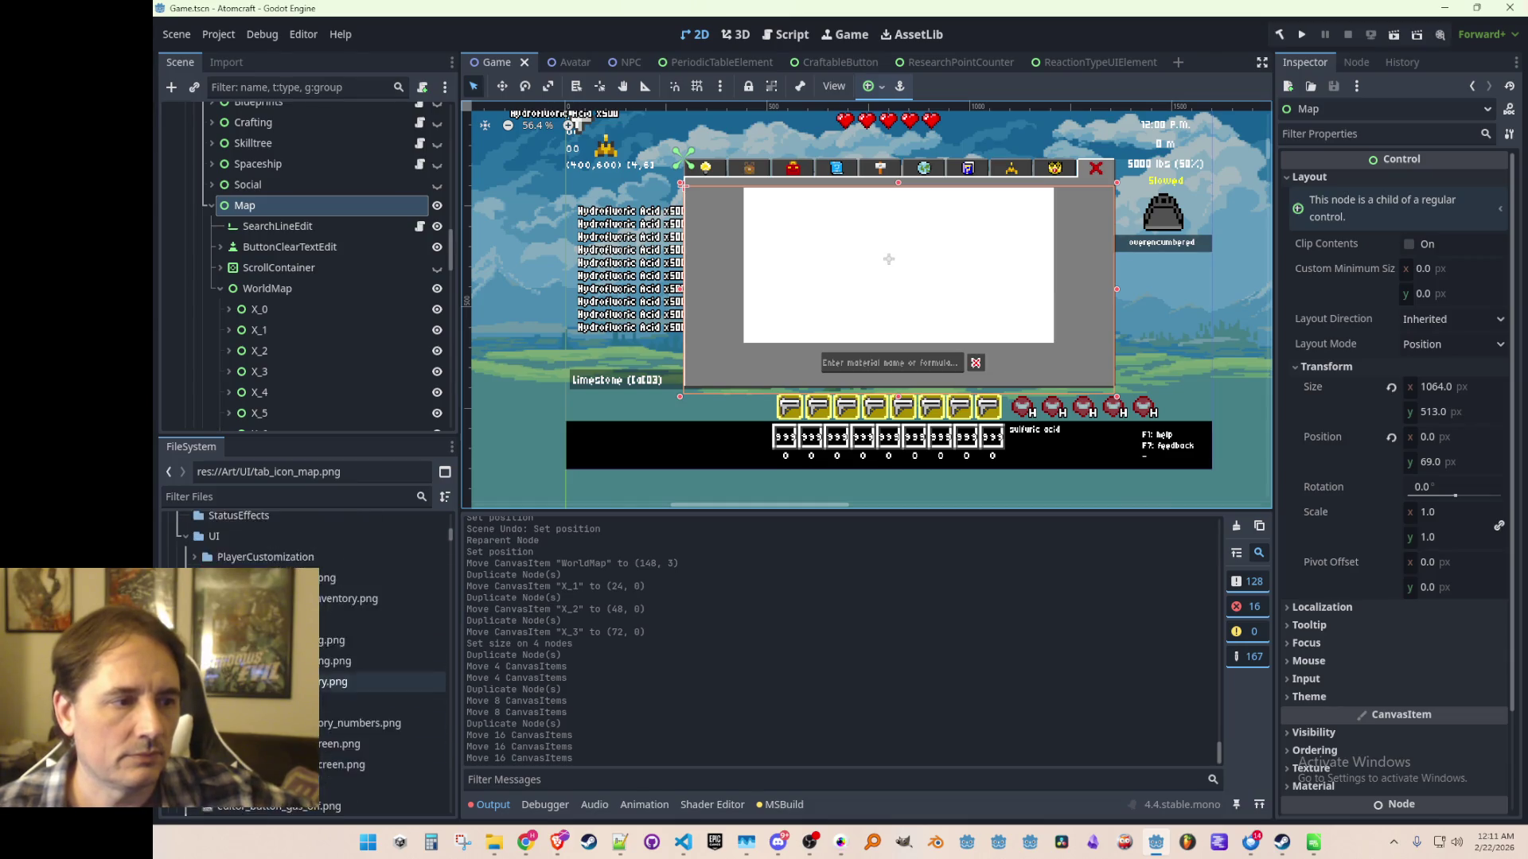
scroll(382, 665, down, 3)
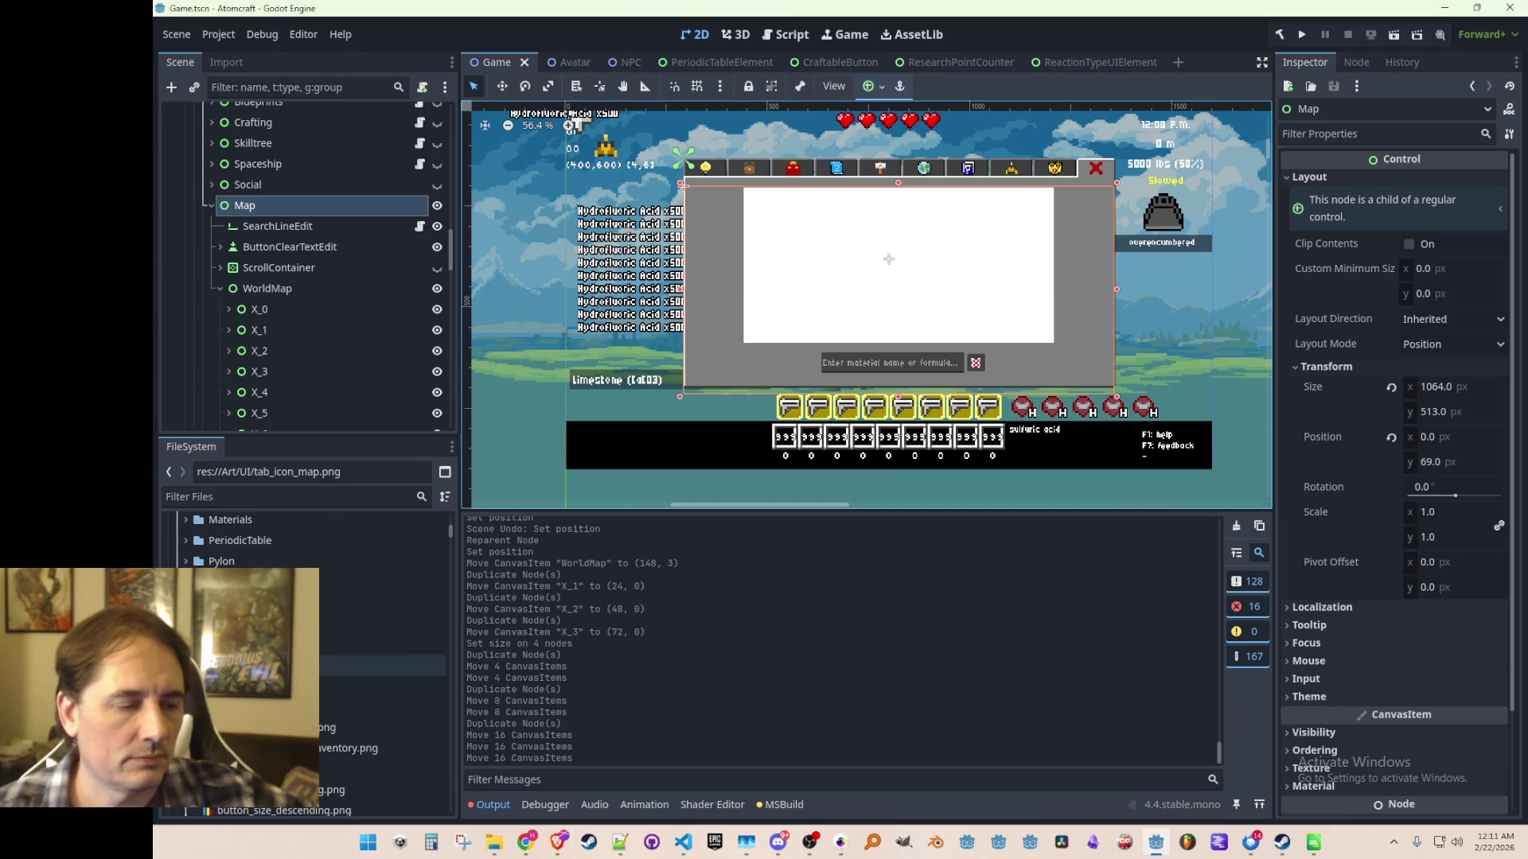
Browse to the res://Art/UI/ folder in the FileSystem panel.
click(382, 629)
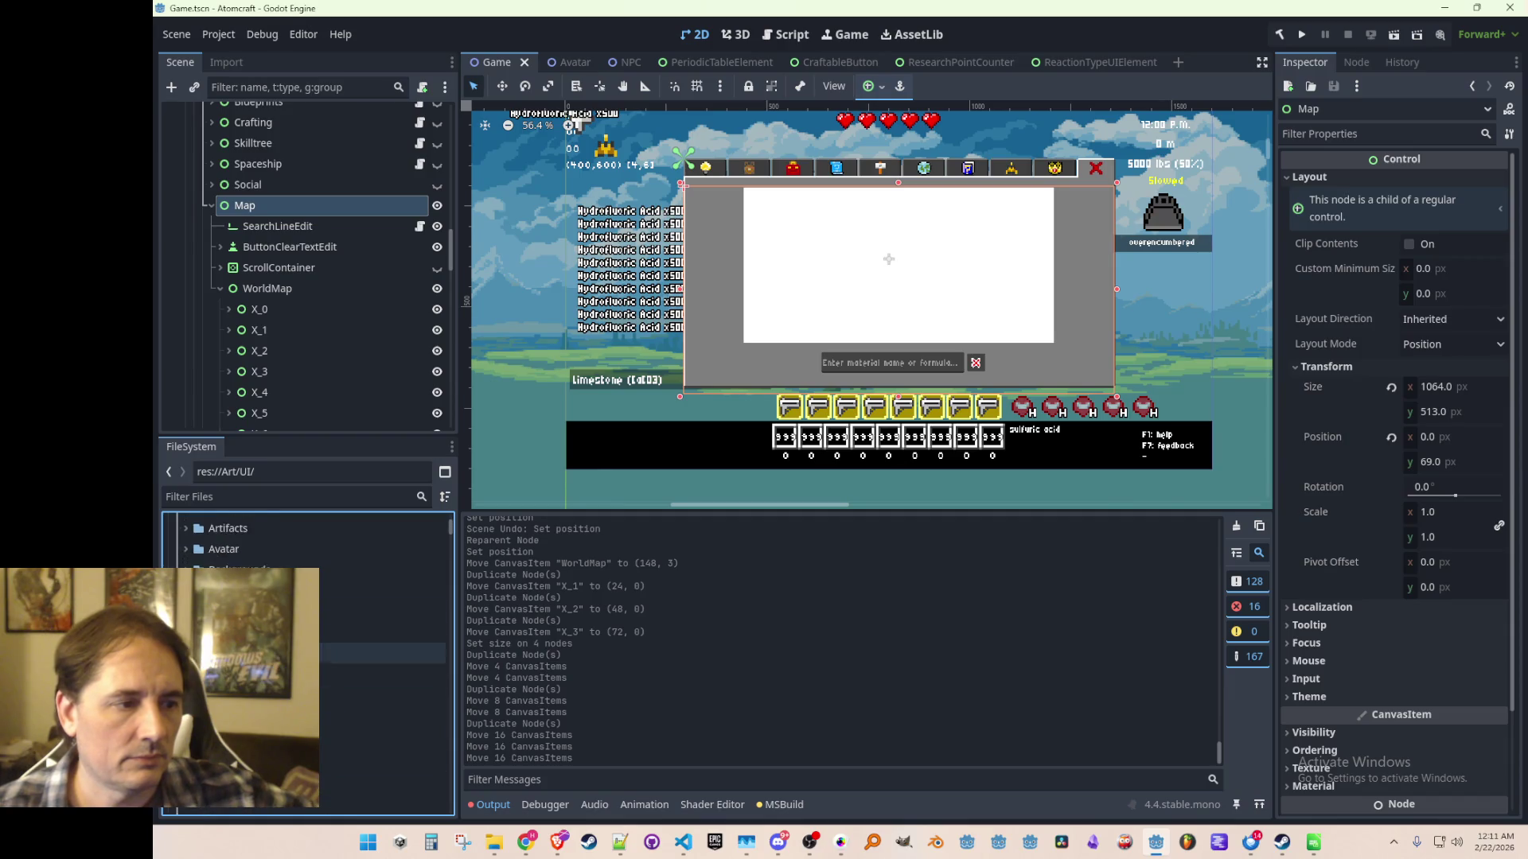
scroll(318, 631, down, 5)
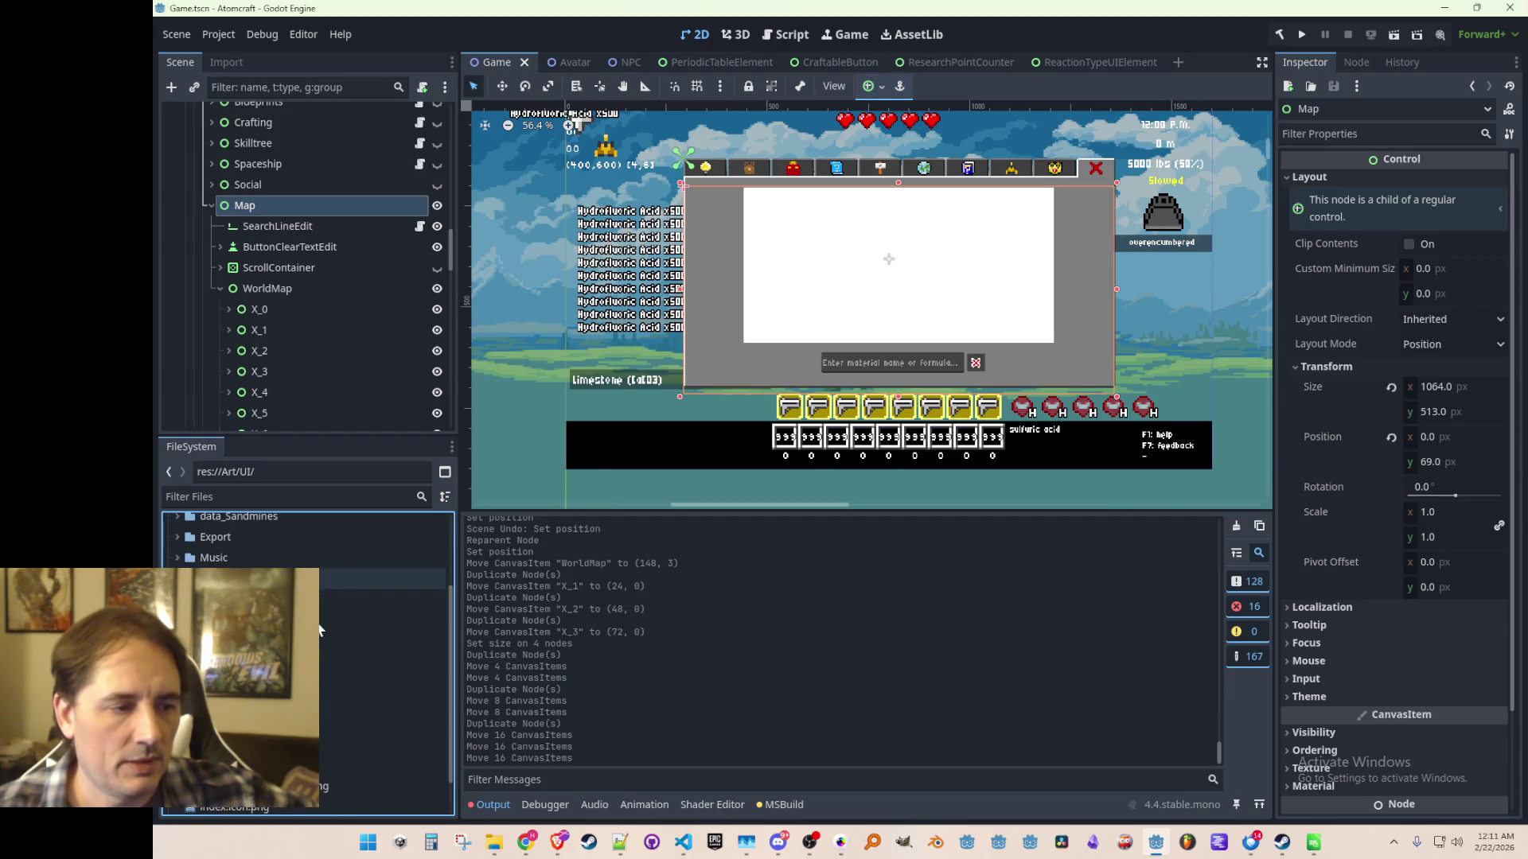
scroll(787, 346, up, 1)
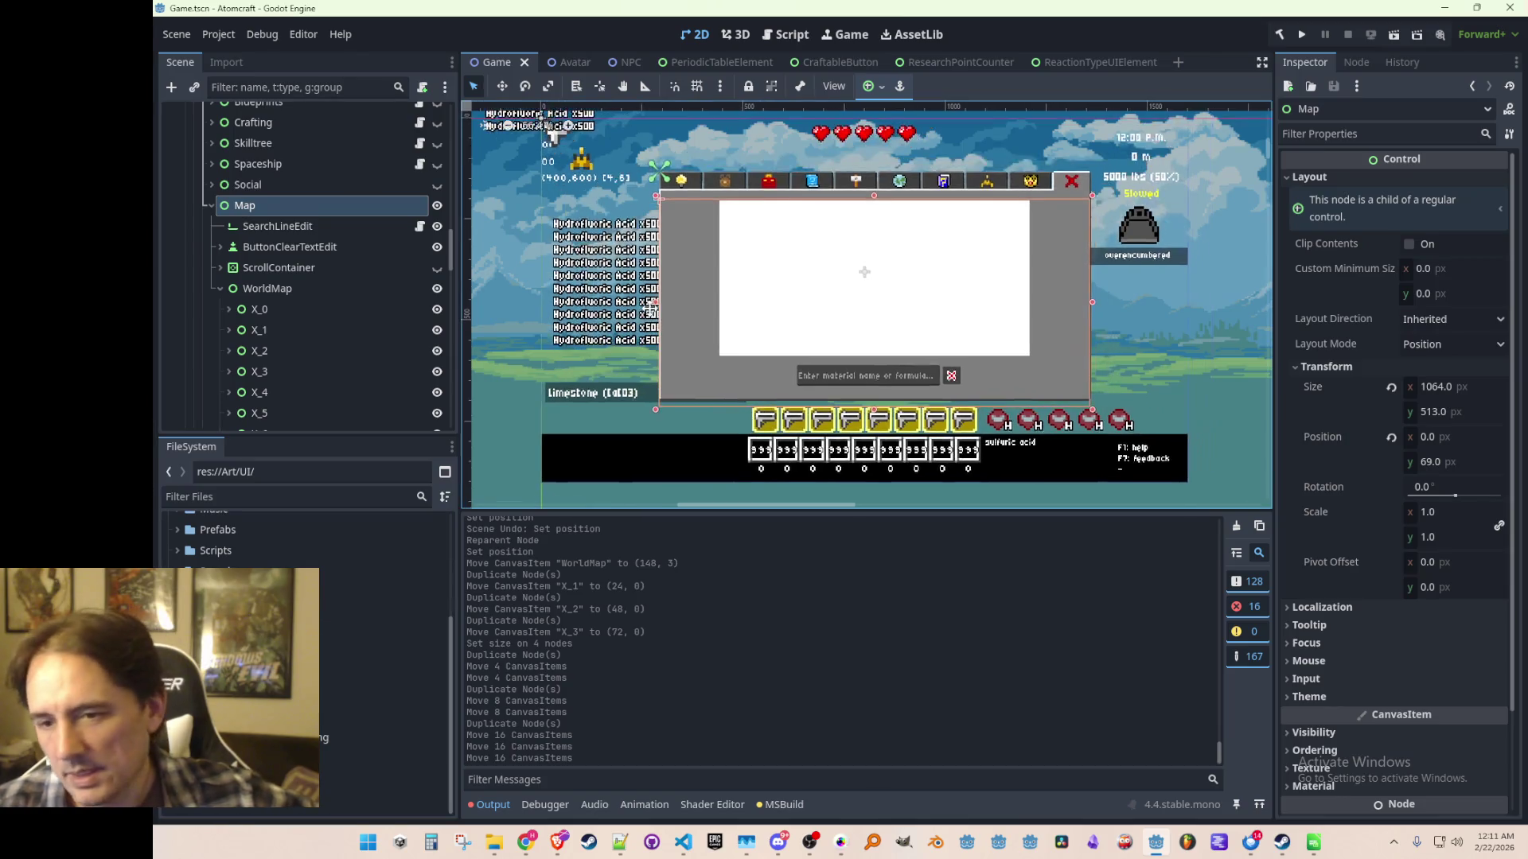
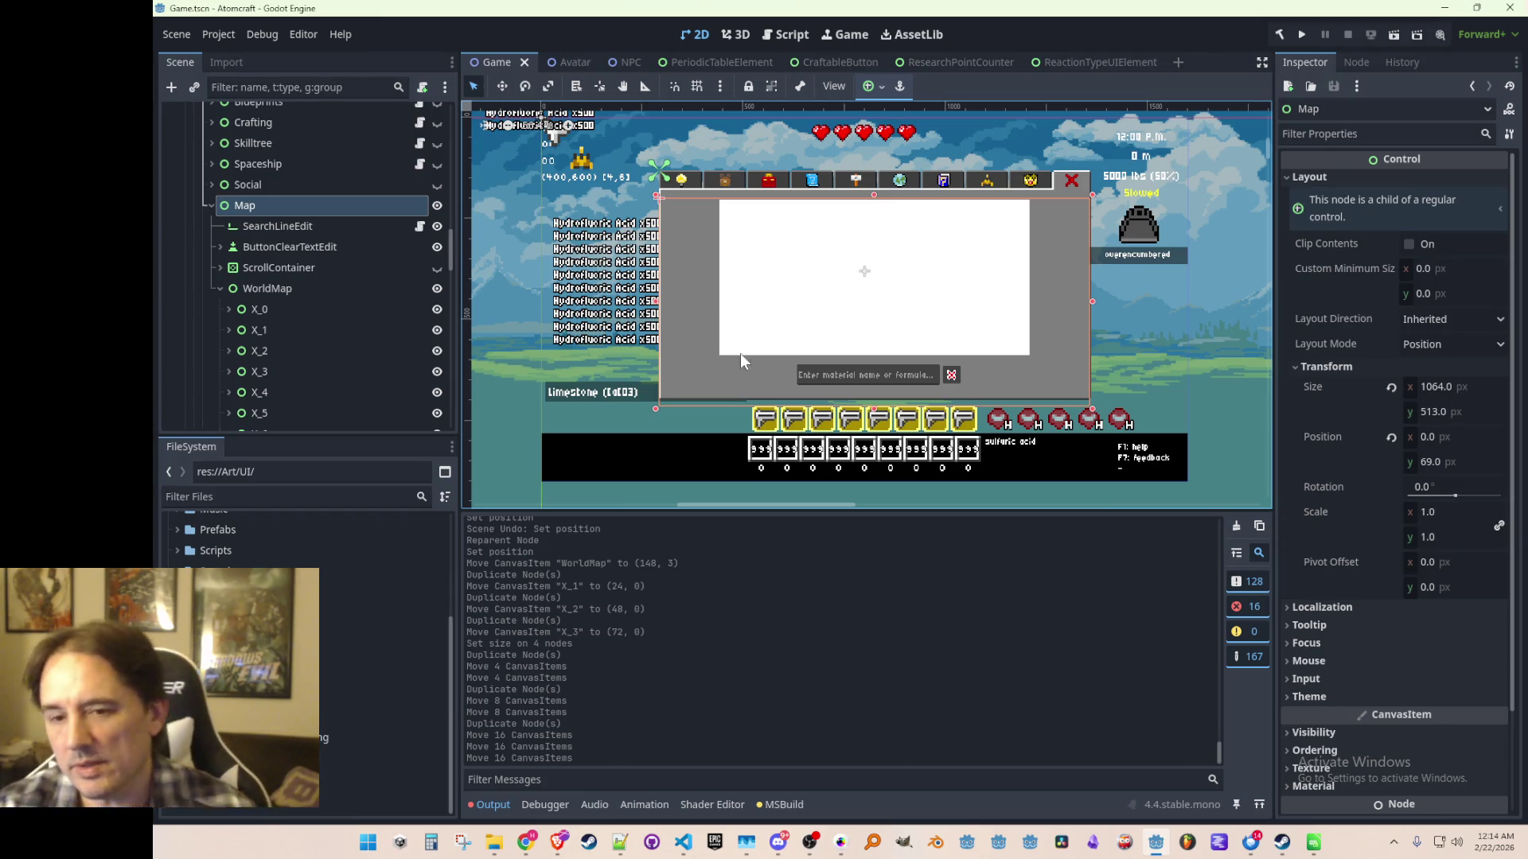
Expand X_0, inspect the Y_0 TextureRect tile in the viewport, then select the Scripts folder.
click(228, 308)
click(269, 328)
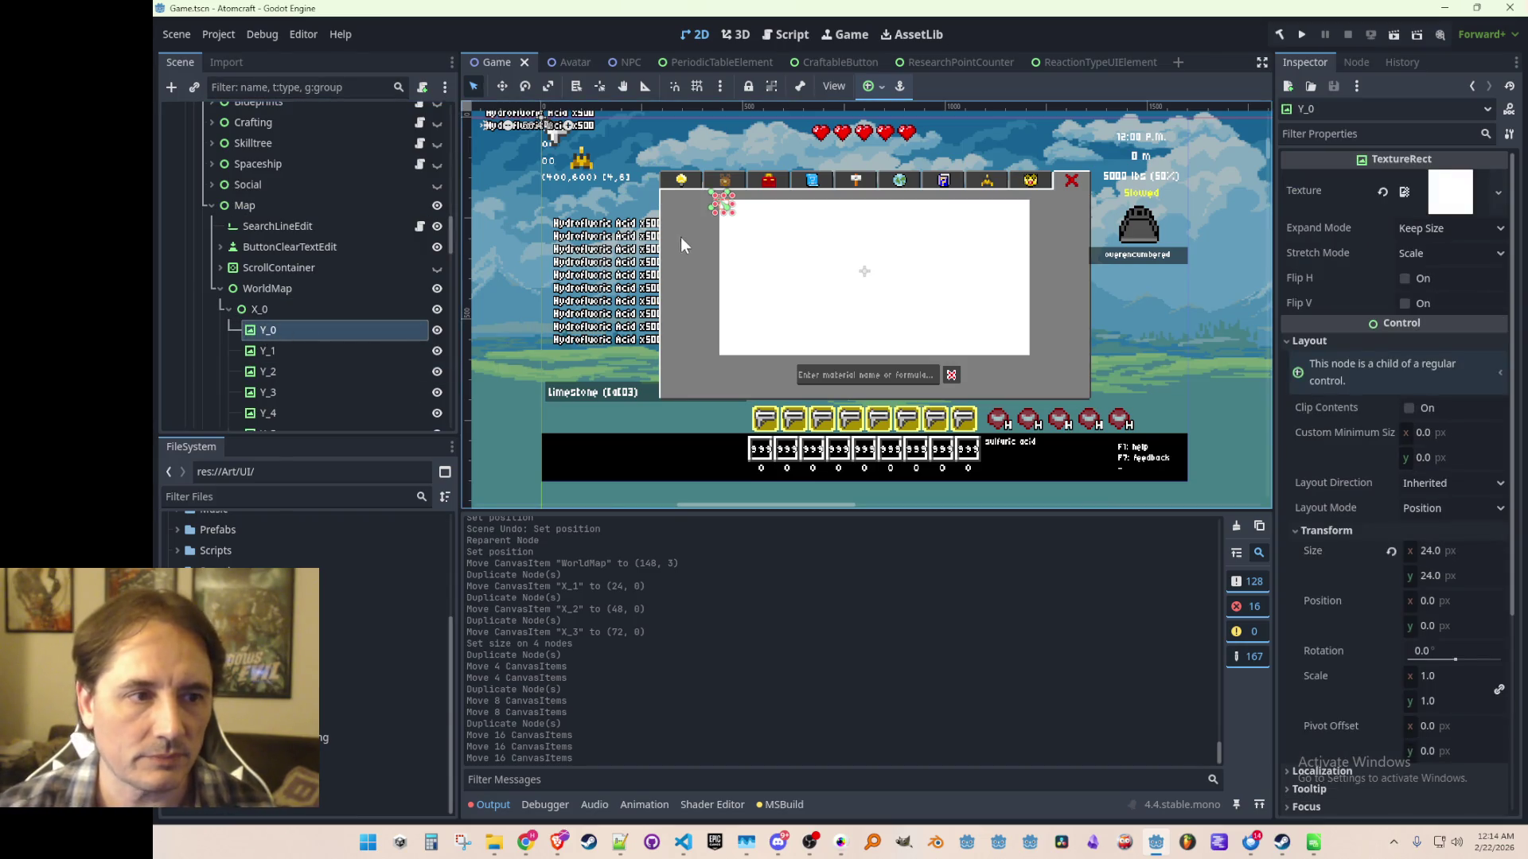
scroll(676, 237, up, 3)
scroll(674, 243, down, 2)
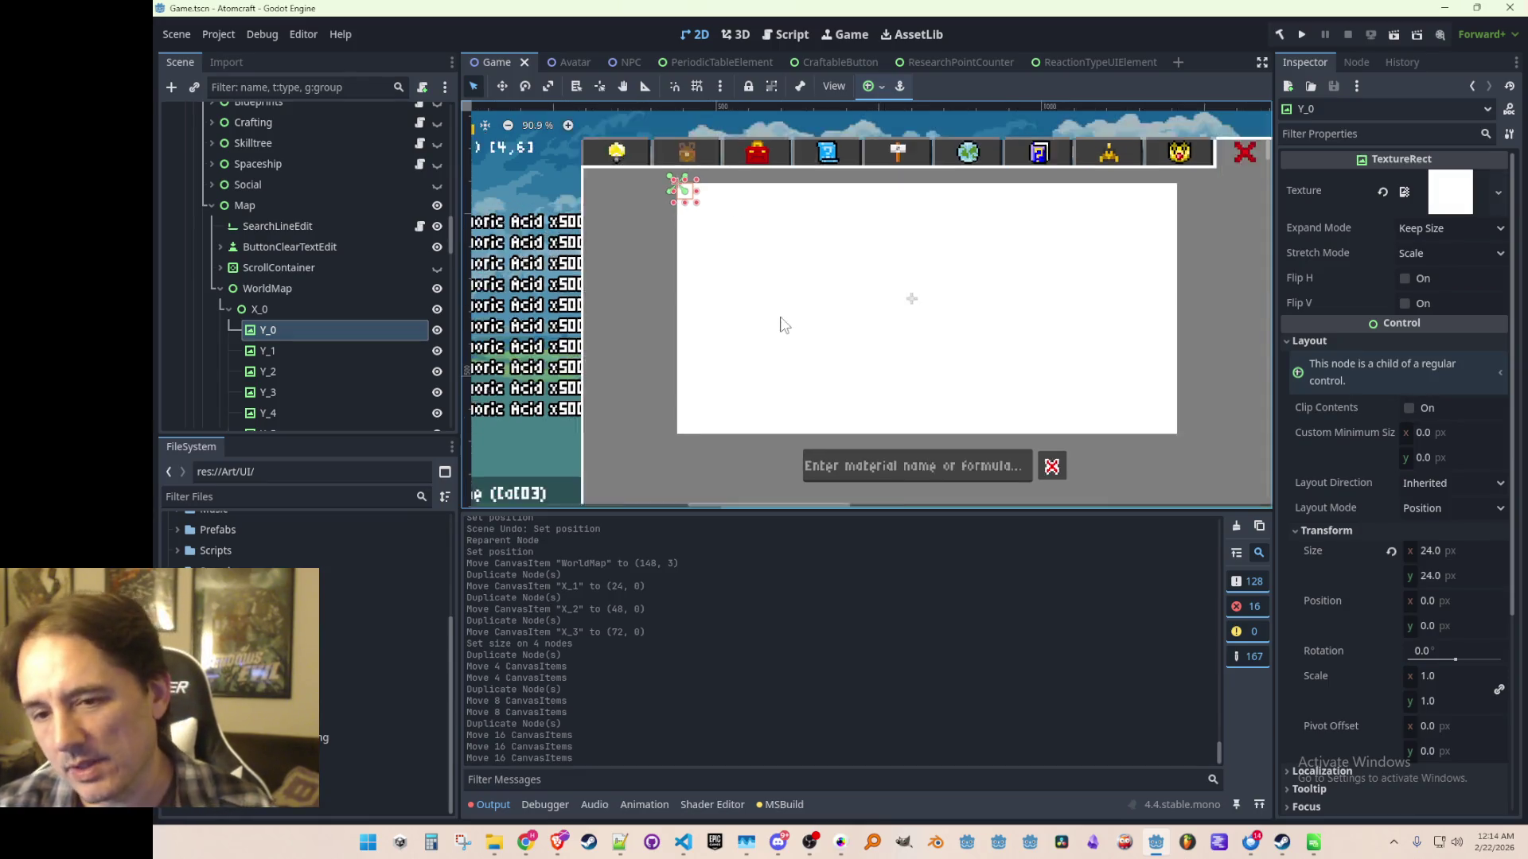
scroll(731, 280, down, 1)
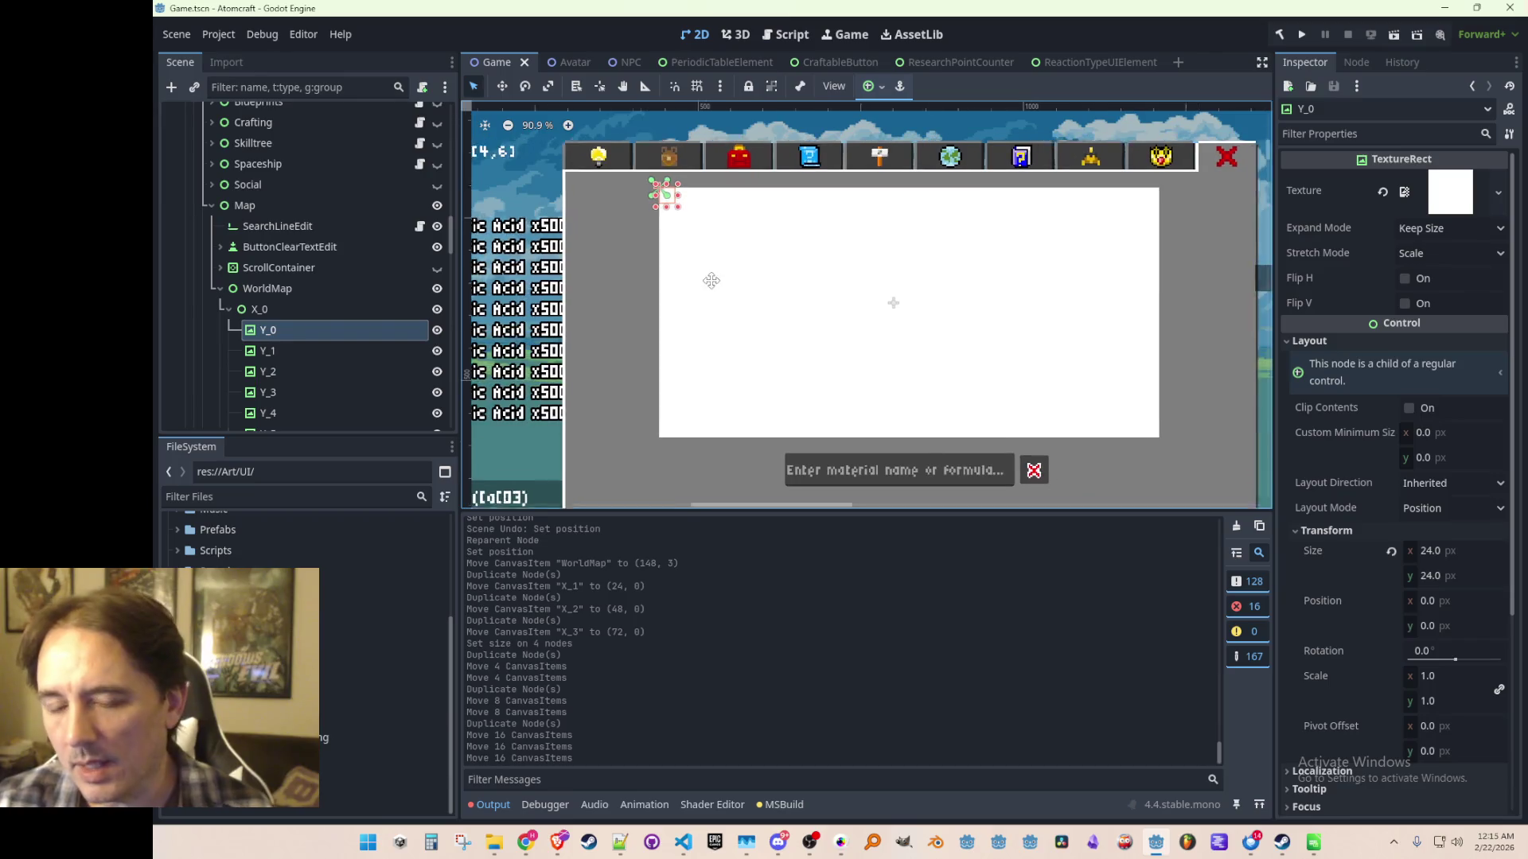
scroll(238, 664, up, 5)
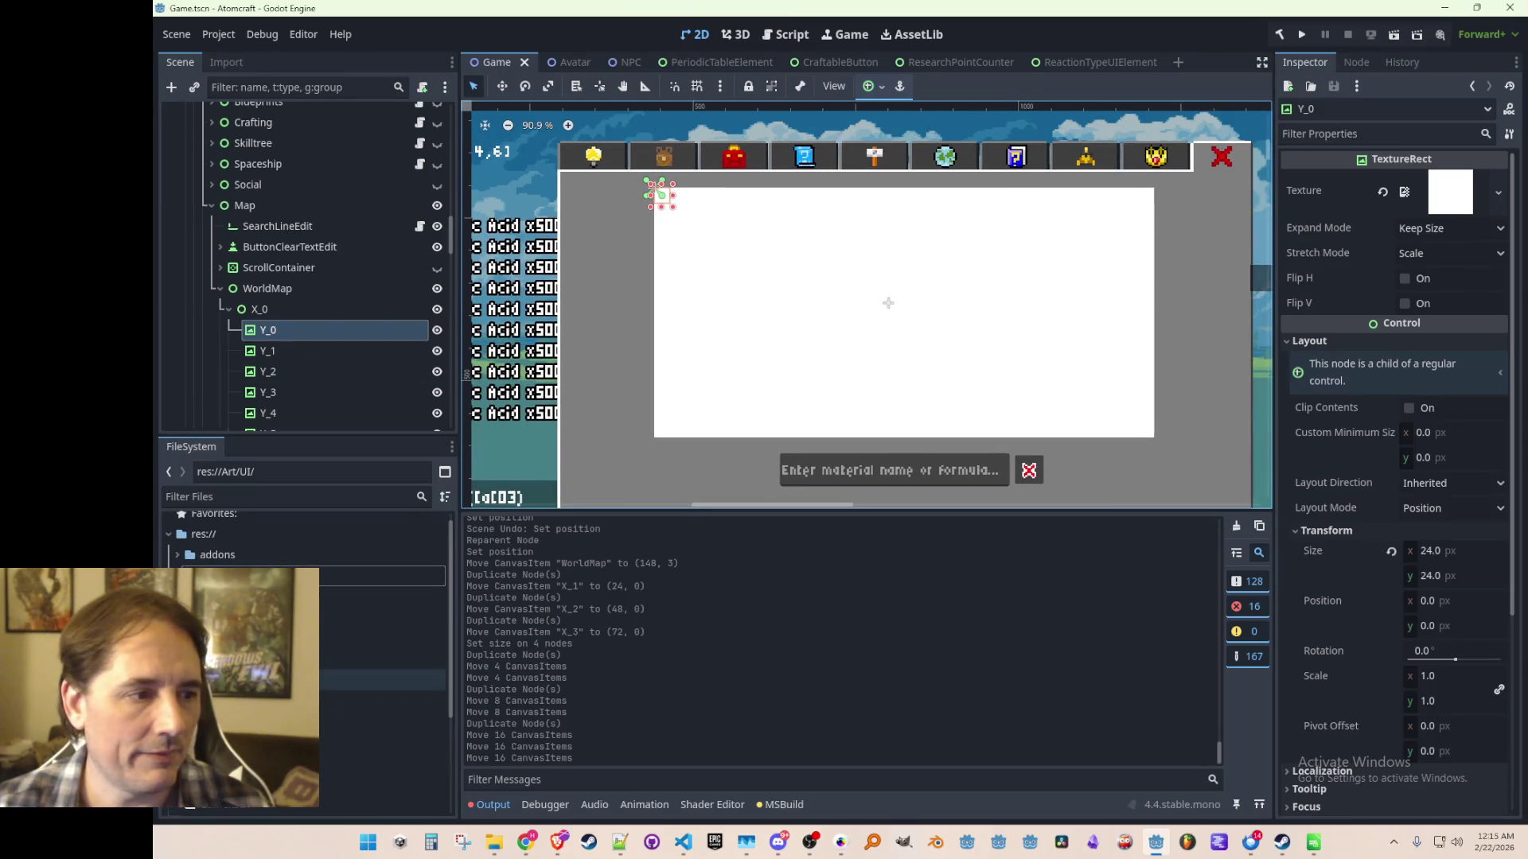
scroll(239, 663, down, 3)
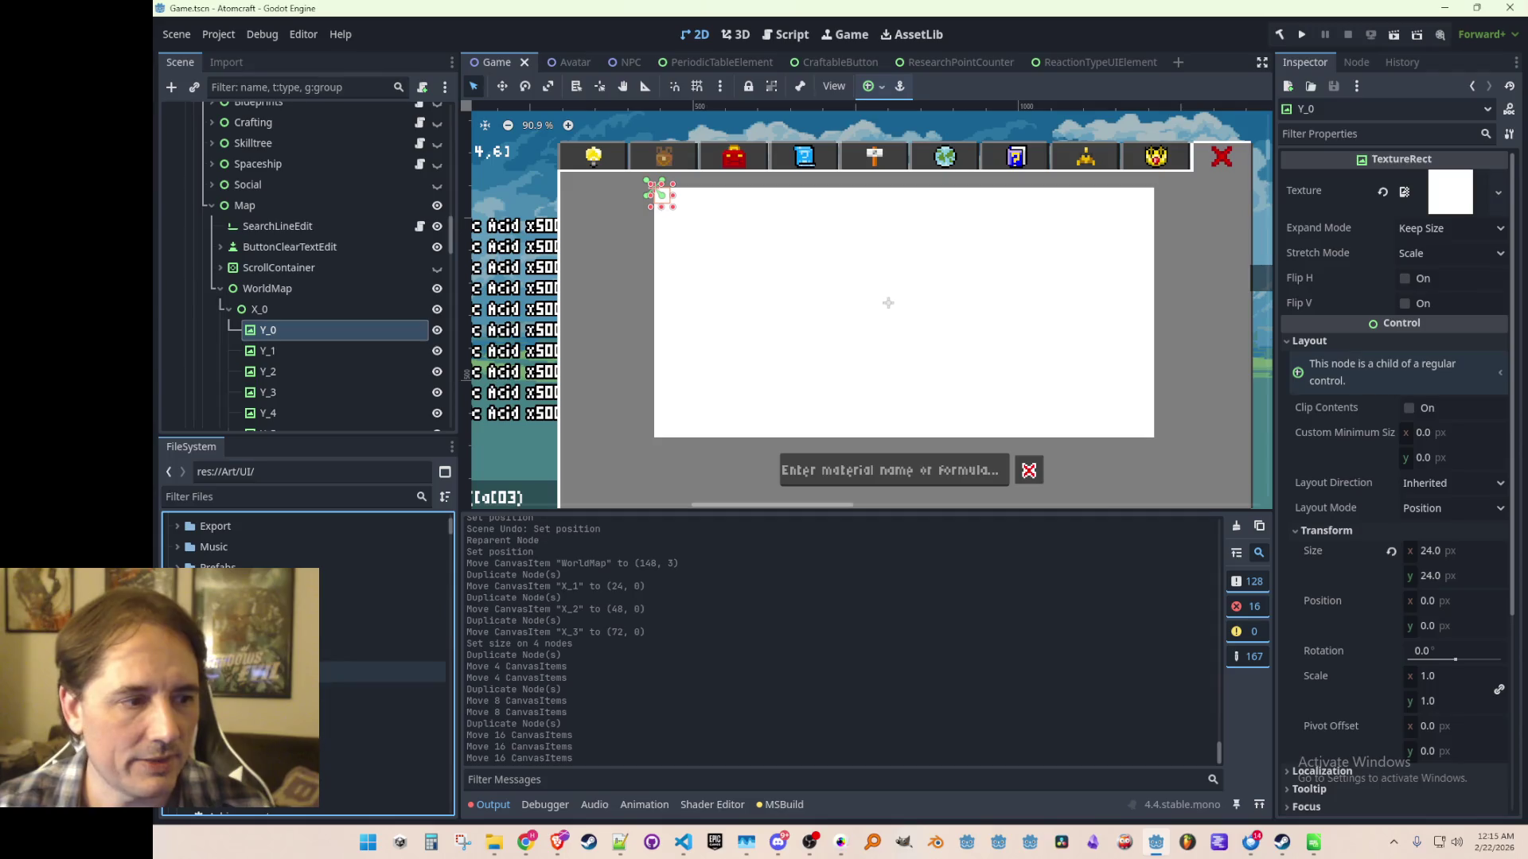
click(239, 589)
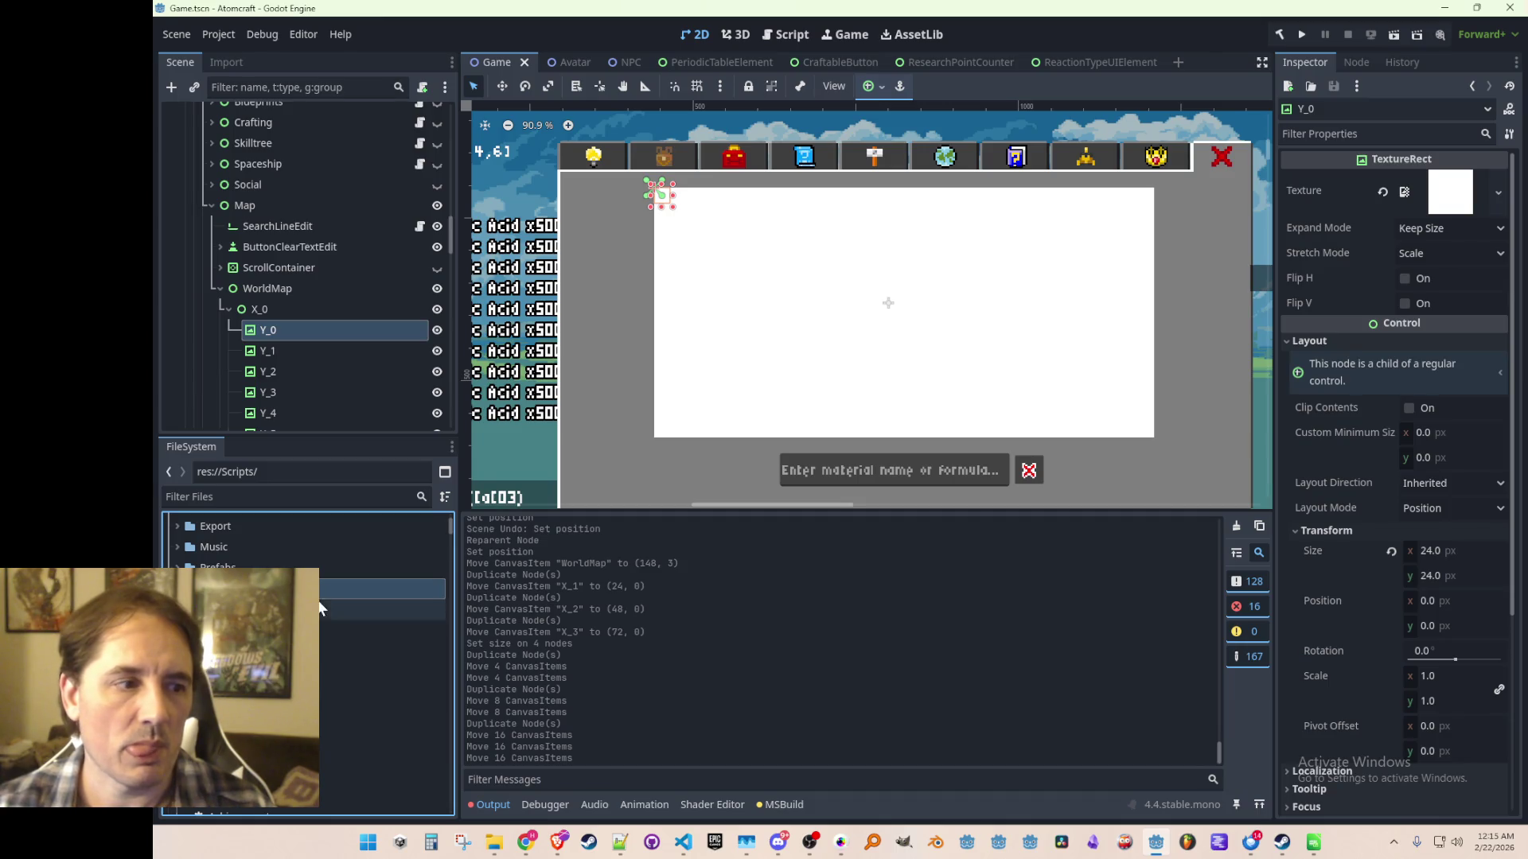
Bring up the Scripts folder's context menu in the FileSystem dock.
click(382, 609)
right_click(301, 589)
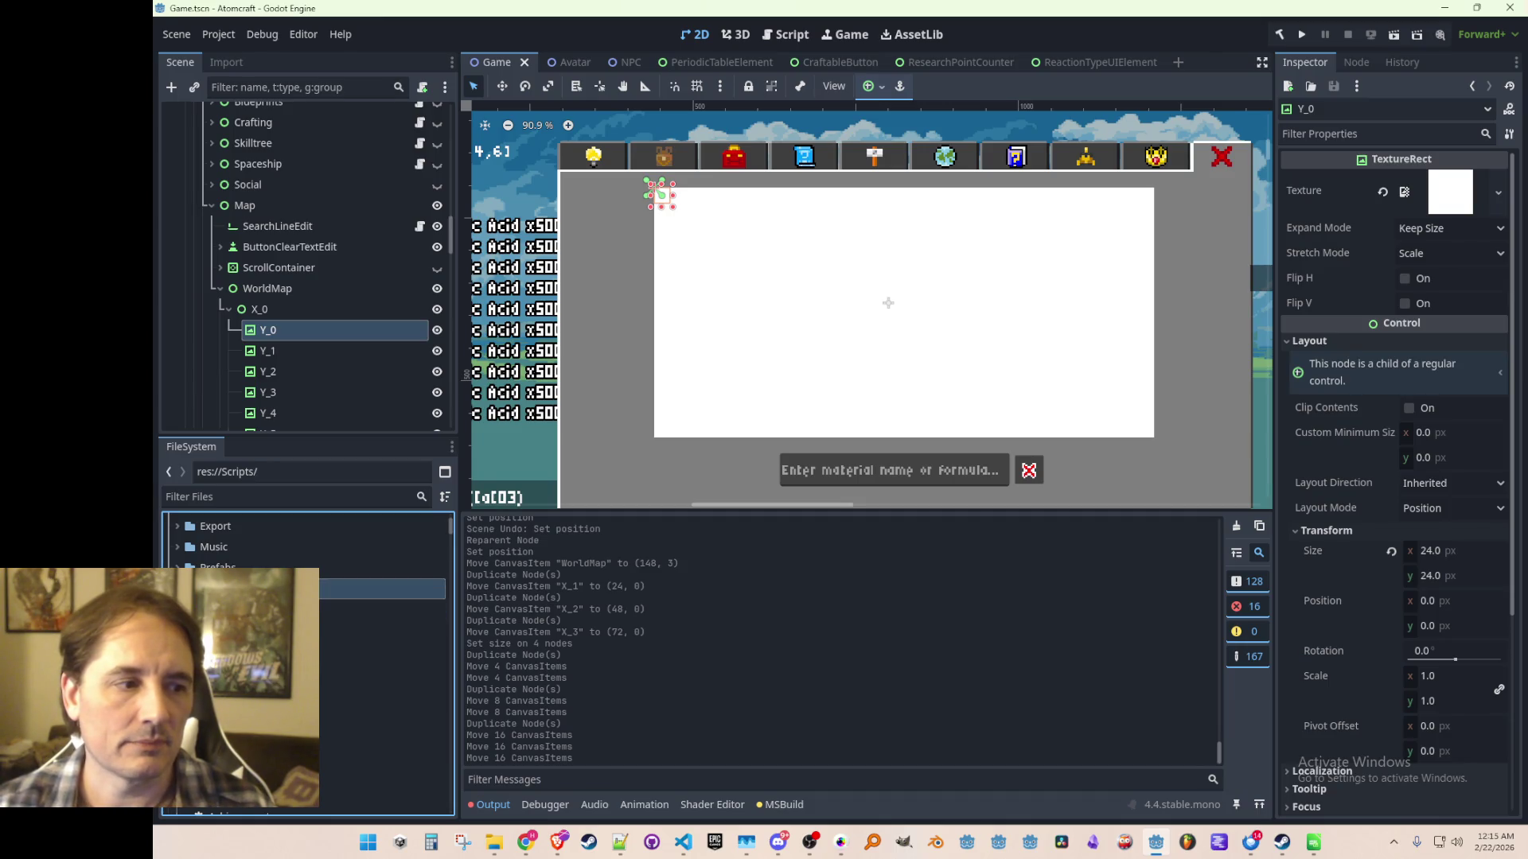
Create the WorldMapRoom.cs script in the Scripts folder via Create New > Script.
mouse_move(358, 518)
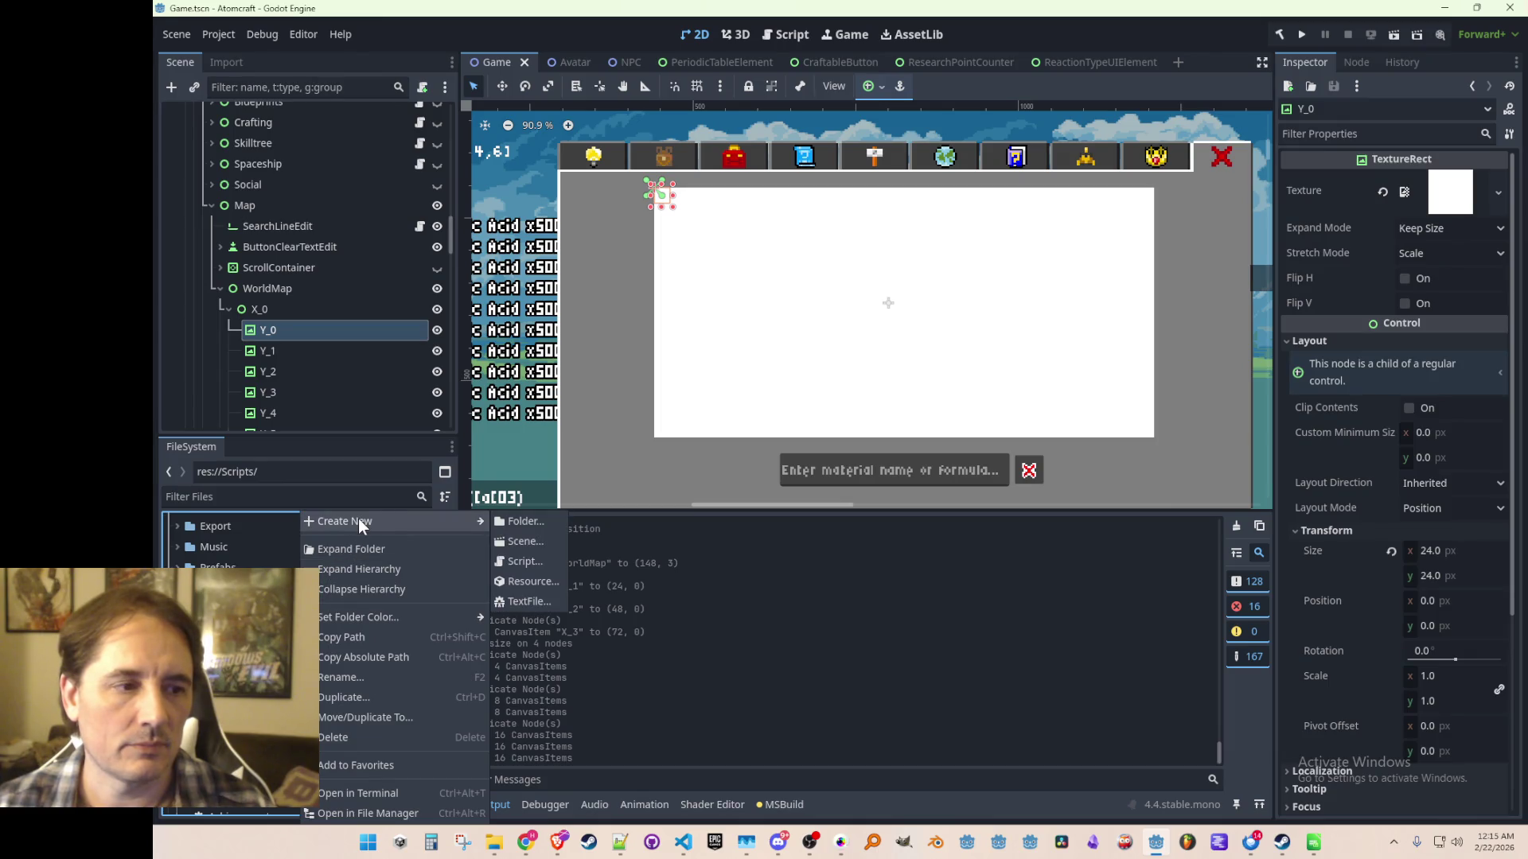
click(514, 561)
key(Return)
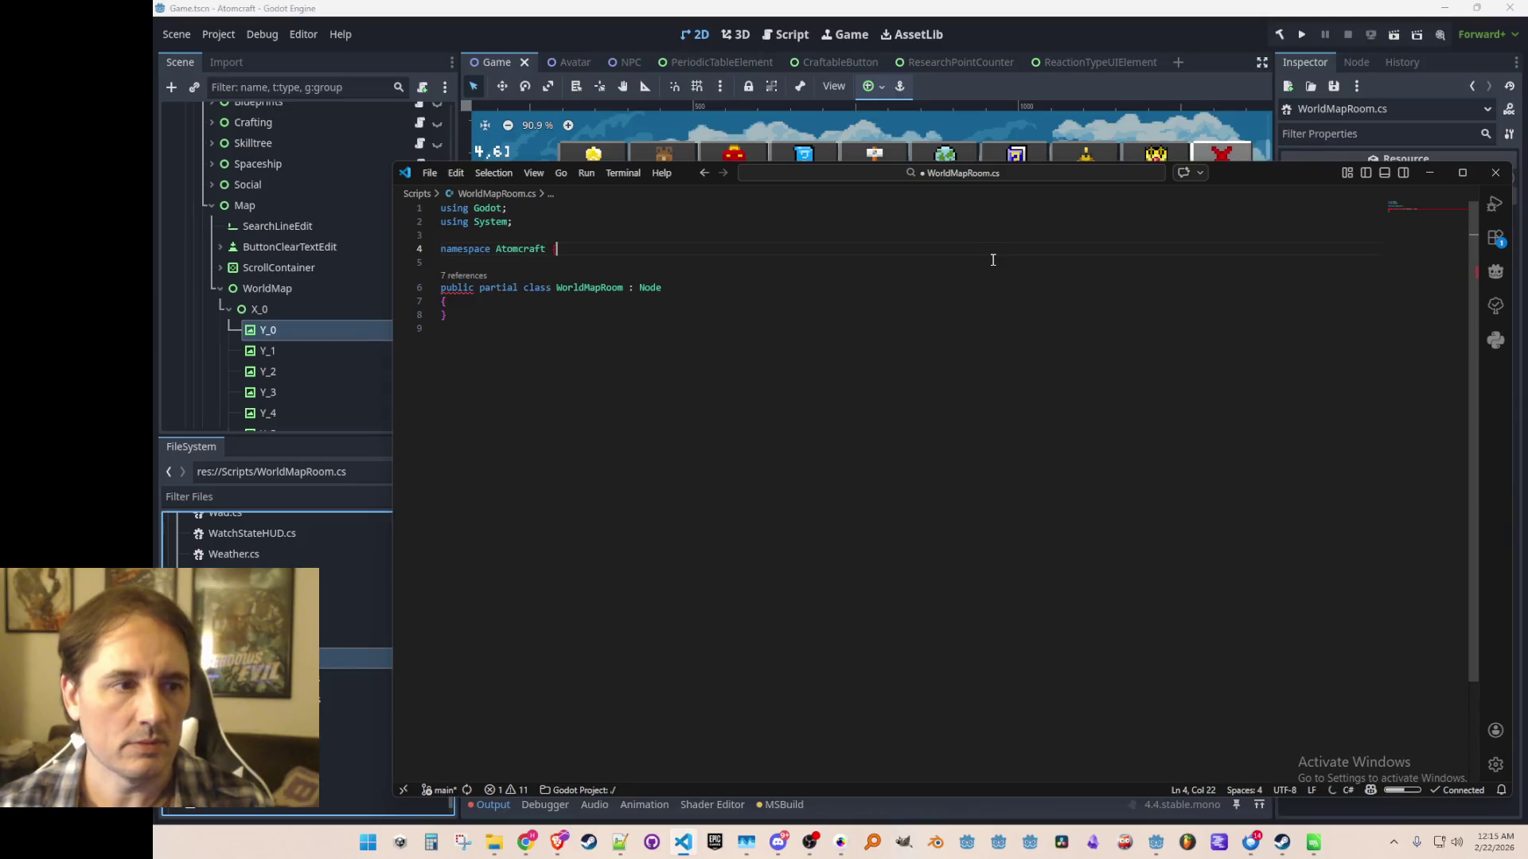
Add the closing namespace brace, move the class '{' onto its declaration line, and save.
key(Return)
key(Return)
text(})
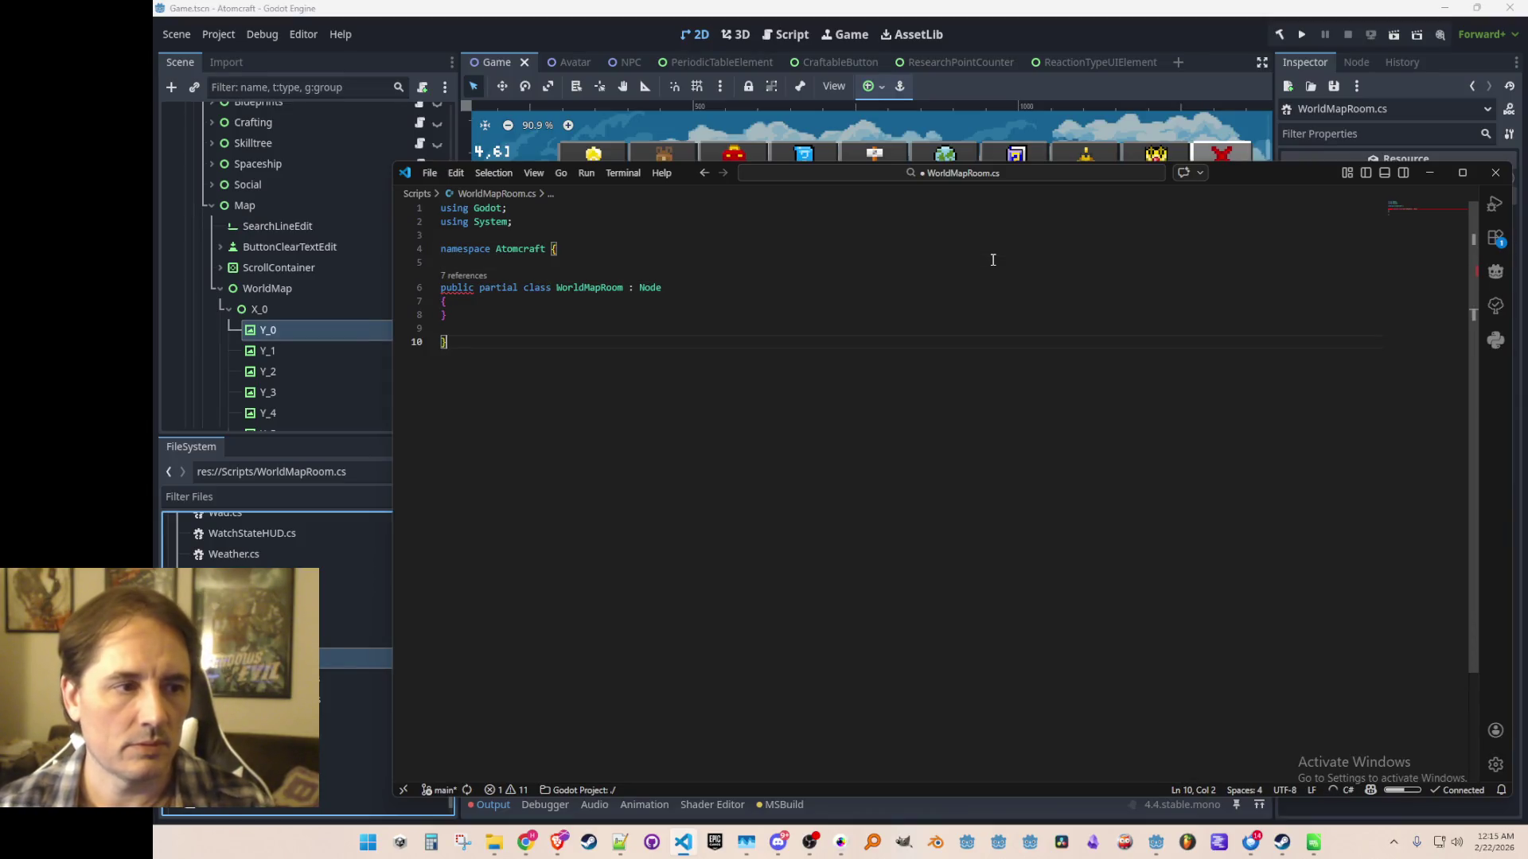
key(Up)
key(Up)
key(Home)
key(Return)
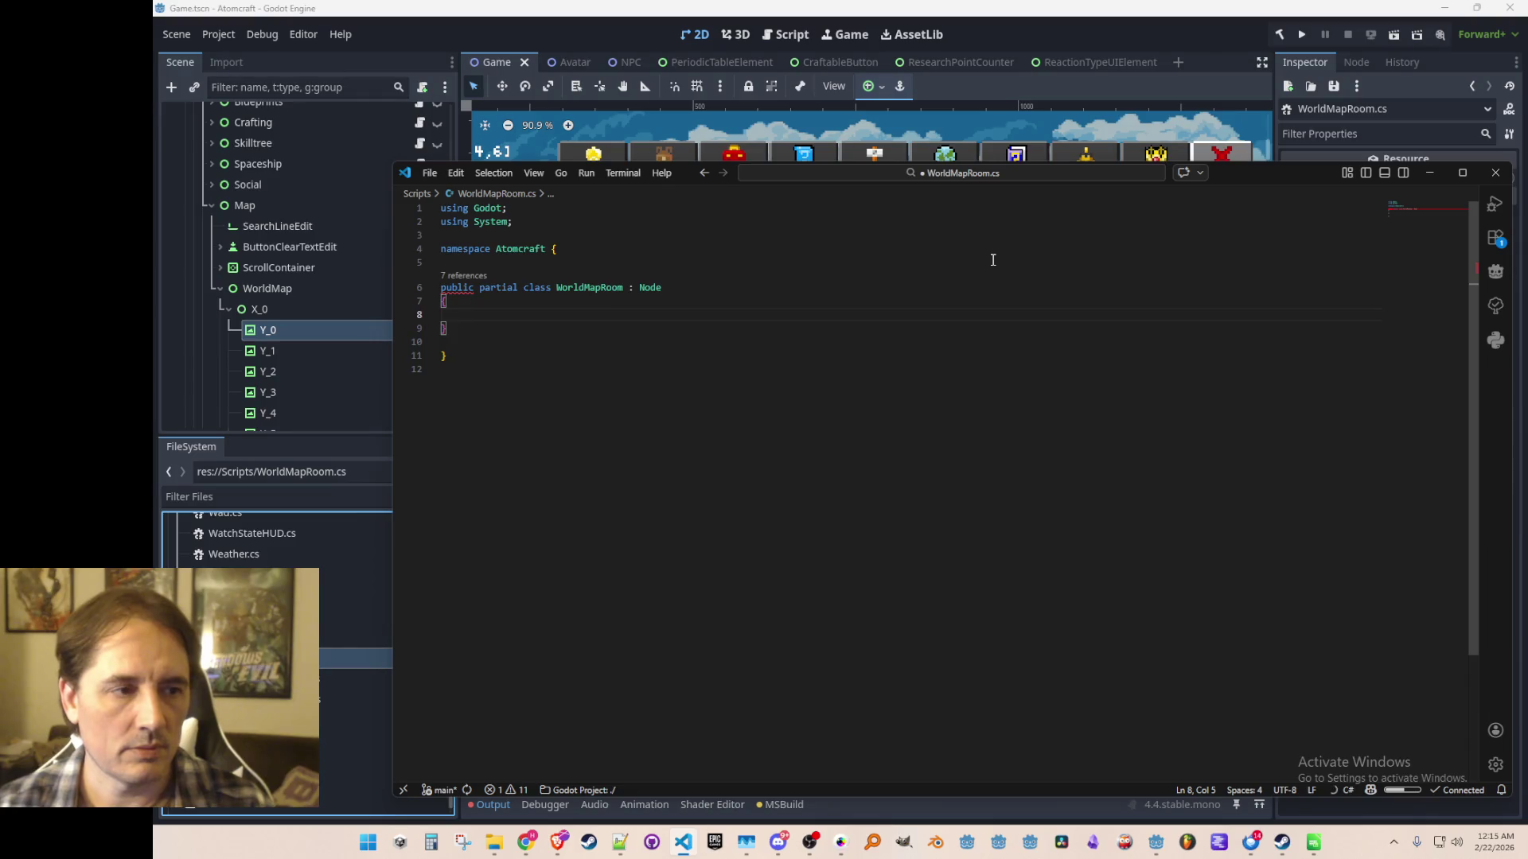
key(BackSpace)
key(Up)
key(End)
text({)
key(Down)
key(Down)
key(End)
key(Up)
key(ctrl+s)
key(Up)
key(Up)
key(Up)
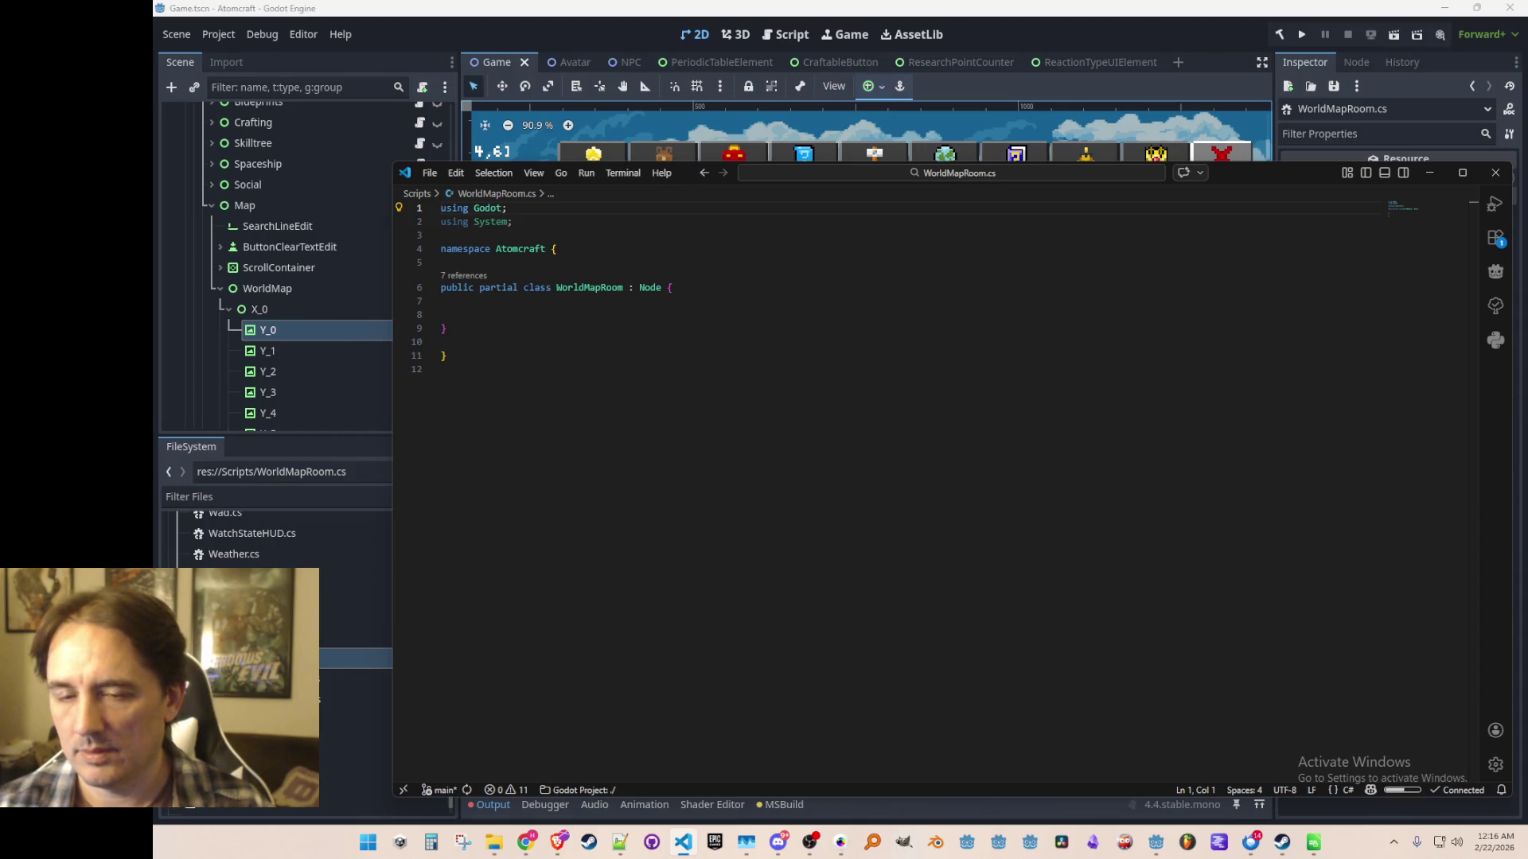
Recheck the Y_0 TextureRect in Godot, then return to WorldMapRoom.cs.
click(682, 303)
click(678, 317)
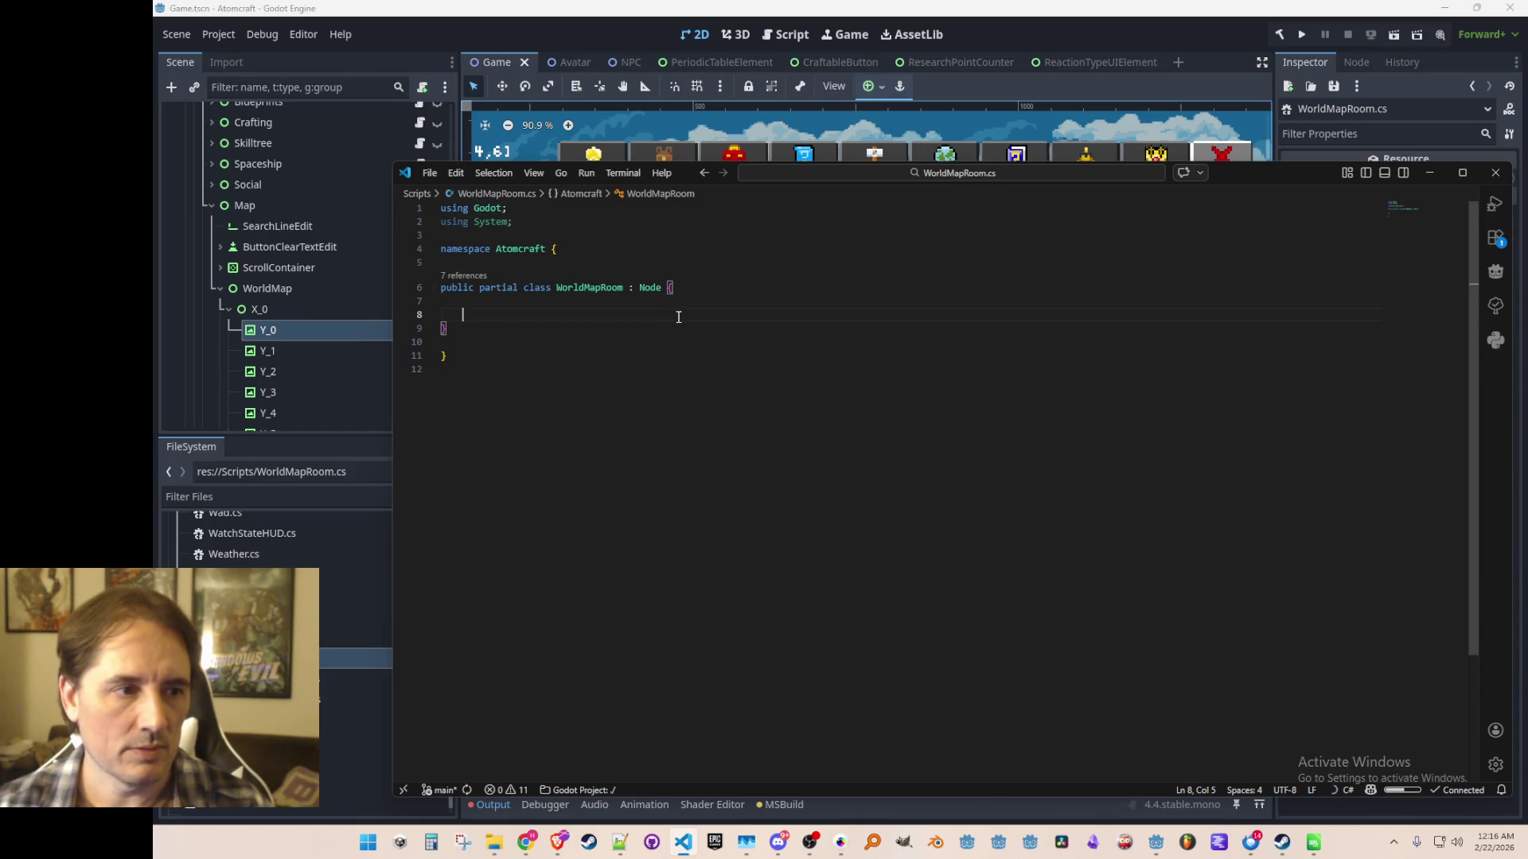
click(283, 326)
click(263, 331)
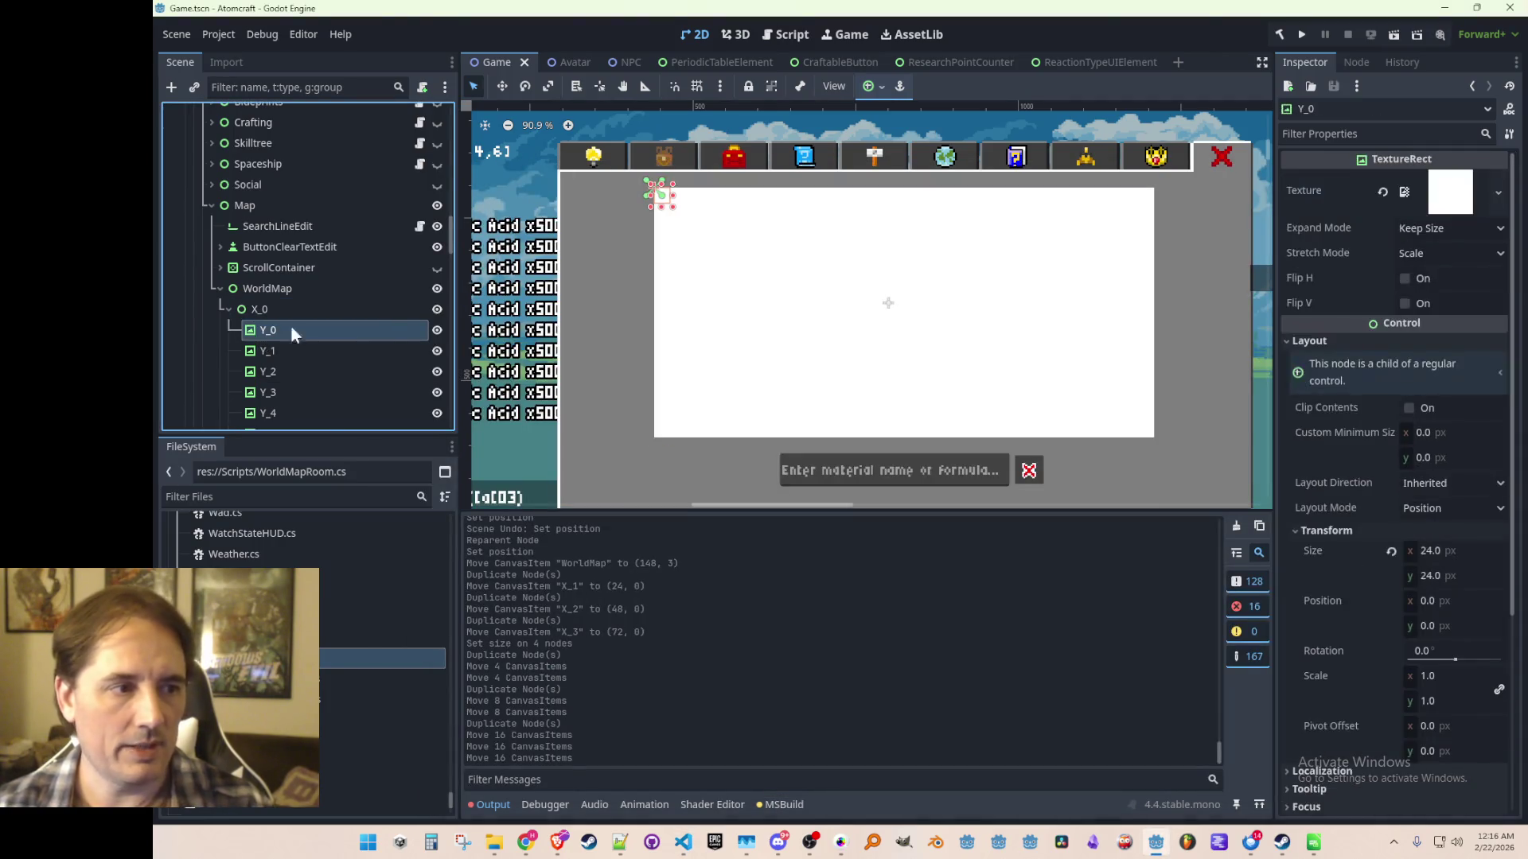
key(alt+Tab)
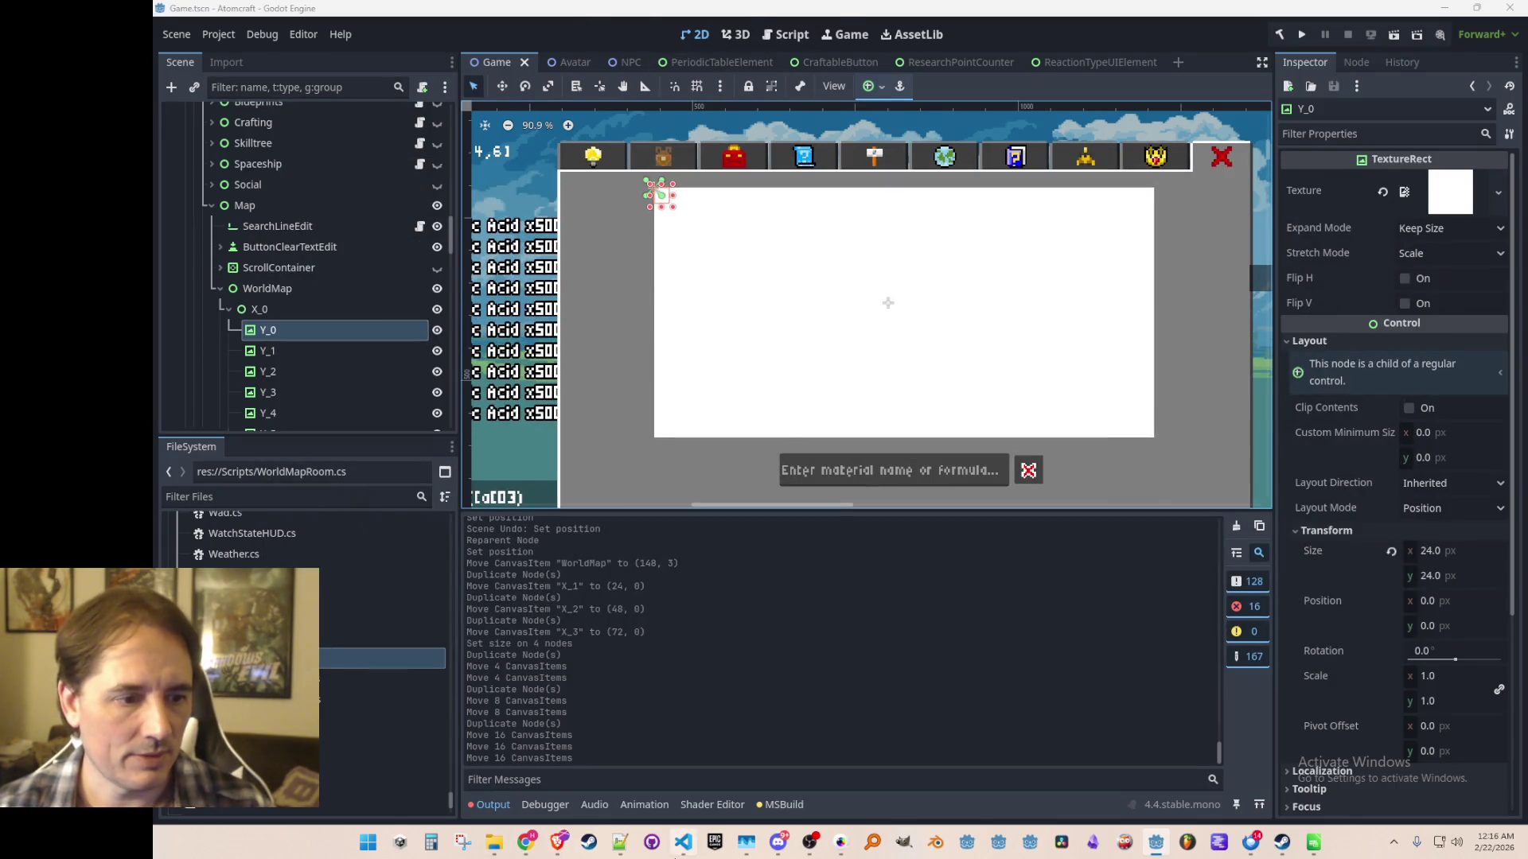
click(683, 842)
Change WorldMapRoom's base class from Node to TextureRect and save.
double_click(650, 287)
text(Texture)
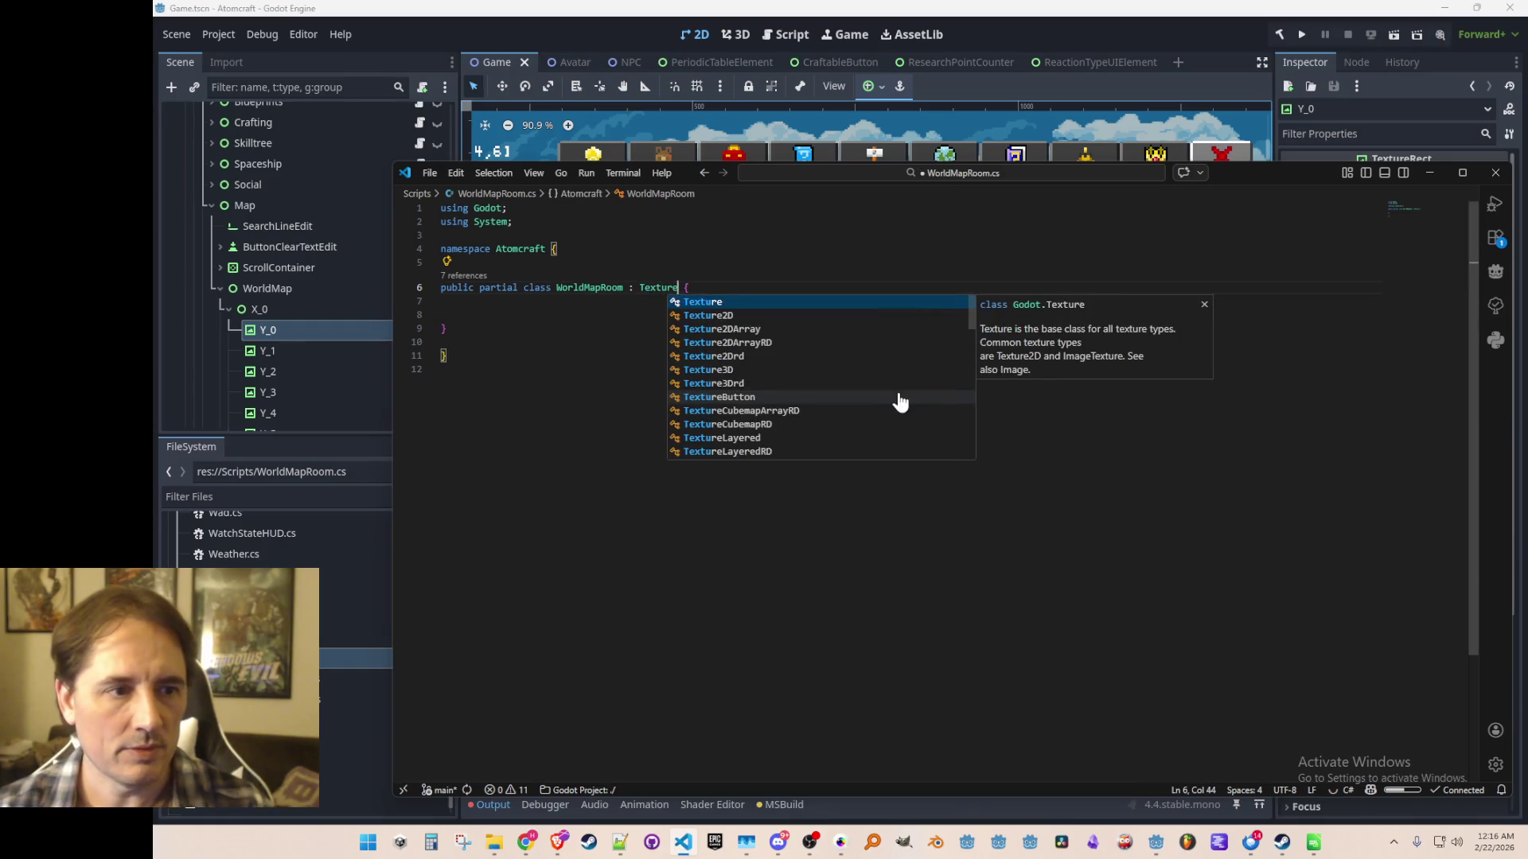
key(Down)
key(Down)
key(Down)
text(Rec)
key(Tab)
key(ctrl+s)
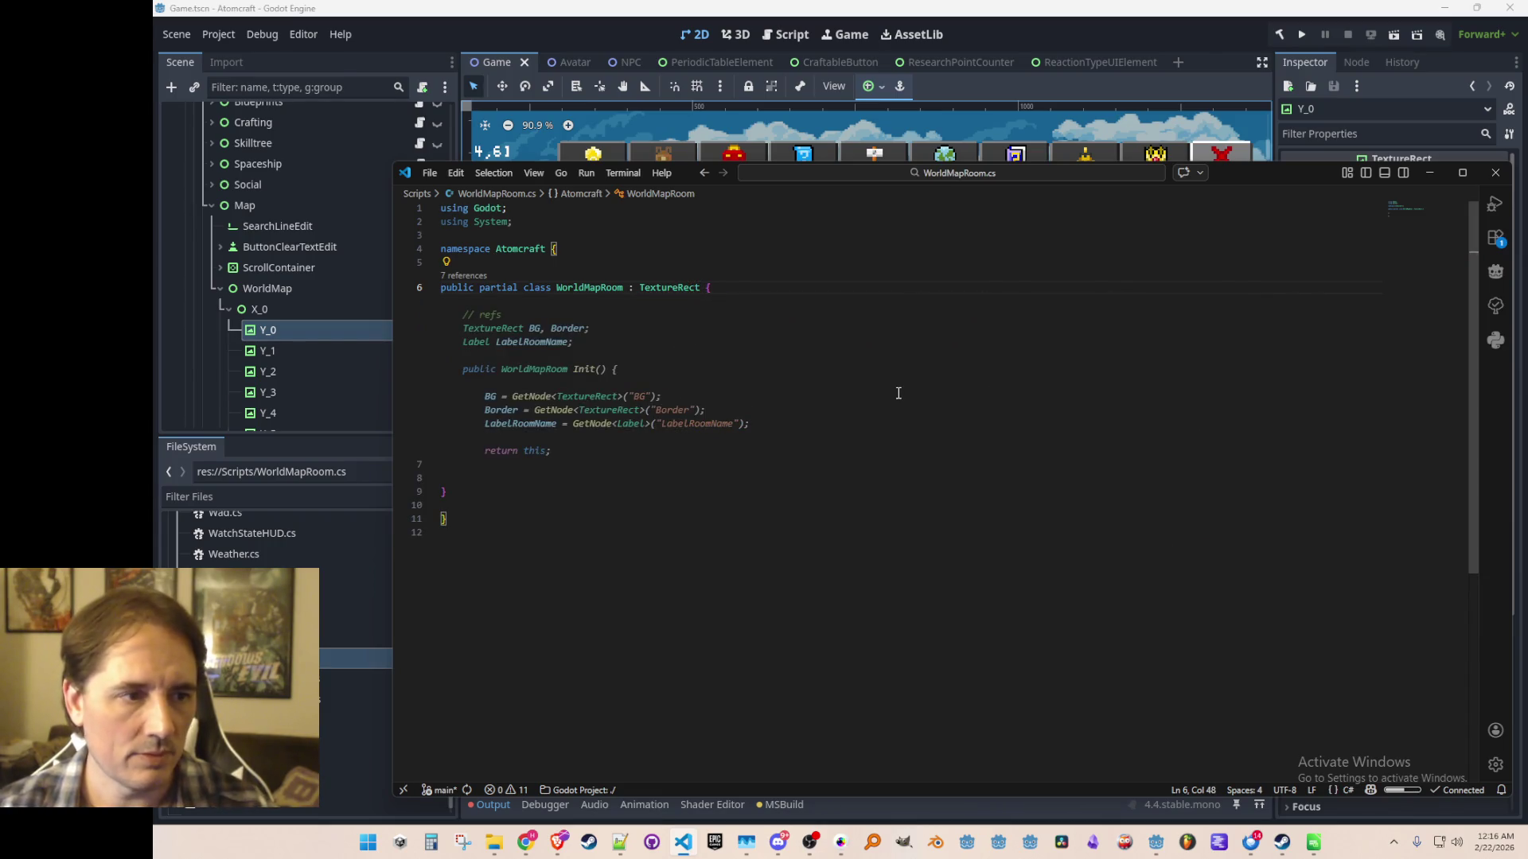
key(Escape)
Add a public WorldMapRoom Init() method that returns this, then save.
key(Down)
key(Tab)
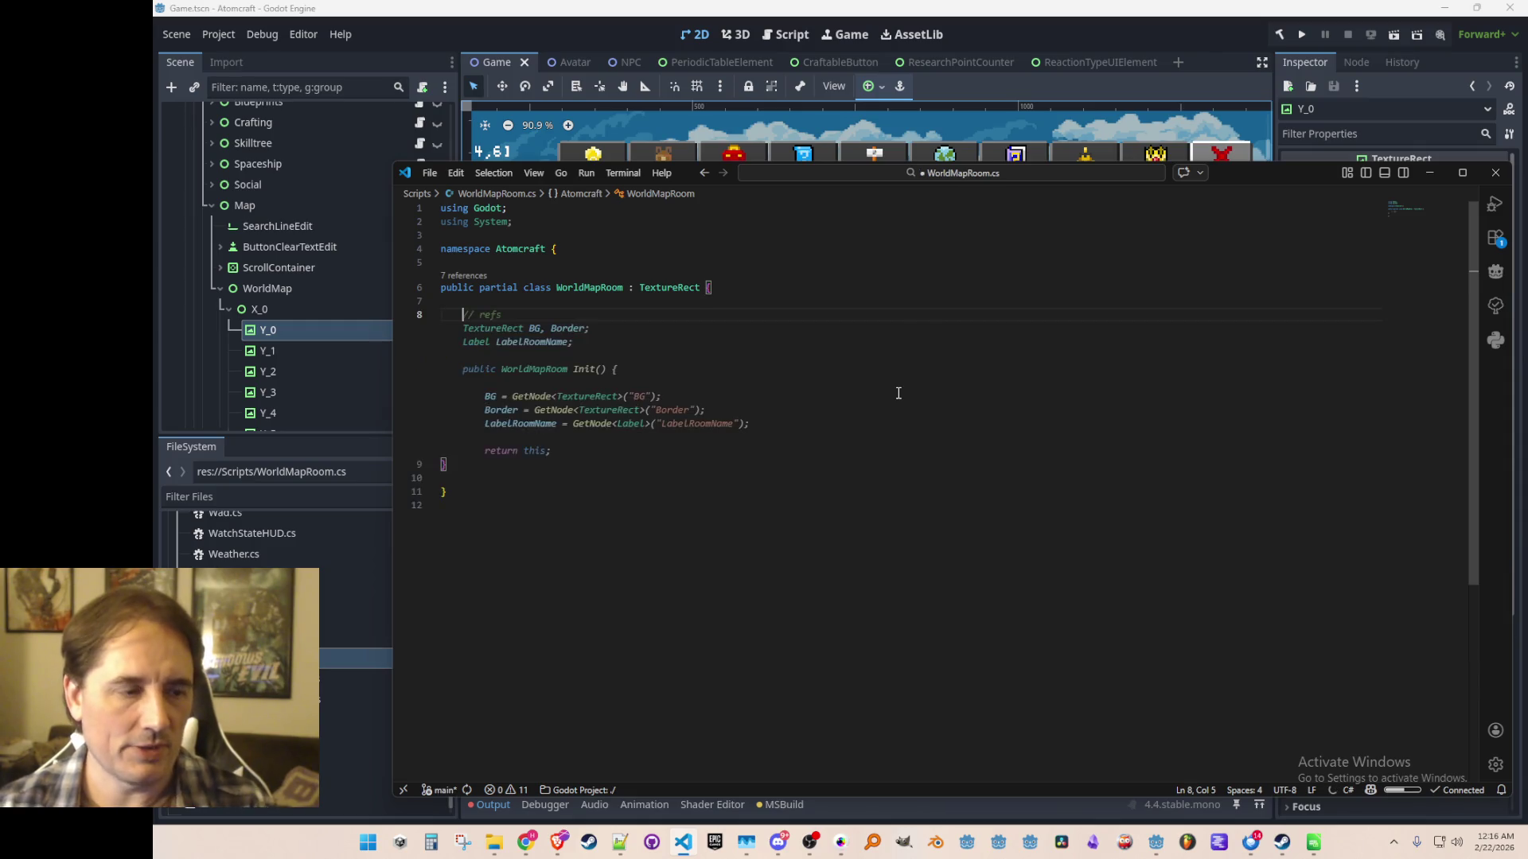
text(public )
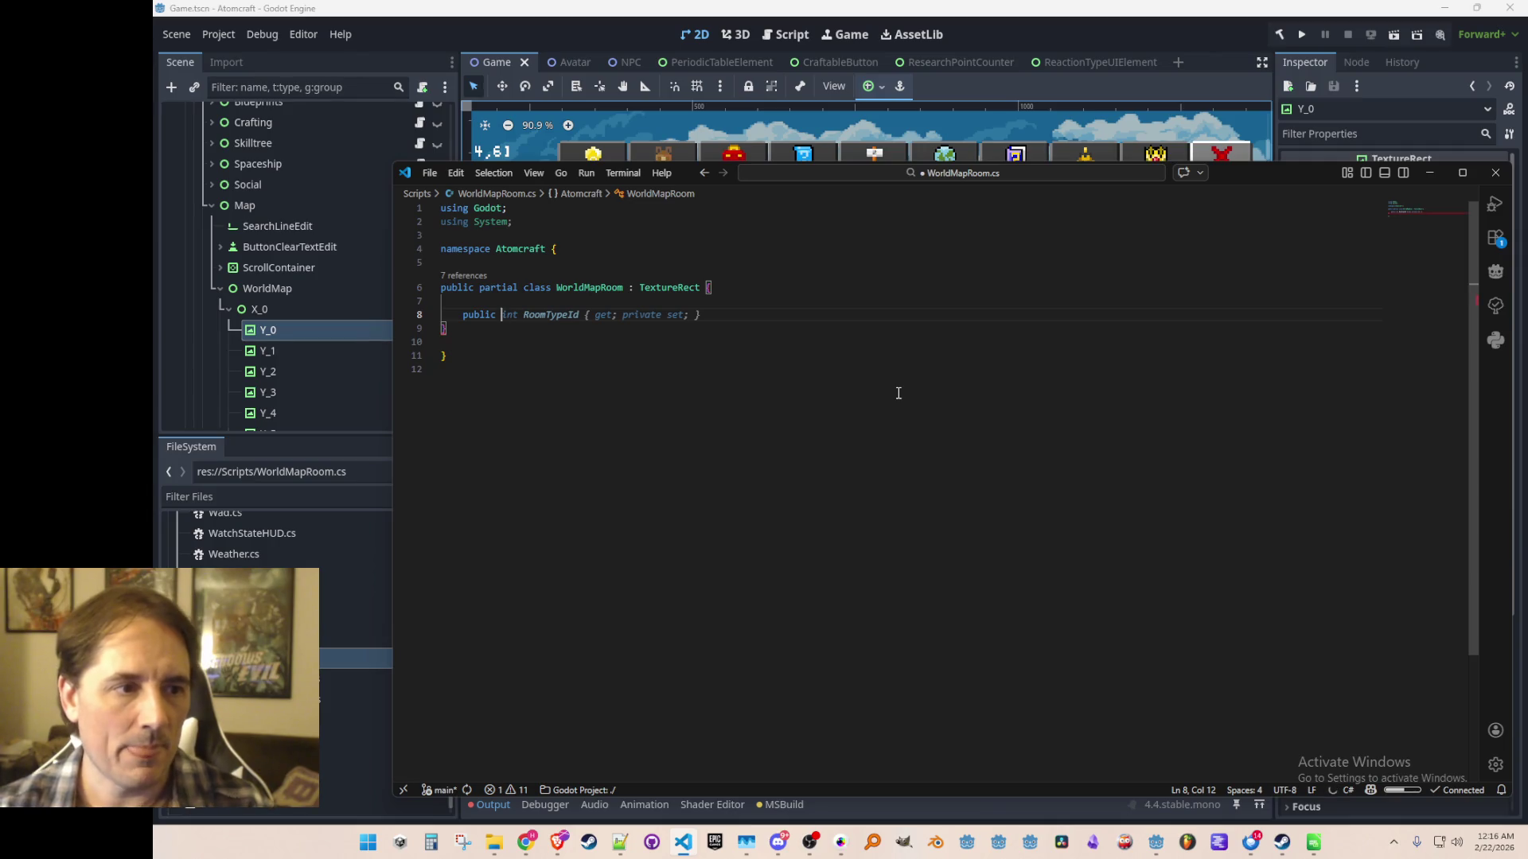
text(WorldMapR)
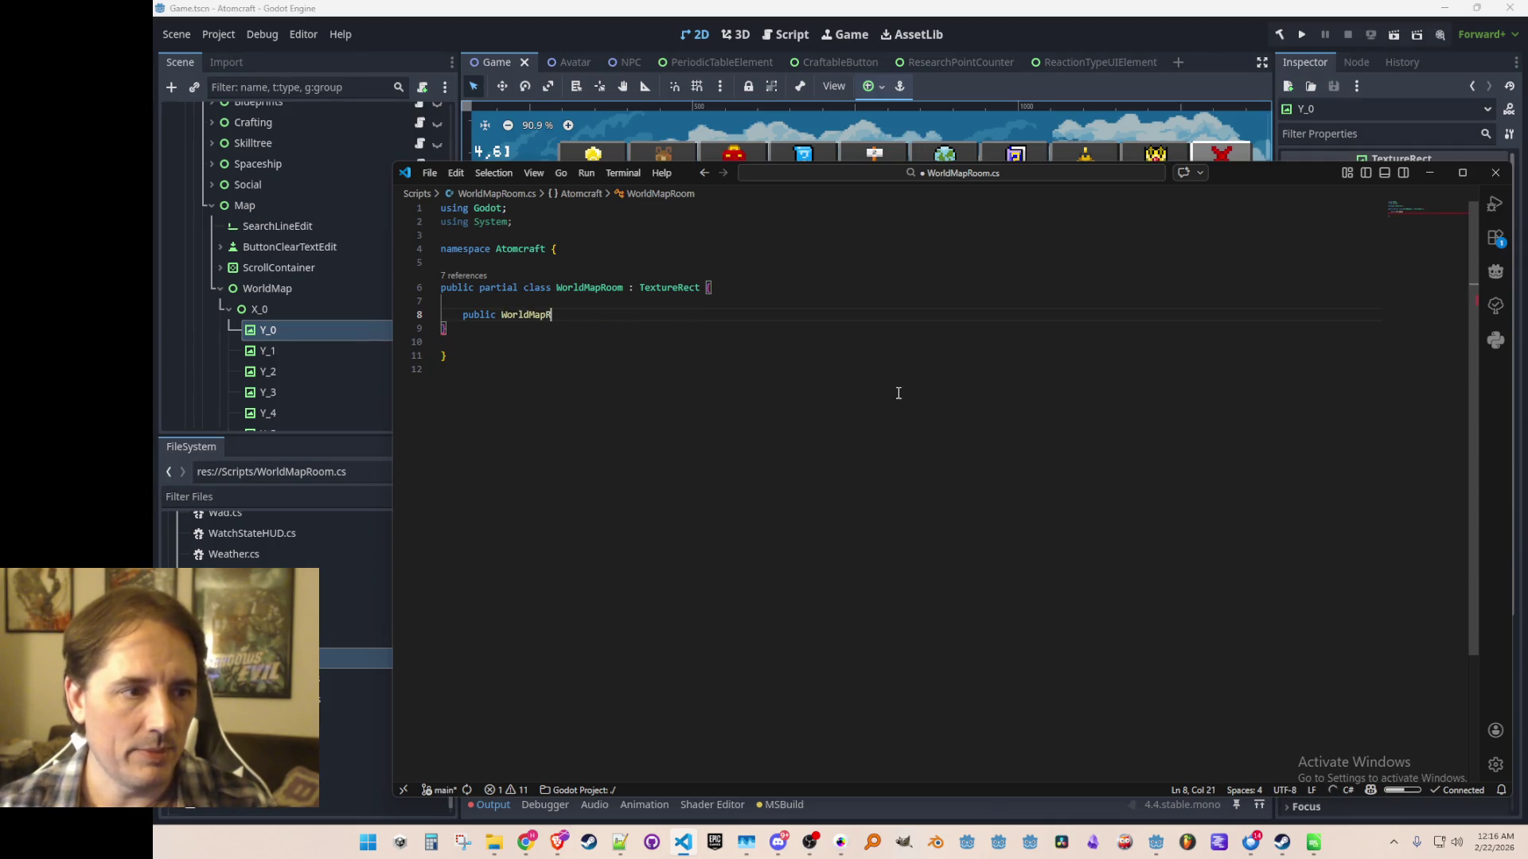
text(oom Init() {)
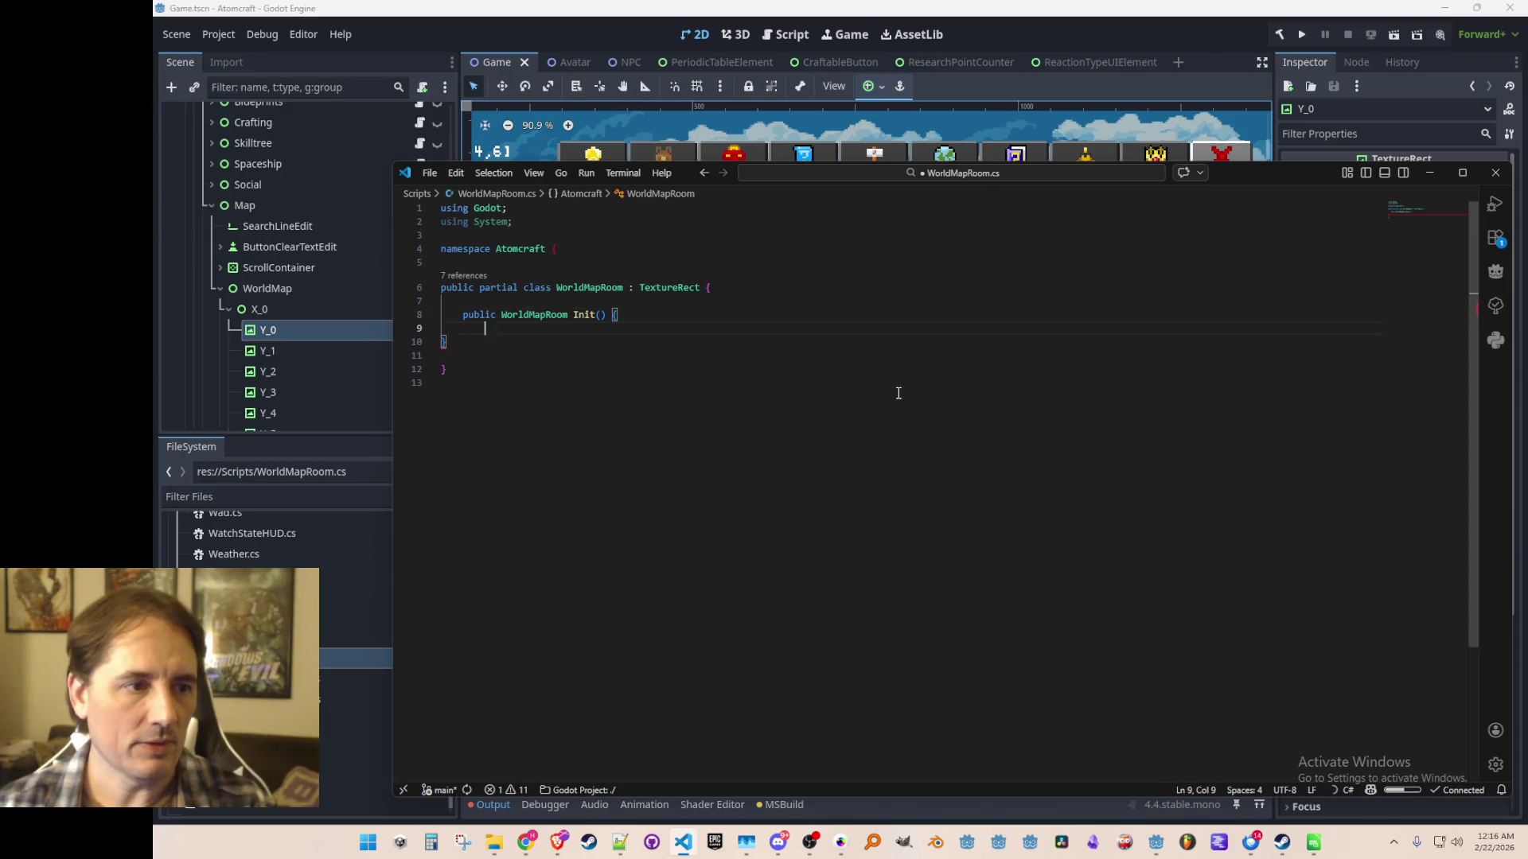
key(Return)
text(return this;)
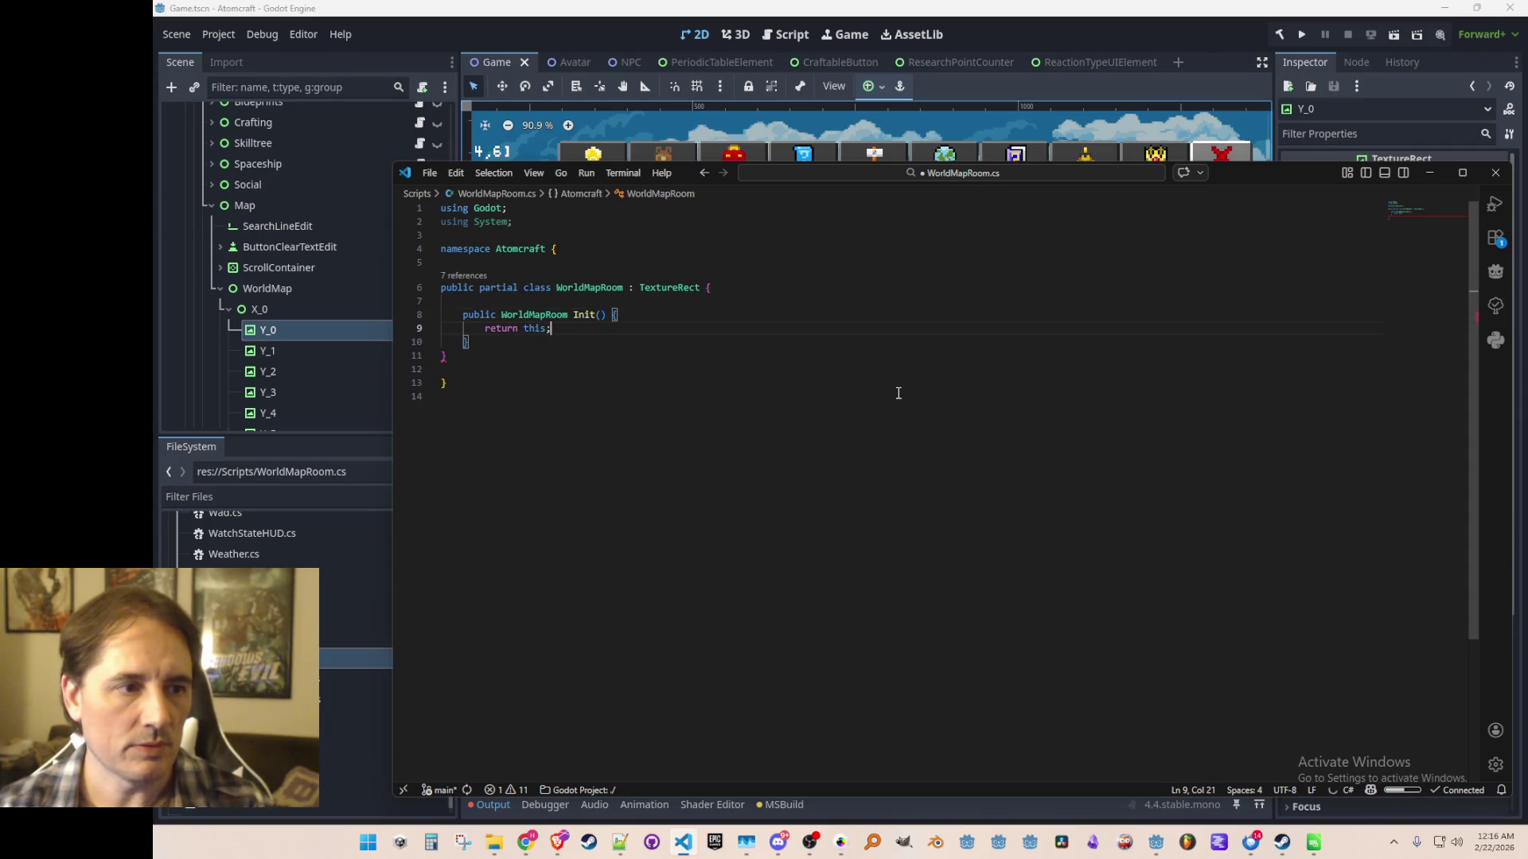
key(Up)
key(End)
key(ctrl+s)
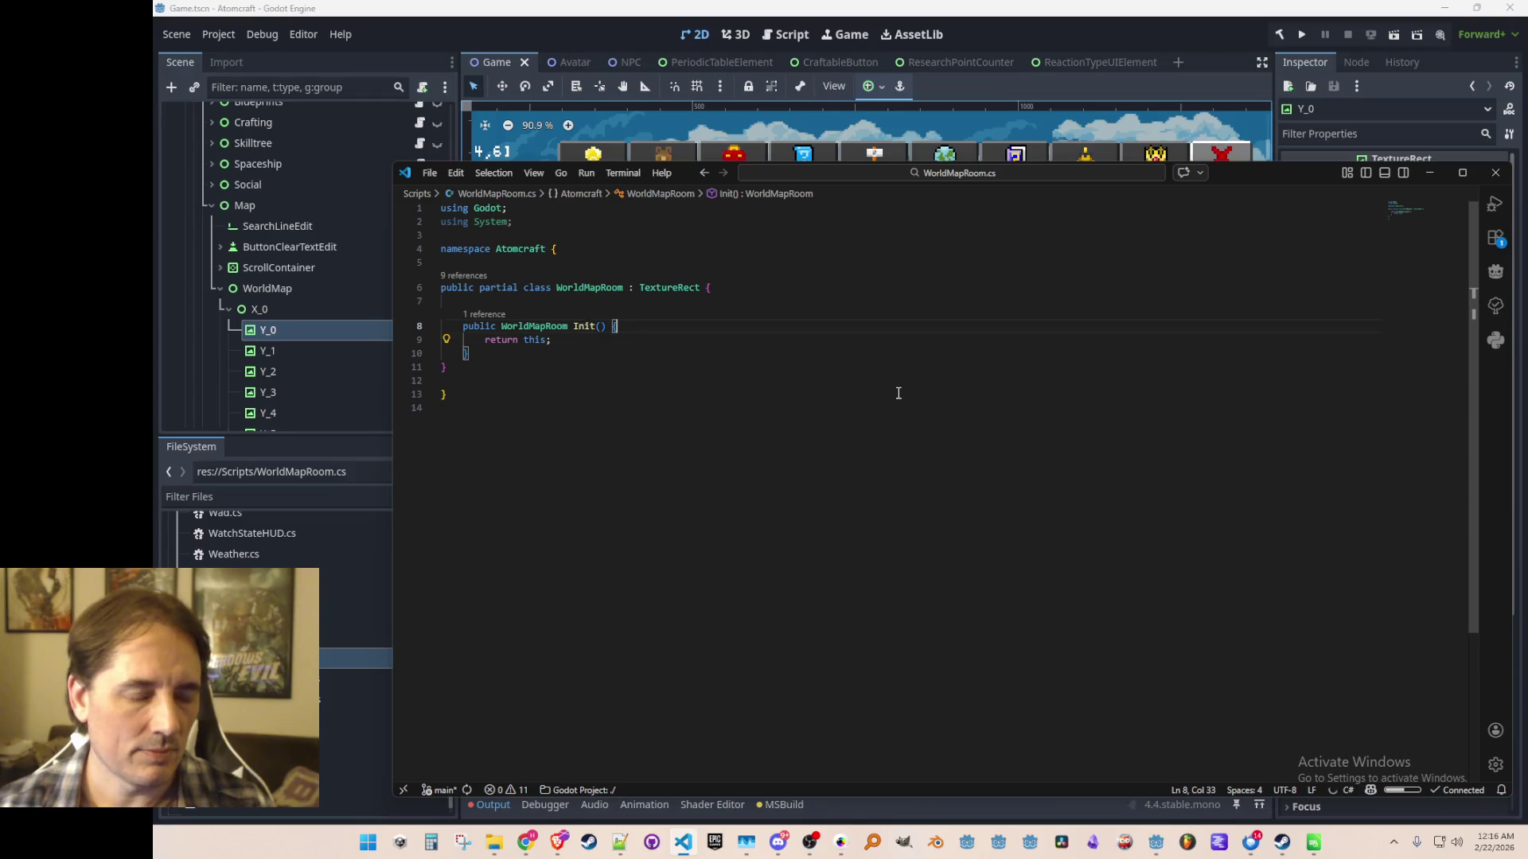
Add a Vector2I RoomCoords field and a roomCoords parameter assigned to it in Init, then save.
key(Return)
key(Up)
key(Up)
key(Return)
key(Return)
key(Up)
text(Vector2I)
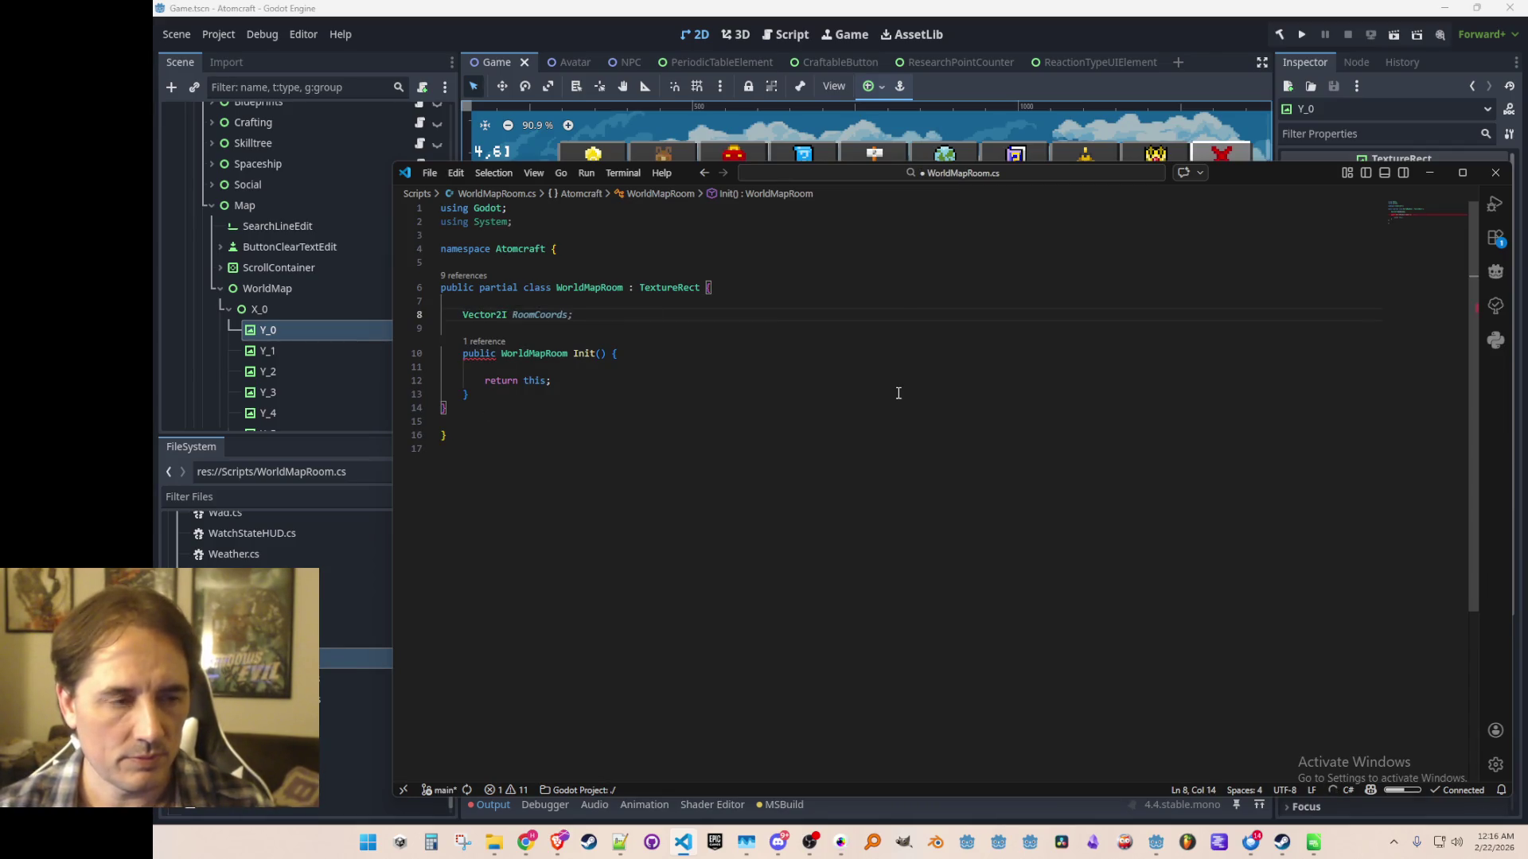
key(Tab)
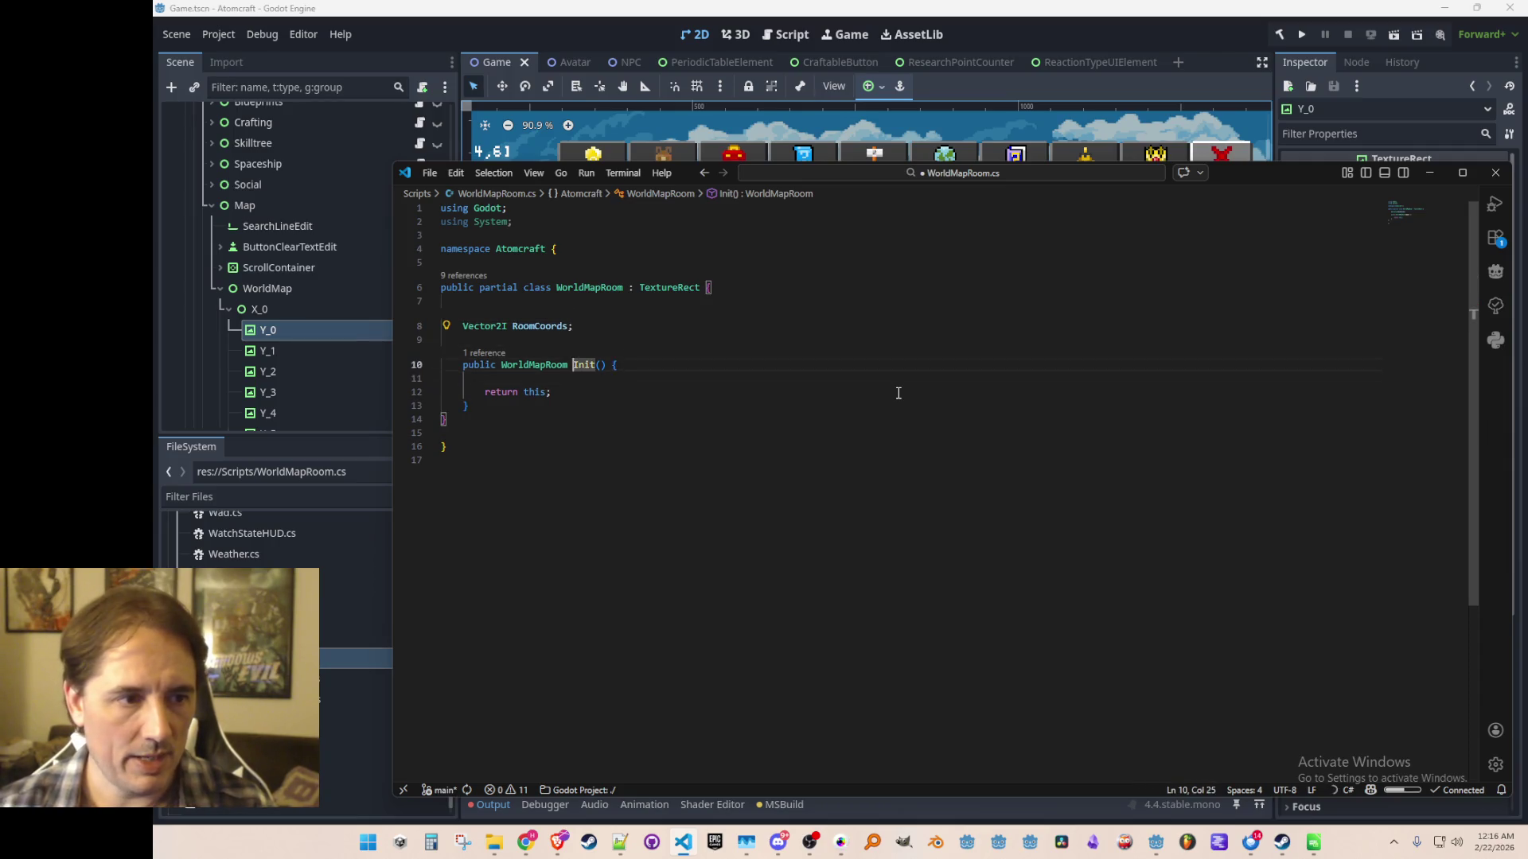
key(Tab)
key(Tab)
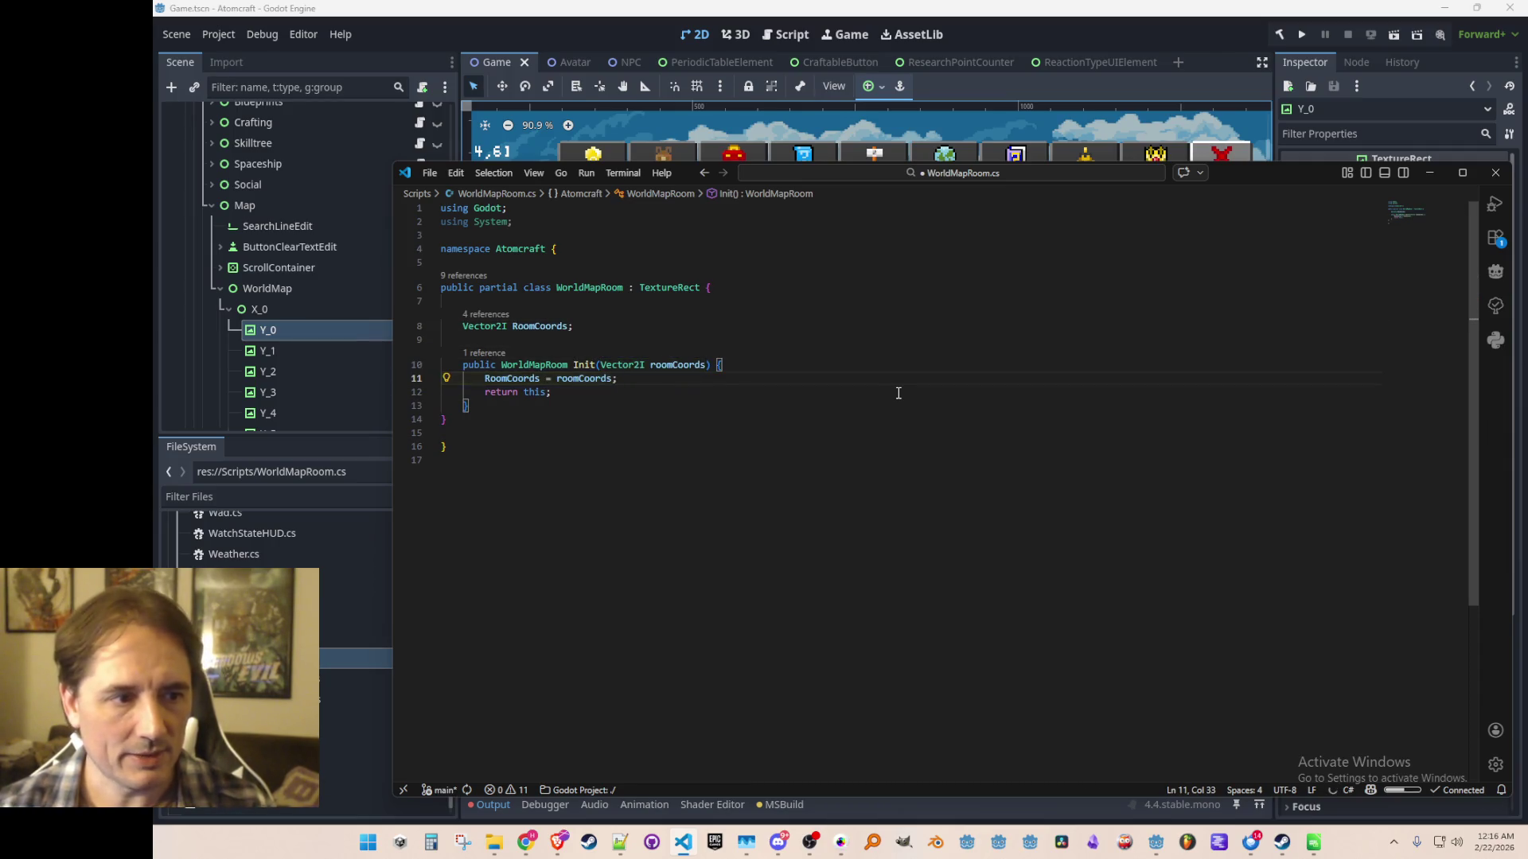
key(ctrl+s)
key(Down)
key(Down)
key(Down)
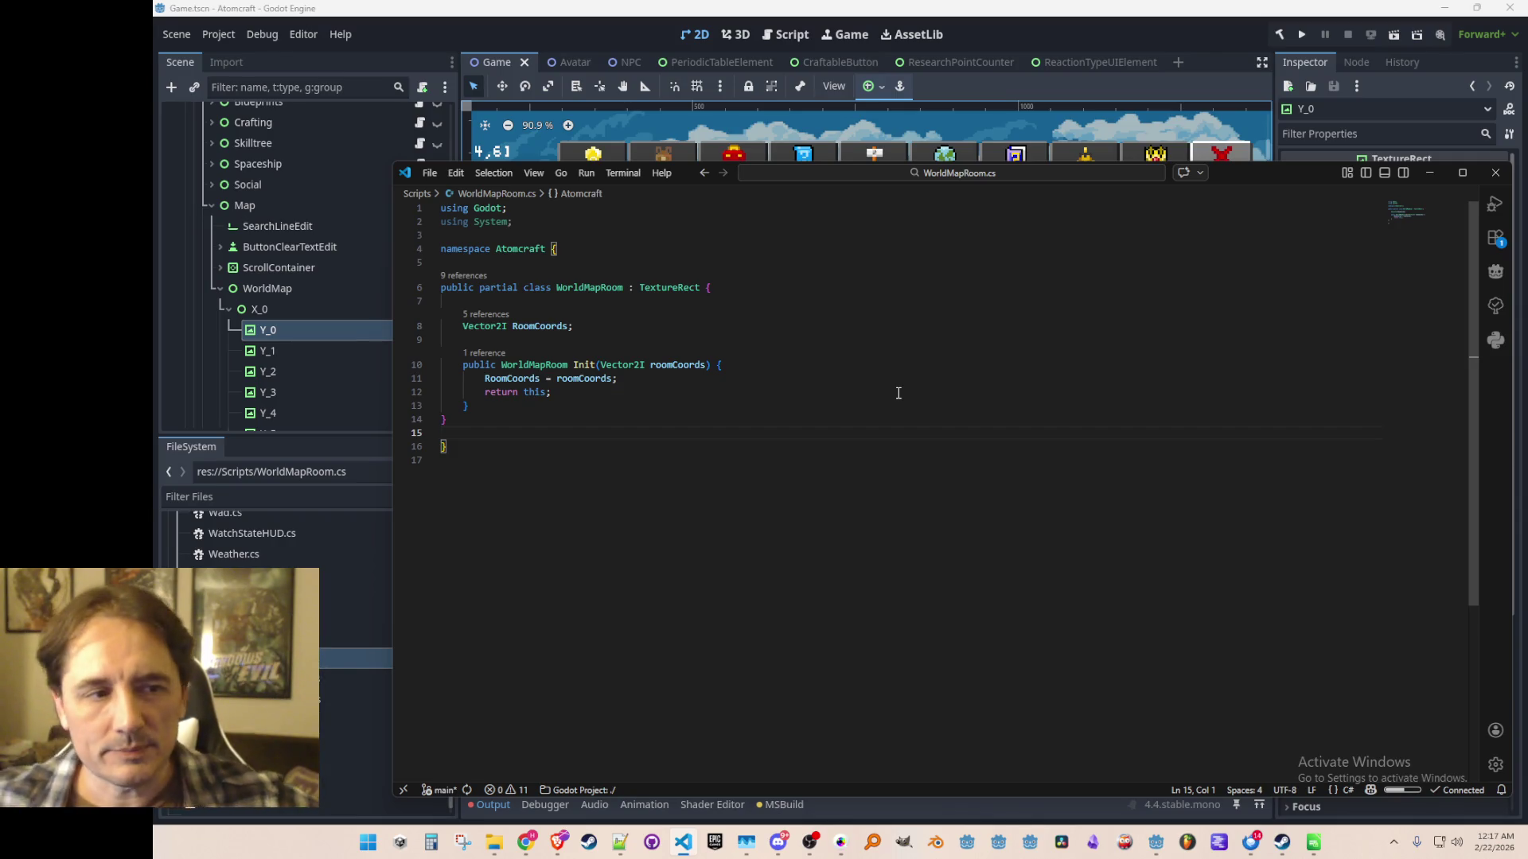
key(ctrl+z)
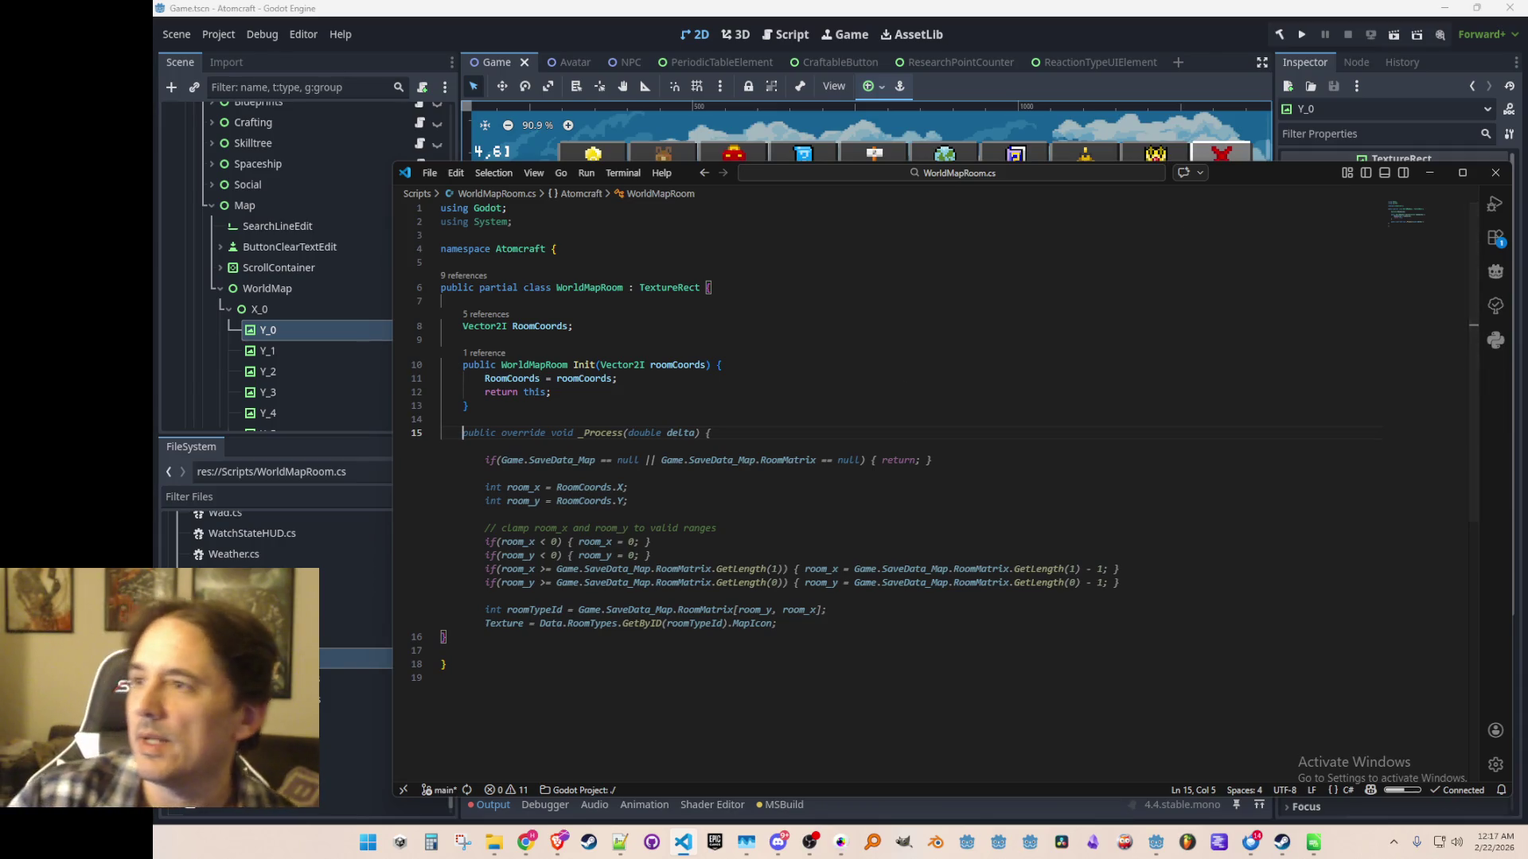
key(Escape)
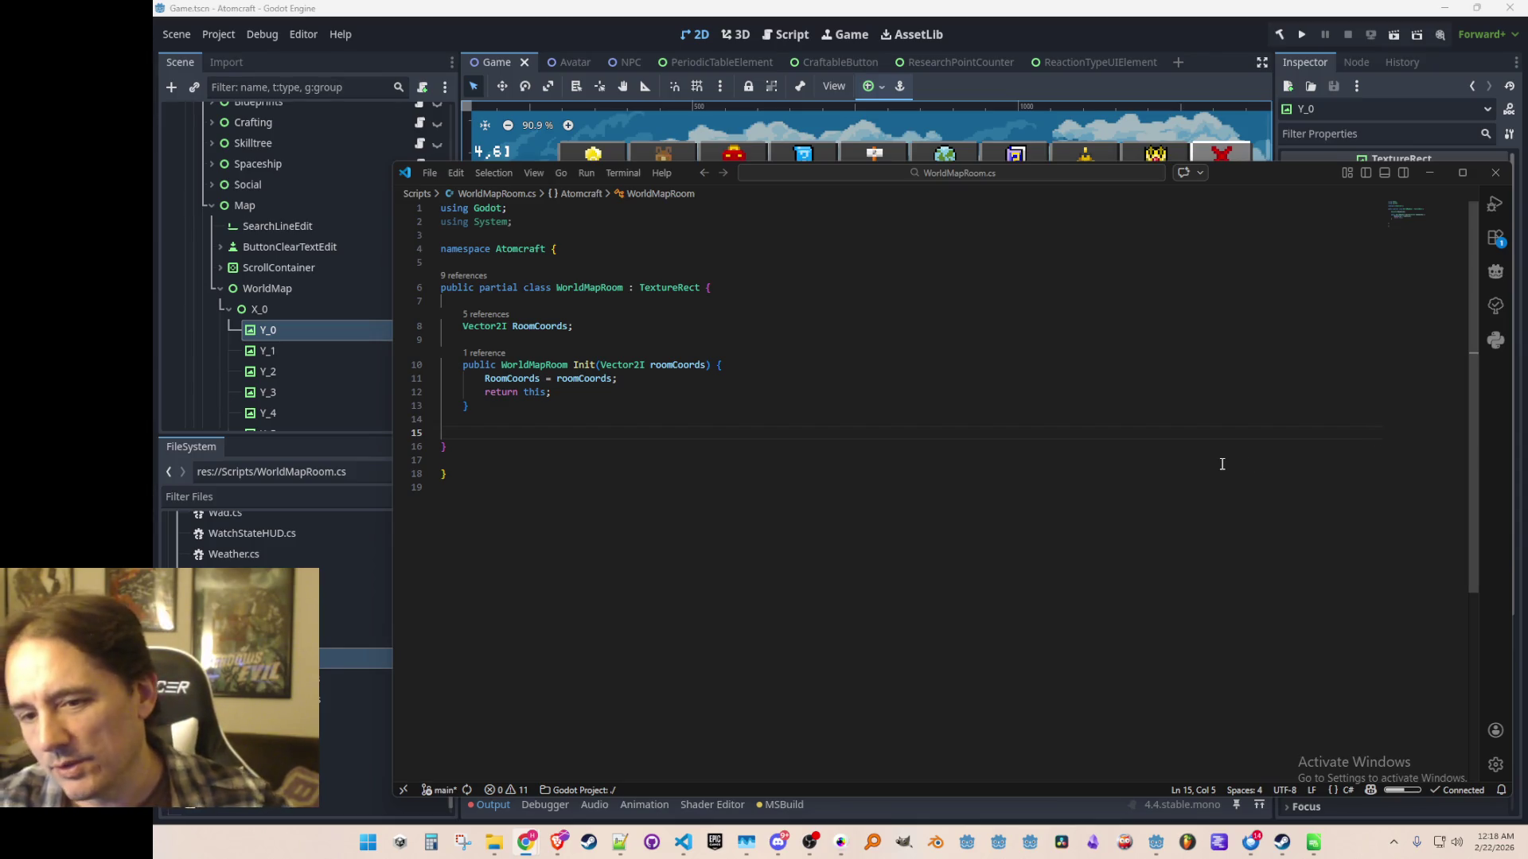
key(Up)
key(Down)
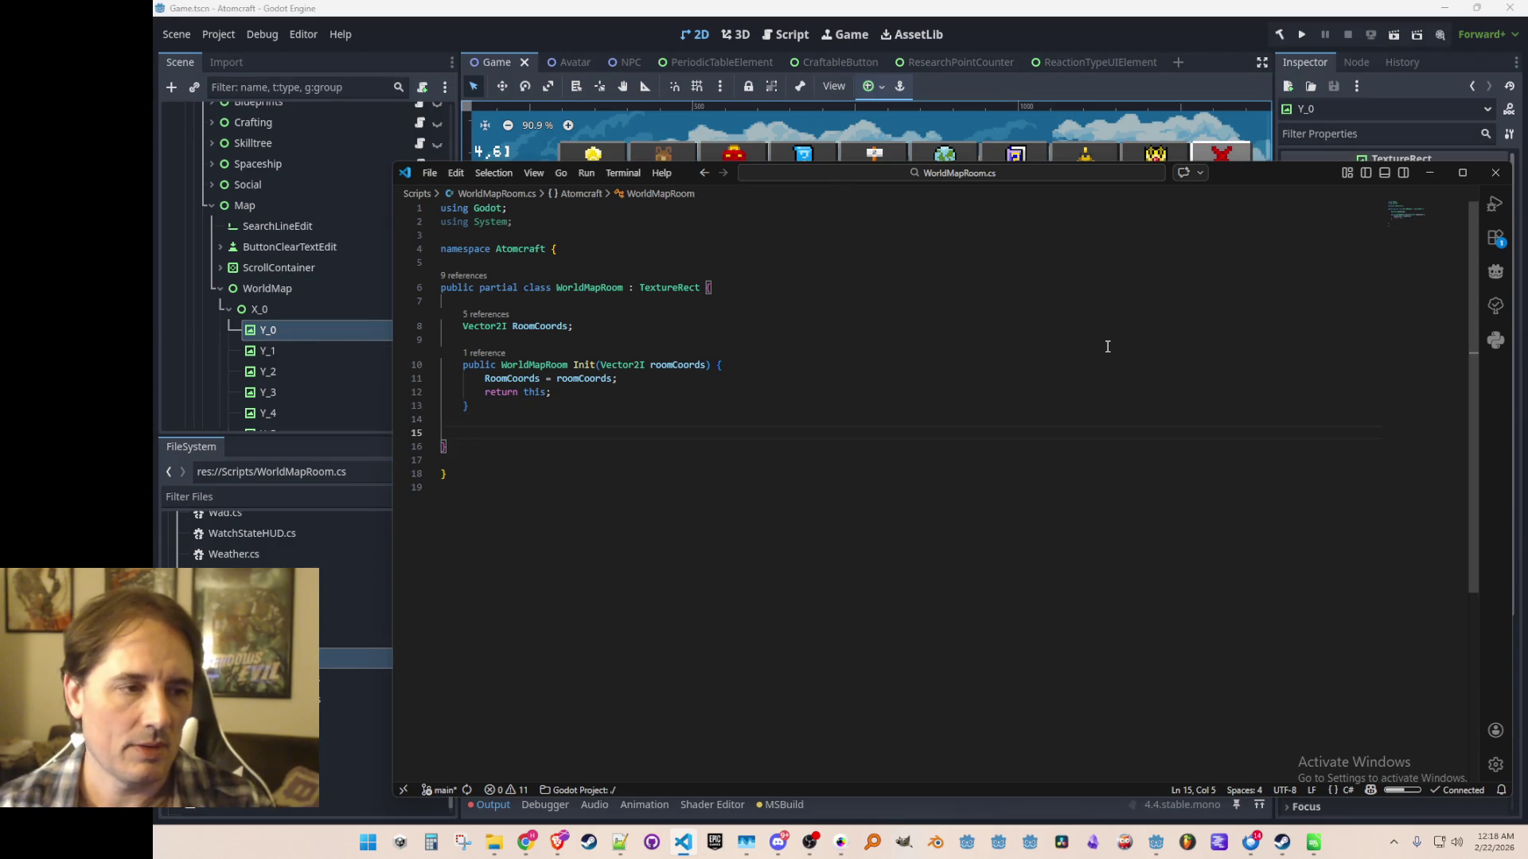
key(ctrl+p)
Open Gameplay.cs and search it for 'Terrain' to reach UpdateTerrain.
text(Gameplay)
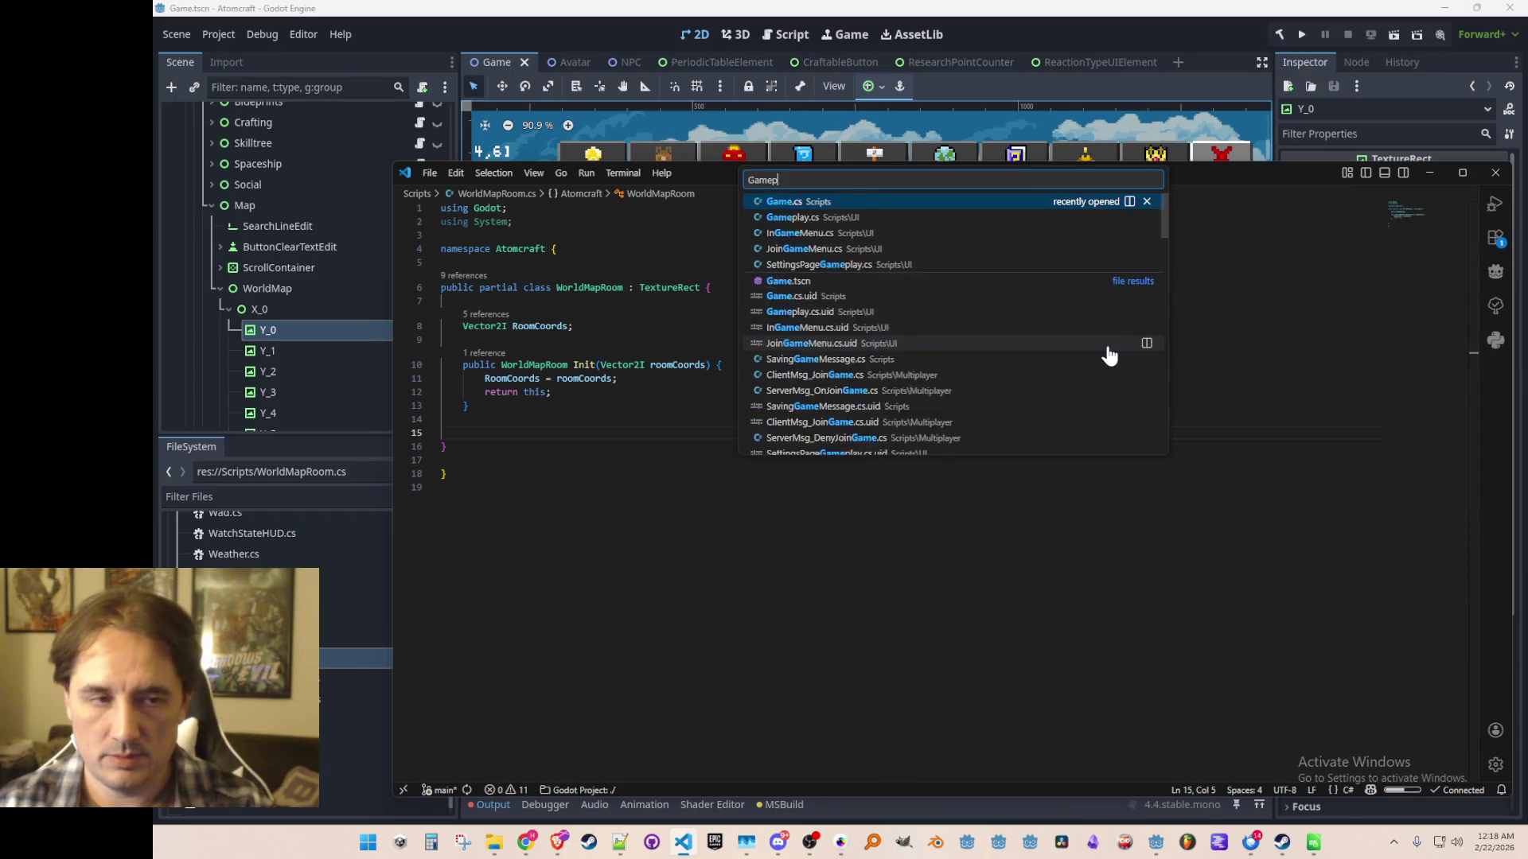
click(1013, 205)
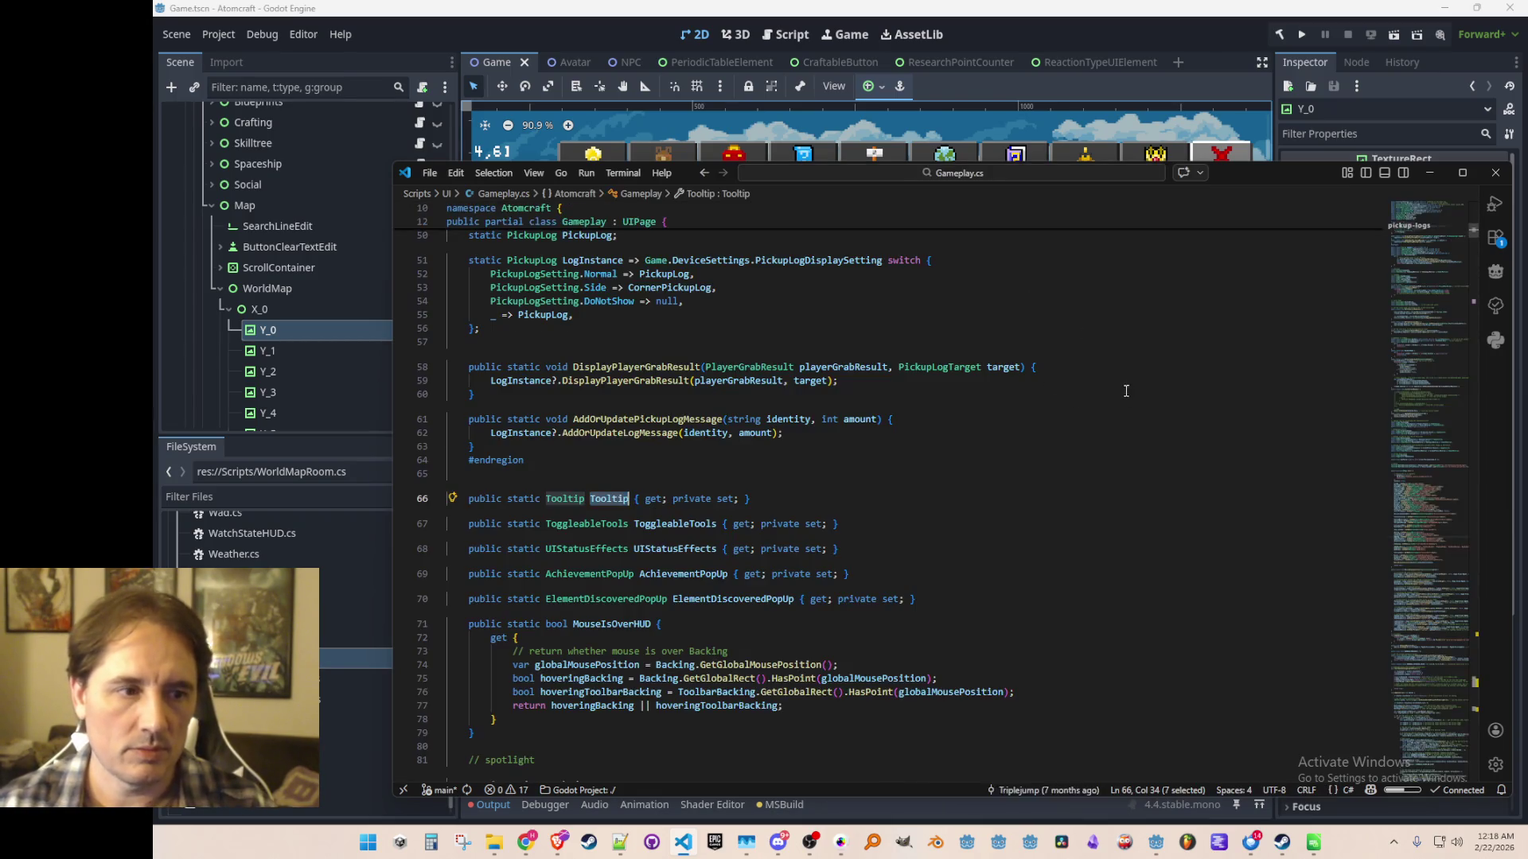
key(ctrl+f)
text(Terrain)
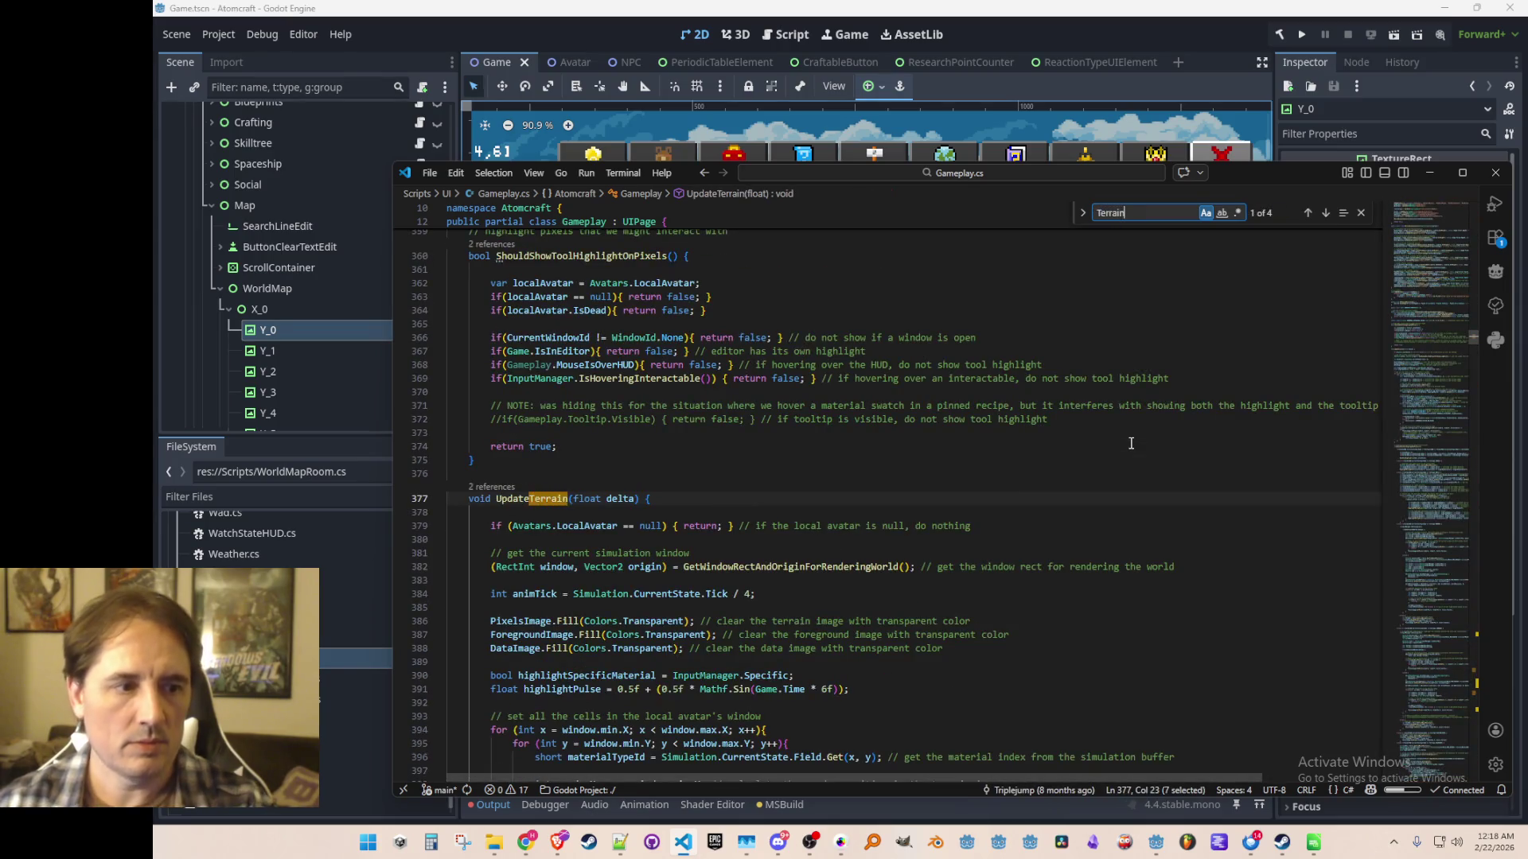
key(Escape)
Scroll to the SetPixel lines and select the DataImage and PixelsImage references.
scroll(1143, 416, down, 9)
scroll(1034, 426, up, 4)
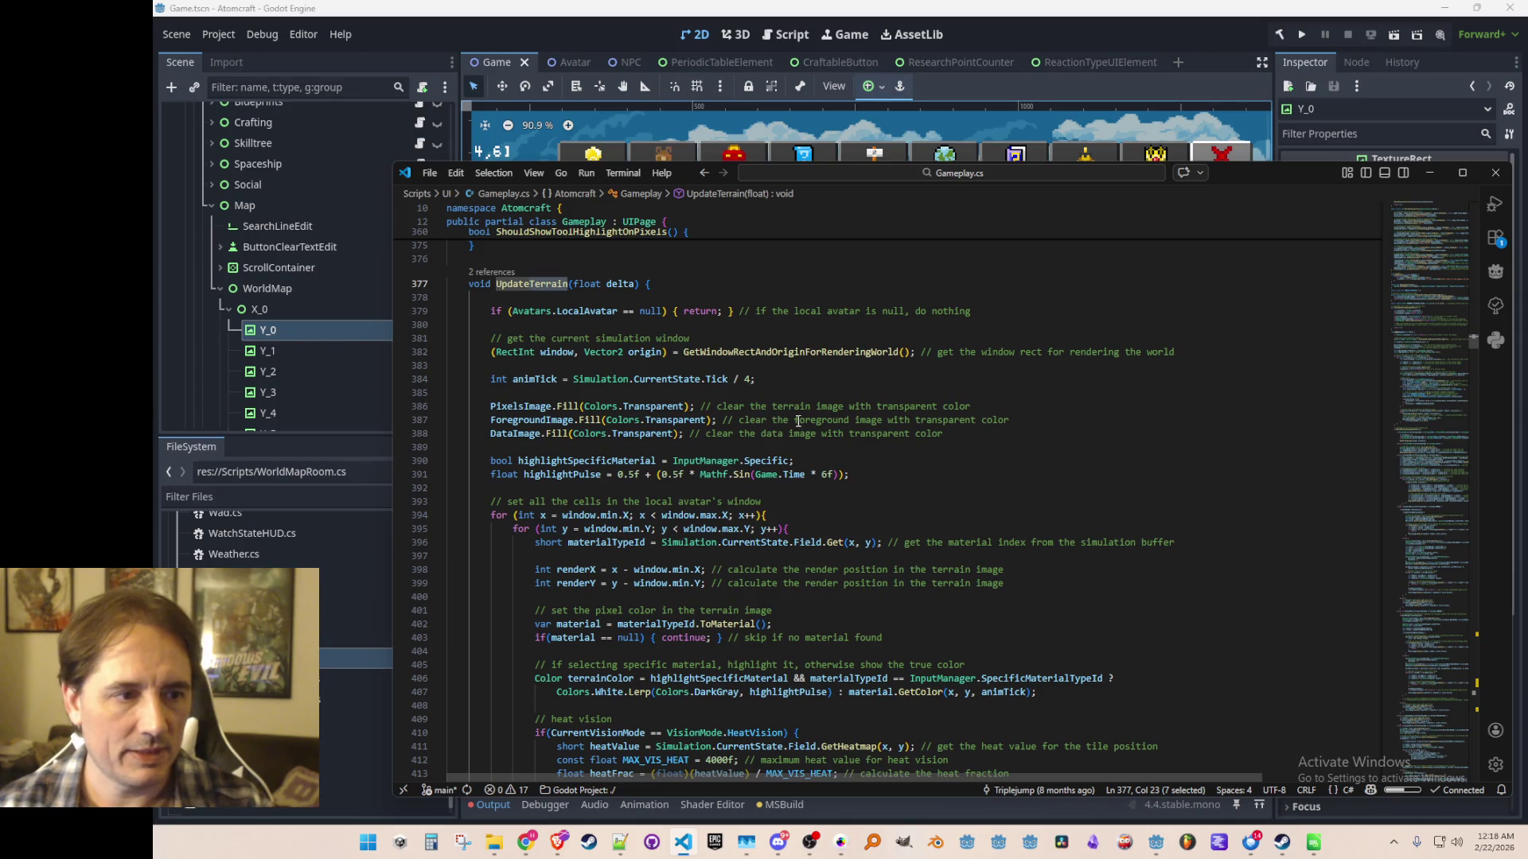
scroll(692, 617, down, 5)
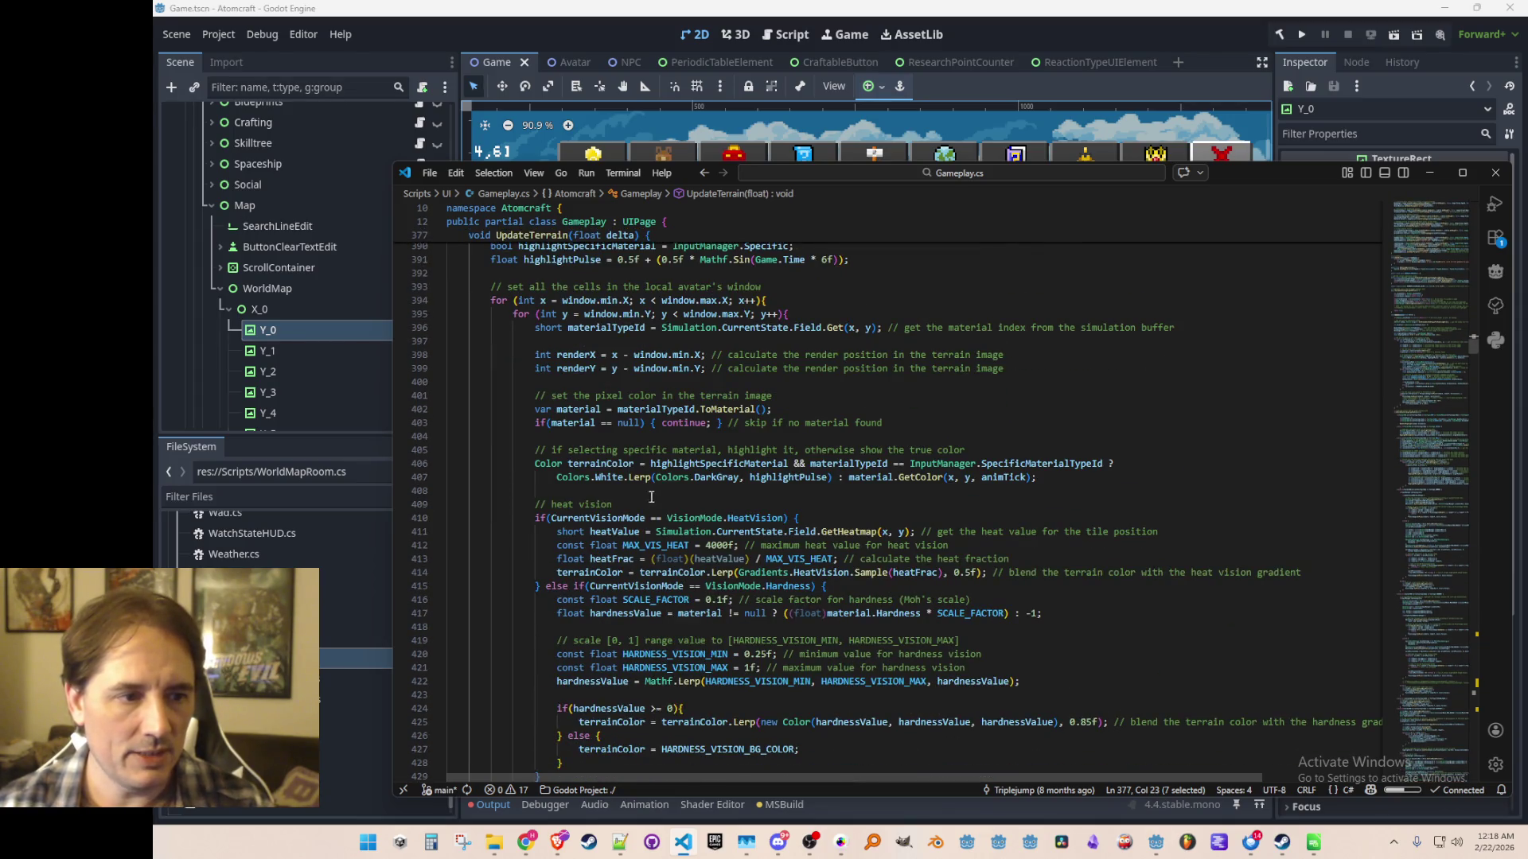
scroll(685, 513, down, 5)
scroll(687, 501, down, 3)
scroll(687, 500, down, 8)
scroll(622, 360, down, 6)
scroll(607, 358, up, 8)
scroll(606, 358, up, 2)
double_click(586, 429)
scroll(592, 404, up, 1)
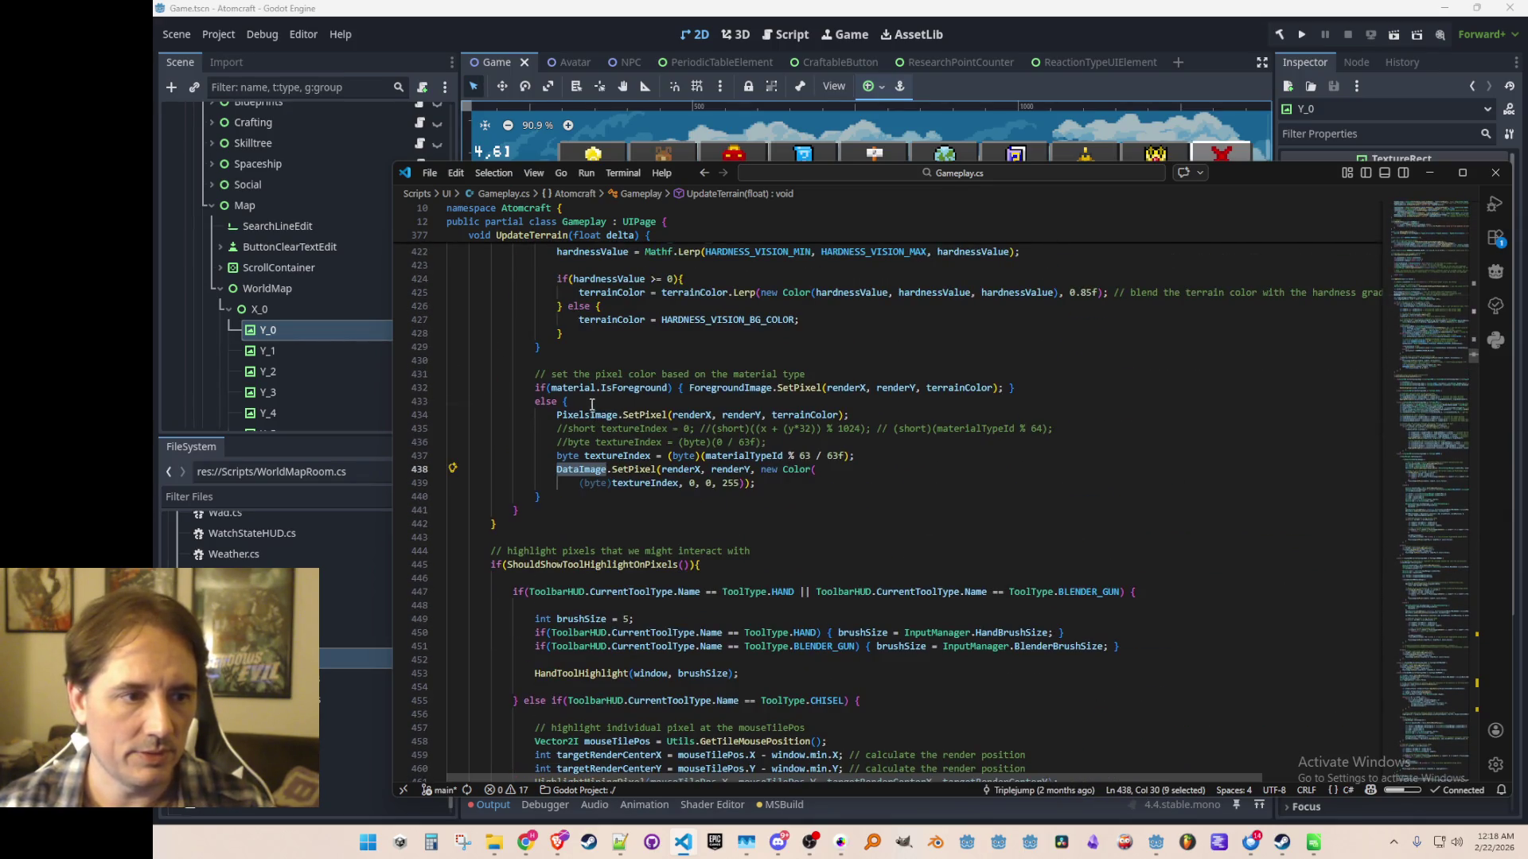
click(592, 410)
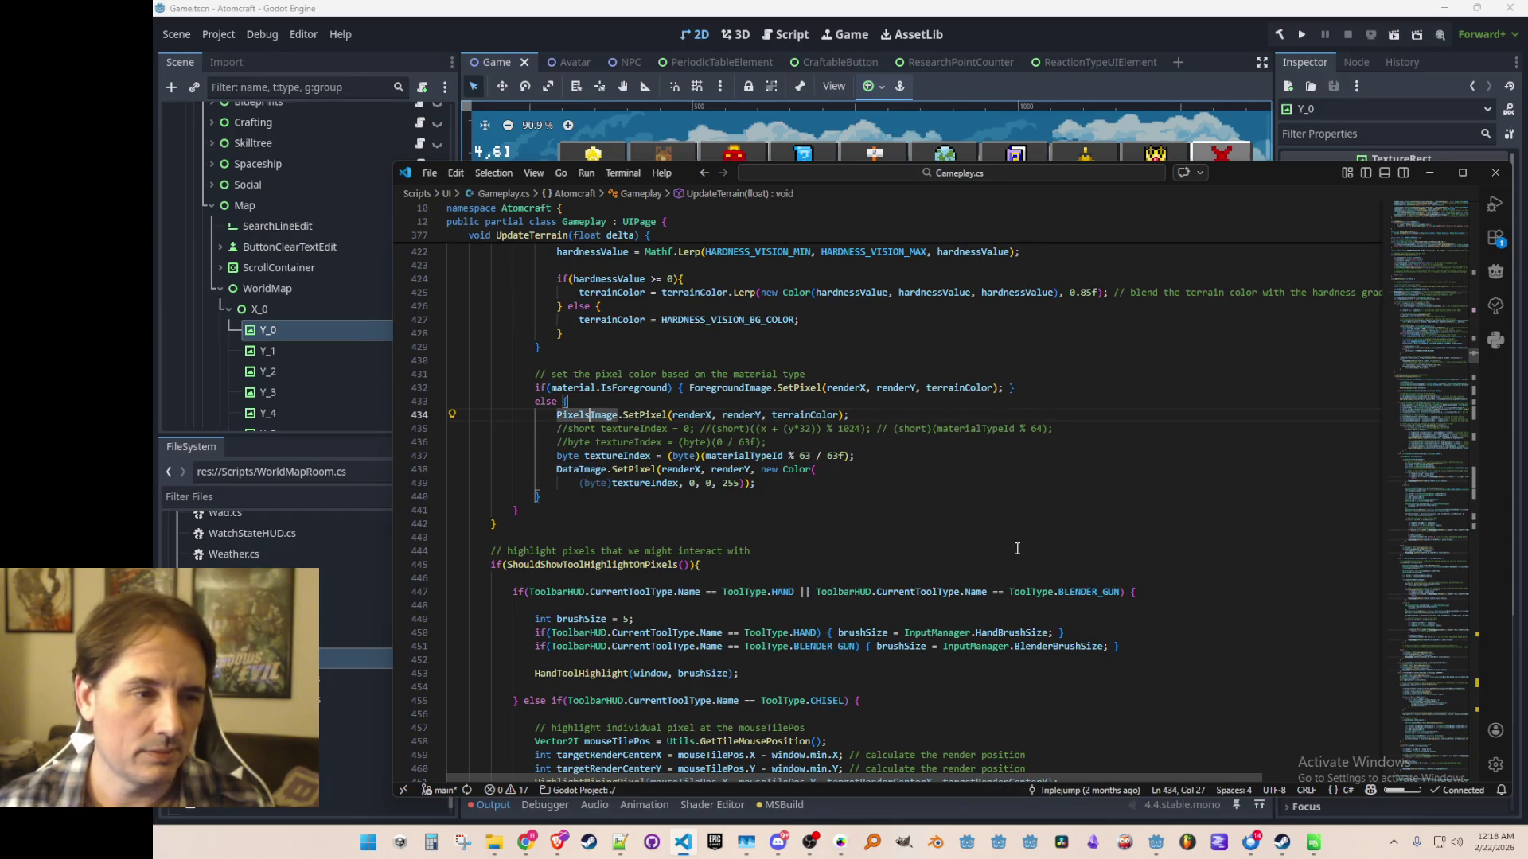
key(ctrl+d)
key(ctrl+f)
key(Return)
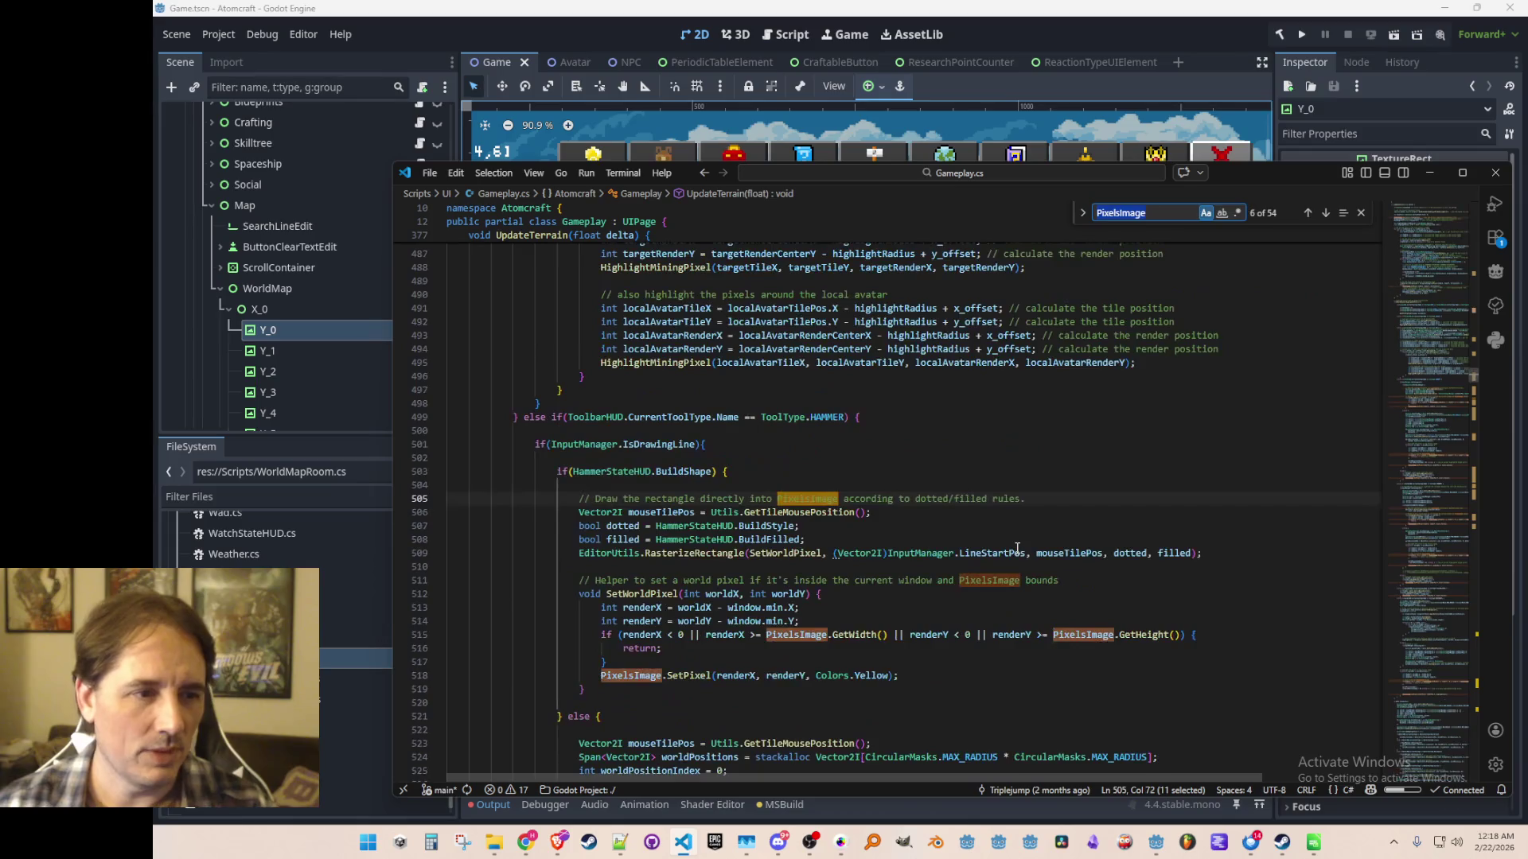
key(Return)
key(Return)
key(Return)
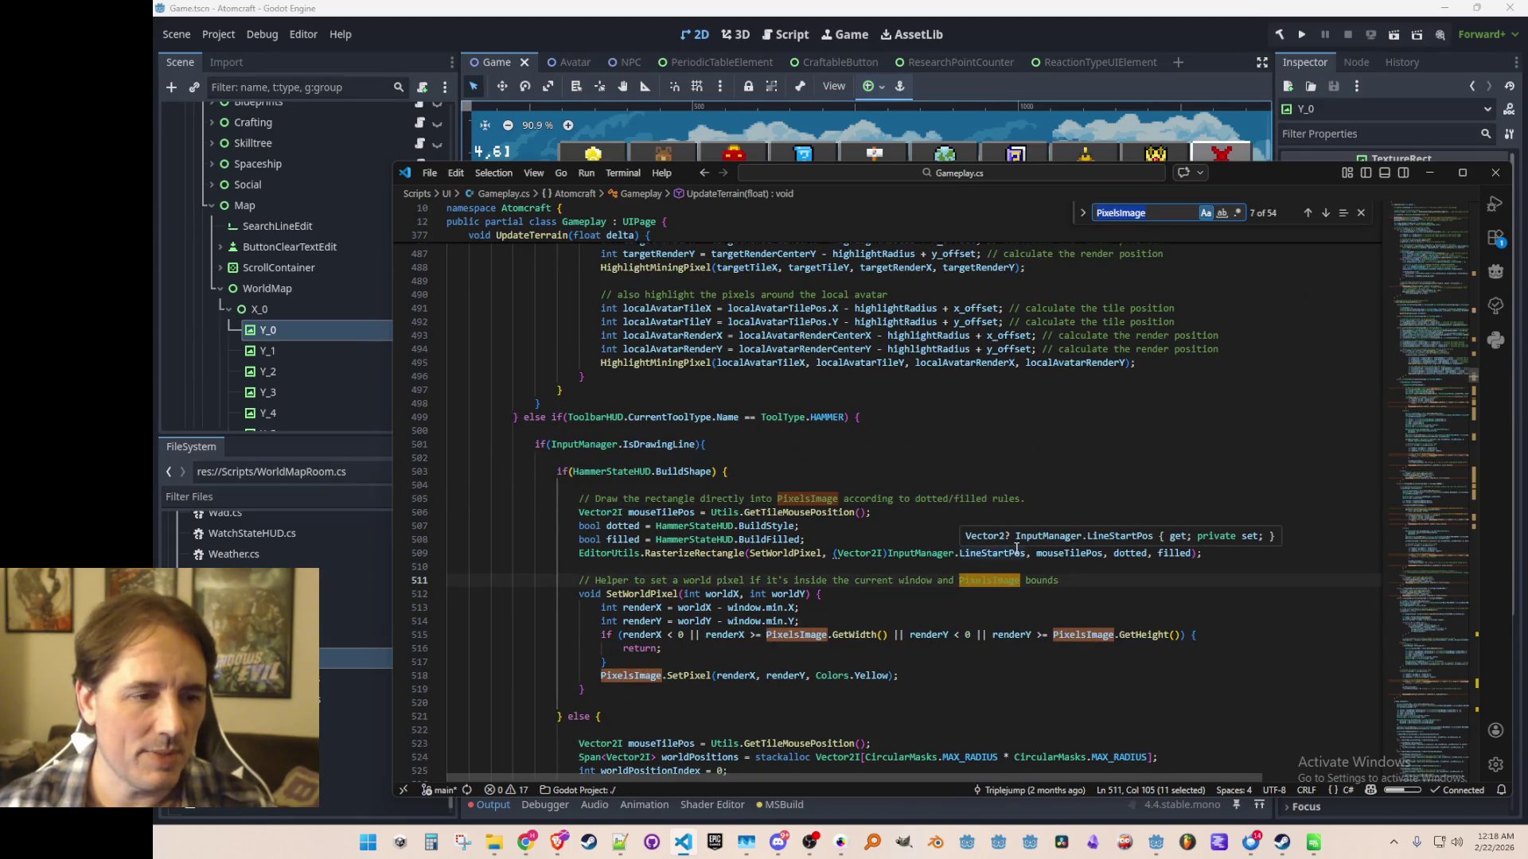
key(Return)
key(Return)
key(Return)
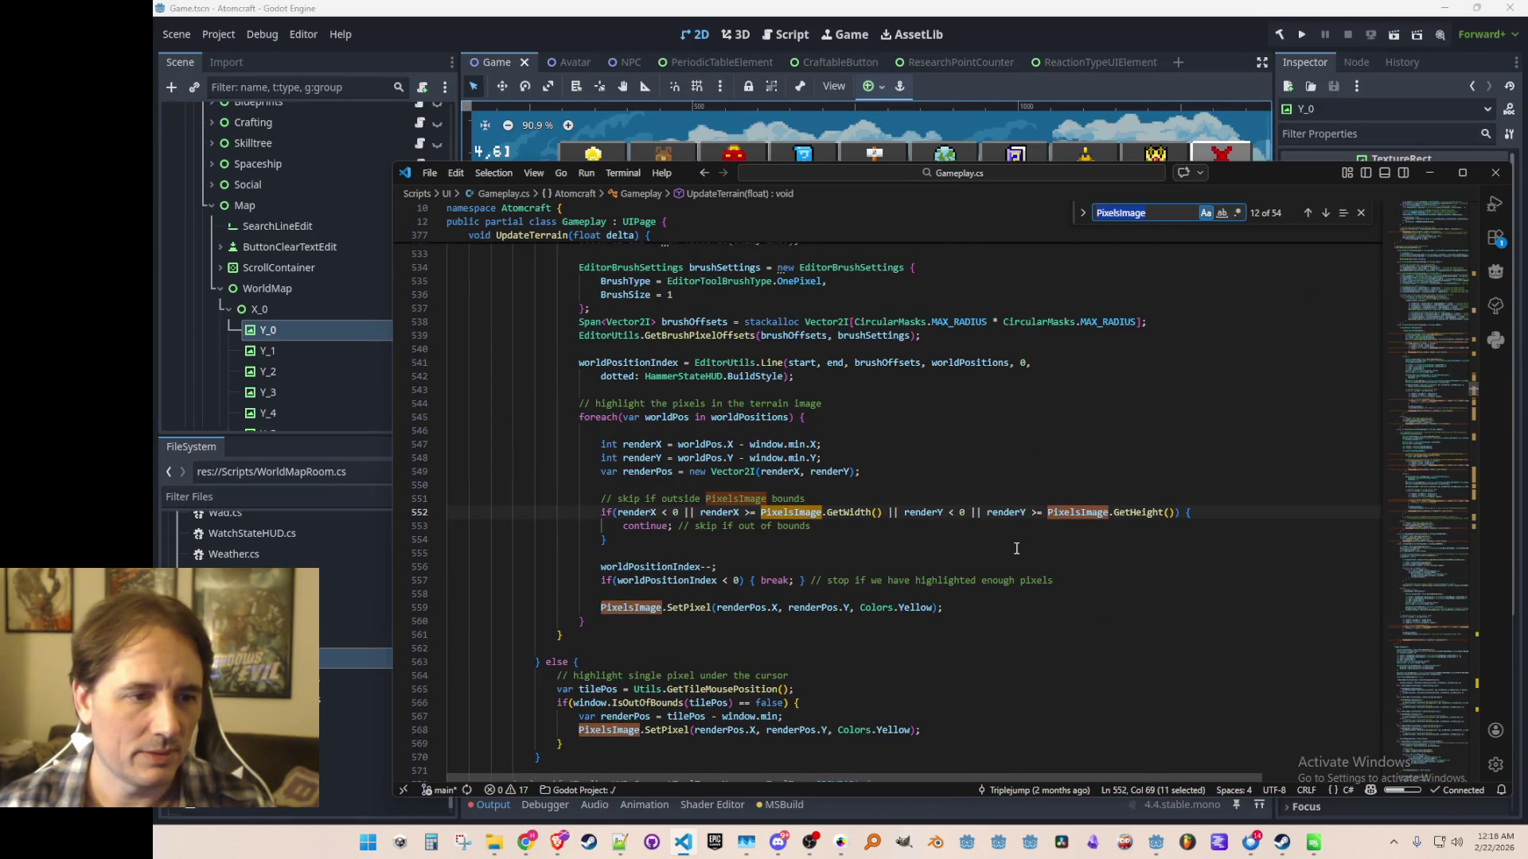
key(Return)
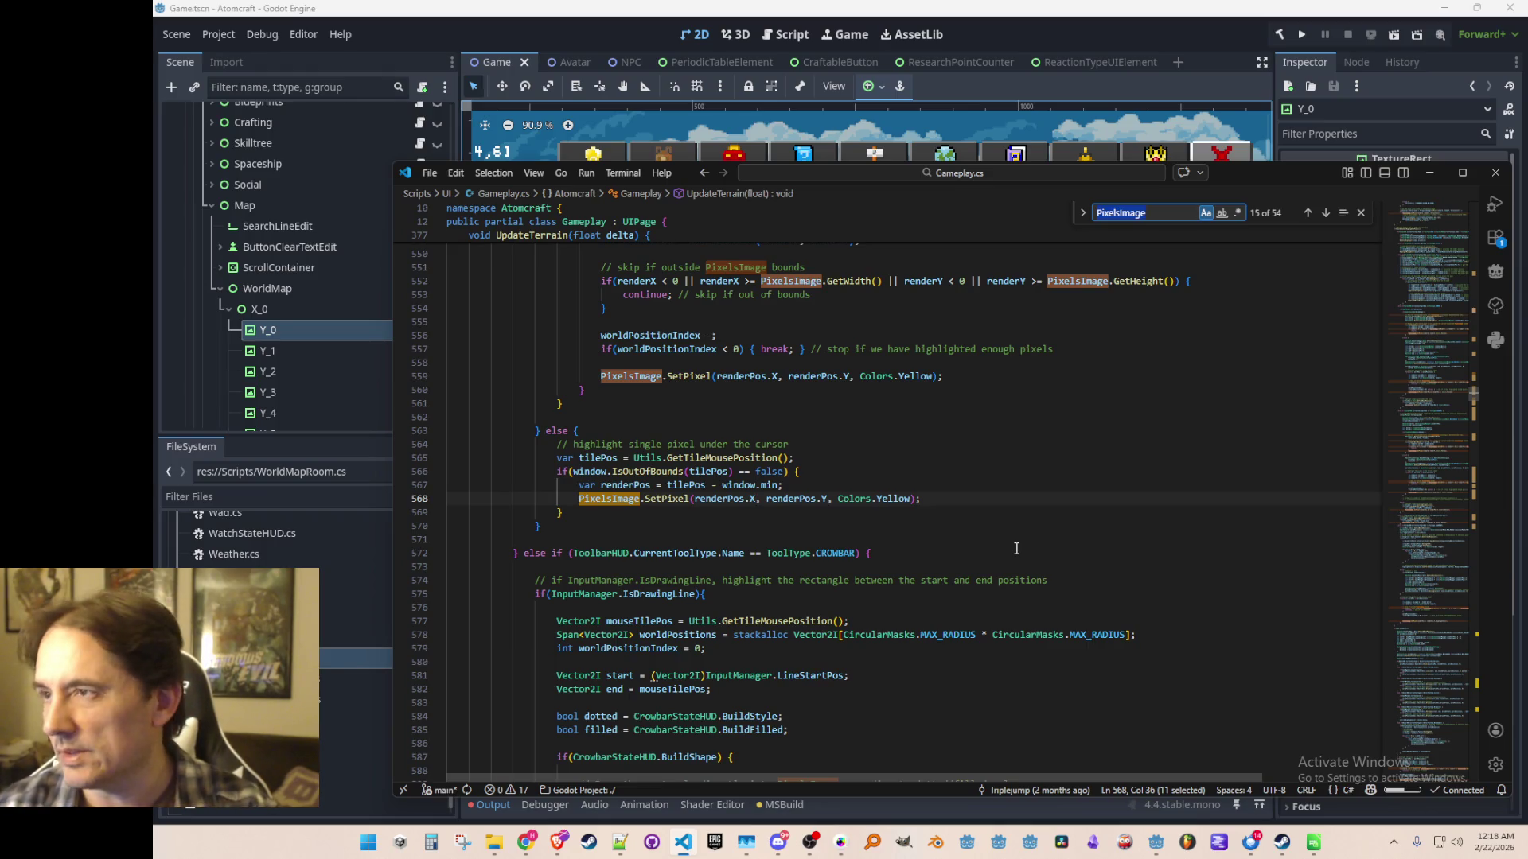
key(alt+Left)
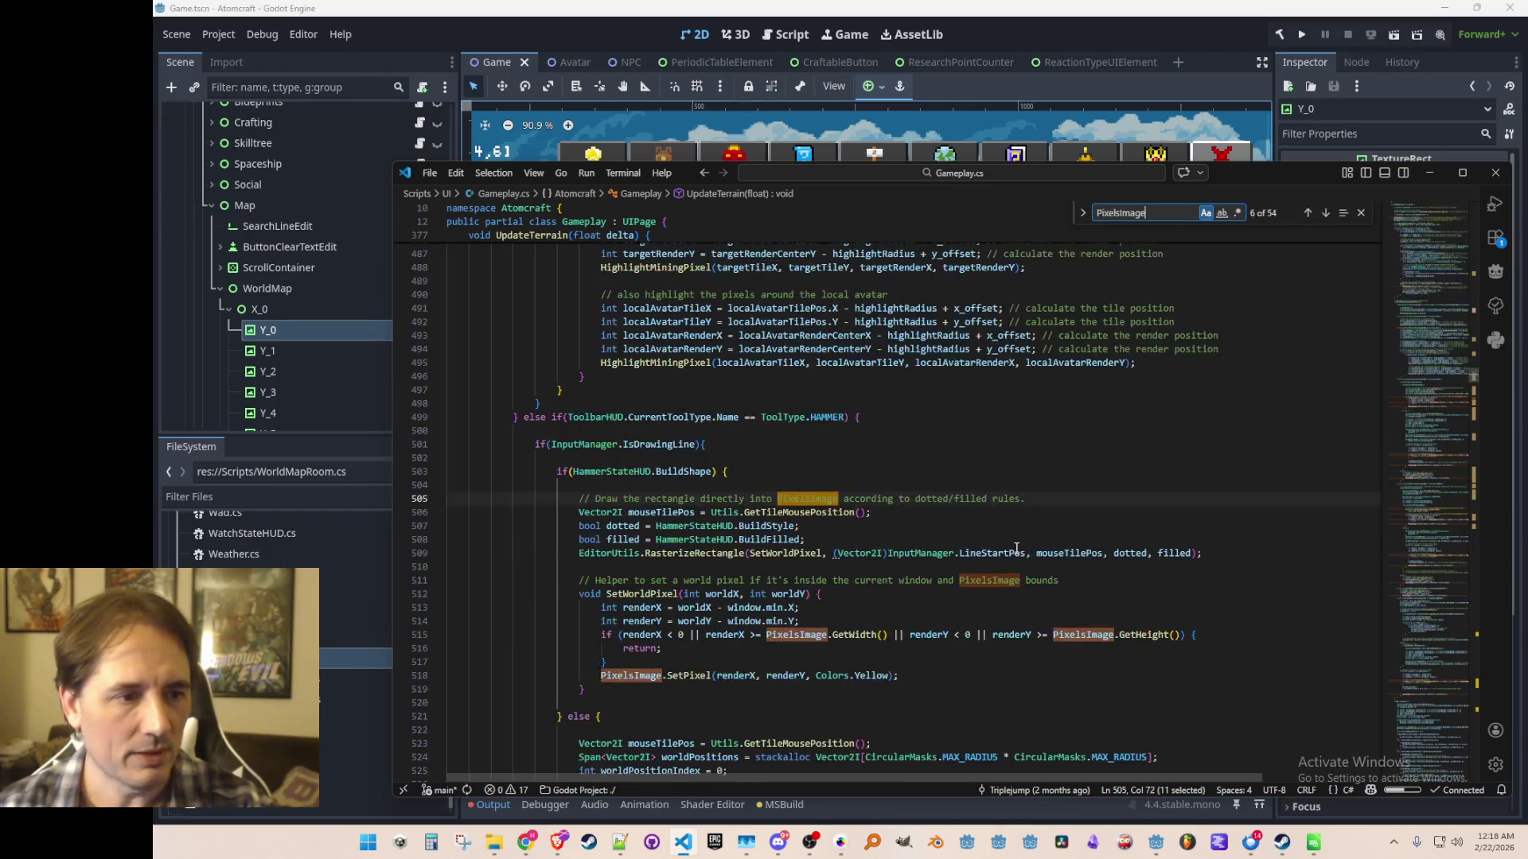
key(Escape)
key(Down)
key(Down)
key(Down)
key(Home)
key(ctrl+shift+Right)
key(ctrl+f)
key(Return)
key(Return)
key(Return)
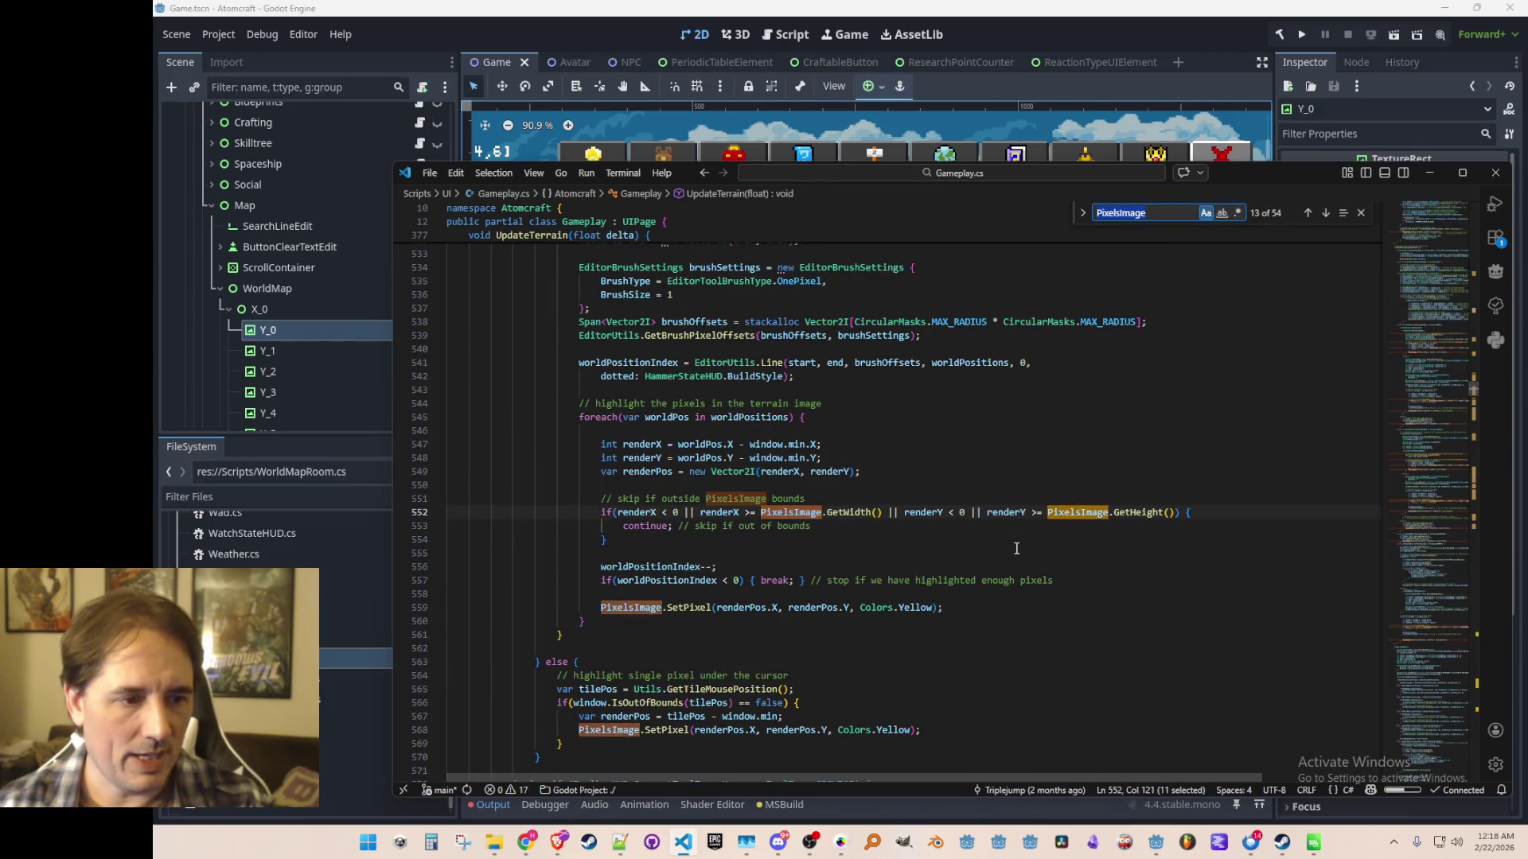
key(Return)
key(Return)
key(Return)
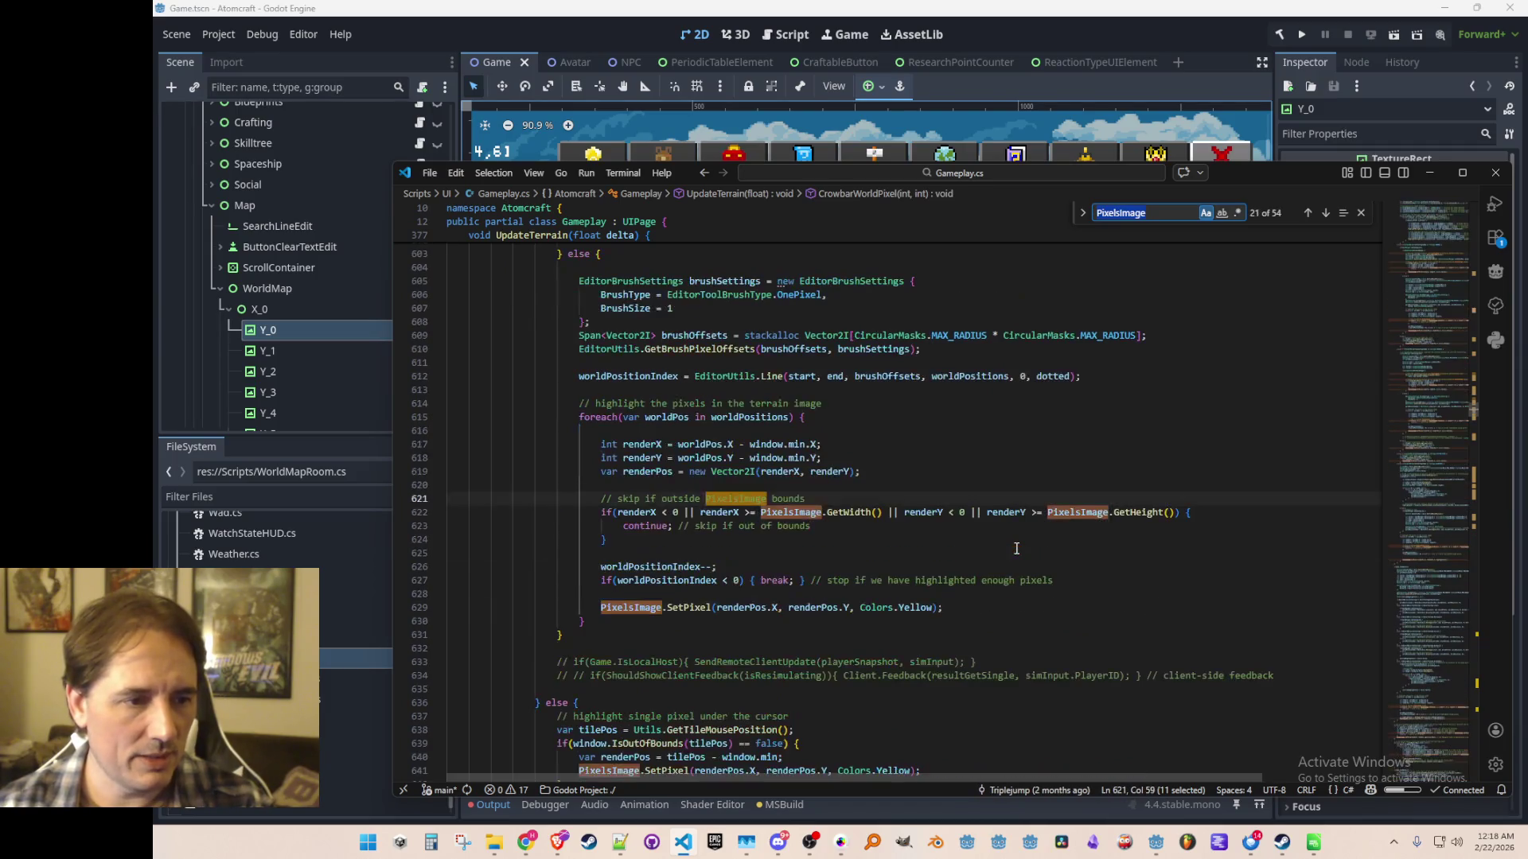
key(Escape)
key(shift+F3)
key(shift+F3)
key(shift+F3)
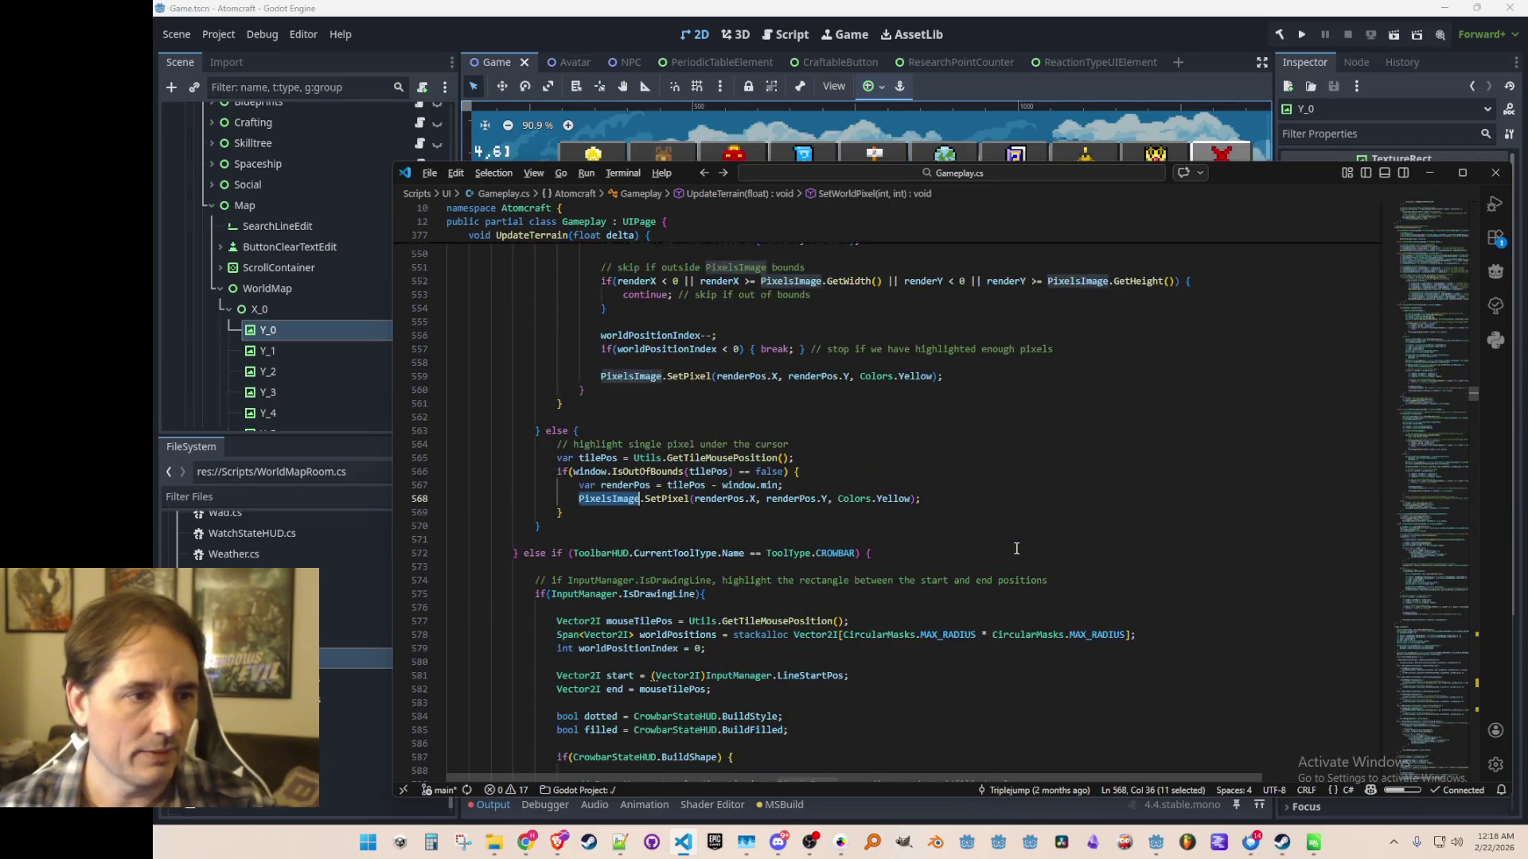
key(shift+F3)
key(shift+F3)
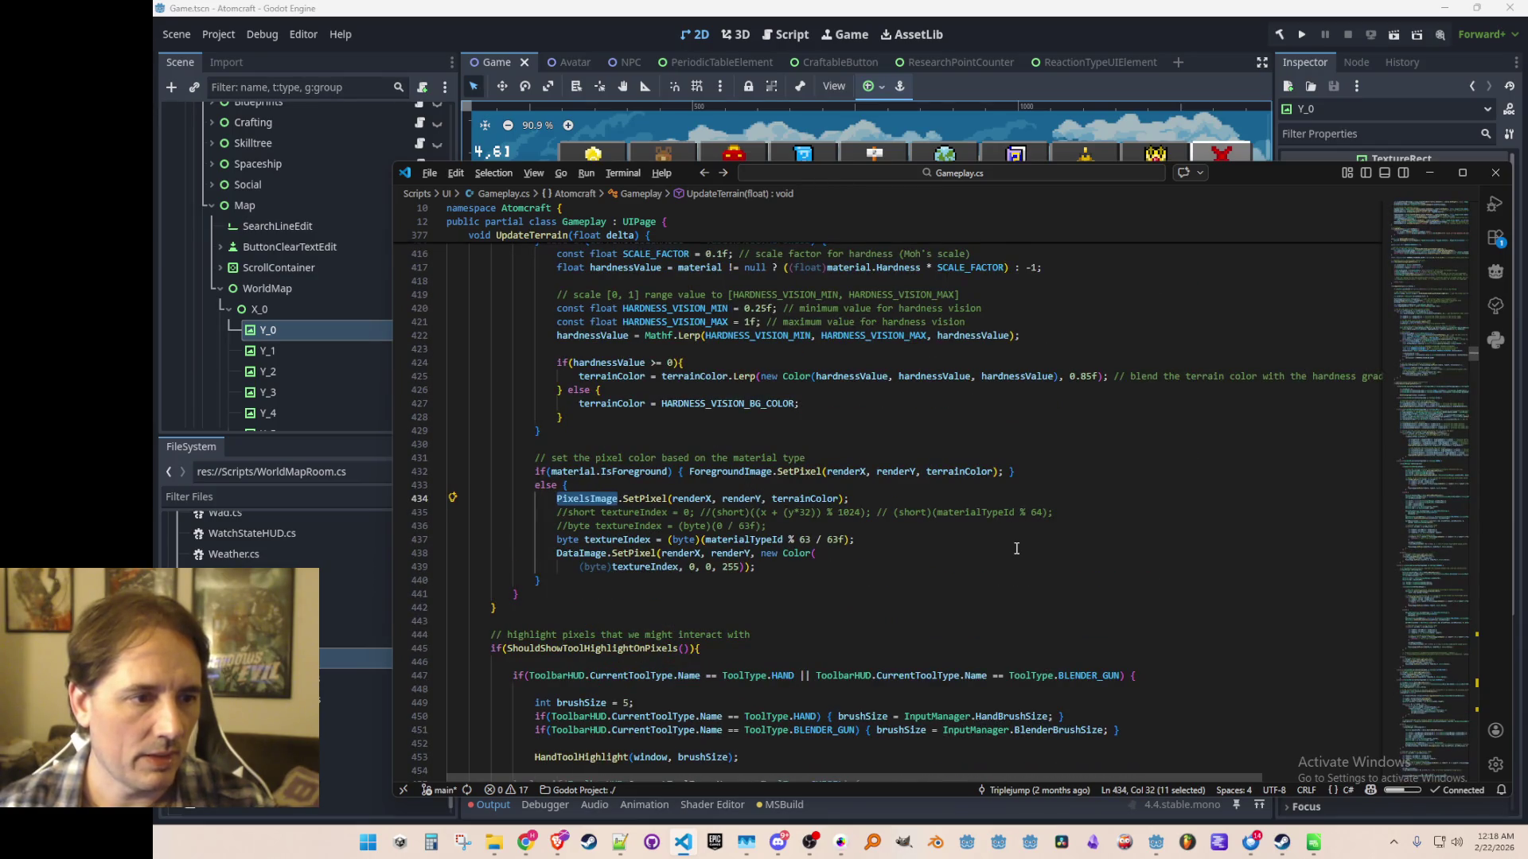
key(shift+F3)
key(F3)
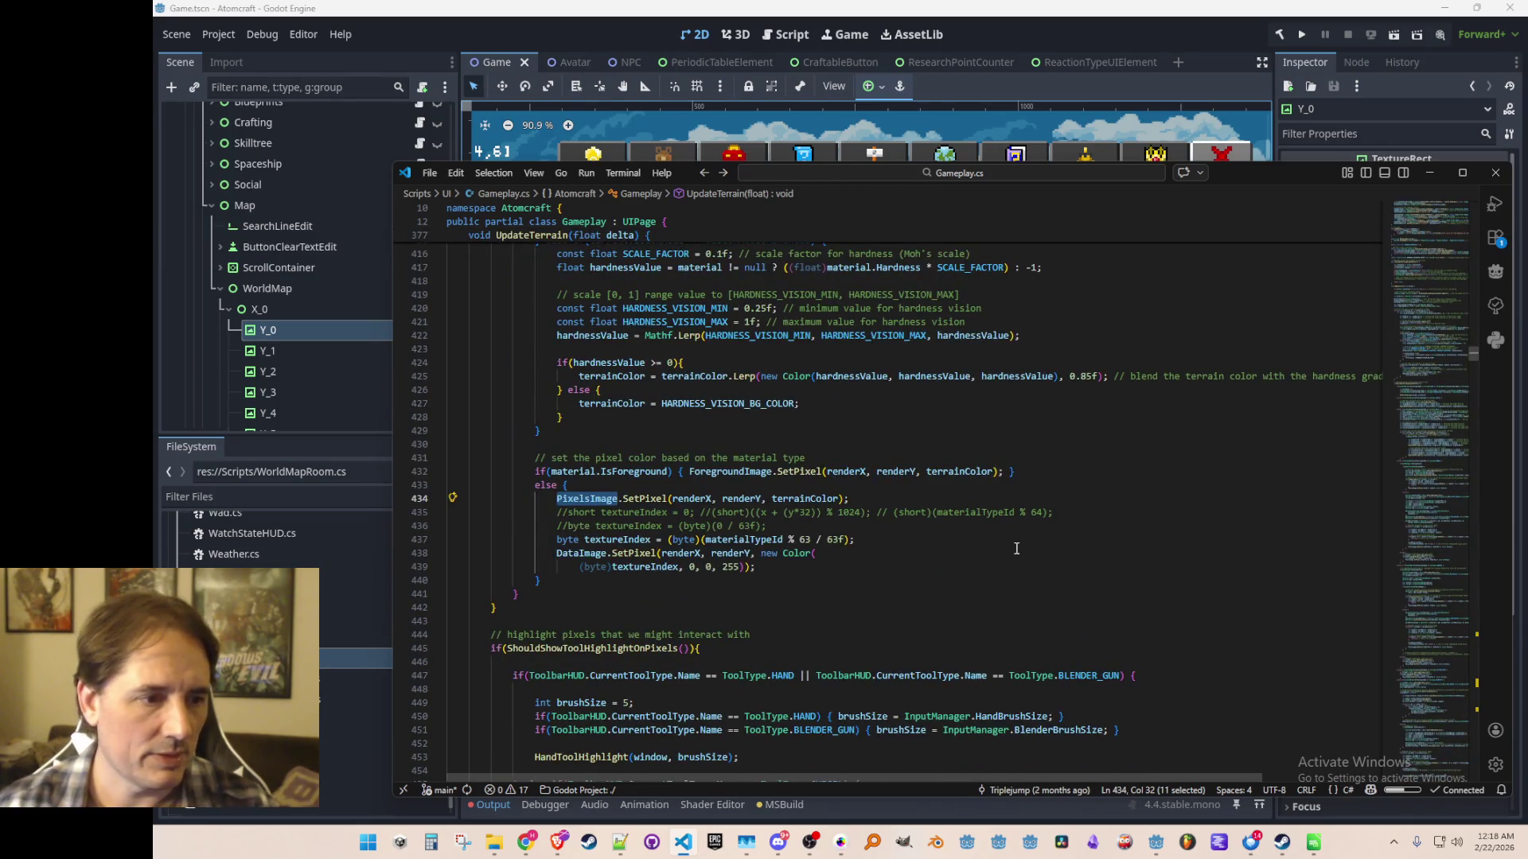
scroll(910, 532, up, 4)
scroll(910, 532, up, 8)
scroll(538, 456, down, 13)
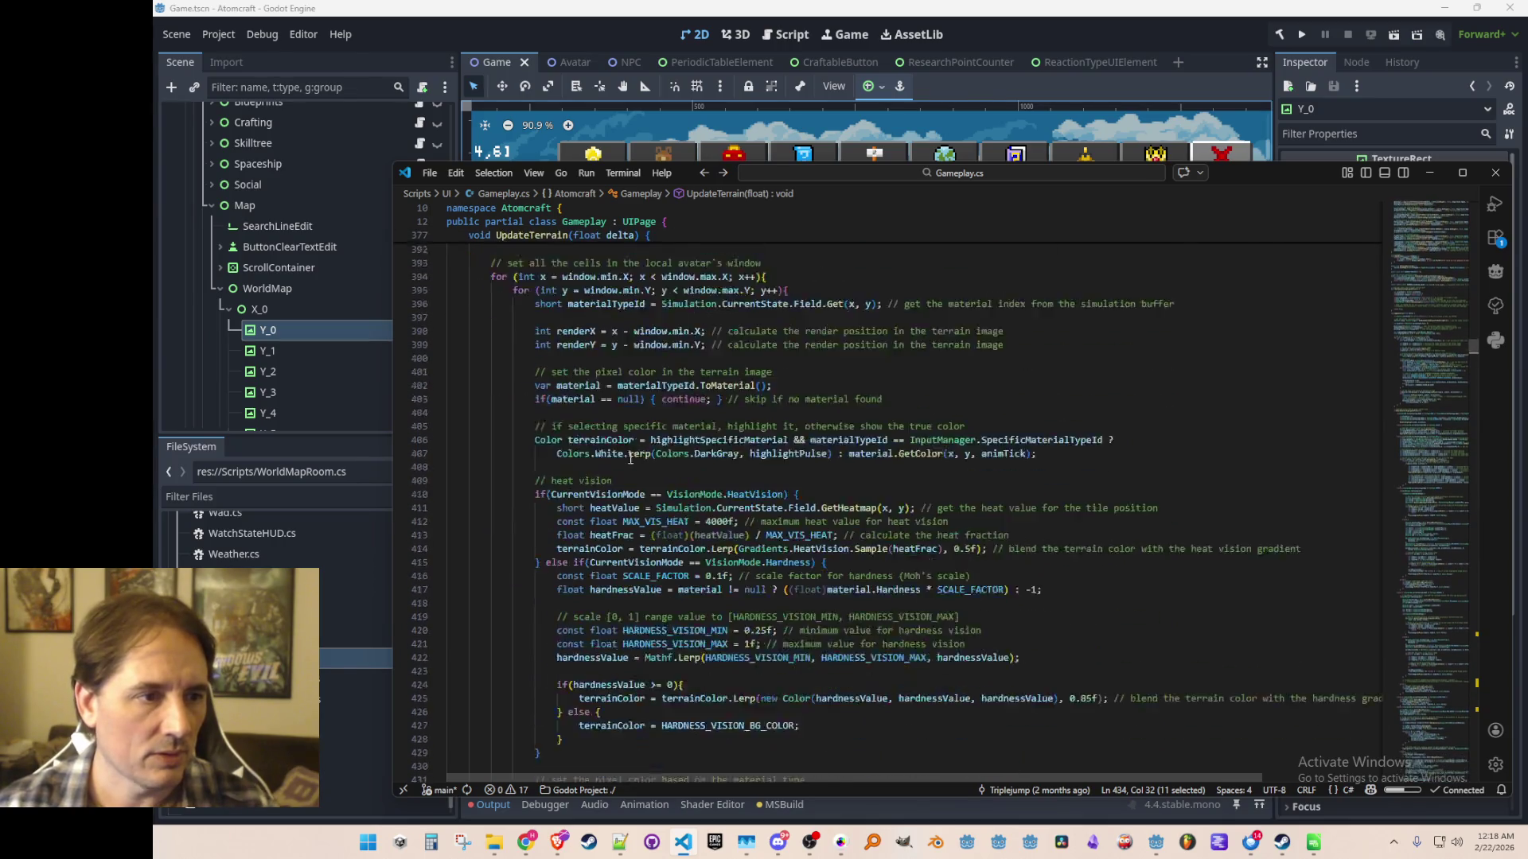
Fold the tool-highlight, editor, GridParticles, GridMasks and room-edge blocks in UpdateTerrain.
scroll(538, 456, down, 6)
click(437, 398)
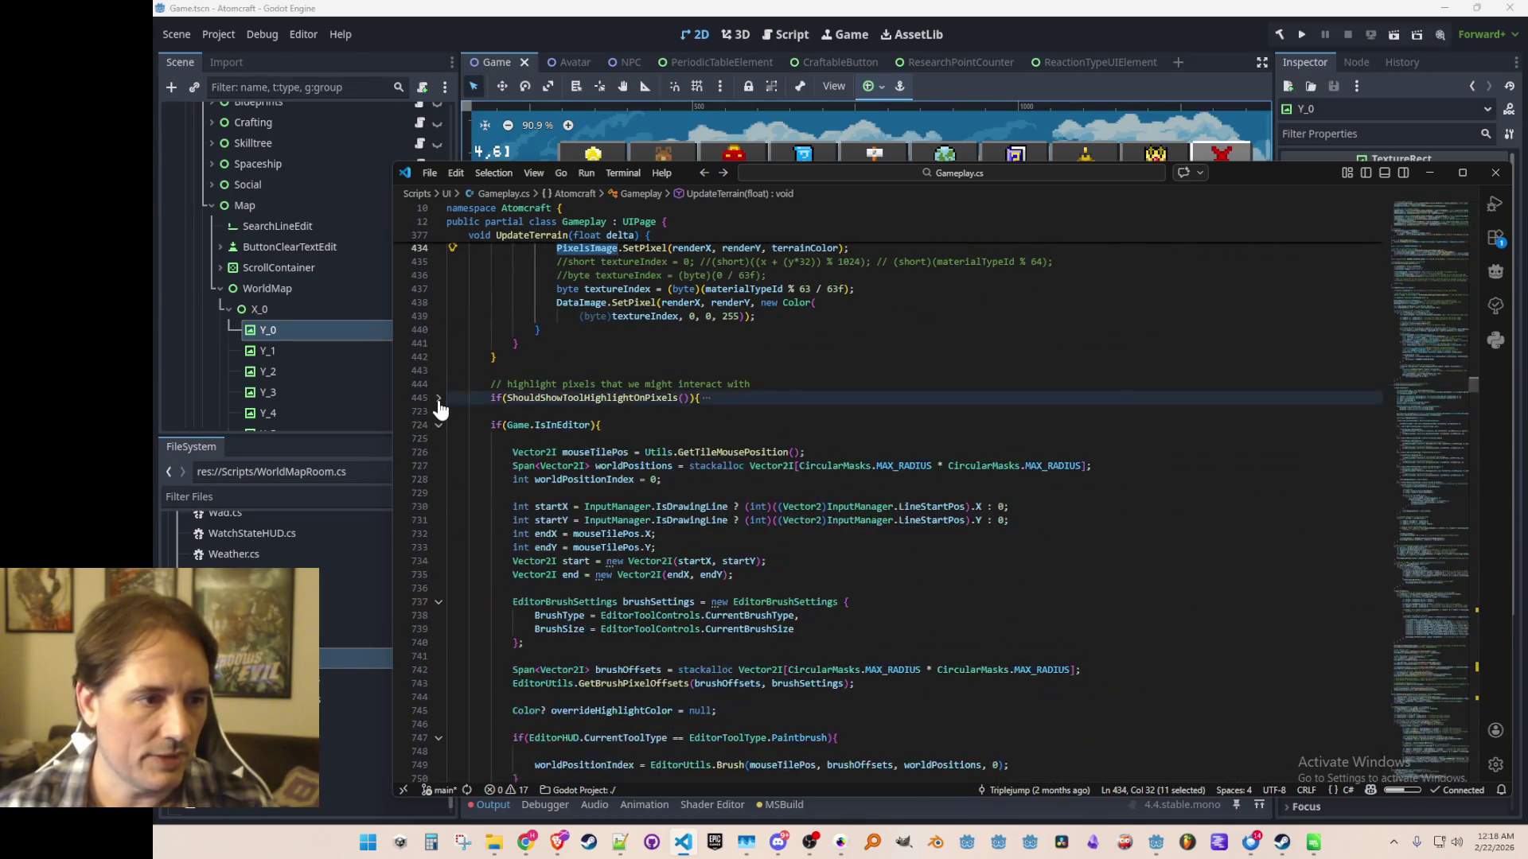
click(497, 356)
scroll(446, 422, down, 8)
scroll(408, 427, up, 7)
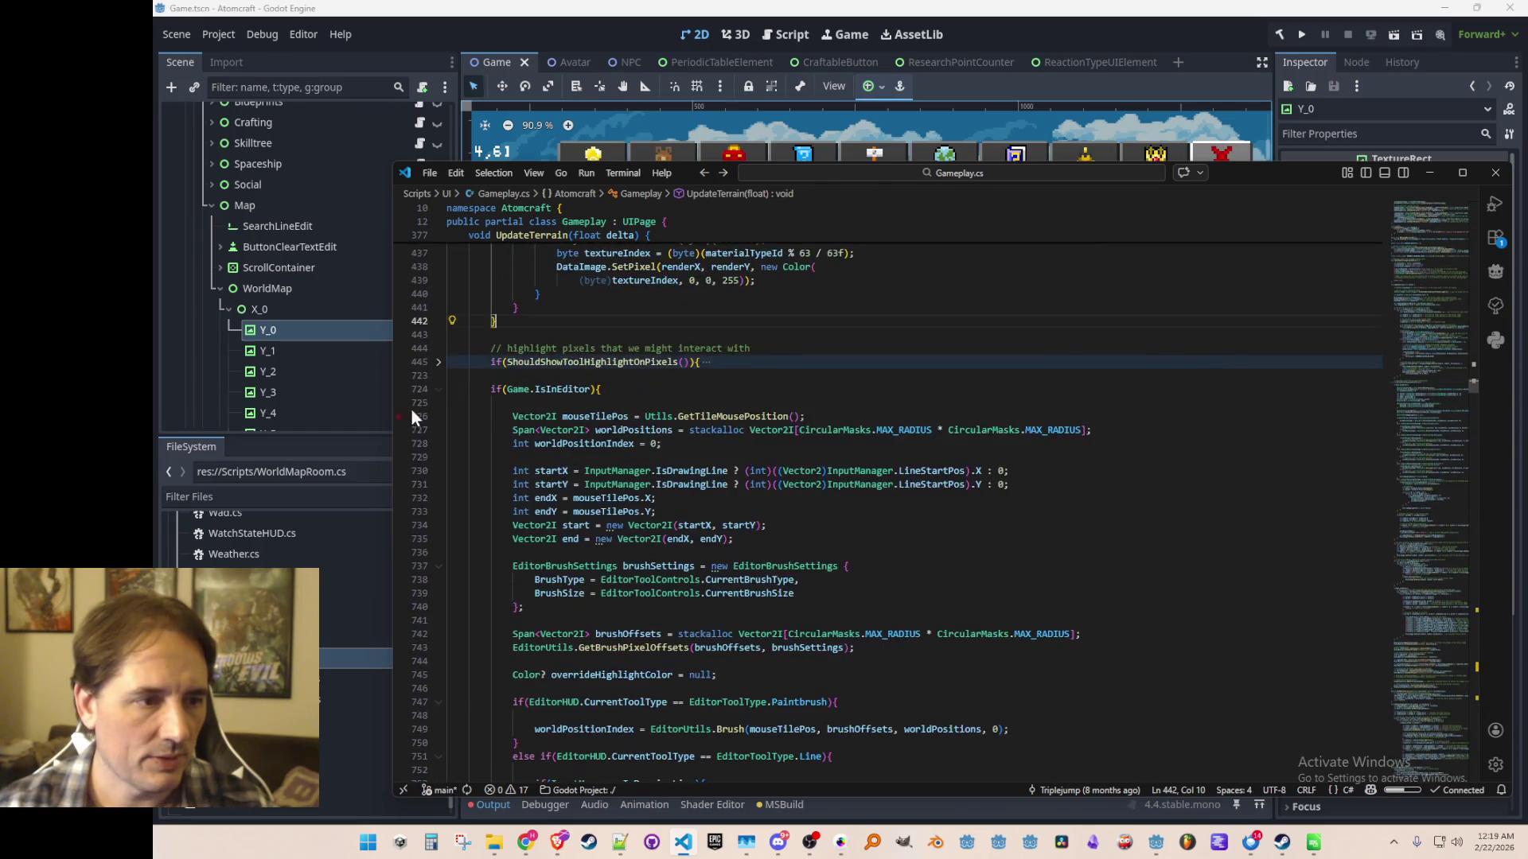
click(437, 392)
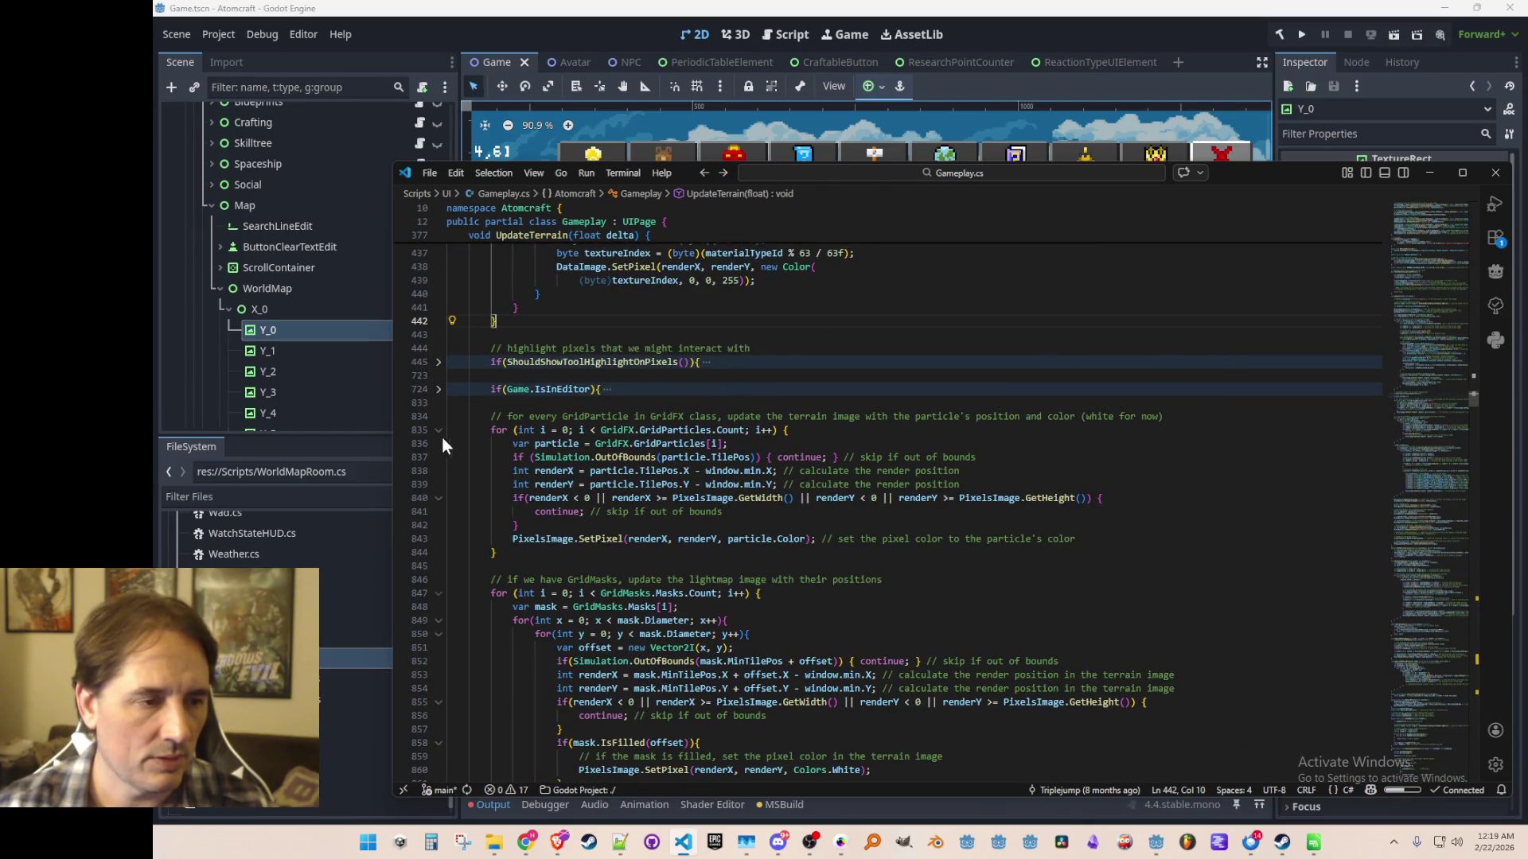
click(438, 430)
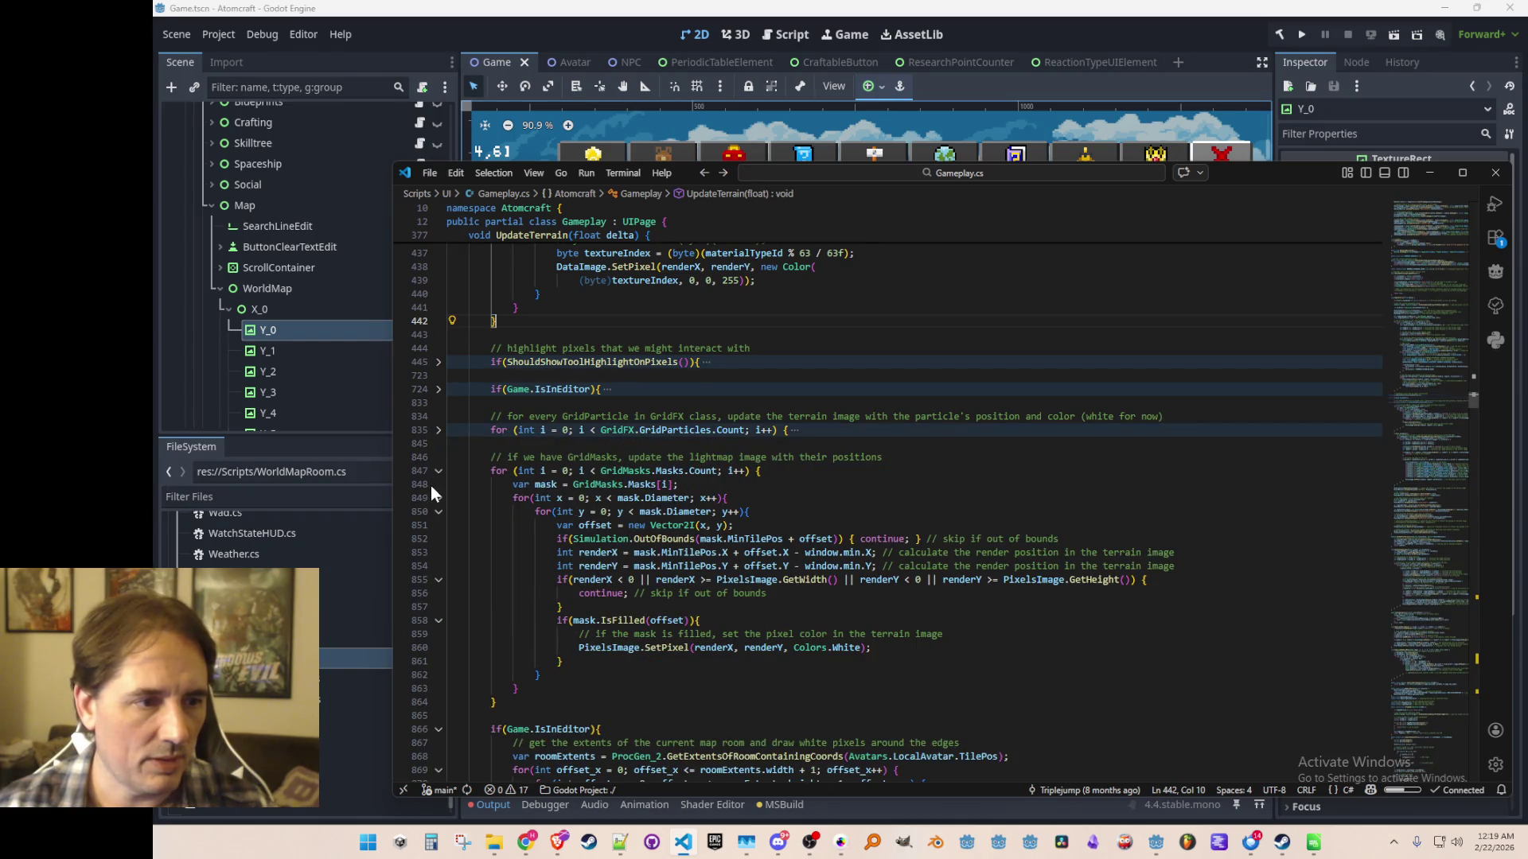
click(438, 471)
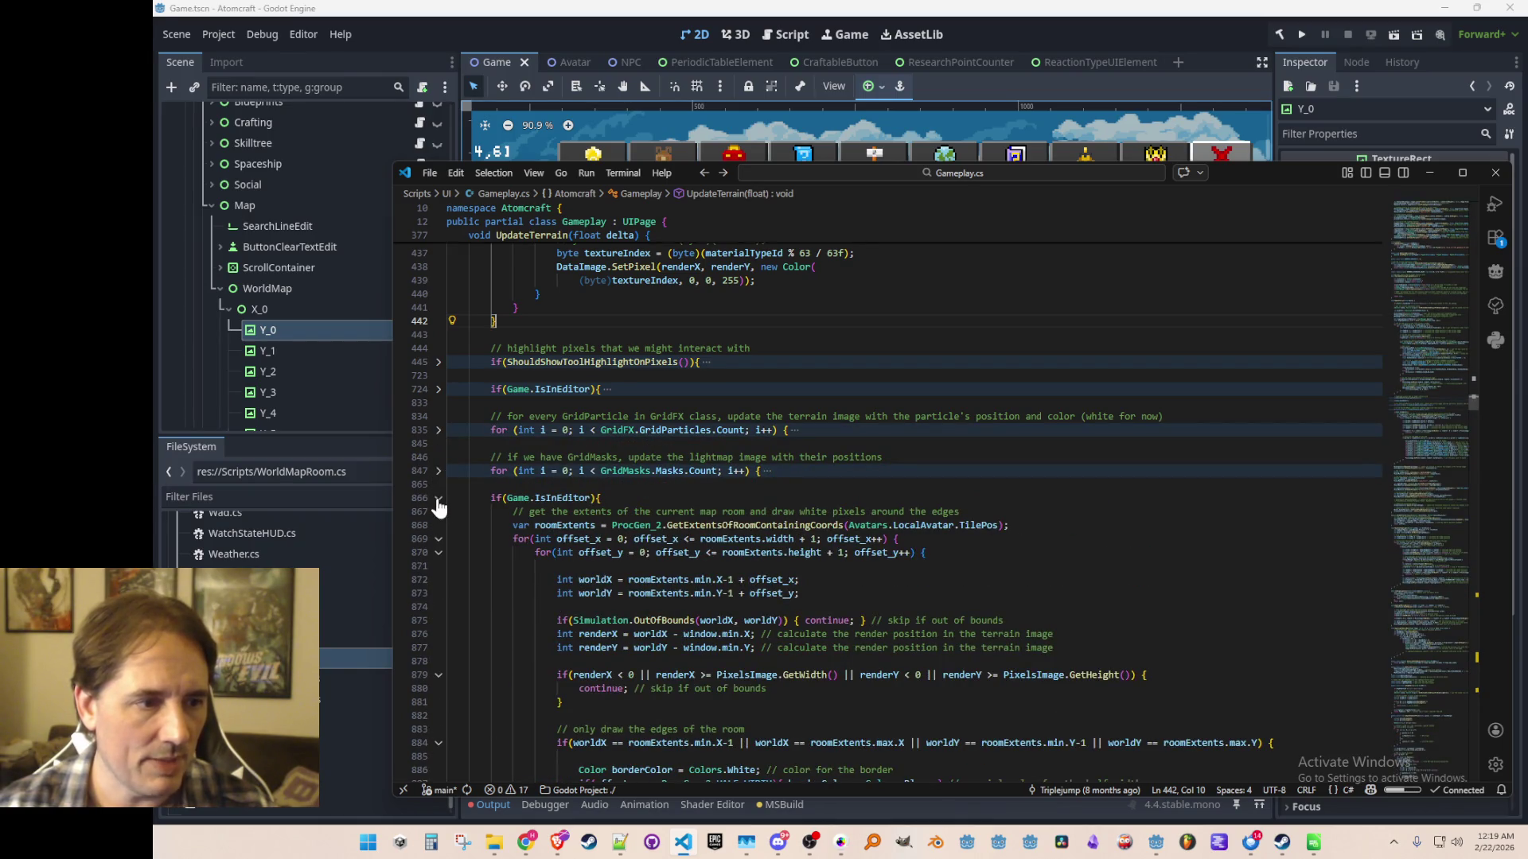
click(438, 498)
Highlight uses of PixelsMaterial and SetShaderParameter, and move to the end of line 905.
click(531, 539)
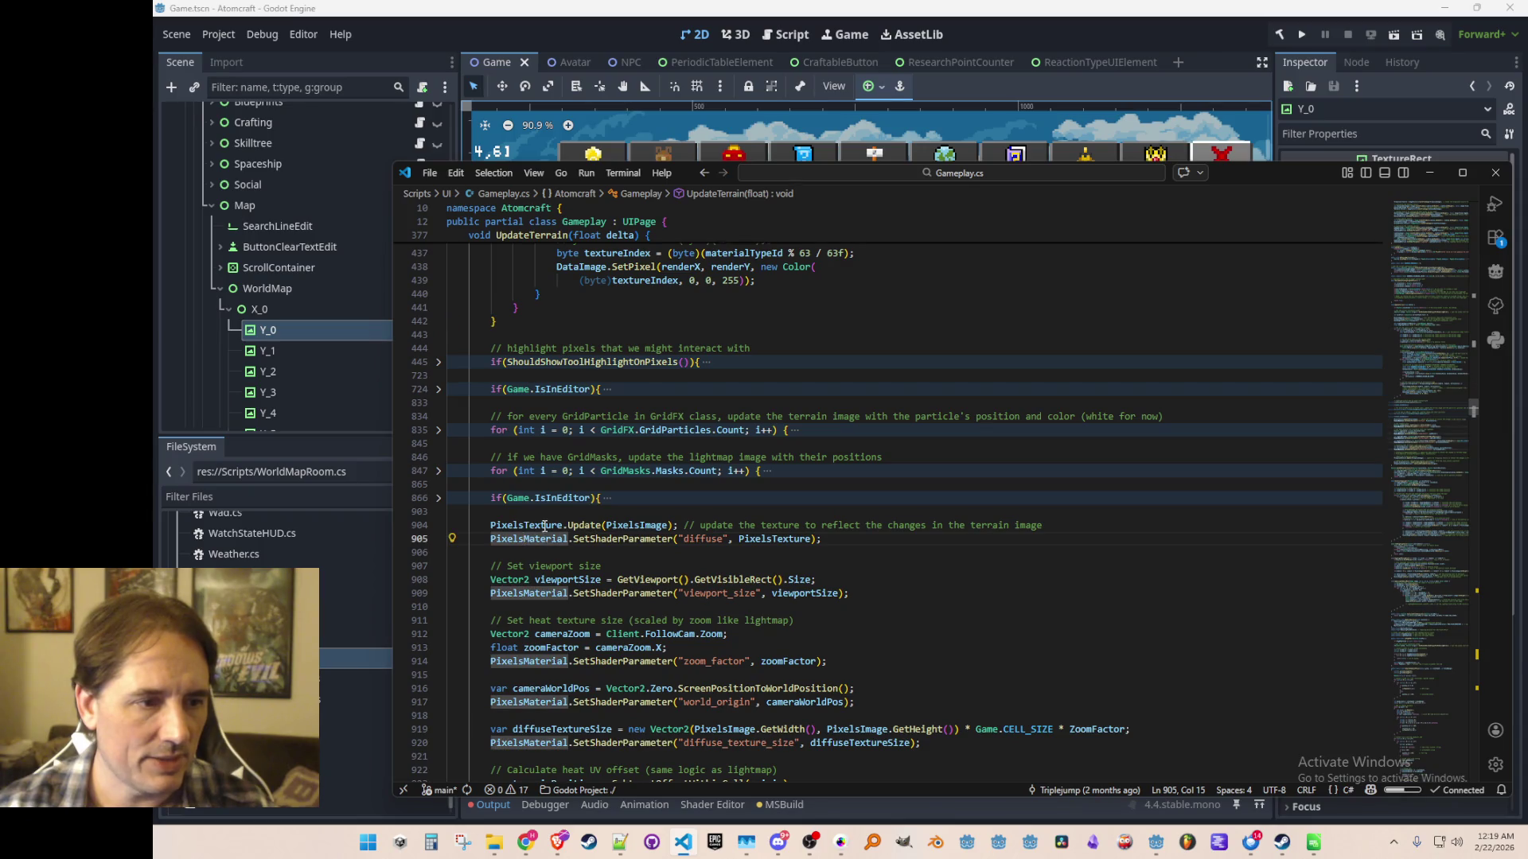
click(622, 538)
key(End)
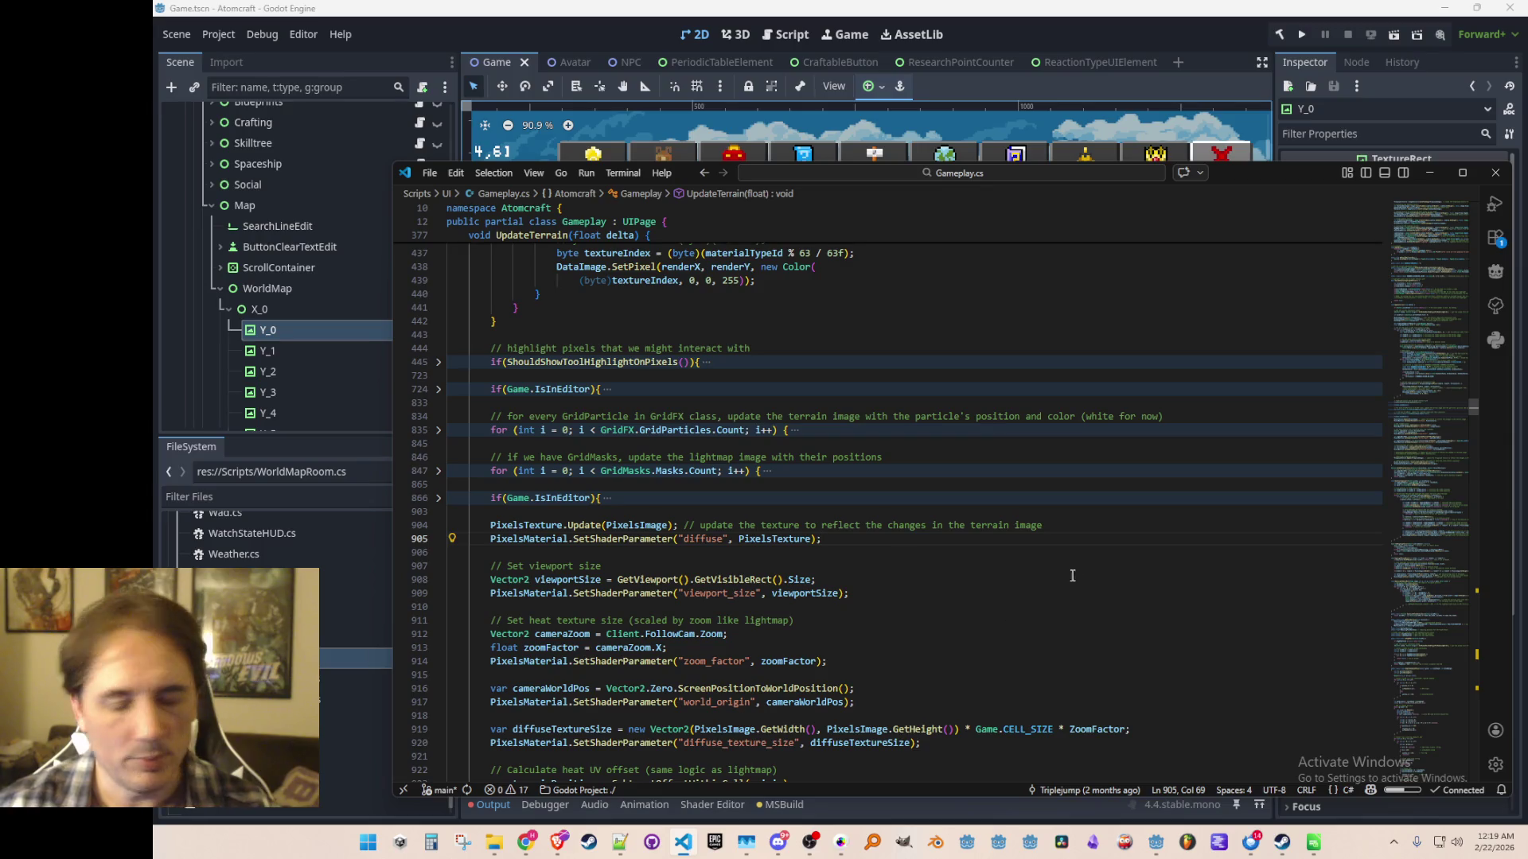
scroll(1079, 564, down, 1)
scroll(1078, 561, up, 1)
scroll(1072, 549, down, 1)
scroll(1071, 543, up, 1)
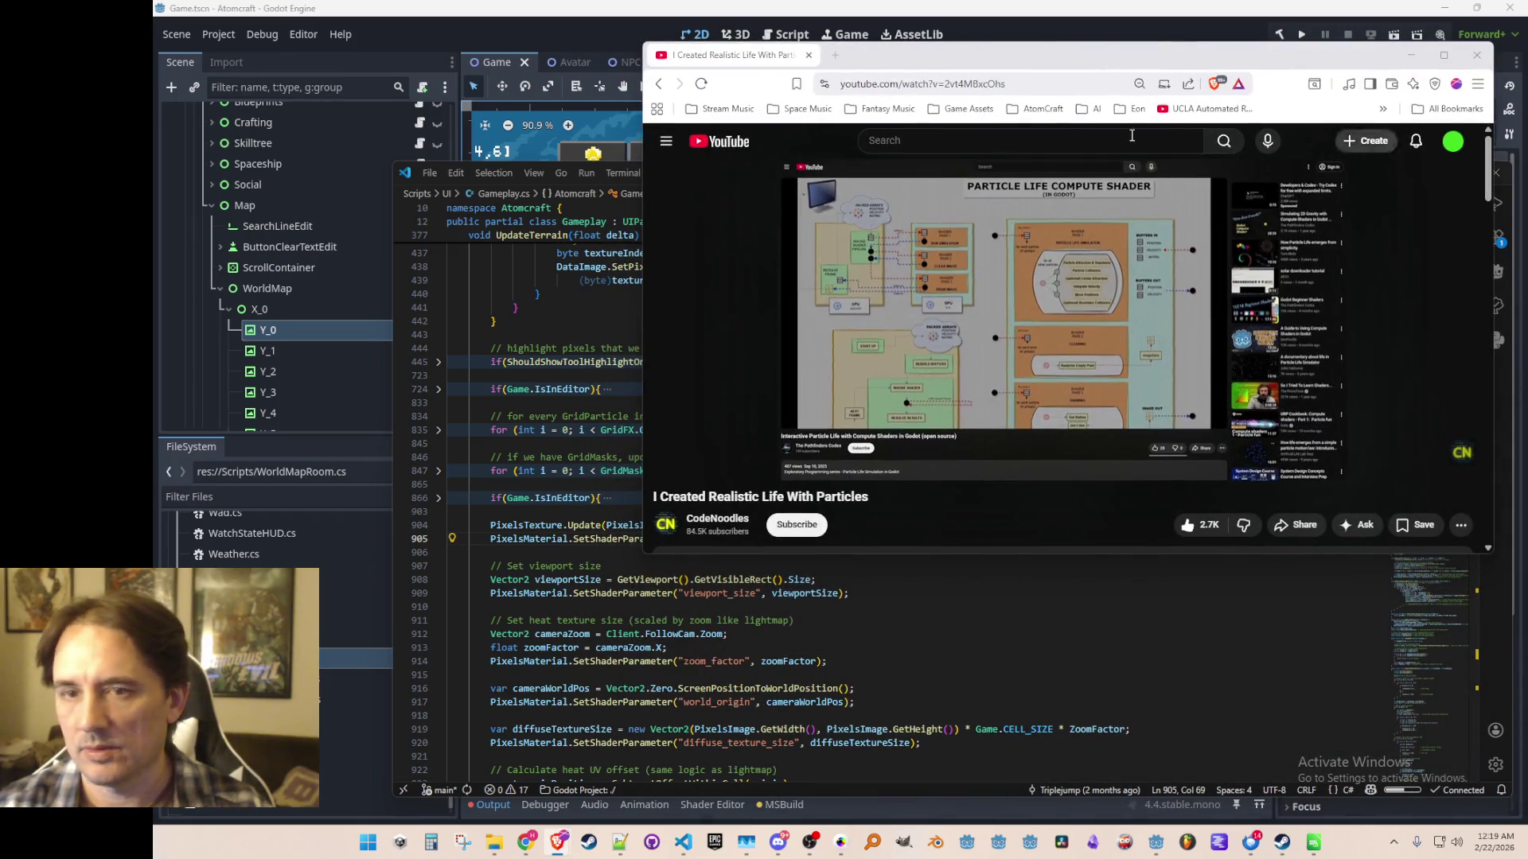
Maximize the browser, switch YouTube to theater mode, and skip ahead to the particle simulation footage.
double_click(1101, 55)
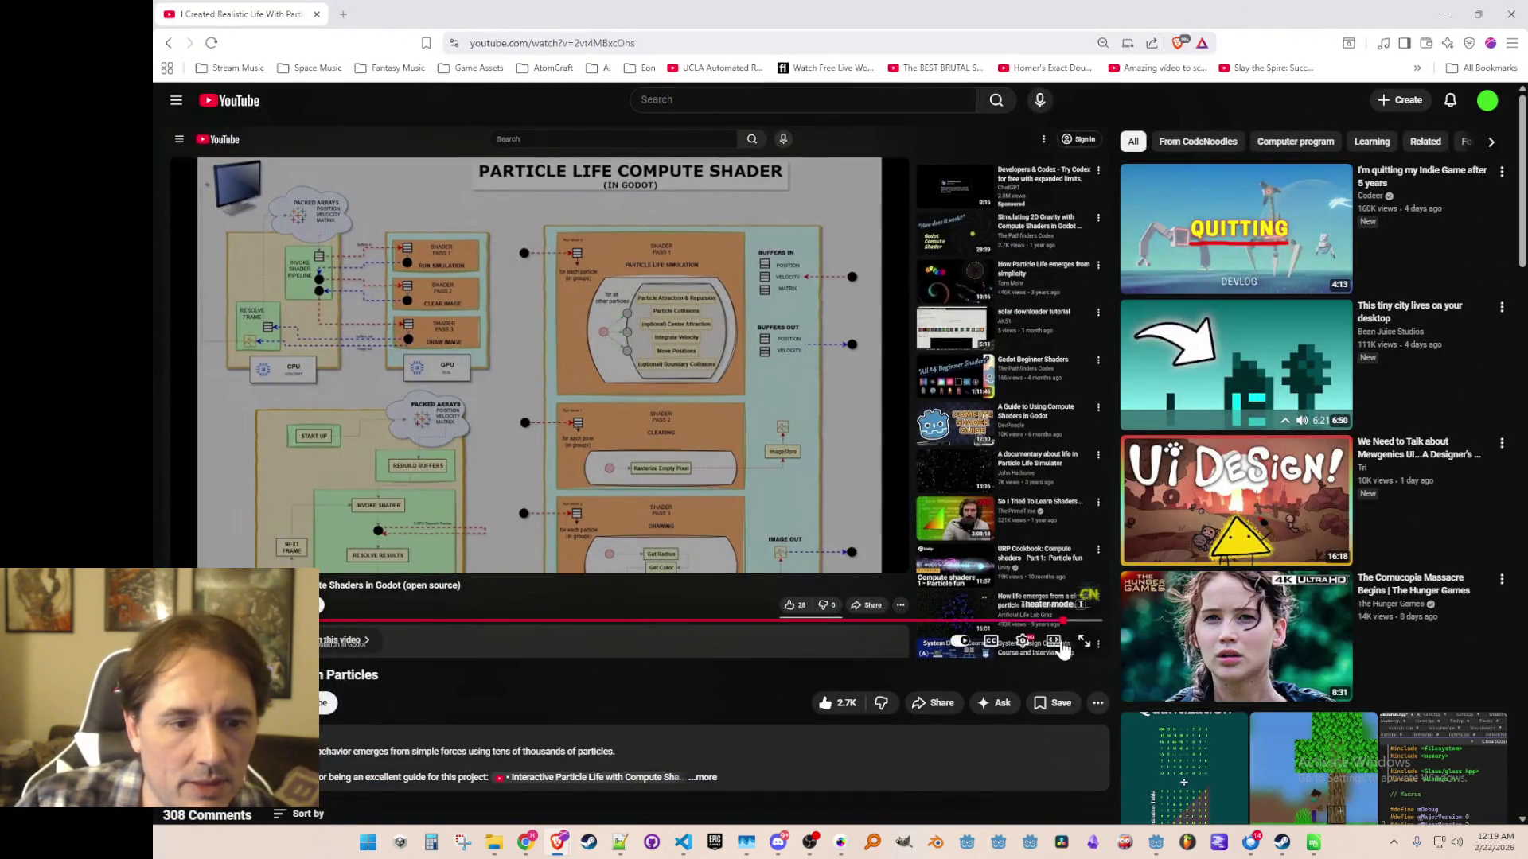
key(t)
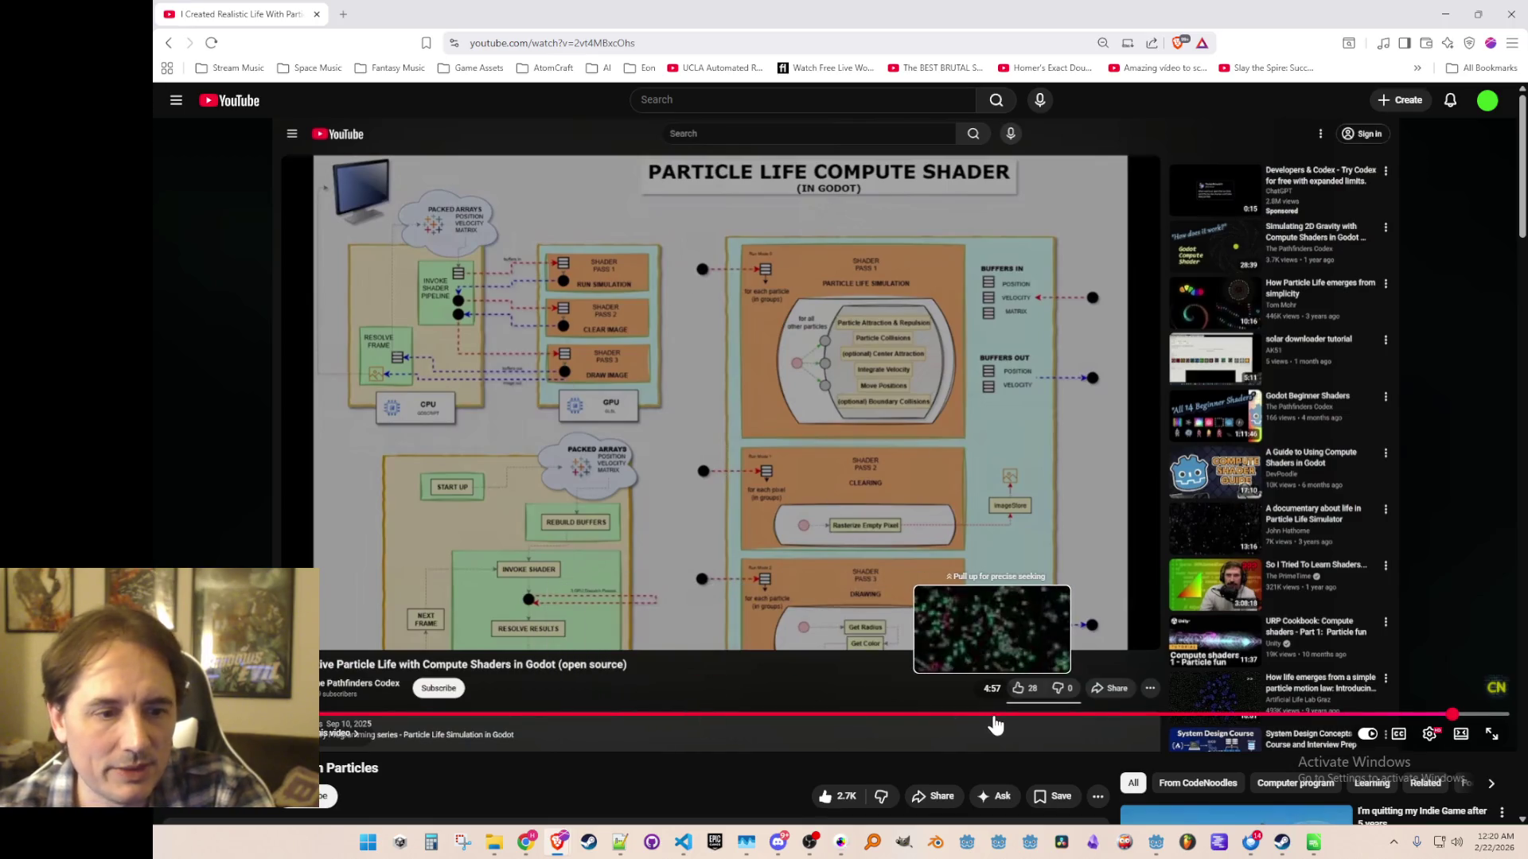
click(993, 714)
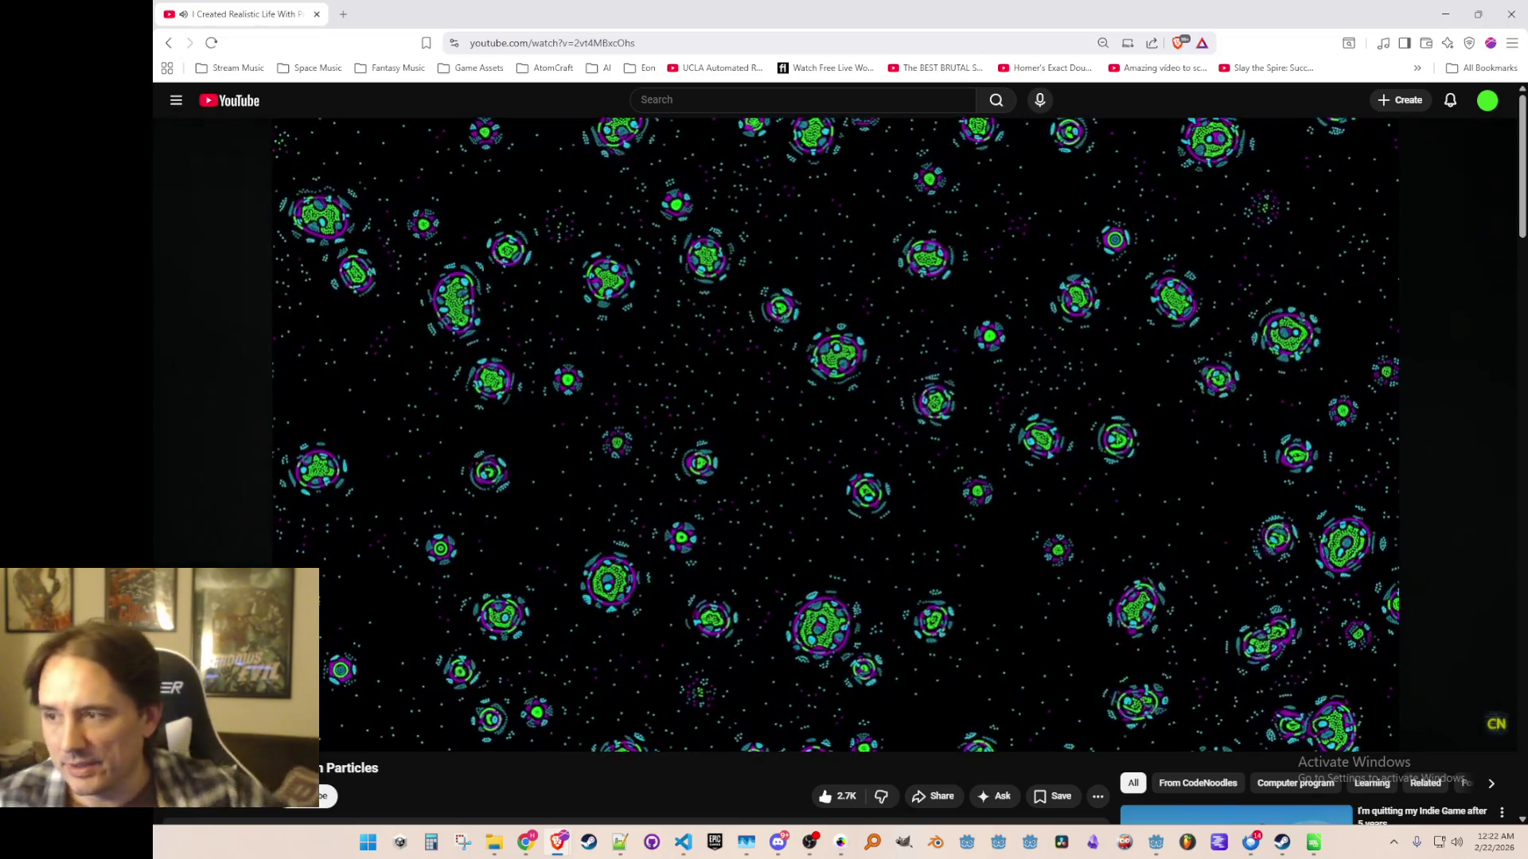
key(t)
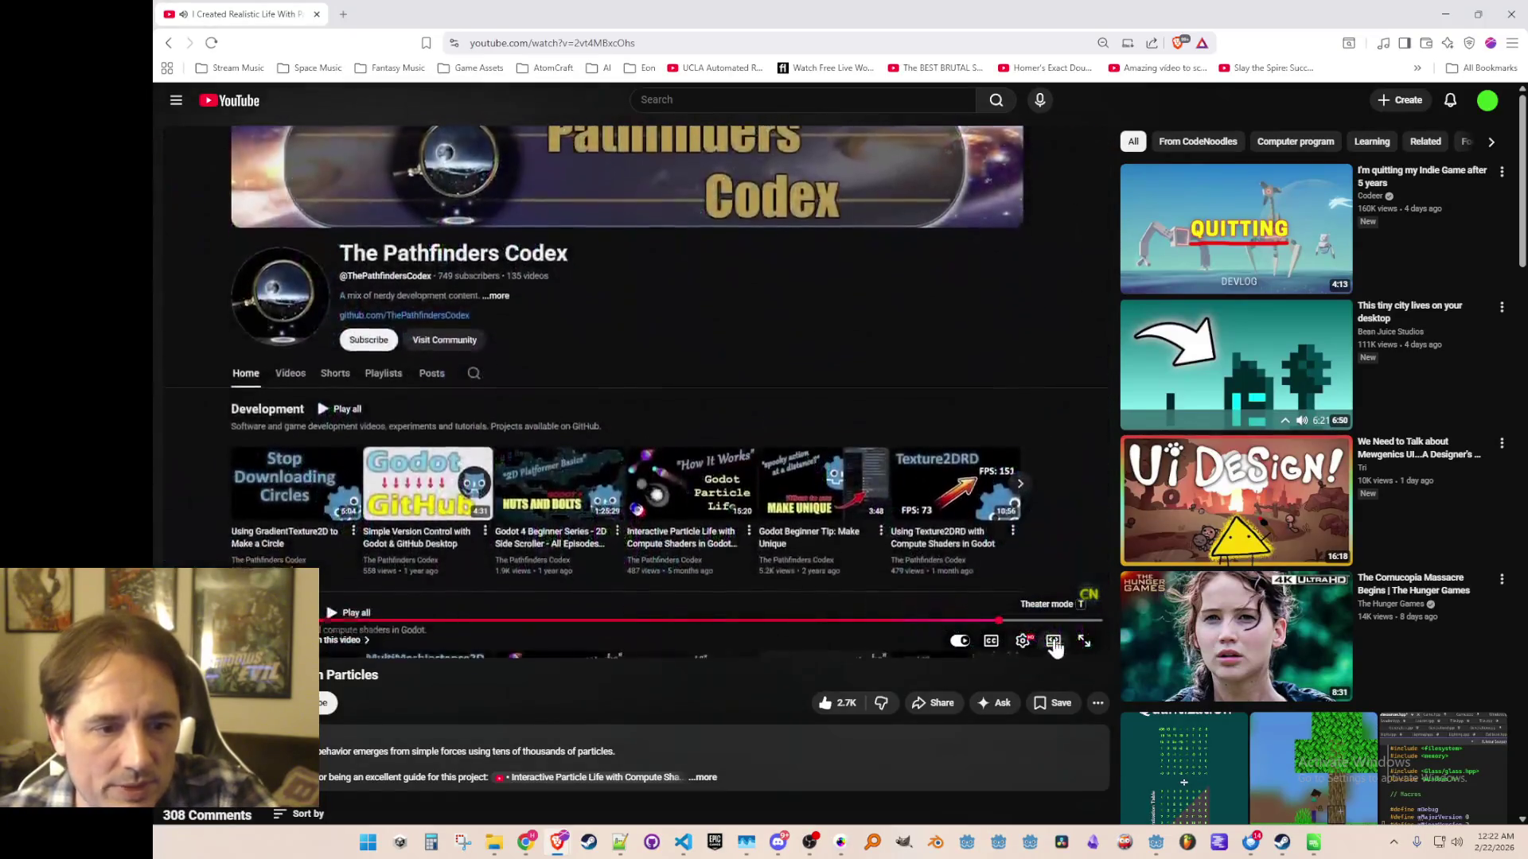
click(1052, 641)
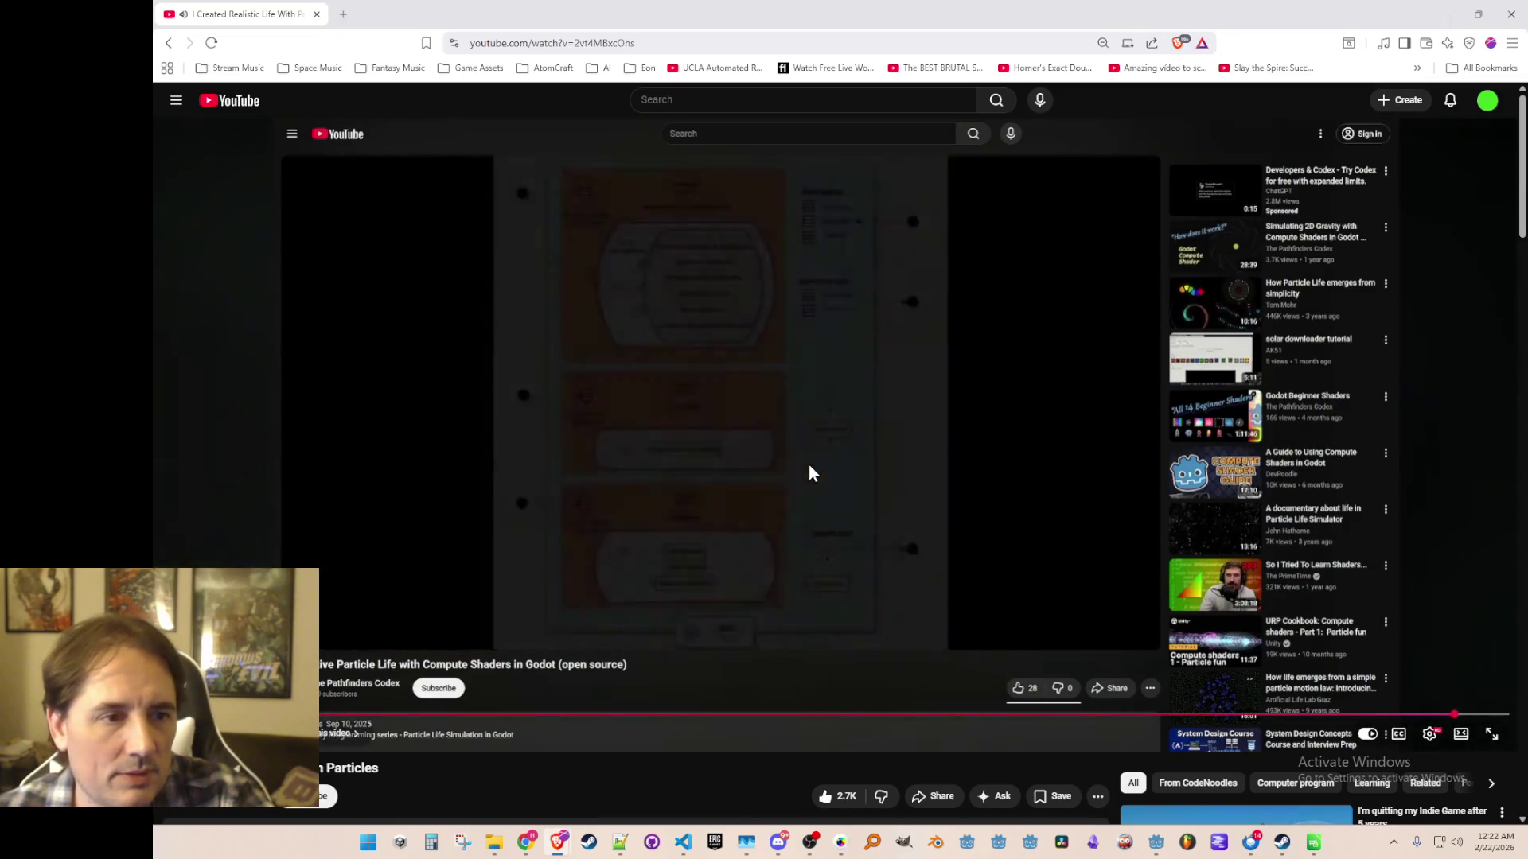
Pause the YouTube video and switch back to the code editor.
click(539, 598)
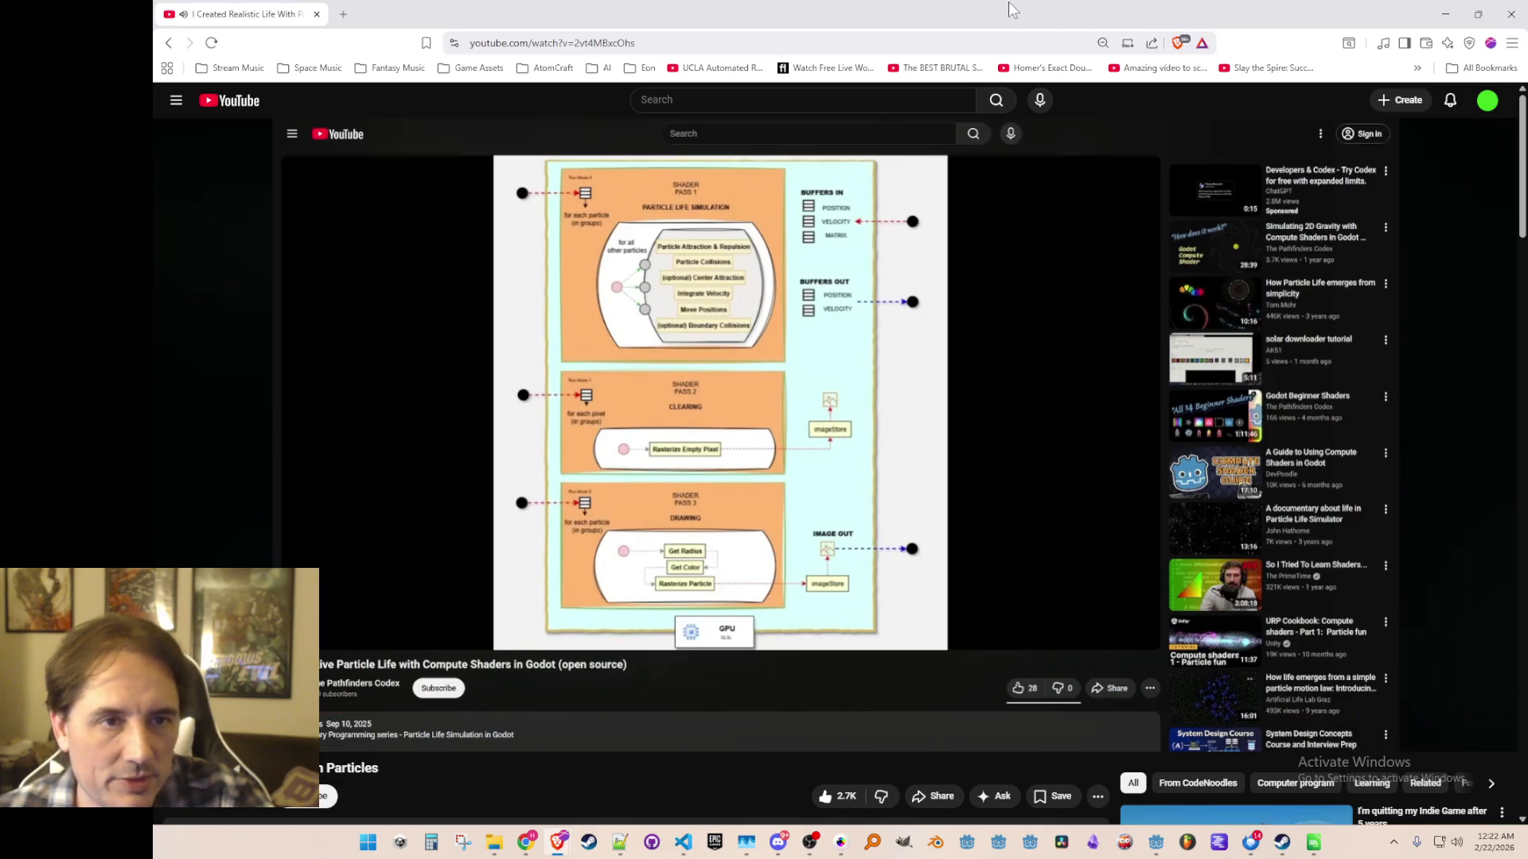
key(alt+Tab)
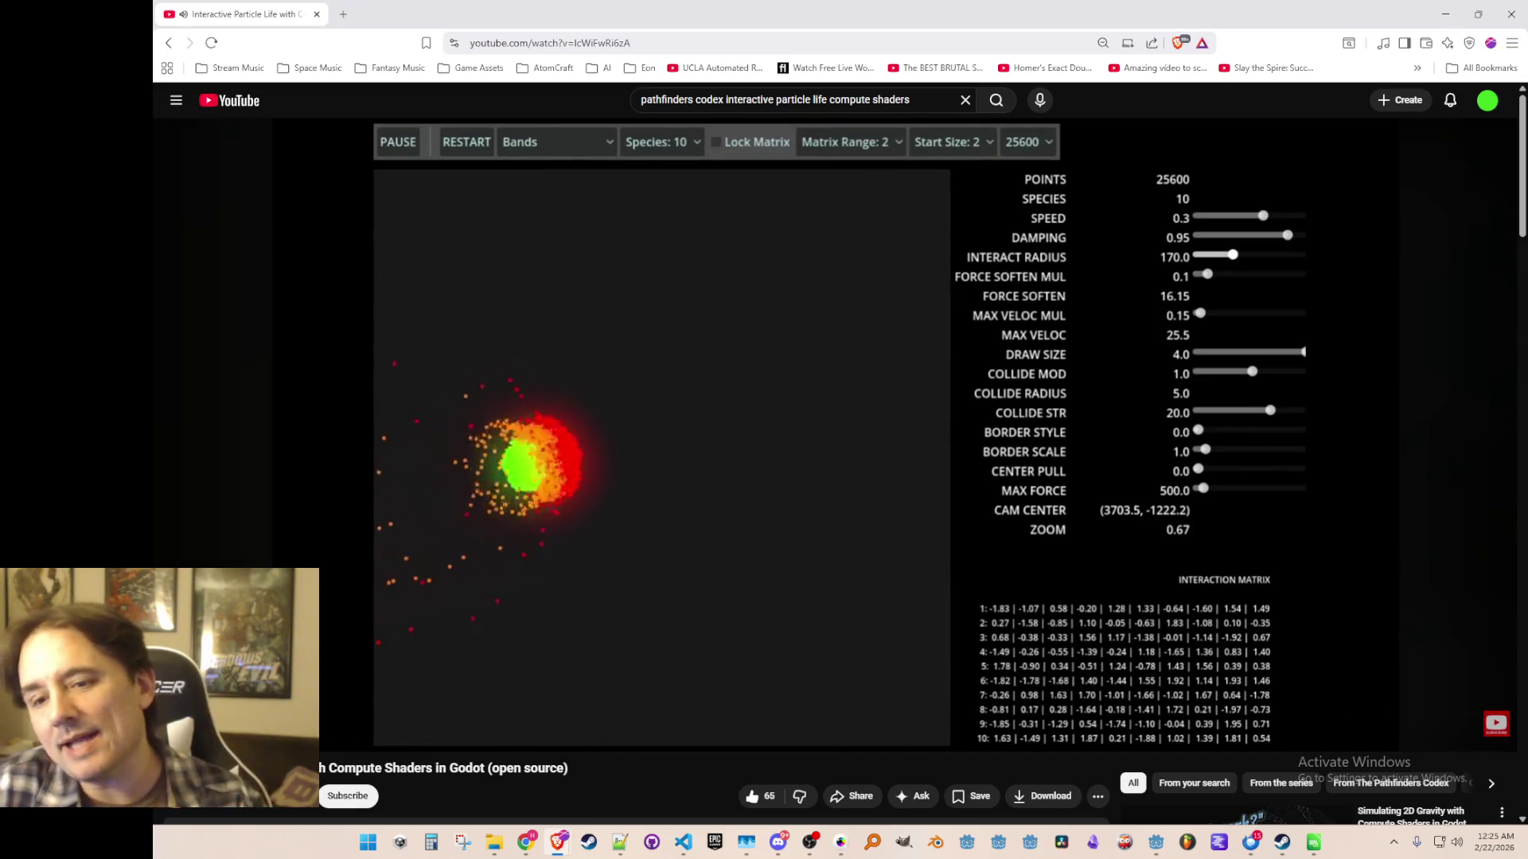
Pause the particle-life video, then resume playback toward the 4-species Random demo.
click(837, 483)
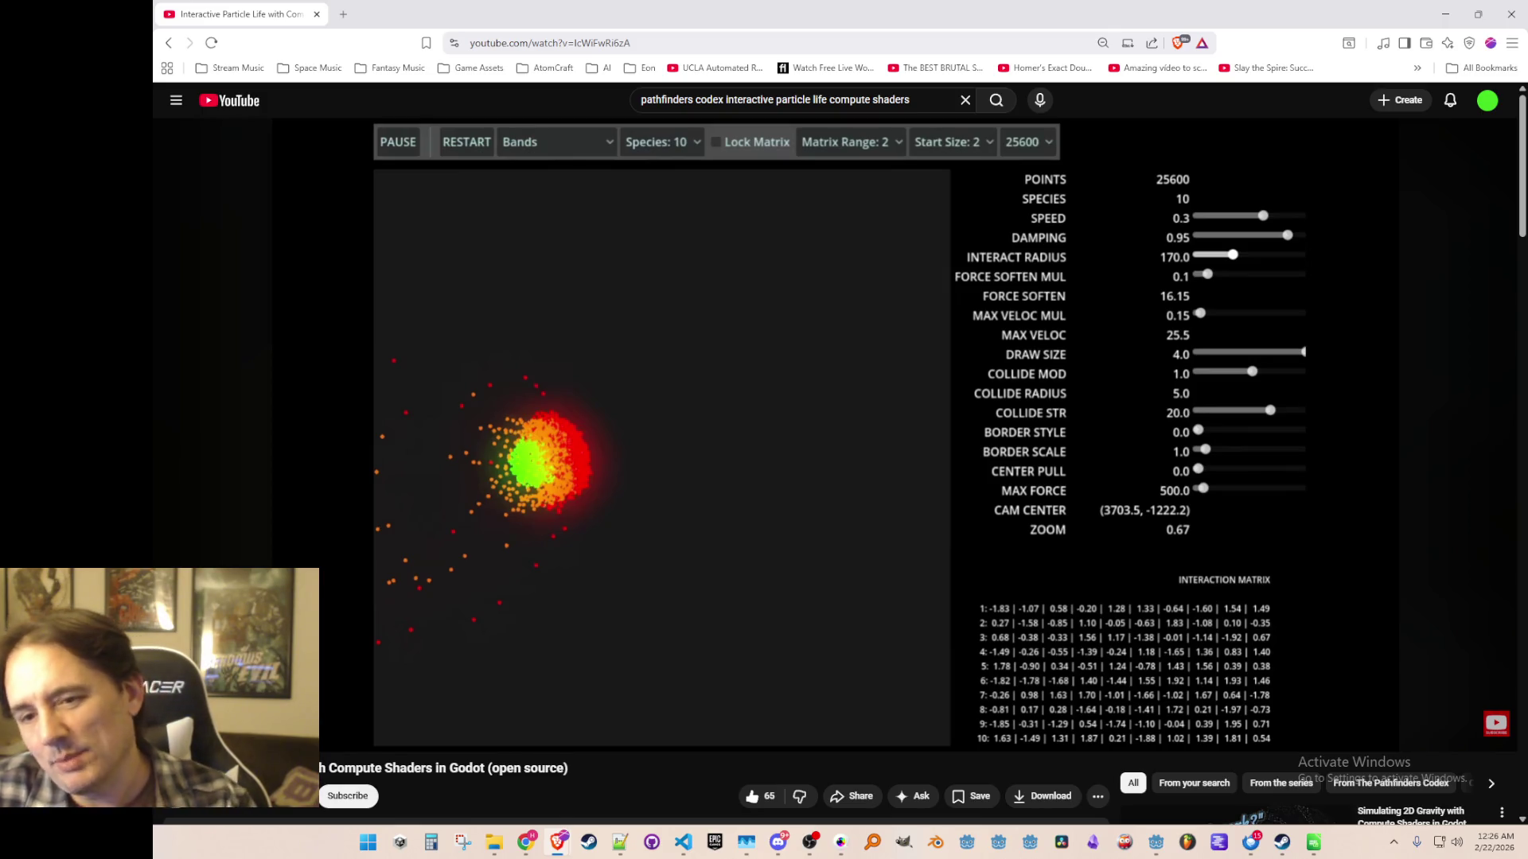
click(837, 482)
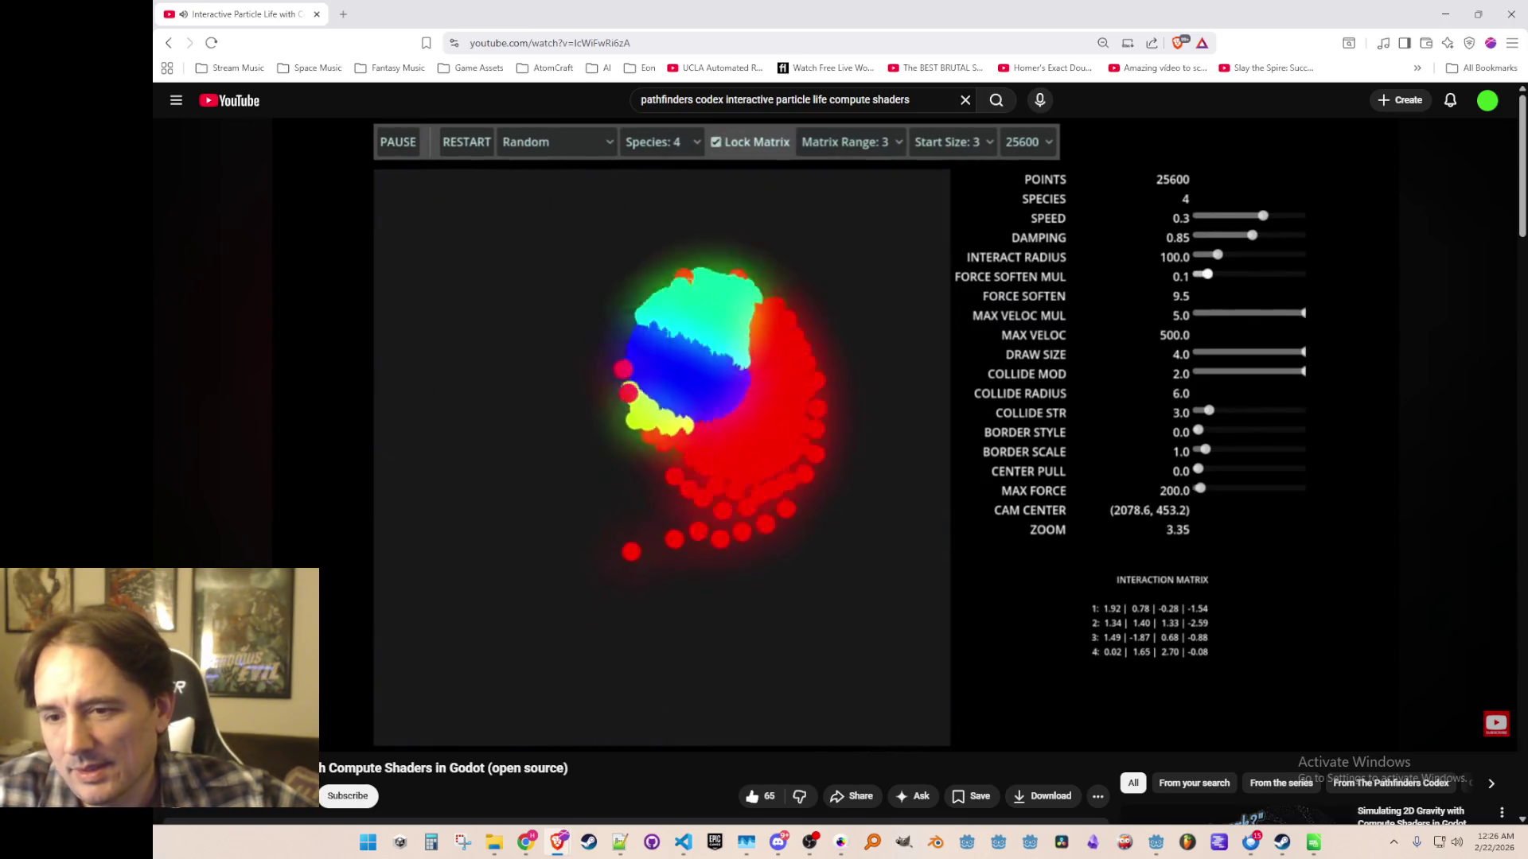
Pause on the four-species demo, then resume until the compute shader pass diagram appears.
click(837, 484)
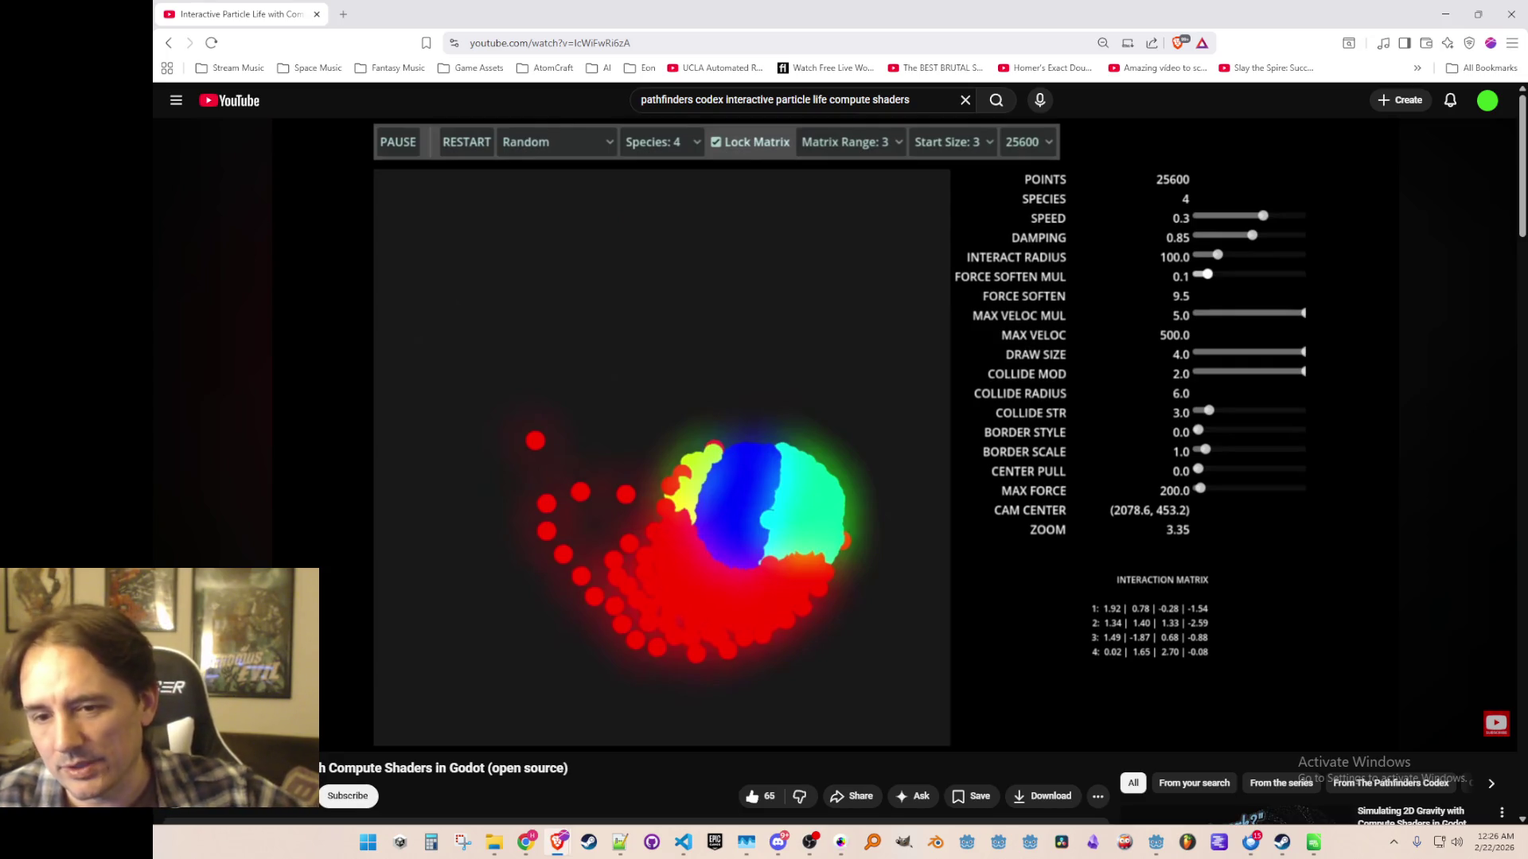
click(837, 484)
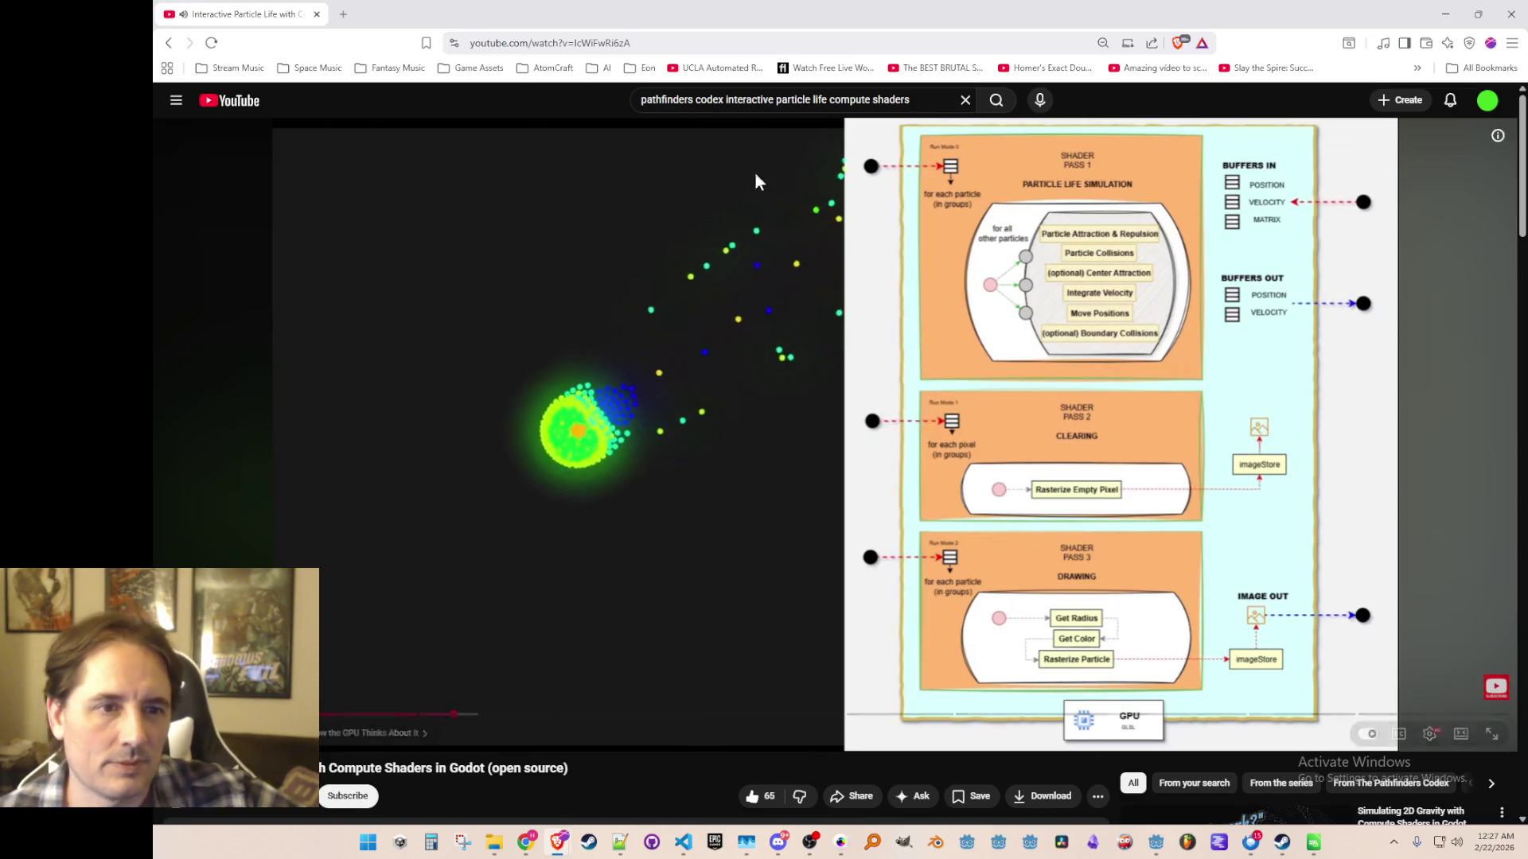
Pause the particle-life video on the three-pass compute shader diagram, then resume playback.
mouse_move(774, 236)
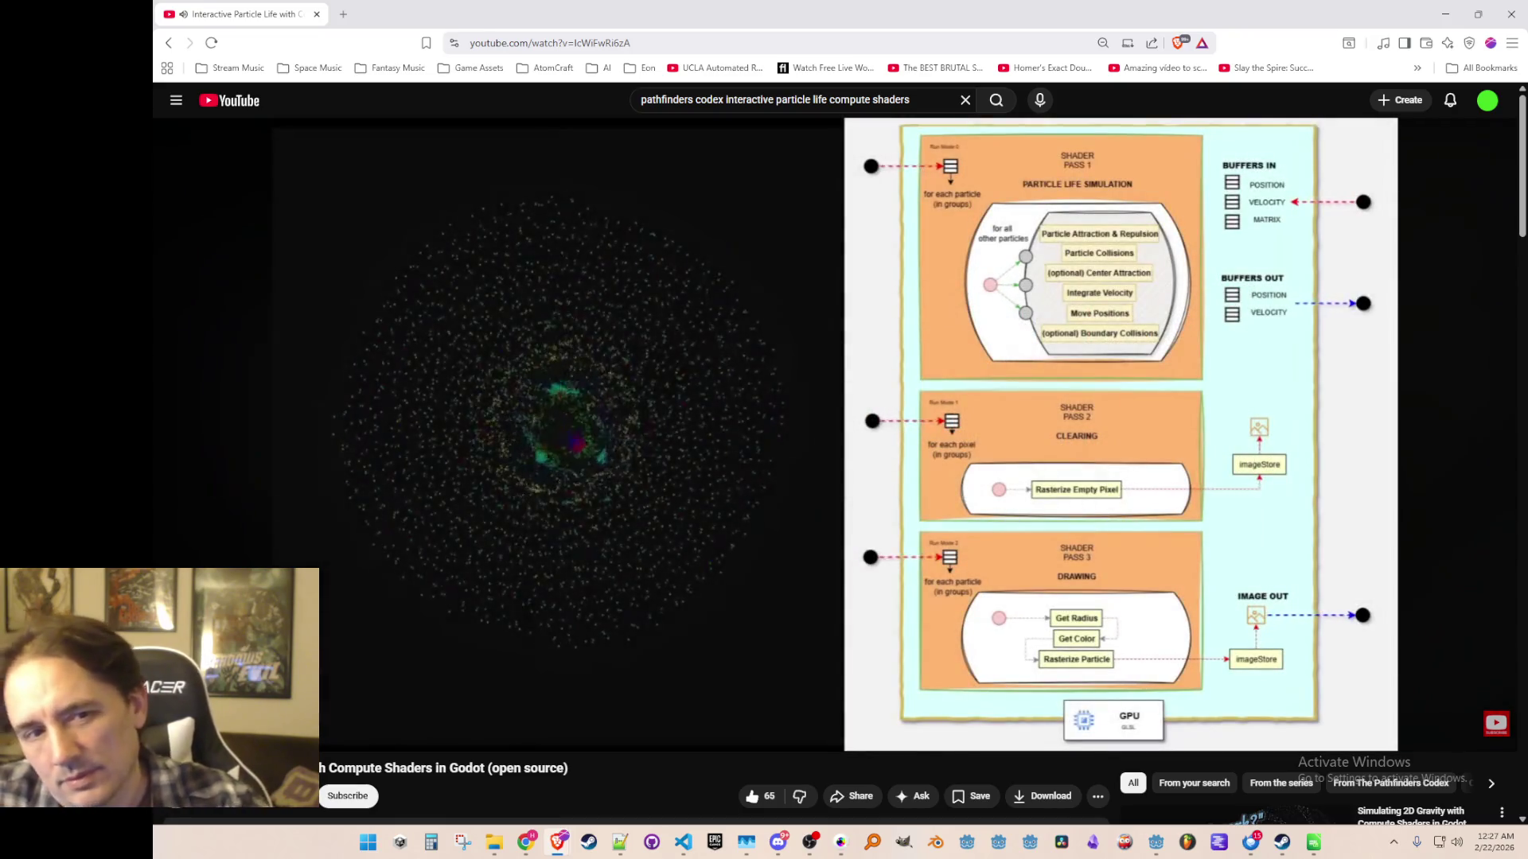
click(627, 271)
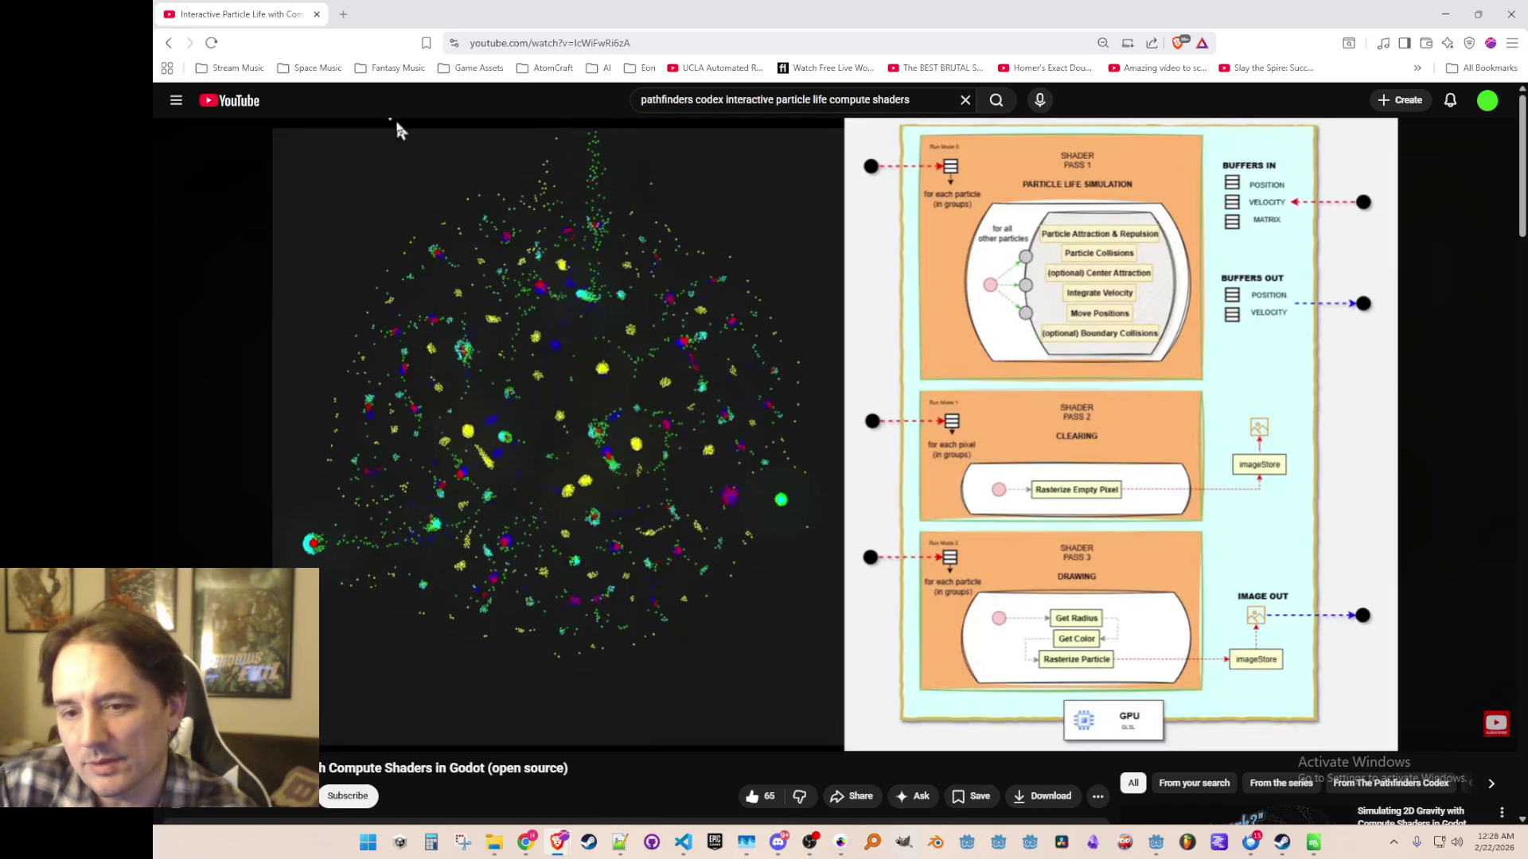
click(395, 125)
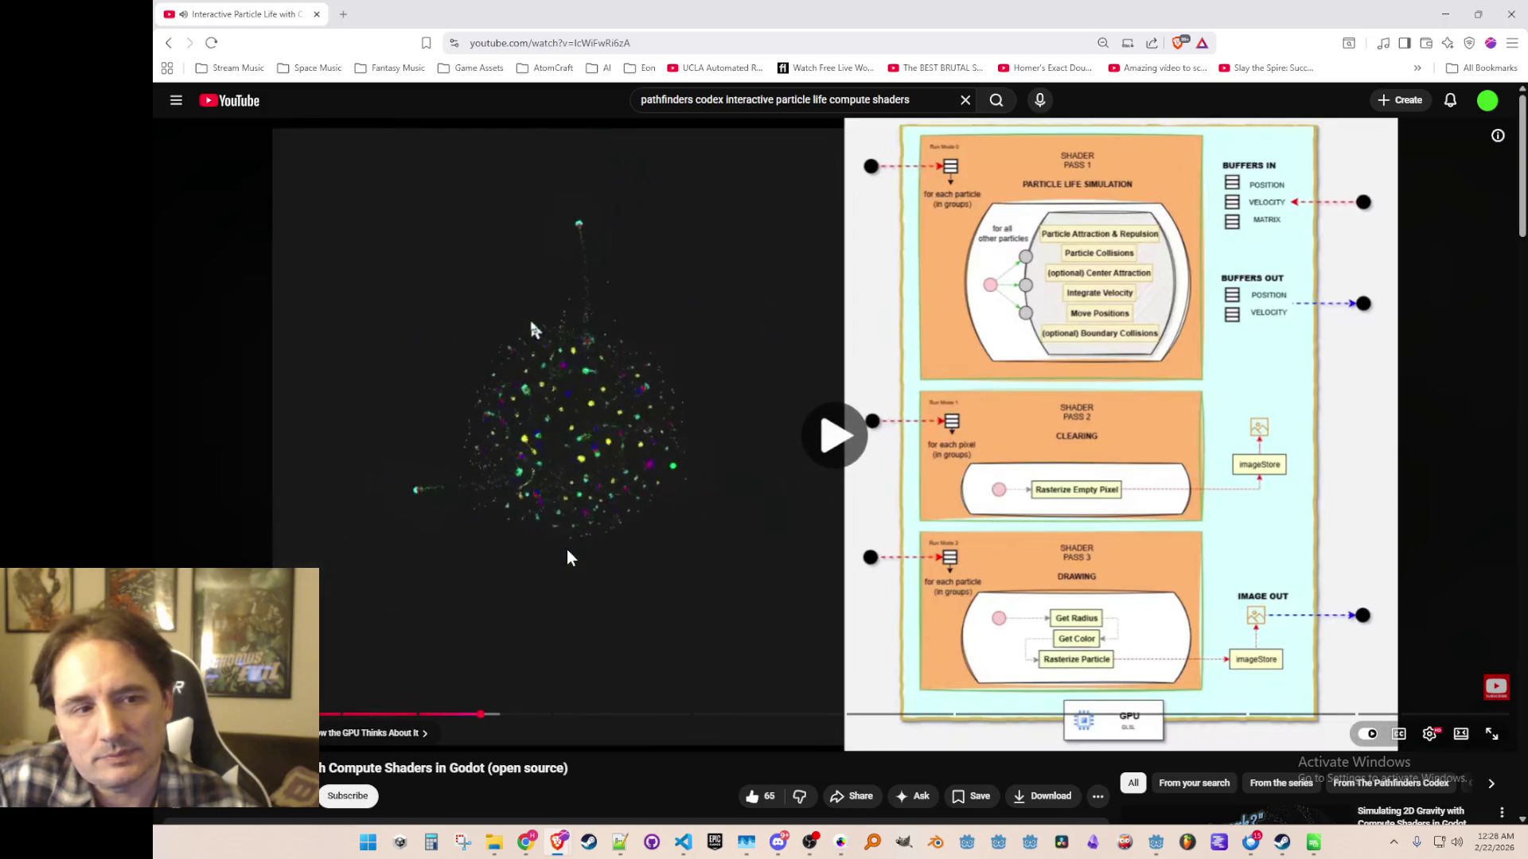